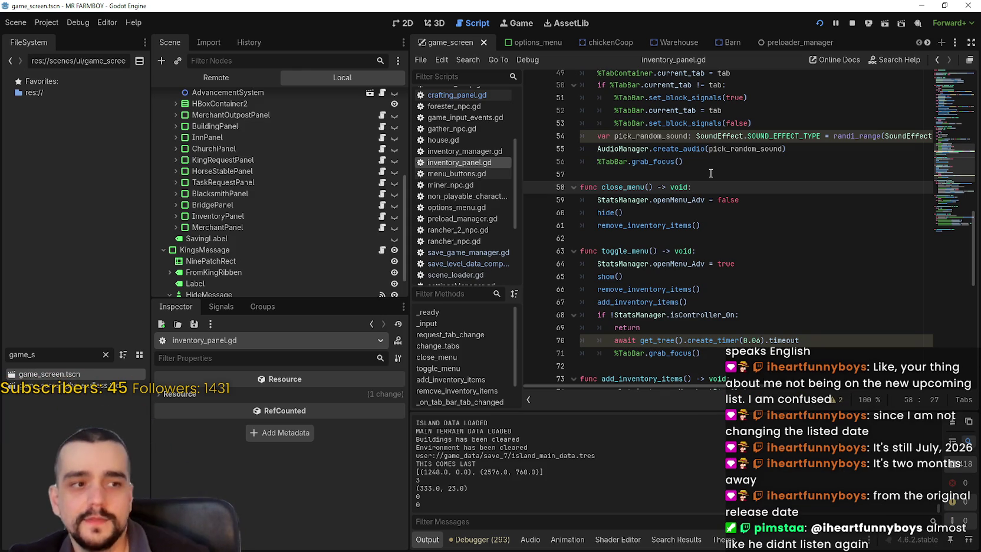
Step: Save the inventory_panel.gd script after reviewing lines 61–74
key("Up")
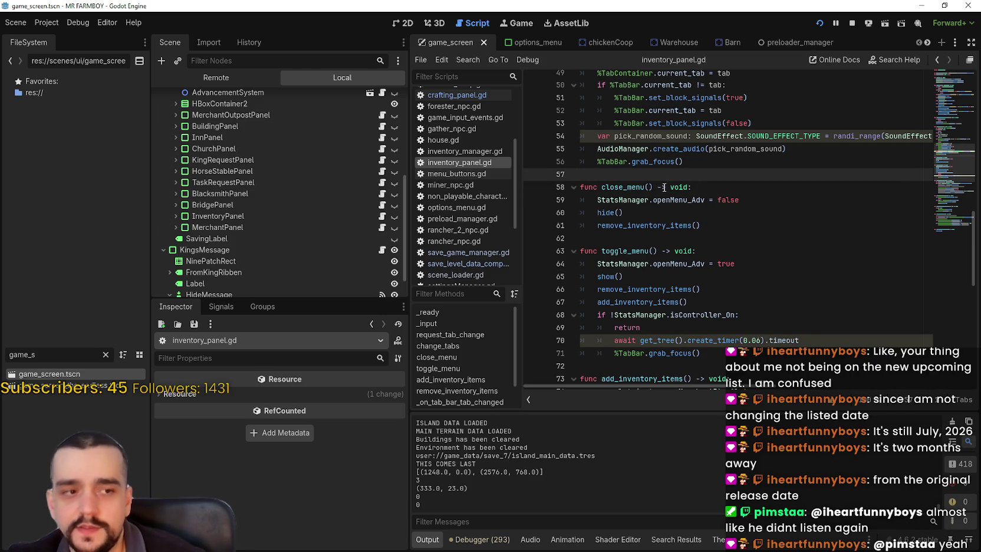
scroll(709, 201, "up", 1)
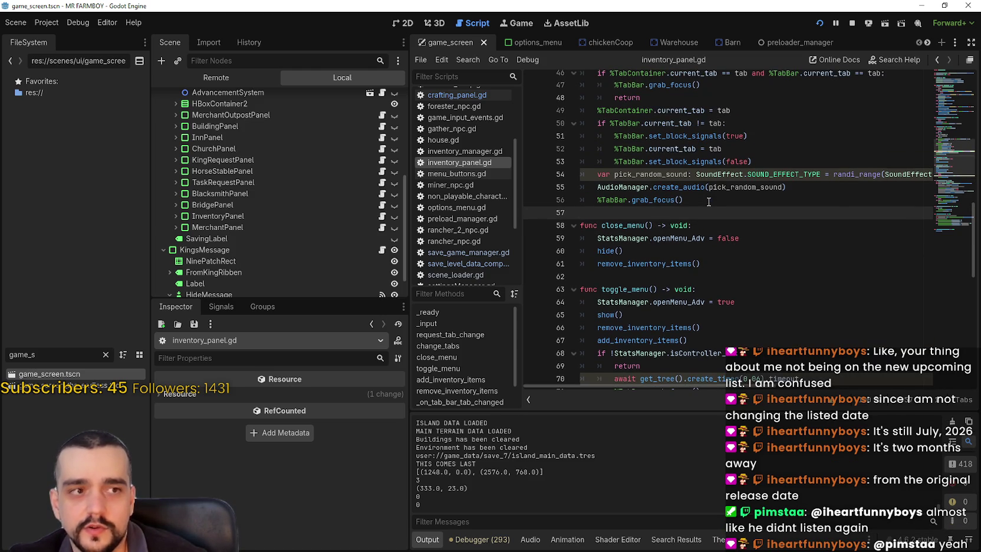
scroll(694, 210, "down", 1)
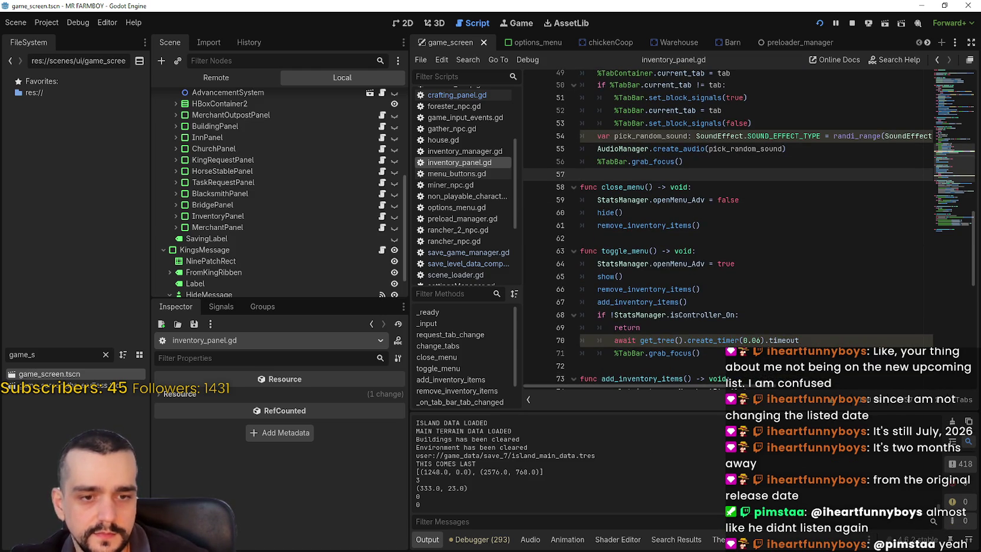
left_click(803, 222)
scroll(820, 139, "down", 3)
left_click(787, 282)
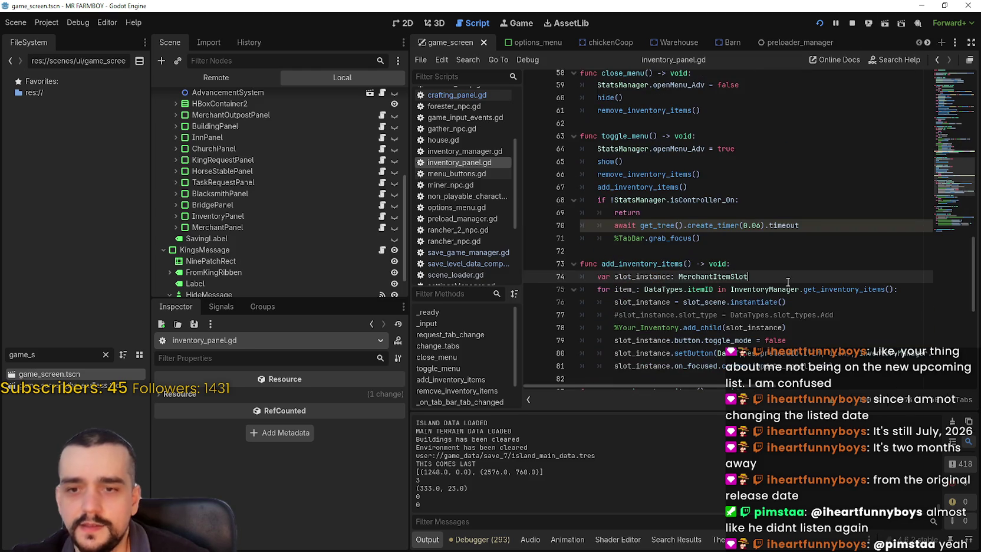
key("ctrl+s")
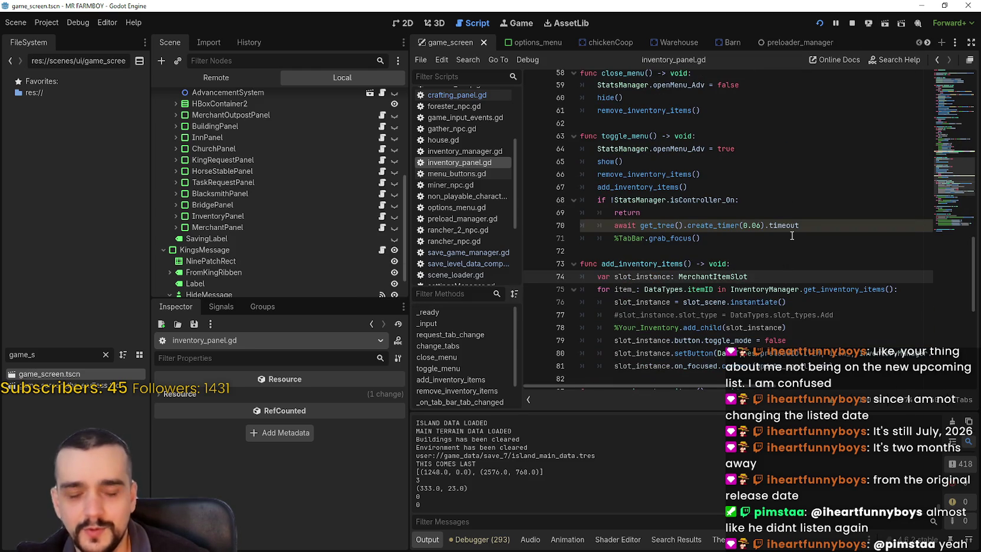
left_click(787, 266)
left_click(776, 249)
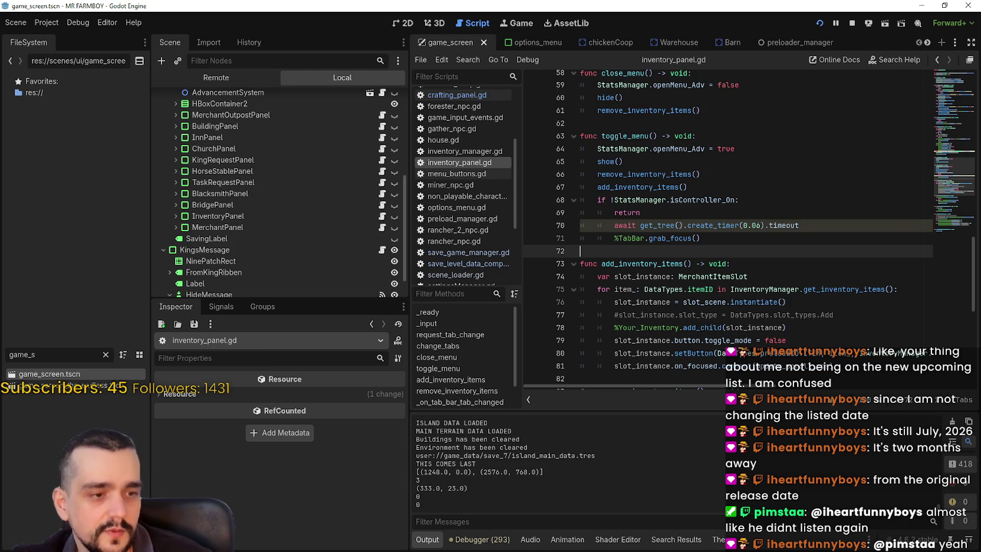
Step: In the running game, open and close the inventory (I) and crafting (B) panels, then quit with Alt+F4
key("alt+Tab")
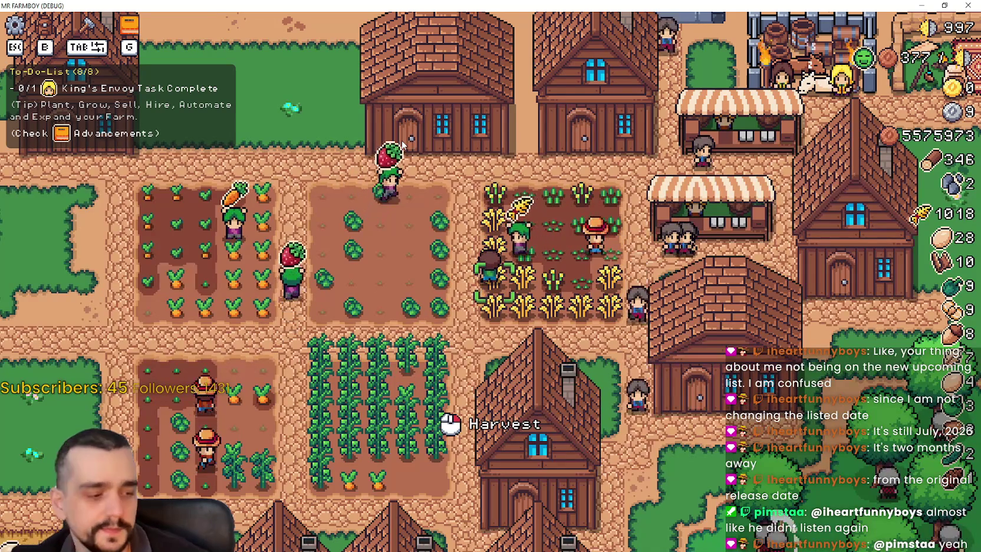
scroll(402, 140, "up", 2)
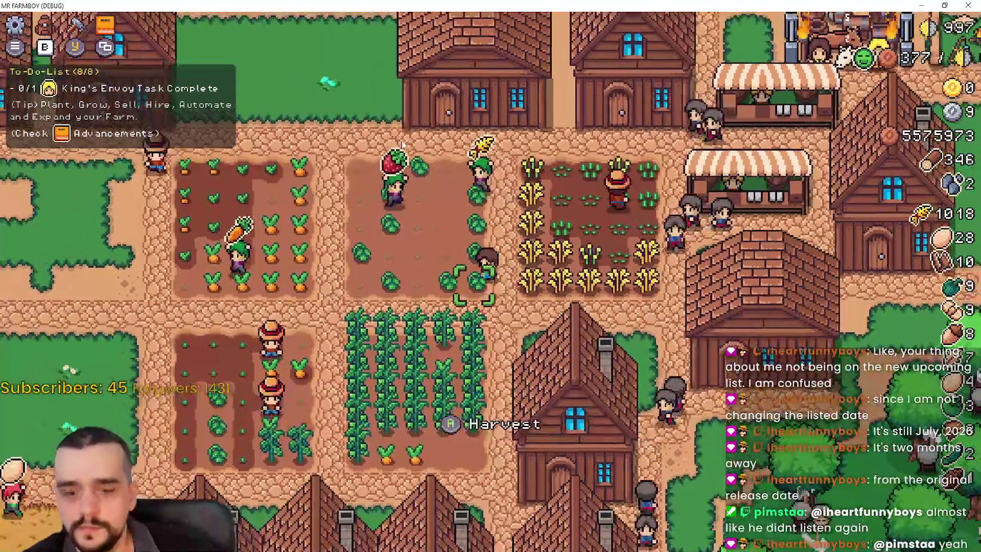
key("i")
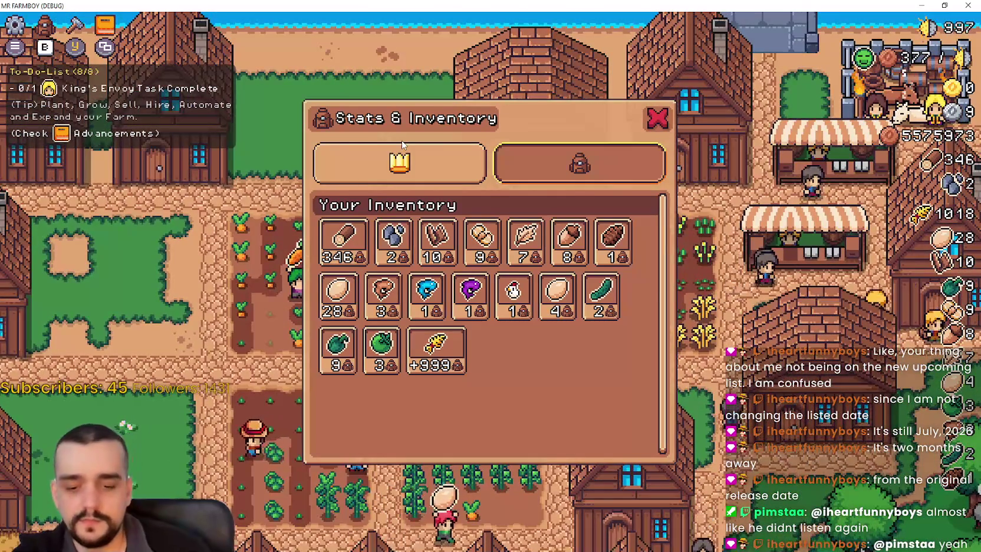
key("Escape")
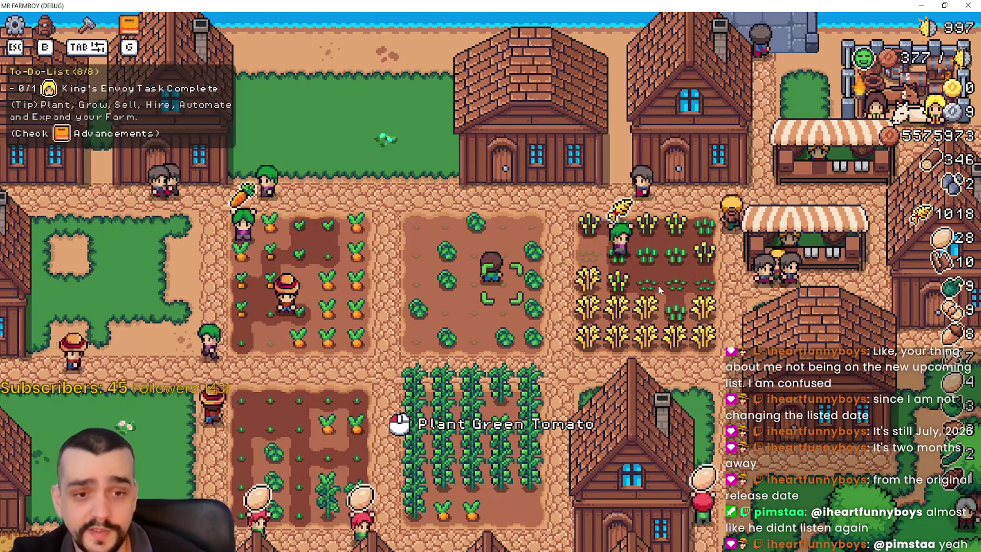
key("b")
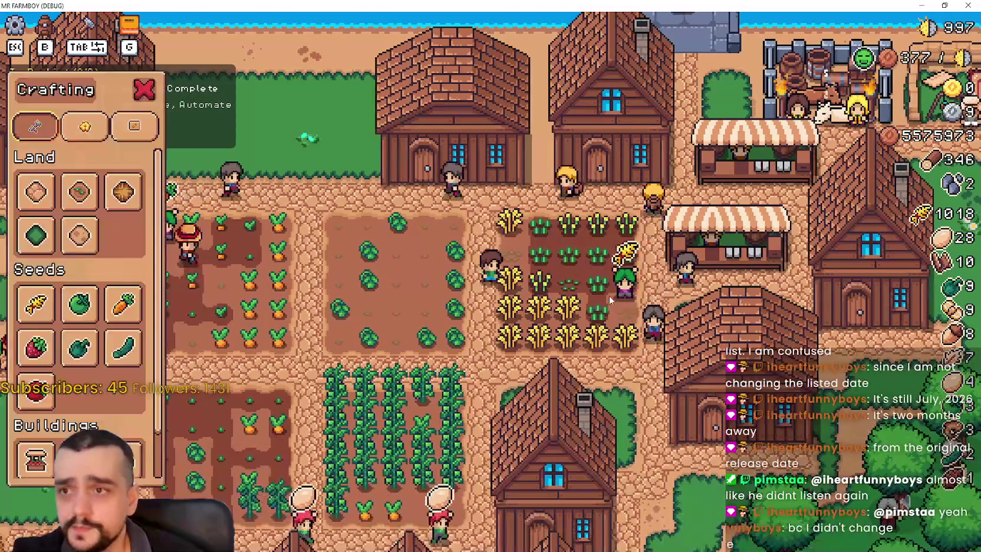
key("Escape")
key("Escape")
key("Escape")
key("alt+F4")
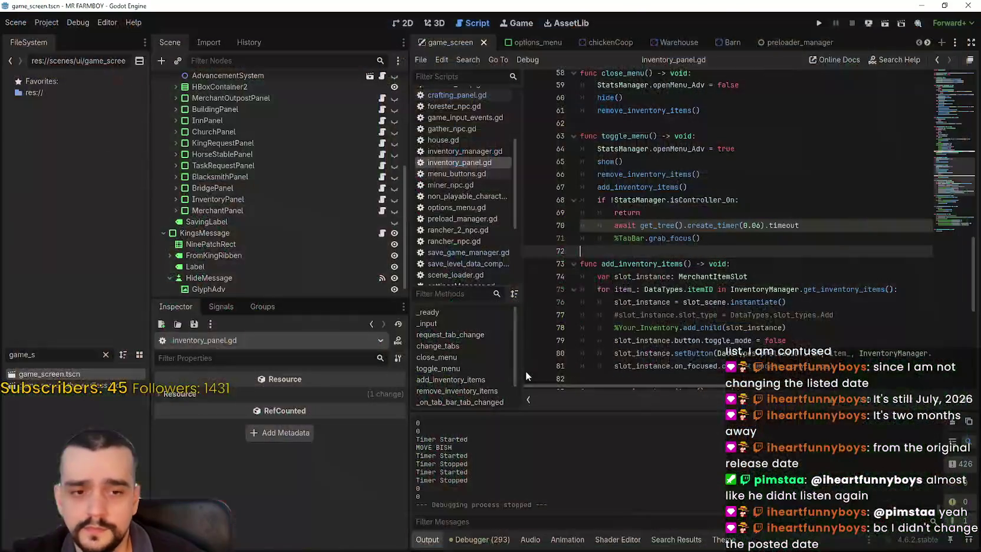
Step: Jump from the close_menu call on line 22 to the close_menu function definition
scroll(625, 251, "up", 3)
scroll(630, 260, "down", 3)
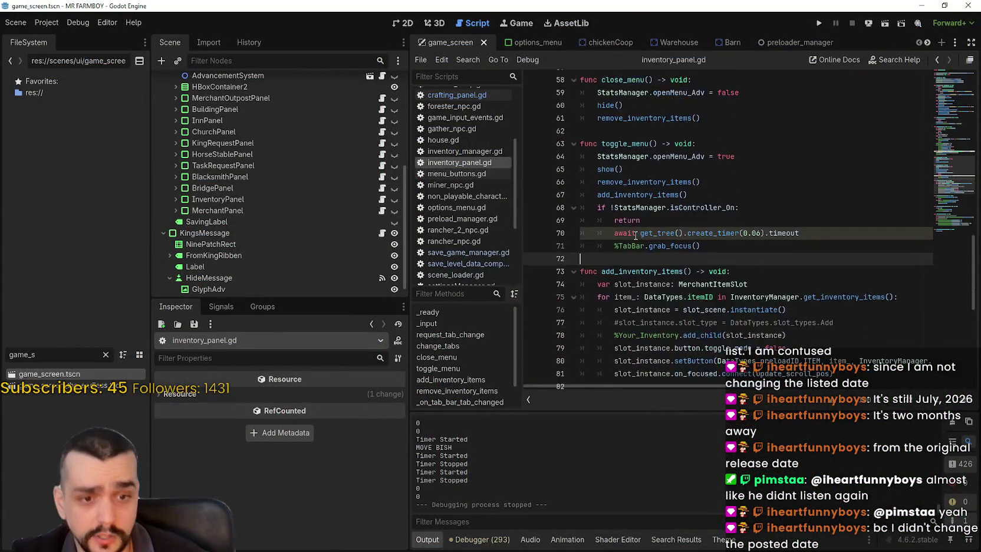
scroll(632, 248, "down", 5)
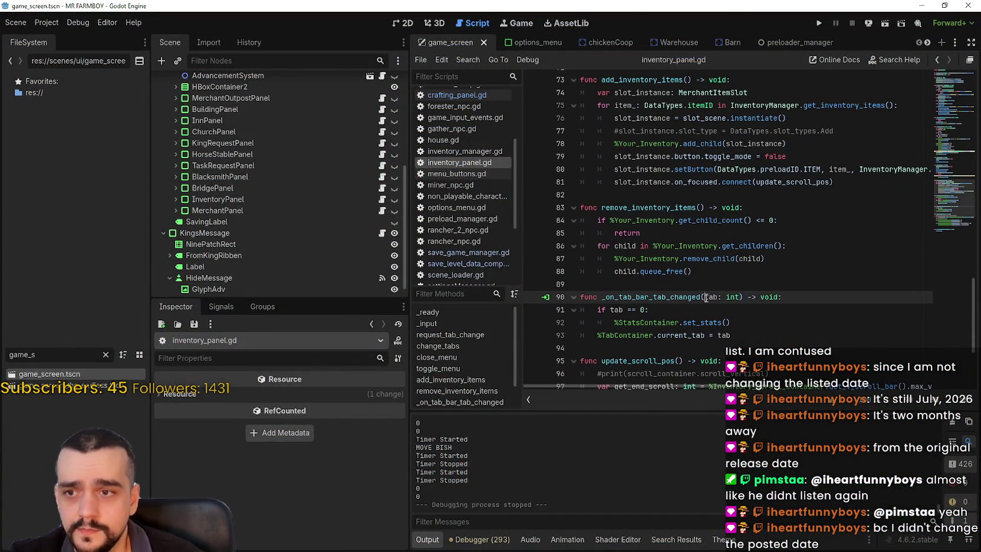
scroll(714, 324, "down", 4)
scroll(694, 295, "up", 6)
scroll(694, 295, "up", 17)
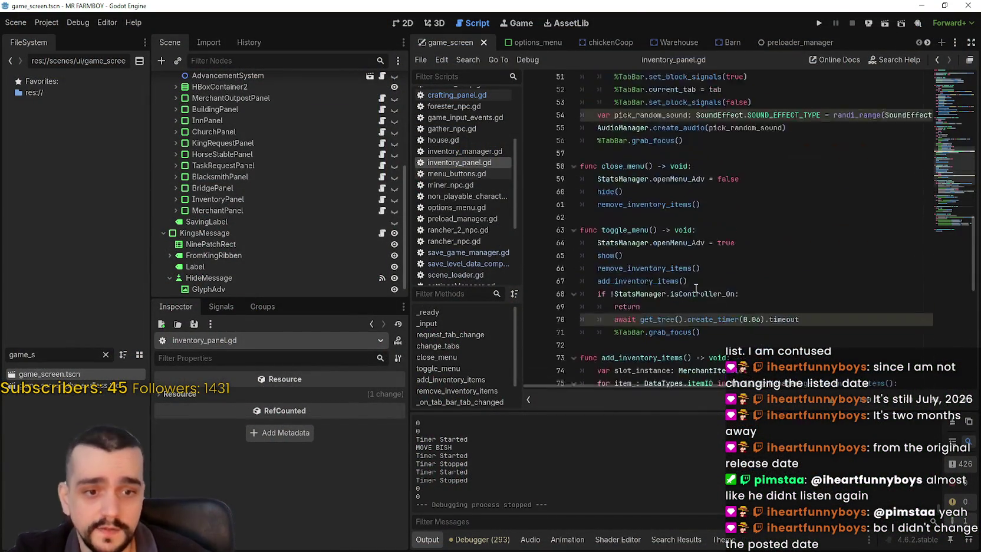
scroll(693, 293, "up", 5)
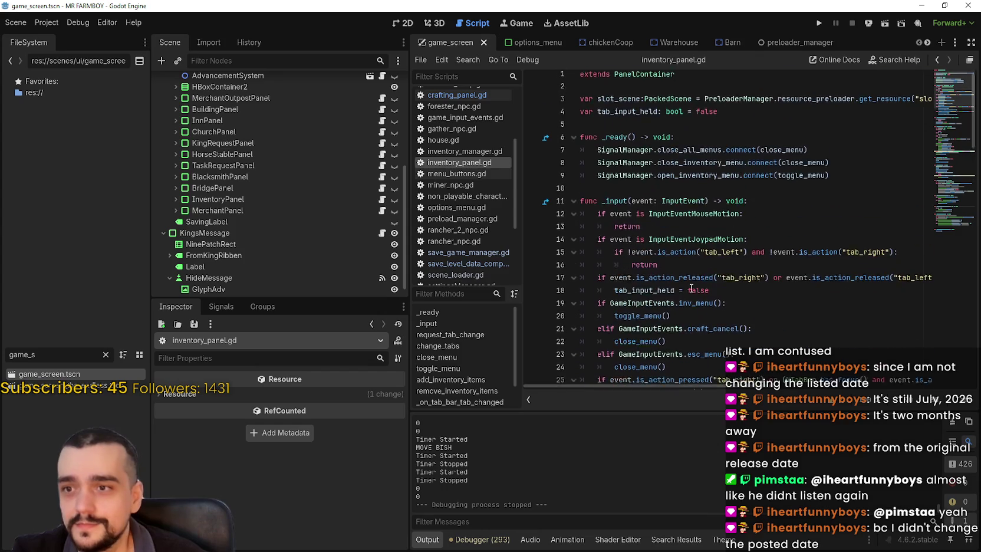
scroll(648, 247, "down", 3)
left_click(645, 232)
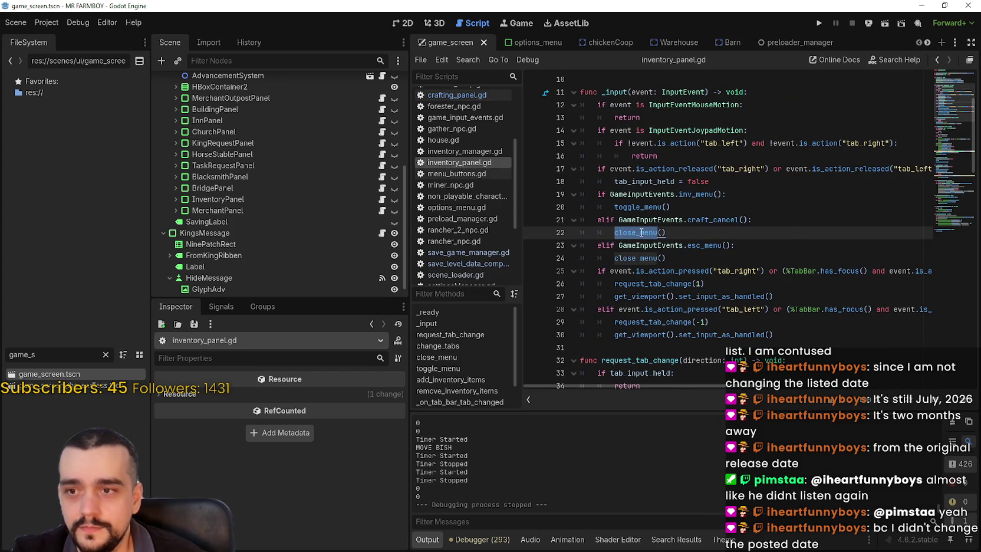
right_click(641, 232)
left_click(666, 451)
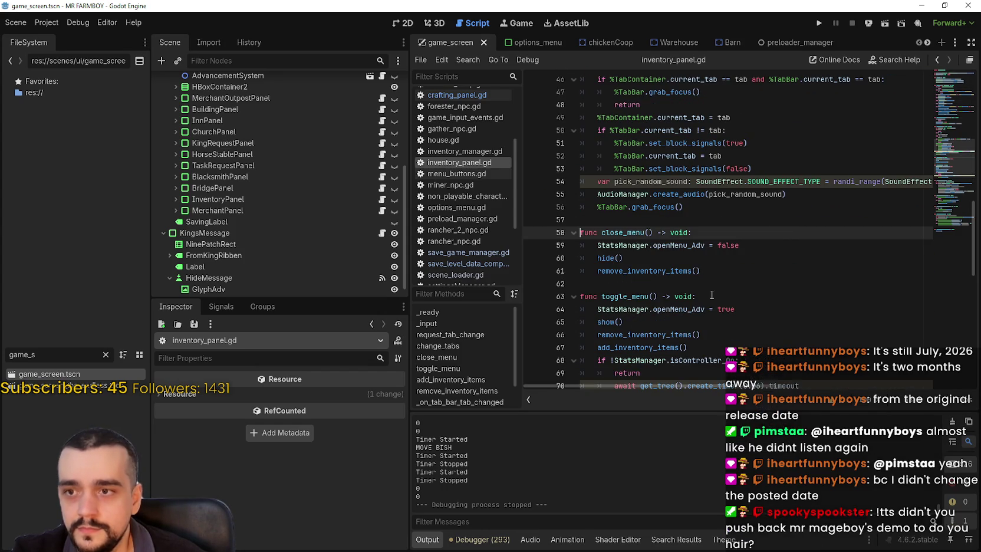
Step: Add 'StatsManager.inMenu = true' after the openMenu_Adv = true line in toggle_menu
left_click(684, 258)
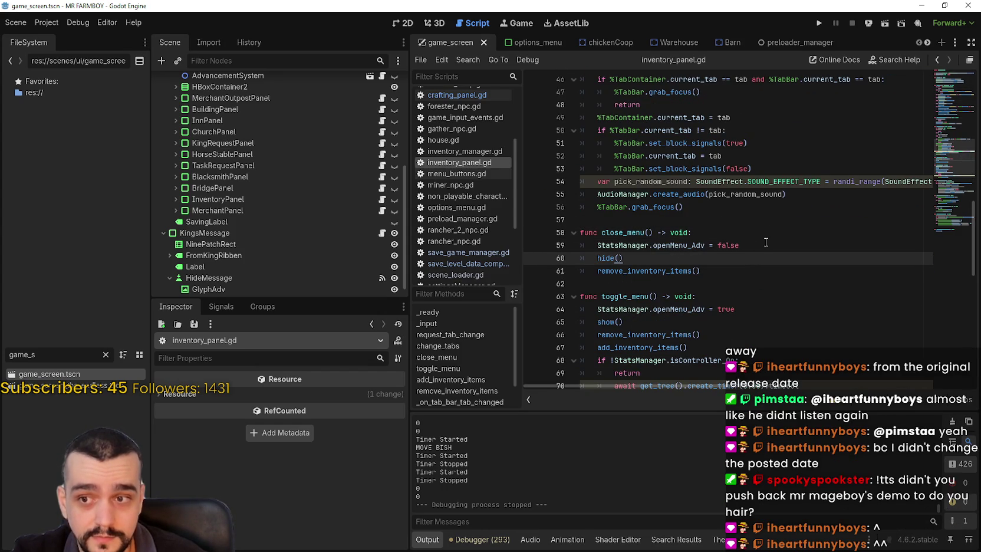
left_click_drag(766, 242, 596, 246)
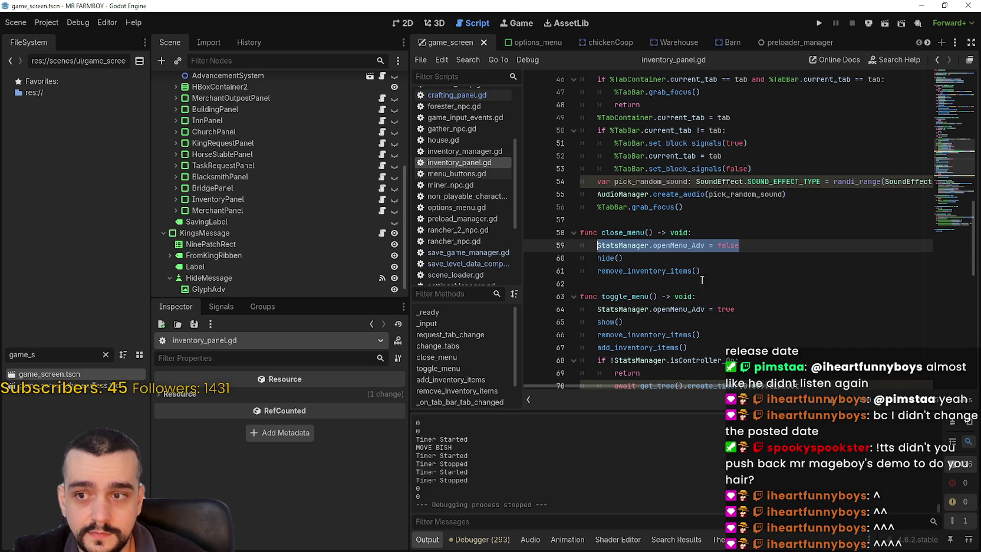
left_click(744, 296)
key("Up")
left_click(752, 305)
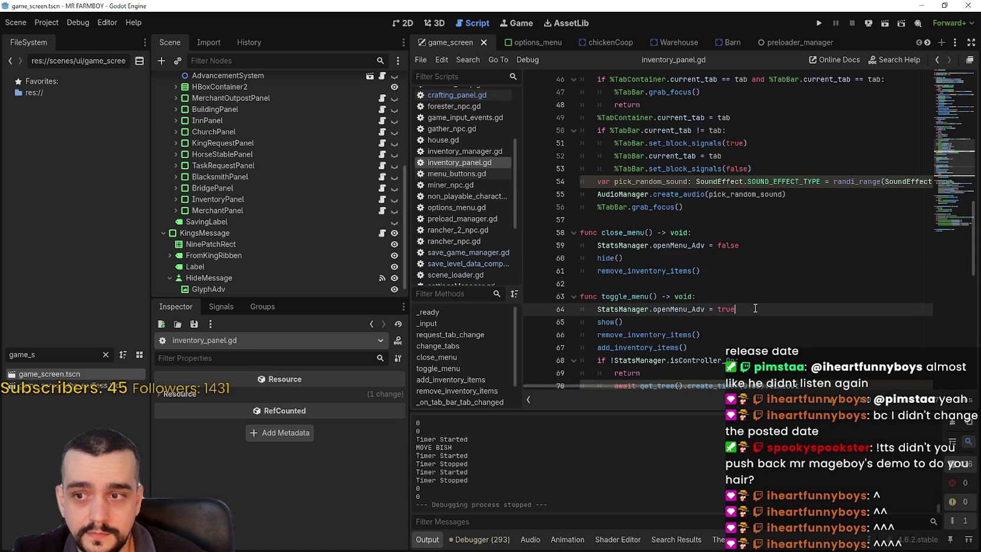
scroll(749, 294, "down", 4)
scroll(746, 287, "up", 4)
scroll(752, 274, "down", 2)
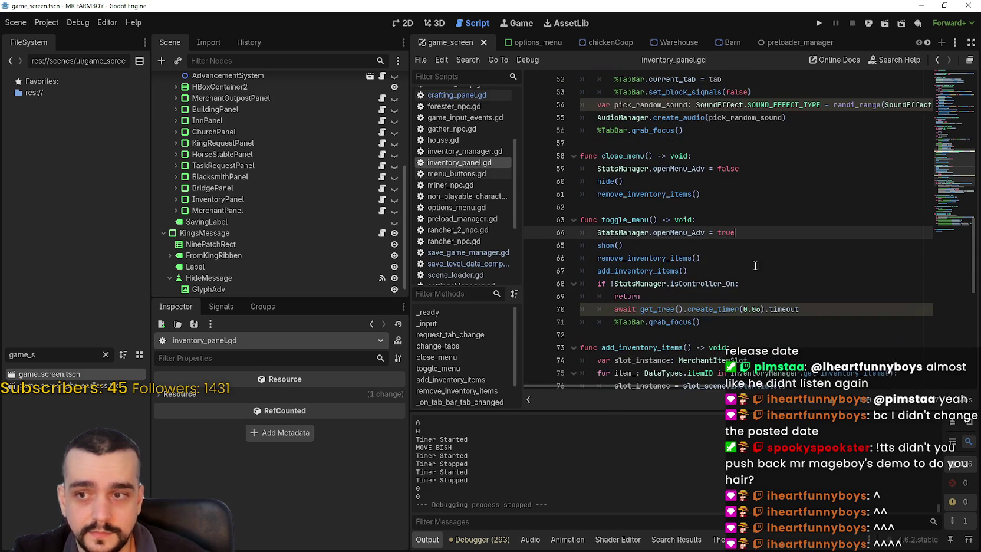
key("Return")
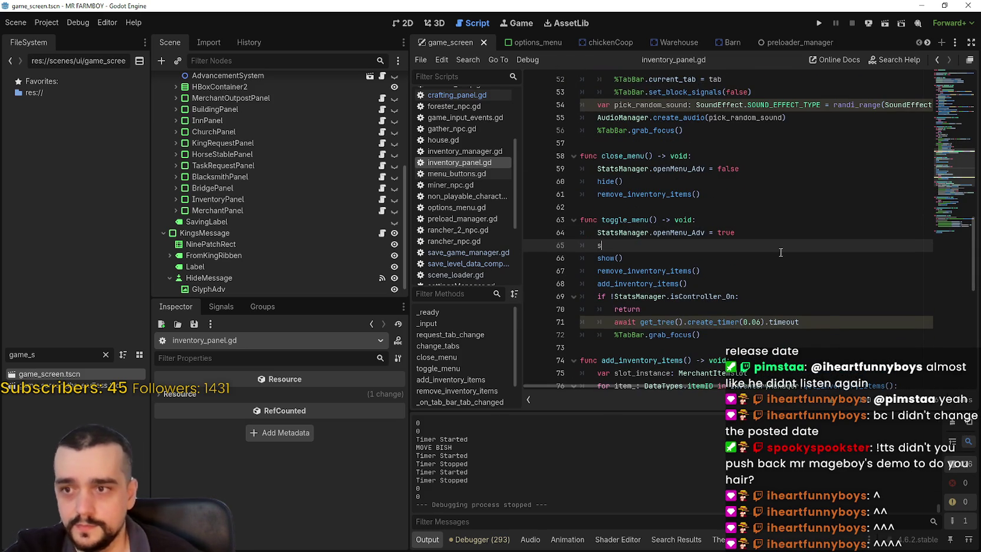
type("Stats")
key("Return")
type(".")
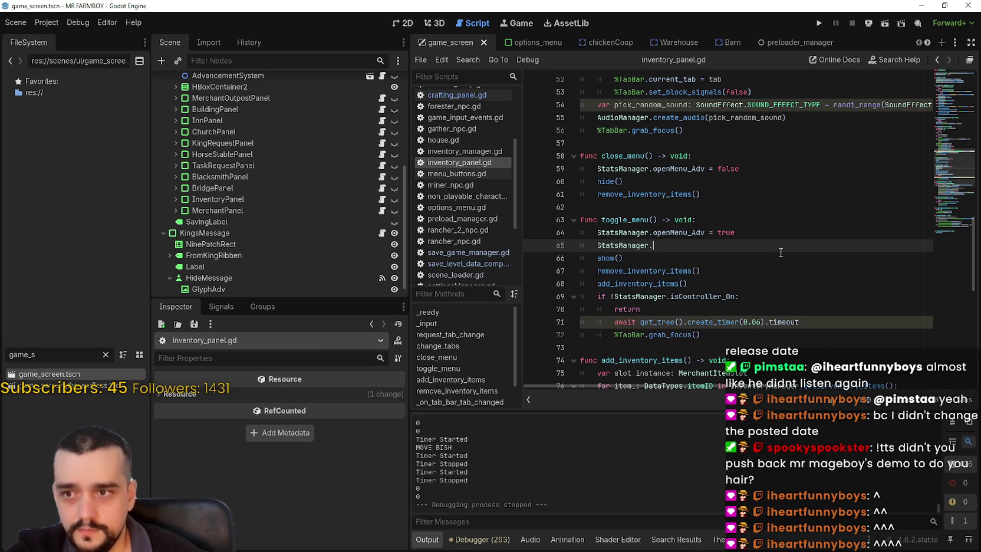
type("inM")
key("Return")
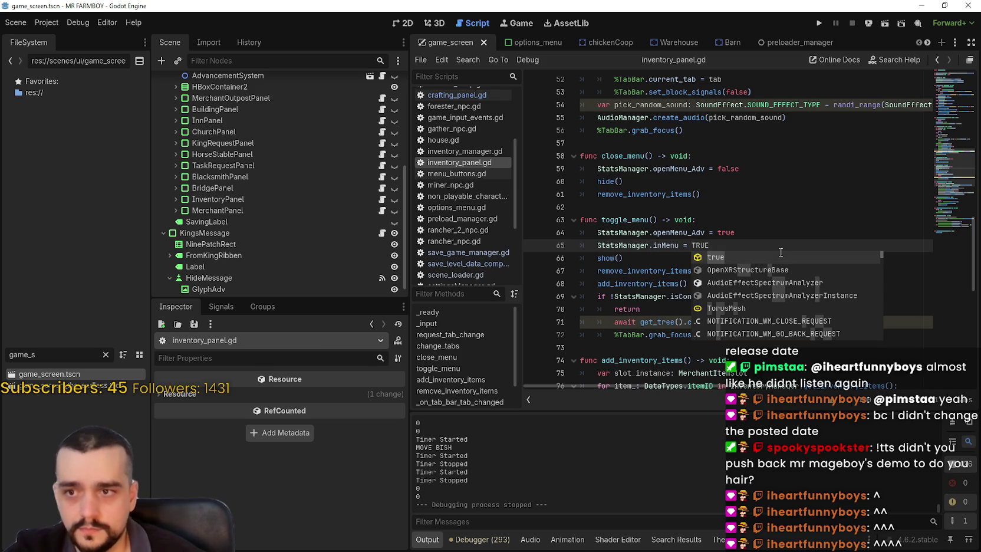
key("Return")
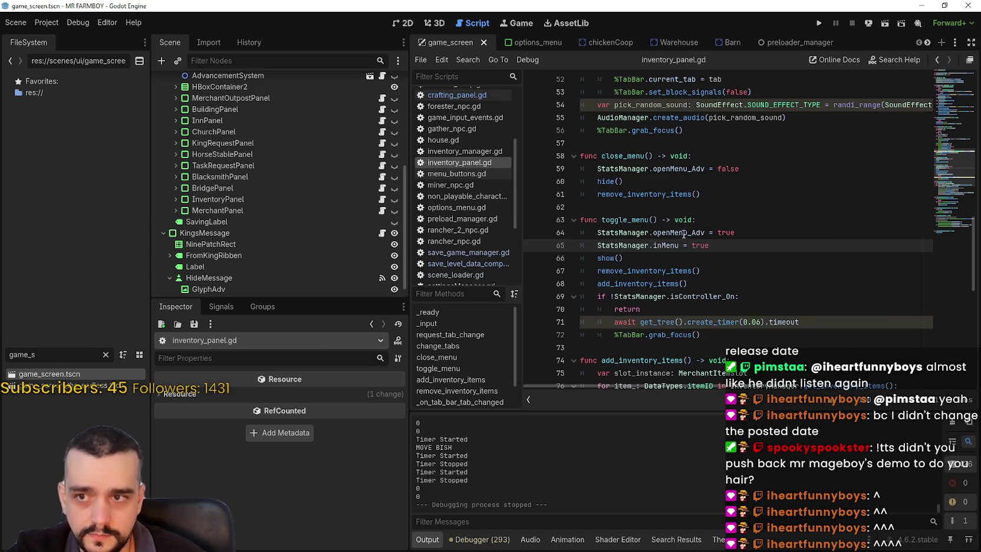
Step: Copy that line into close_menu as 'StatsManager.inMenu = false' and save the script
left_click_drag(710, 245, 597, 246)
key("ctrl+c")
left_click(769, 169)
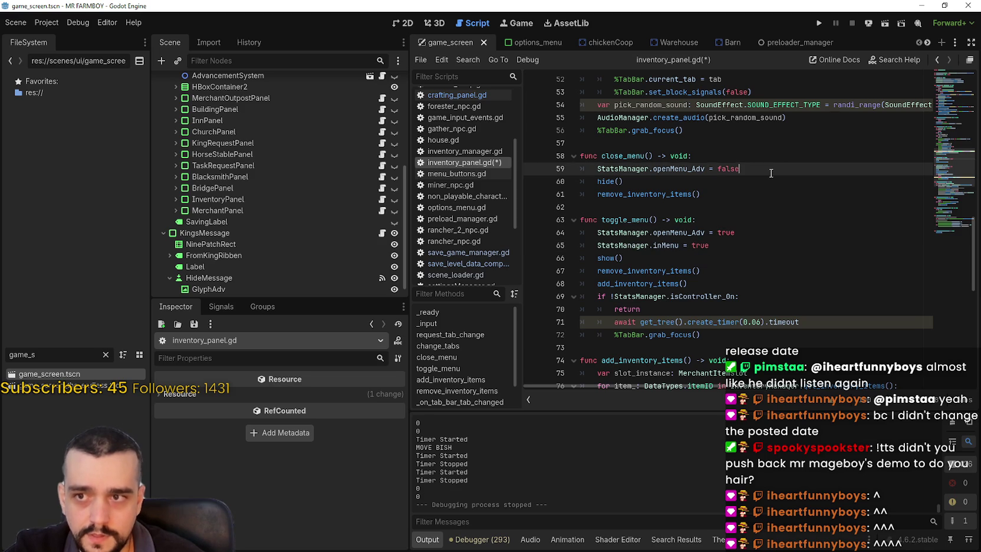
key("Return")
key("ctrl+v")
key("ctrl+shift+Left")
type("false")
key("ctrl+s")
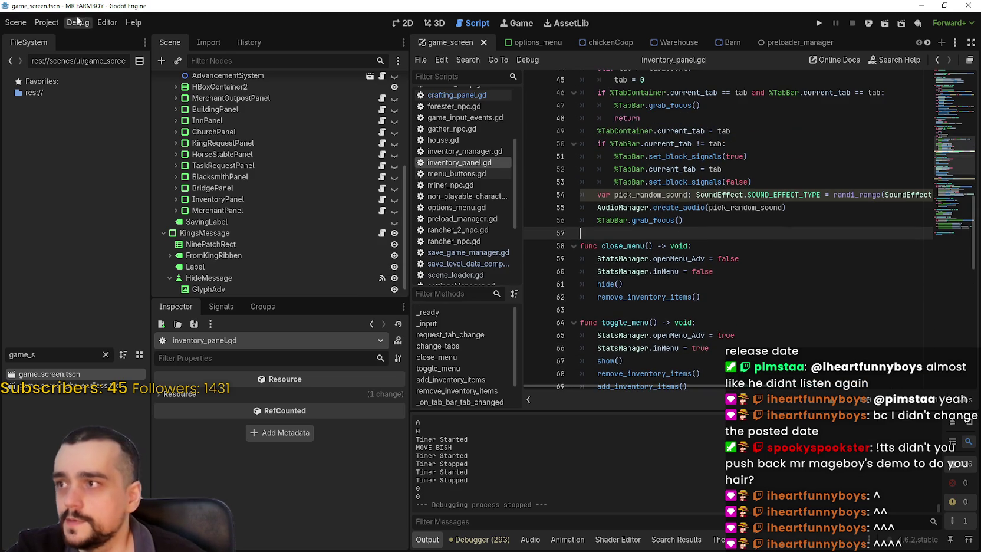
Step: In the Project Settings Input Map, rebind the lower action's key from 1 to 8
left_click(47, 22)
left_click(60, 43)
scroll(597, 299, "up", 5)
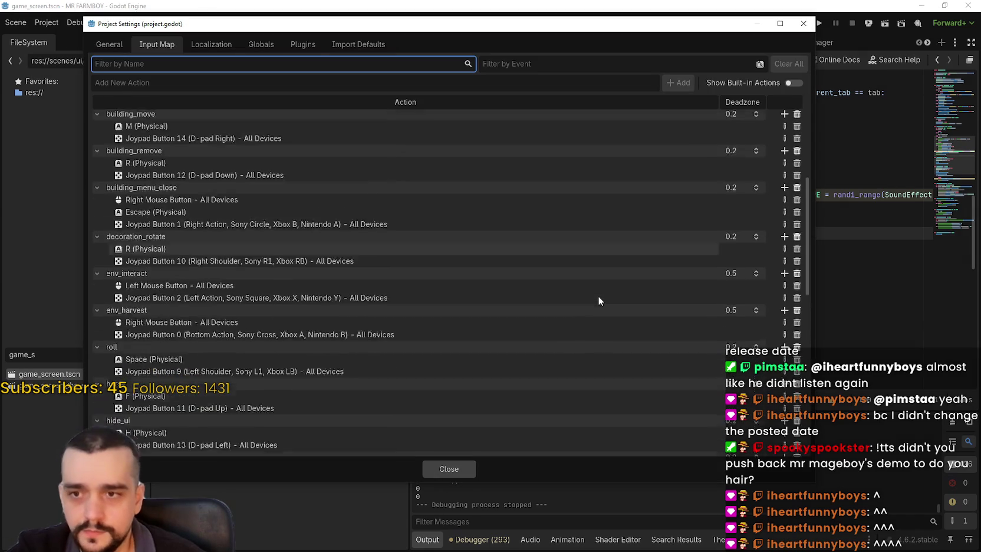
scroll(598, 301, "down", 10)
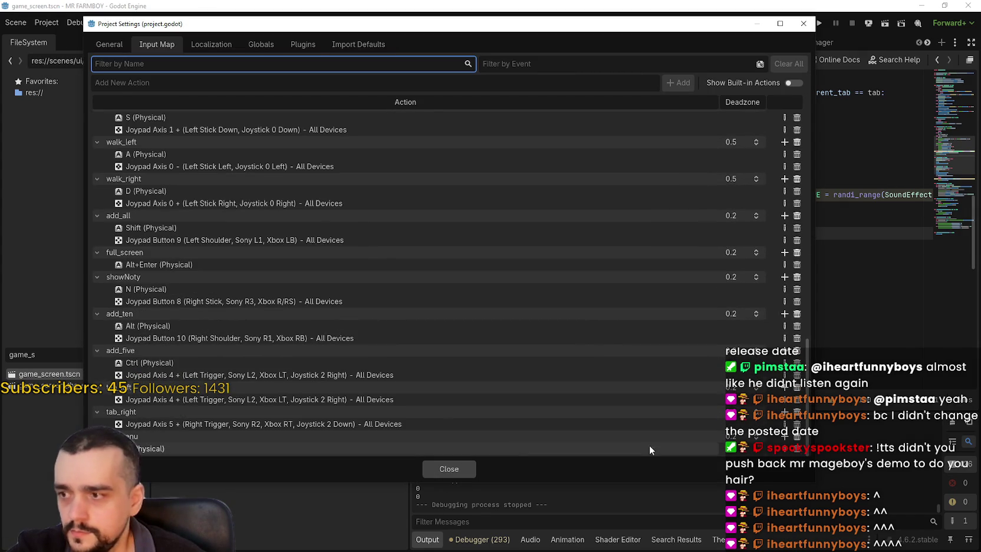
left_click(349, 452)
double_click(349, 446)
key("8")
left_click(415, 364)
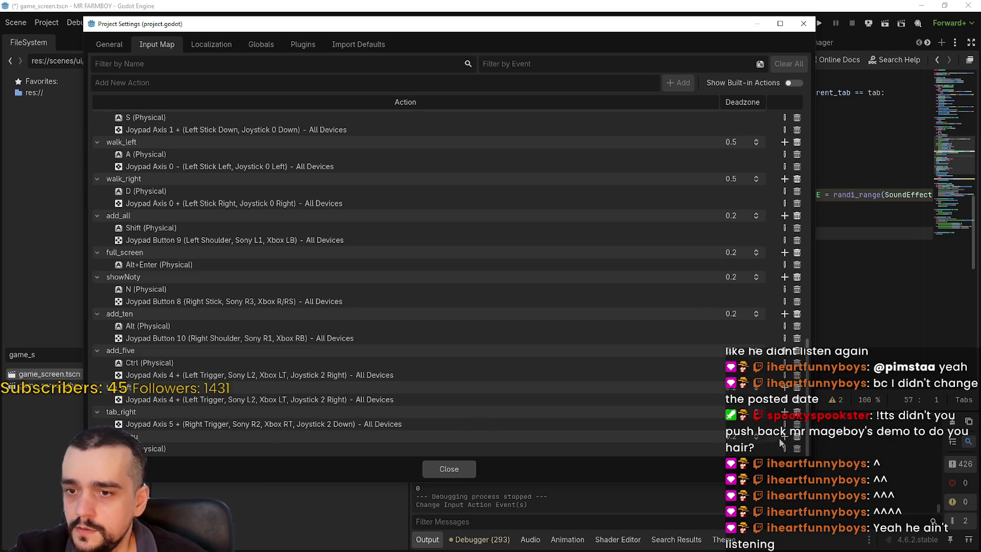
Step: Add Joypad Button 1 as an input for inv_menu and close Project Settings
left_click(785, 438)
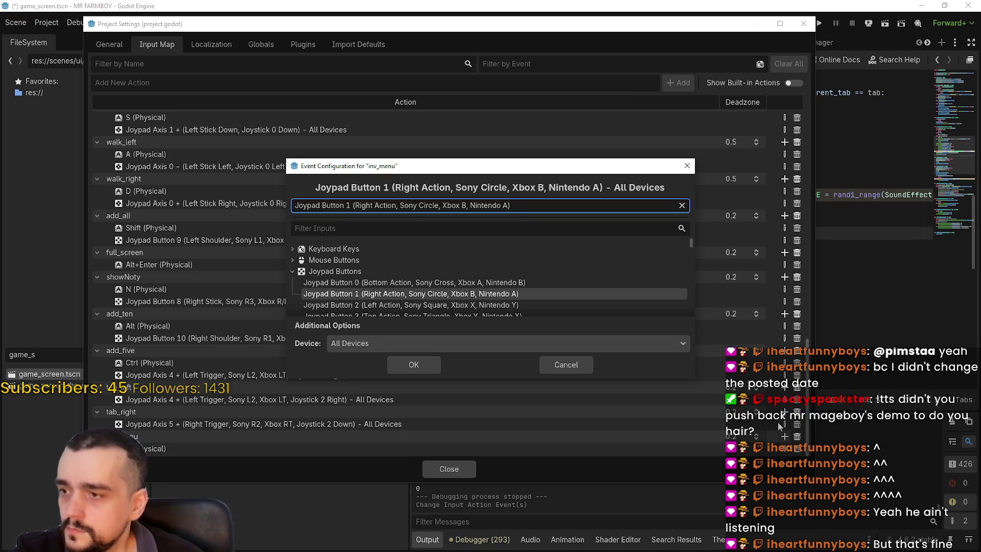
left_click(420, 365)
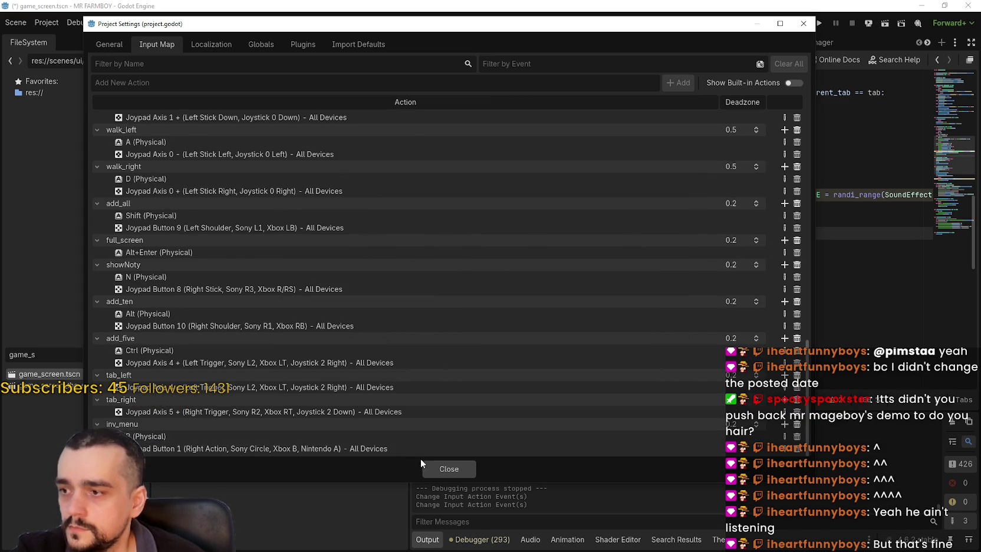
left_click(449, 468)
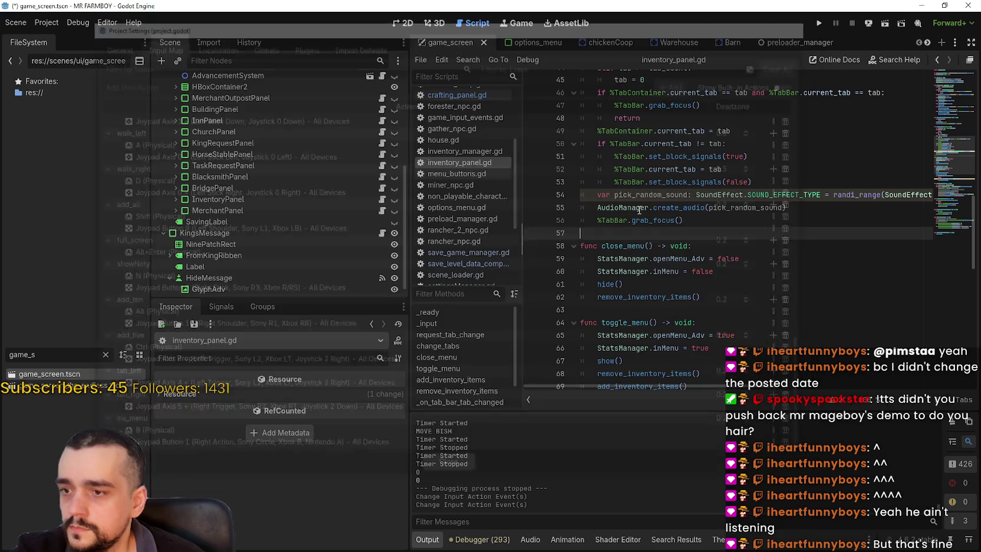
Step: Run the project, maximize the game window, and load Save 7 via Continue
left_click(819, 23)
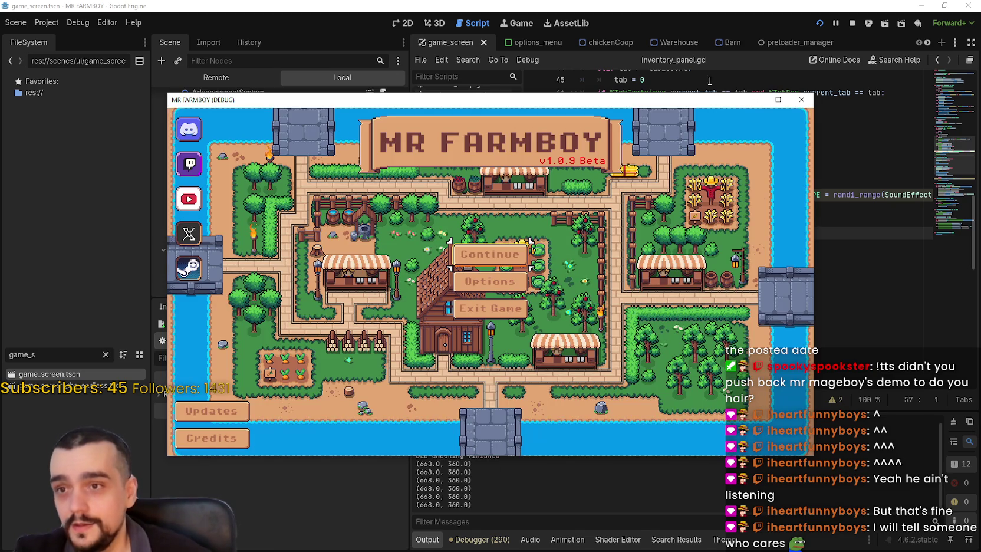
left_click(778, 99)
key("Return")
key("Down")
key("Down")
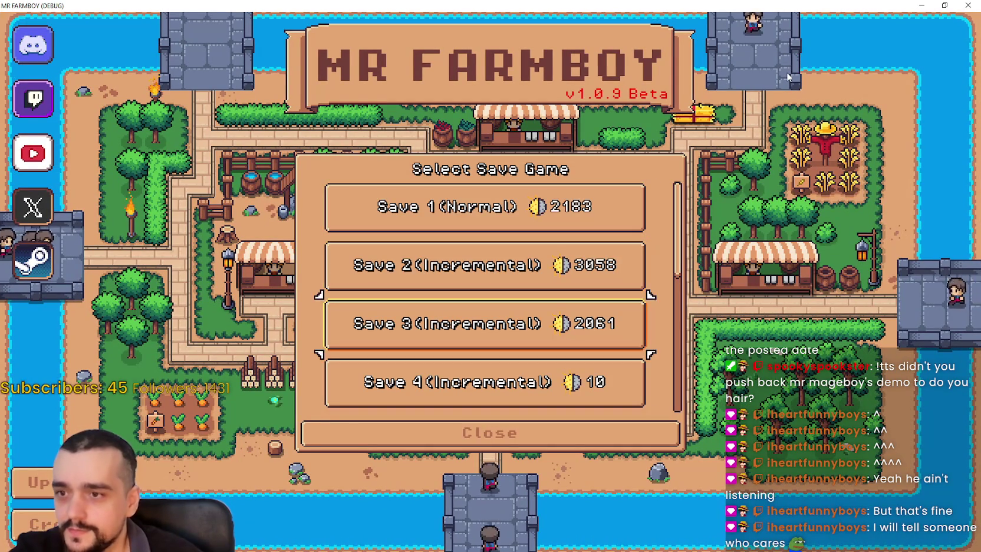
key("Down")
key("Down")
key("Down")
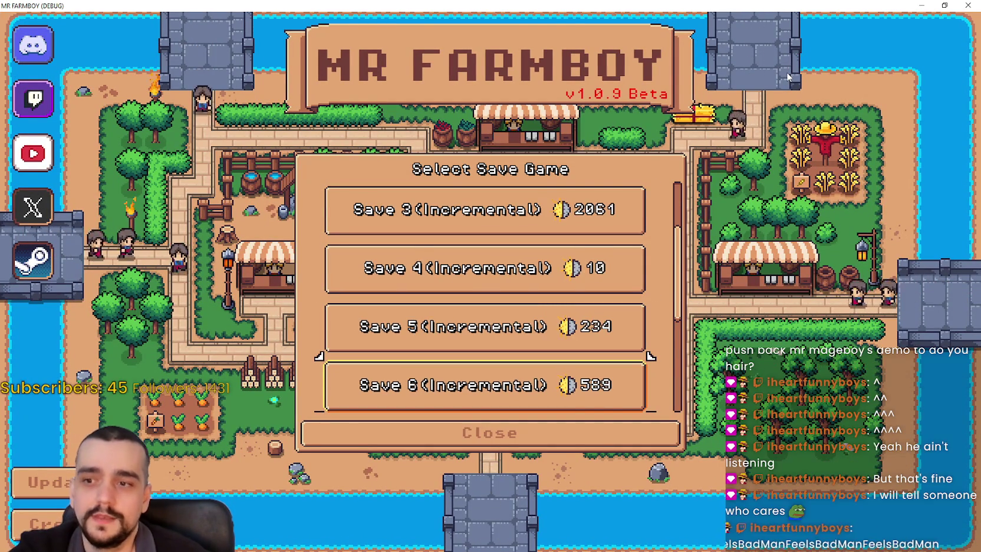
key("Up")
key("Return")
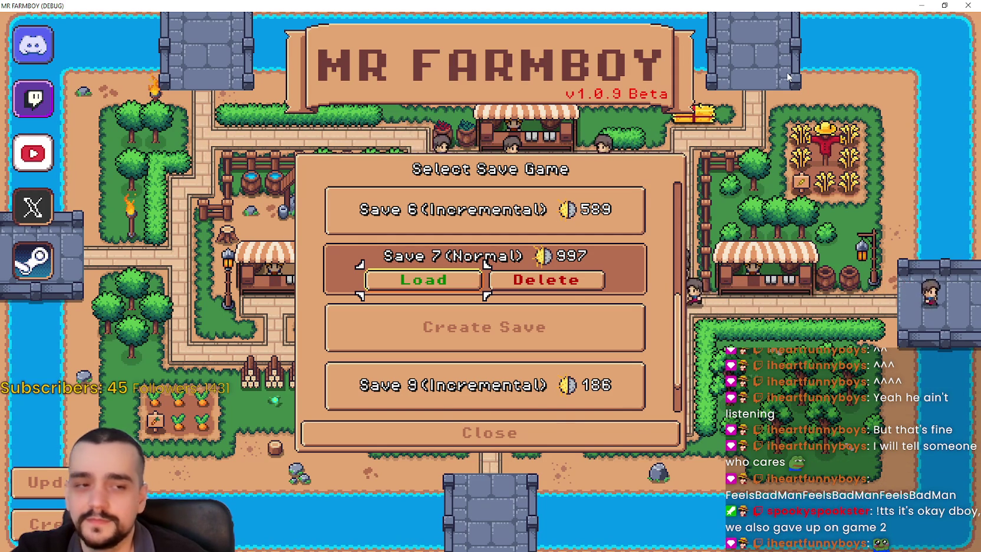
key("Return")
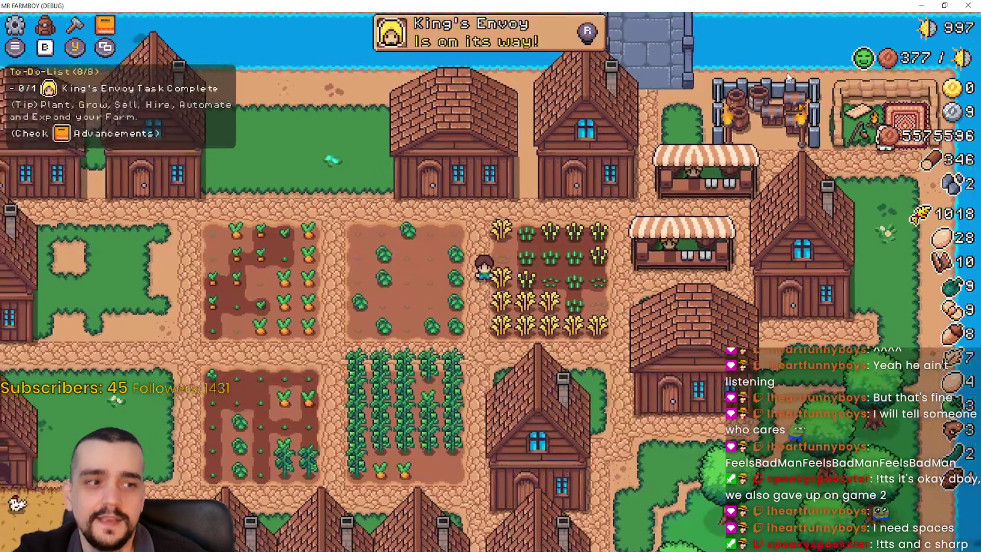
Step: Walk the farmer through the wheat field and into the cabbage plot
key("Up")
key("Right")
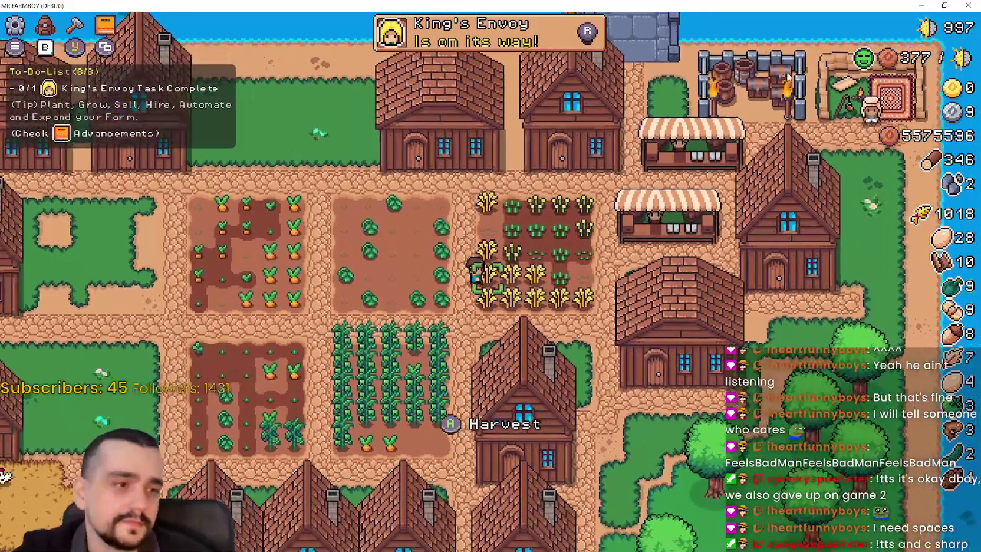
key("Down")
key("Left")
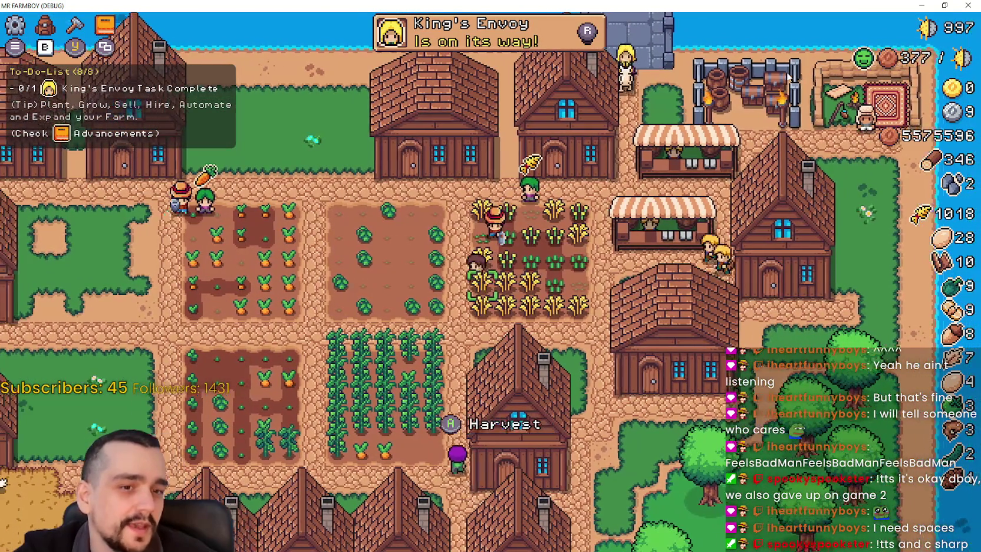
key("Left")
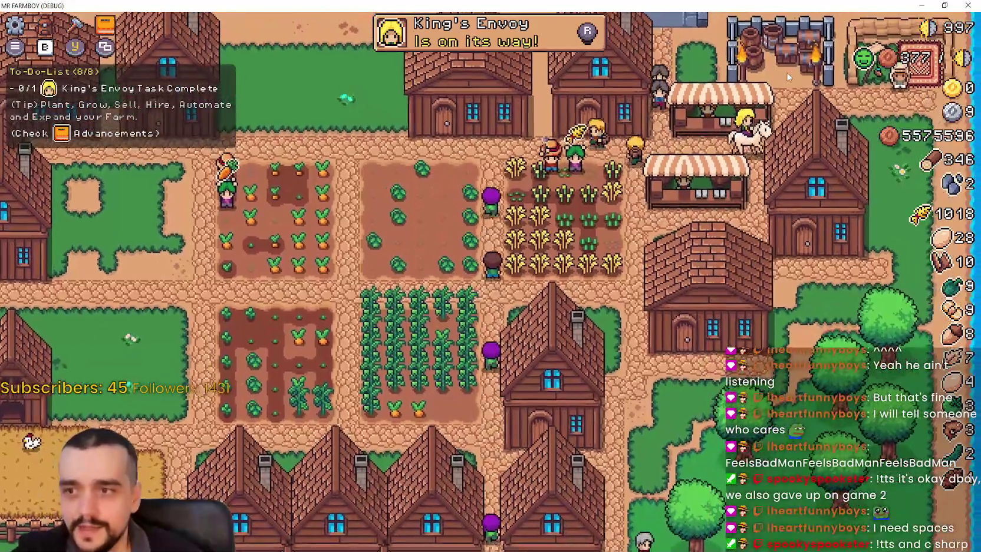
Step: Toggle the Crafting (C) and Stats & Inventory (I) panels, then return to inventory_panel.gd
key("c")
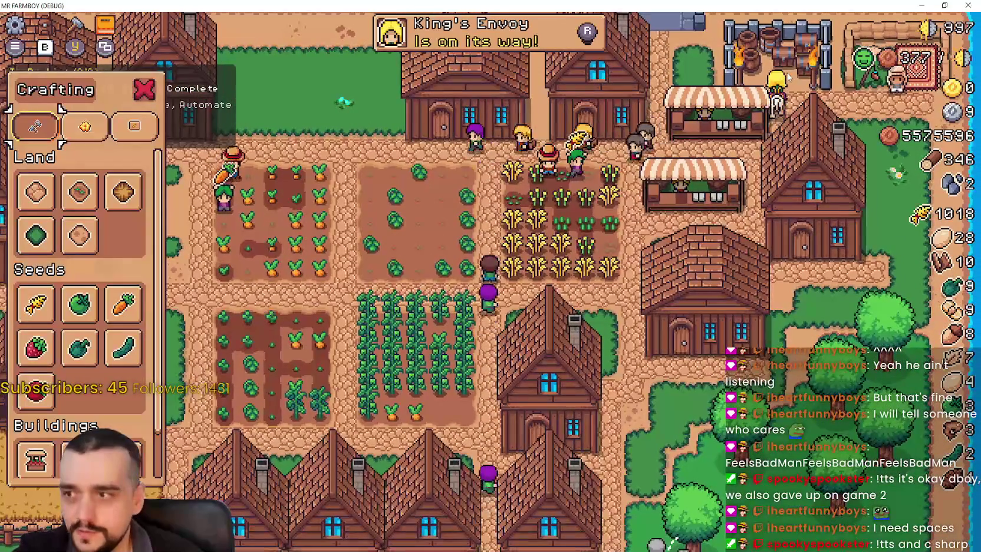
key("c")
key("i")
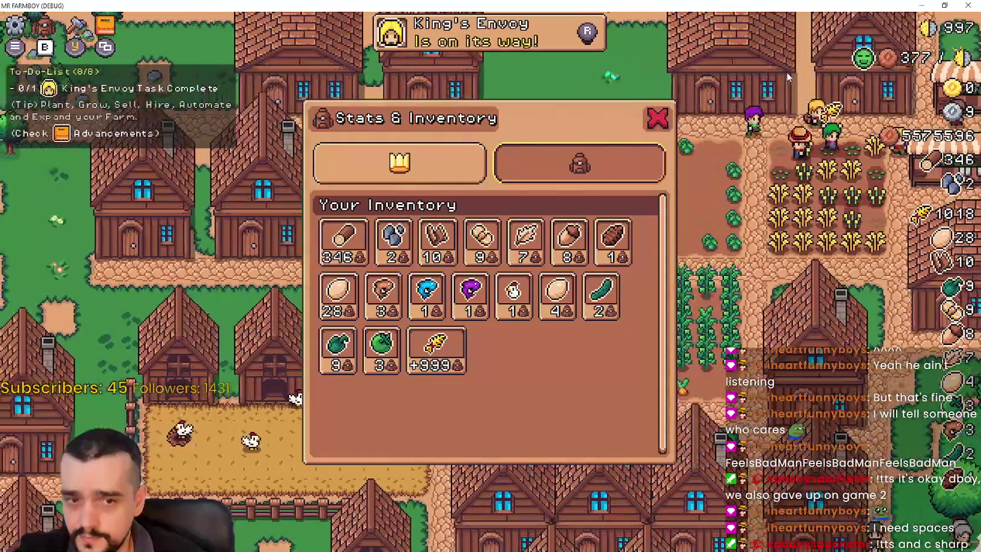
key("c")
key("c")
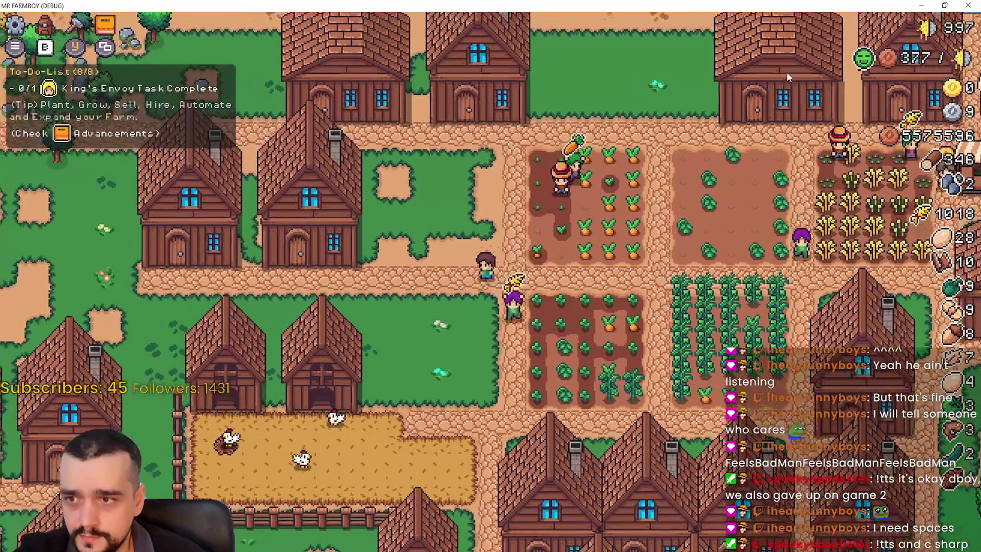
key("i")
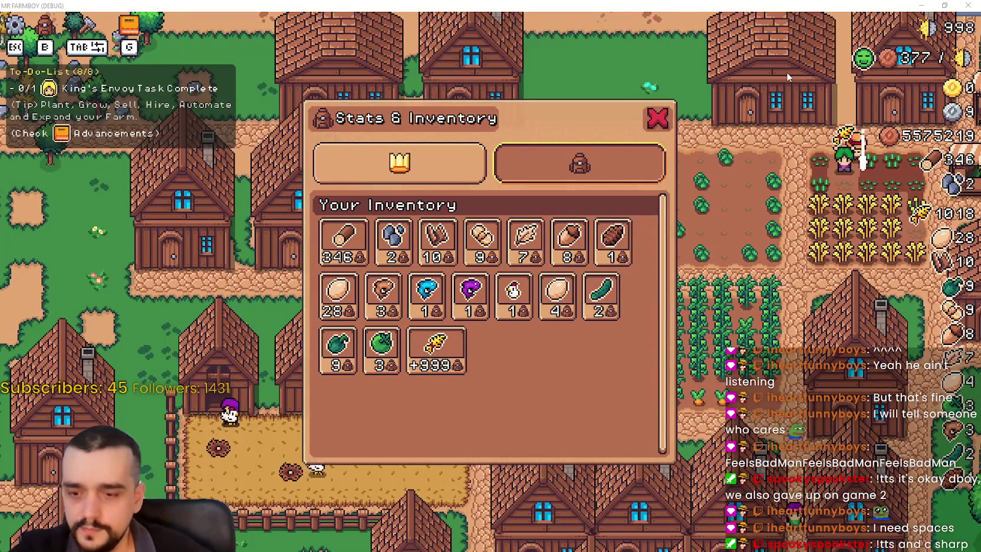
key("alt+Tab")
scroll(706, 281, "up", 2)
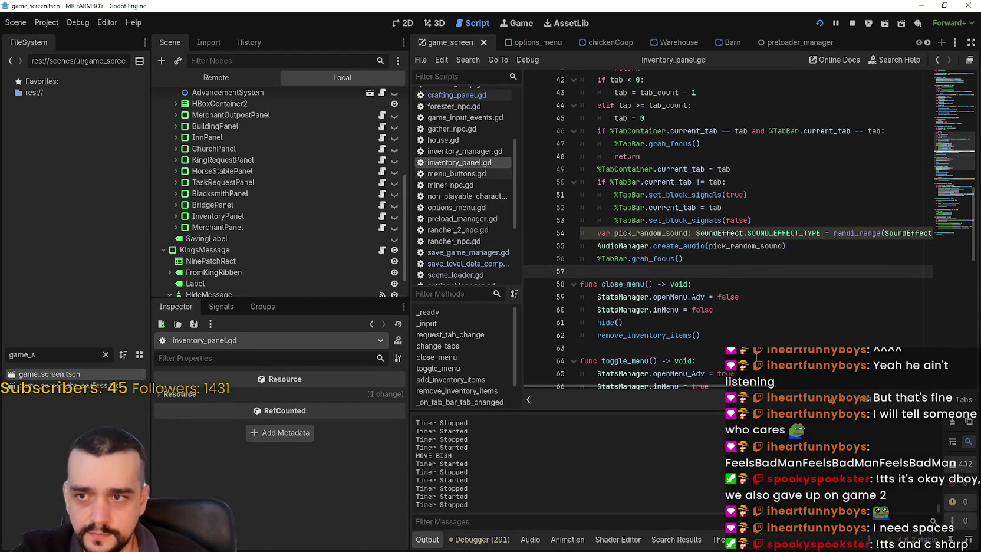
Step: Set a breakpoint on line 71's return in toggle_menu, then close and reopen the in-game inventory
scroll(691, 276, "down", 2)
scroll(691, 276, "down", 5)
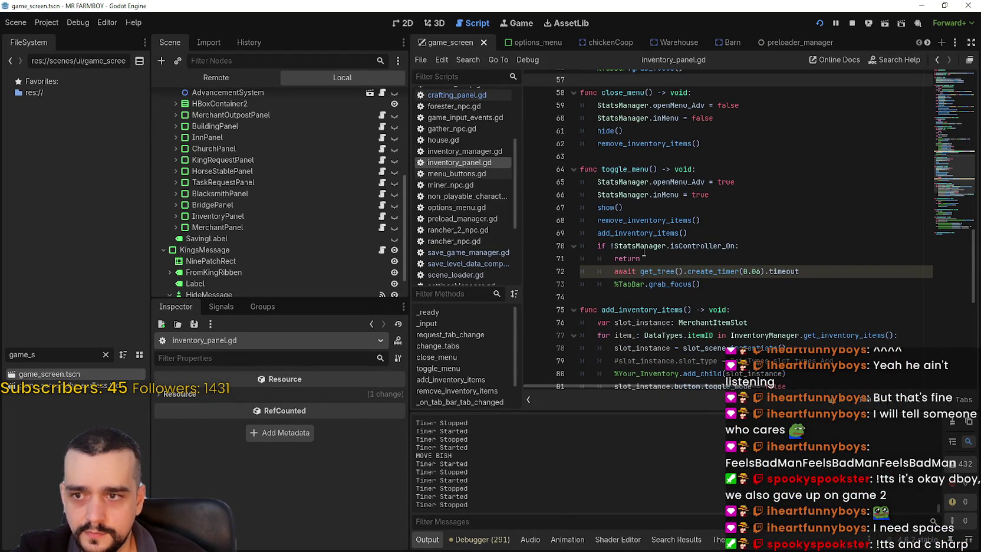
left_click(695, 271)
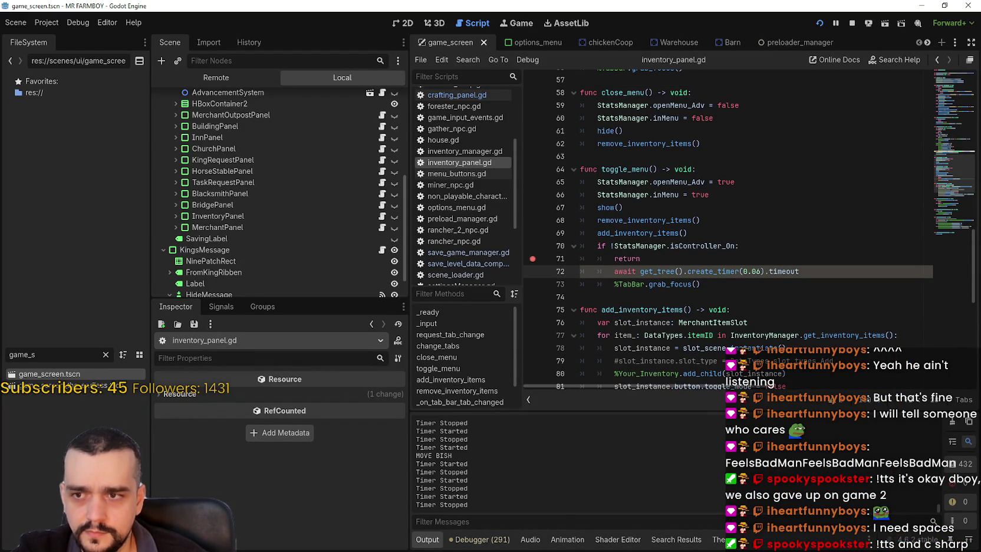
key("alt+Tab")
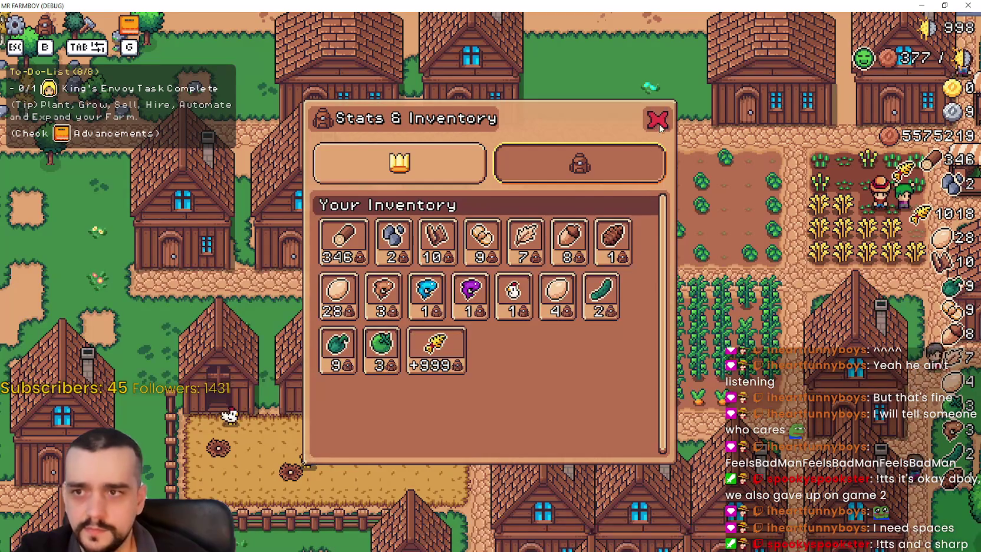
left_click(654, 116)
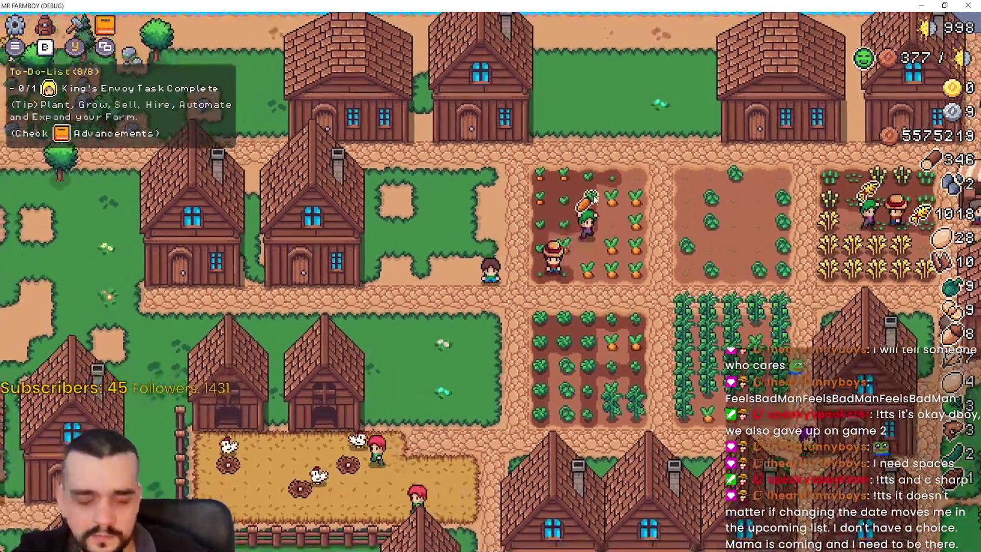
key("i")
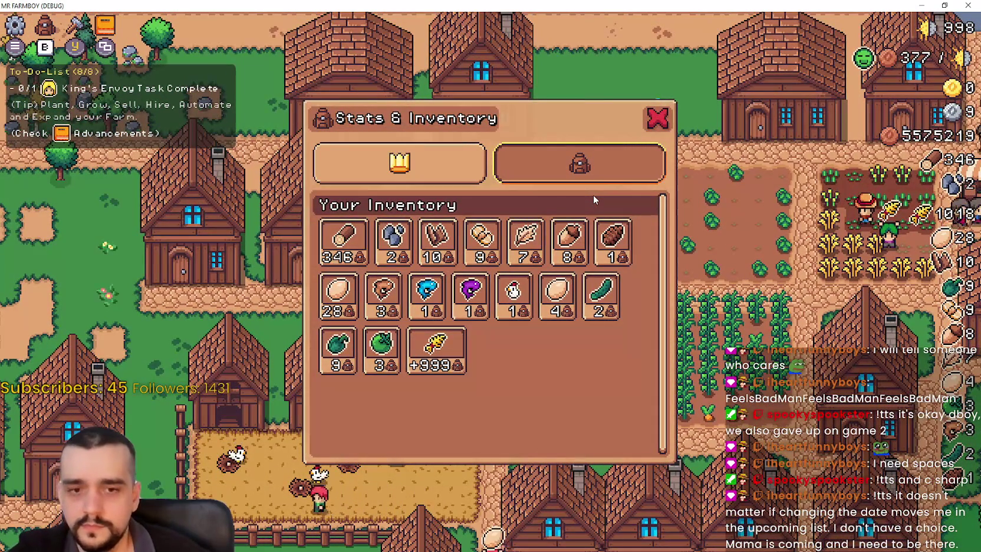
key("alt+Tab")
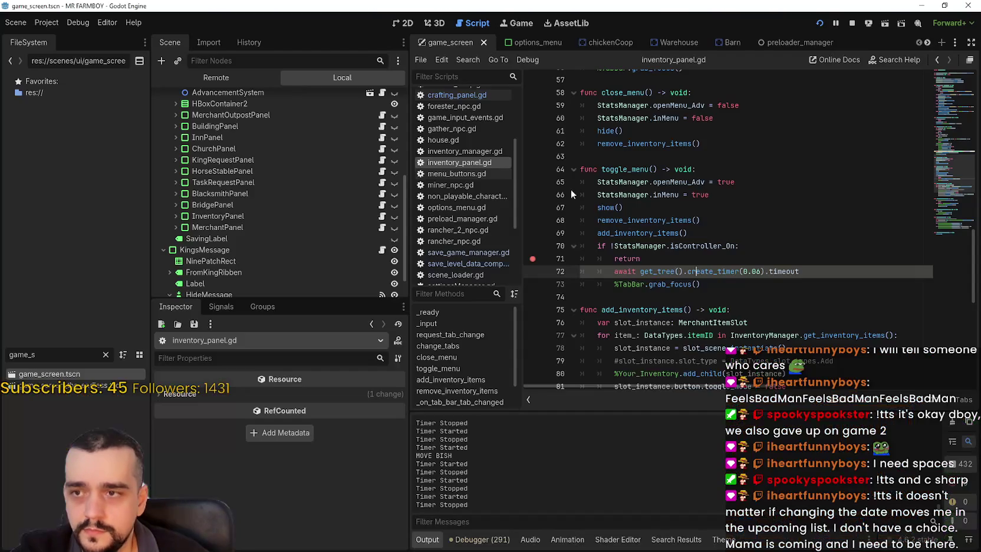
Step: Place the caret on the %TabBar.grab_focus line in toggle_menu
left_click(649, 285)
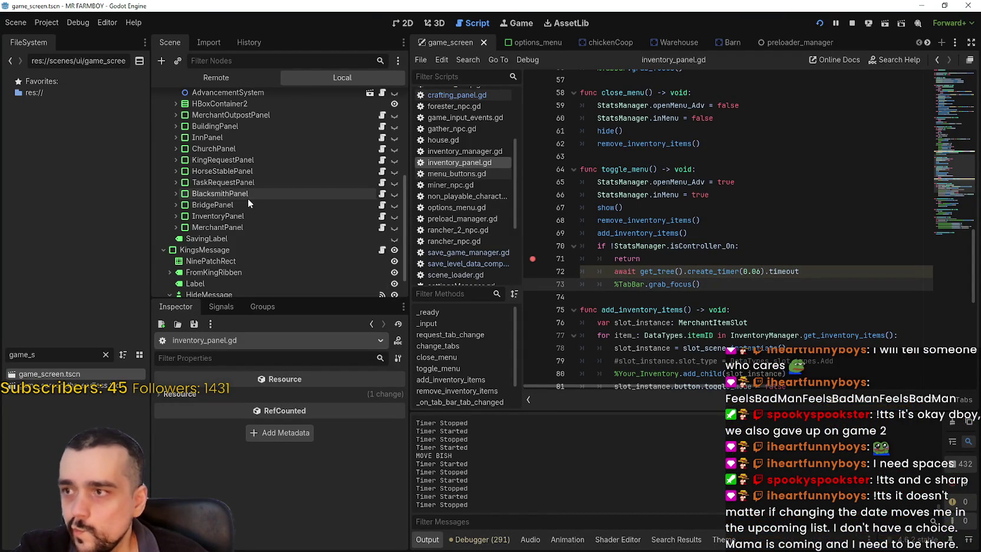
scroll(250, 228, "down", 3)
scroll(248, 242, "up", 3)
scroll(247, 237, "down", 1)
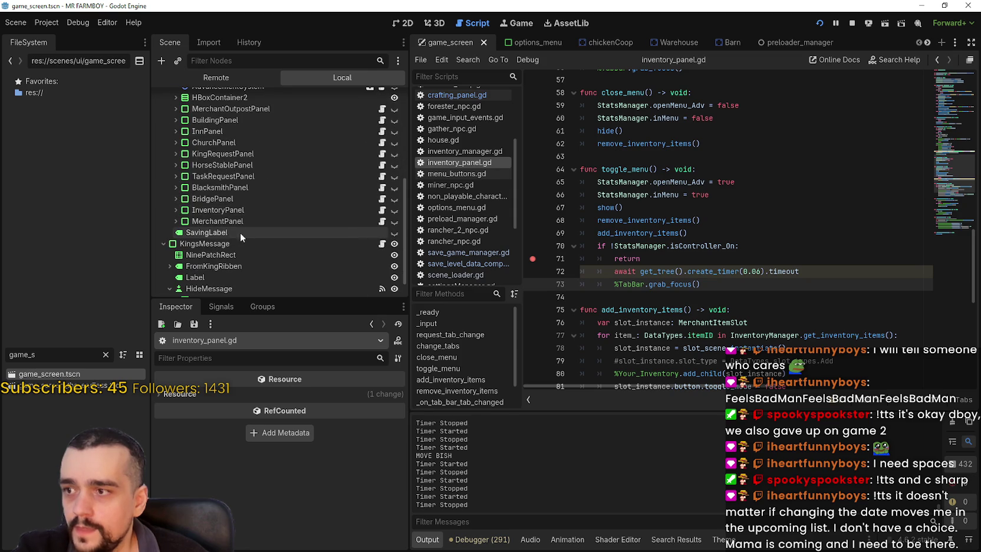
Step: Select InventoryPanel's TabBar node and review its current_tab property and grab_focus documentation
left_click(176, 210)
scroll(248, 212, "down", 3)
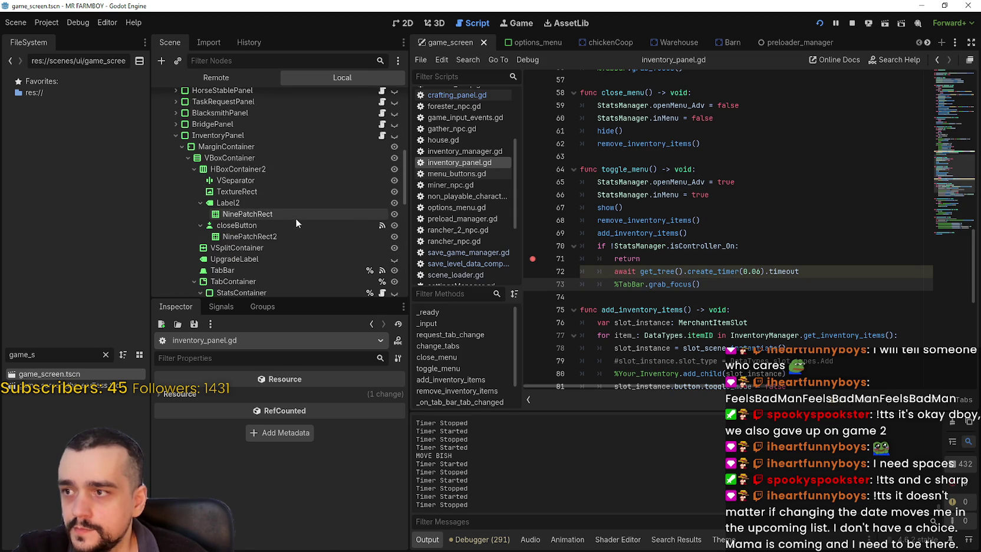
scroll(291, 215, "down", 3)
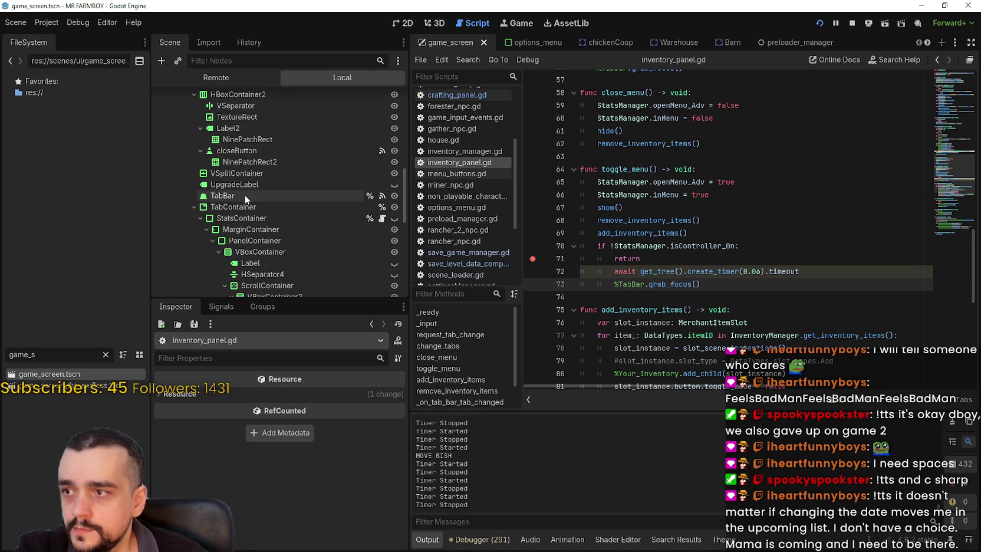
left_click(245, 195)
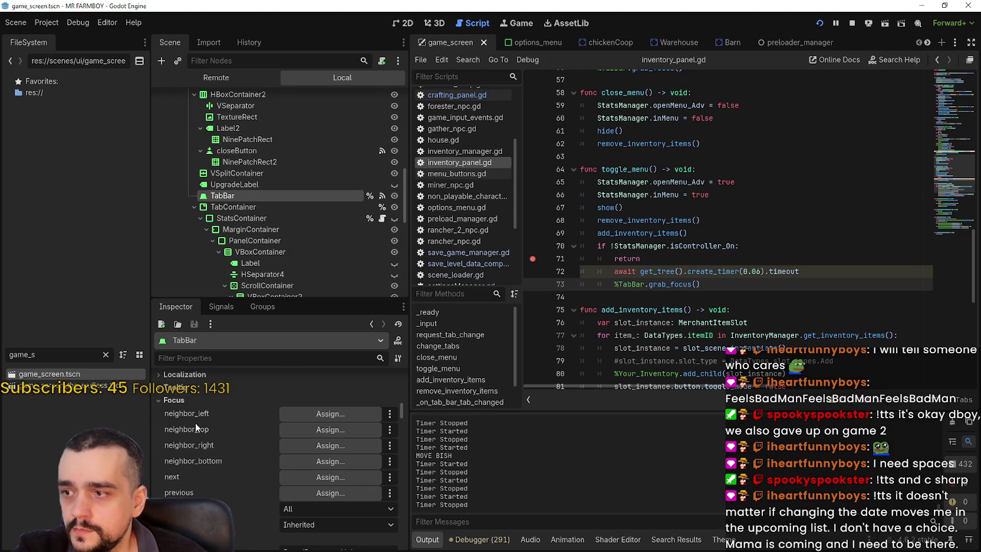
scroll(251, 458, "down", 10)
scroll(261, 448, "up", 5)
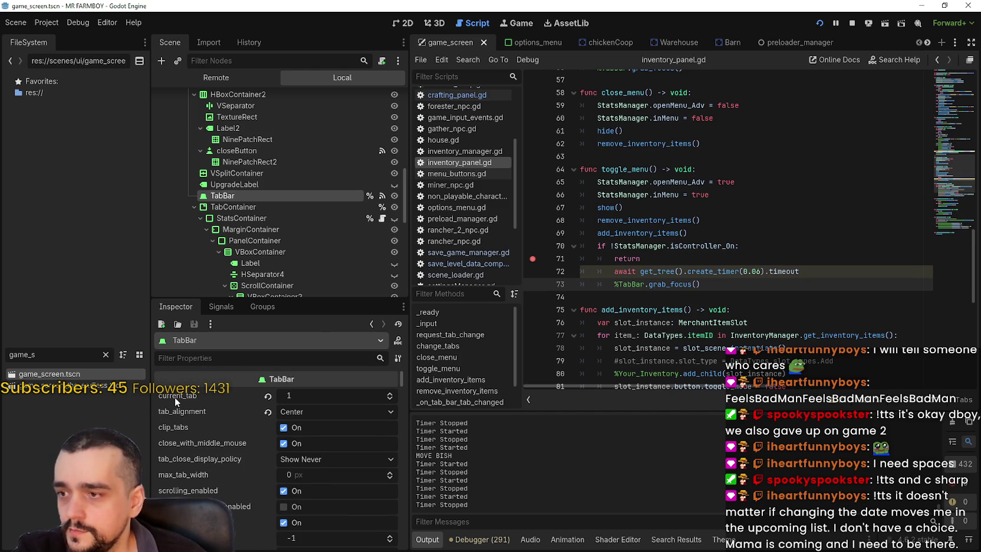
mouse_move(175, 395)
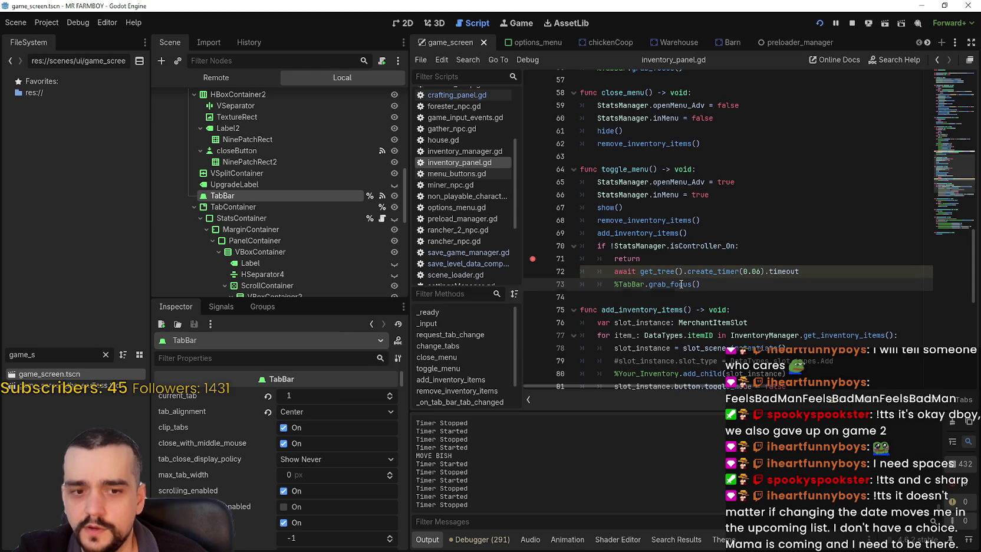
mouse_move(681, 285)
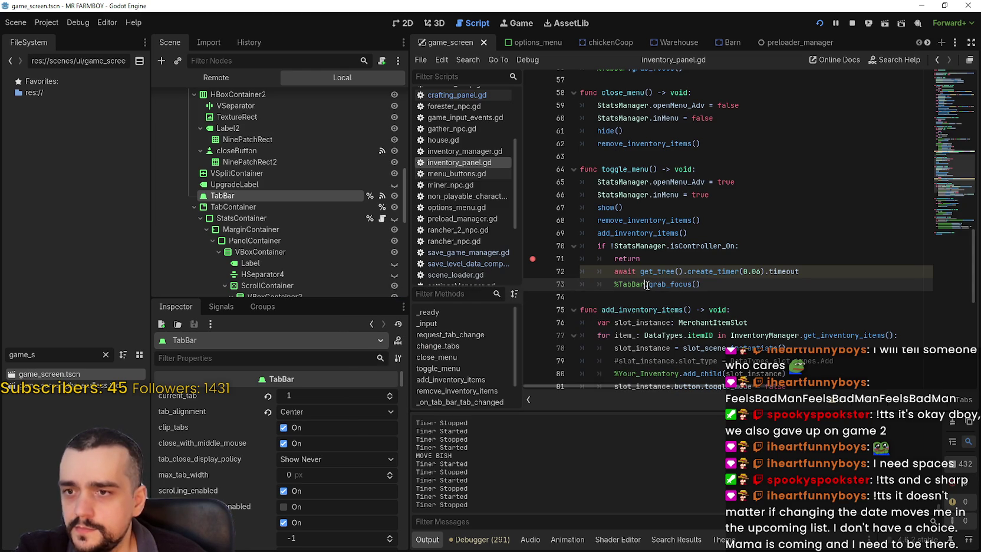
scroll(651, 280, "up", 4)
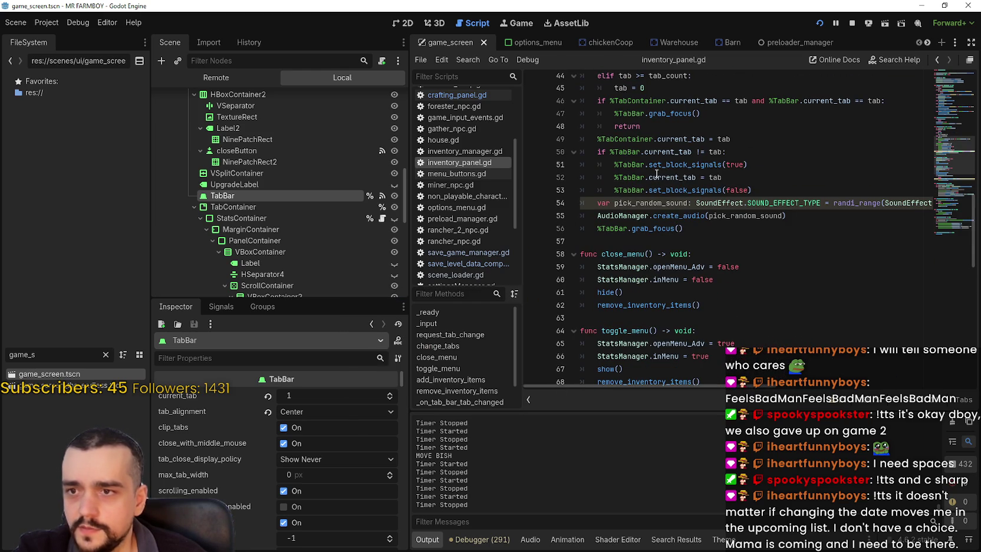
Step: Highlight current_tab uses and compare the grab_focus call in change_tabs with toggle_menu's
double_click(658, 173)
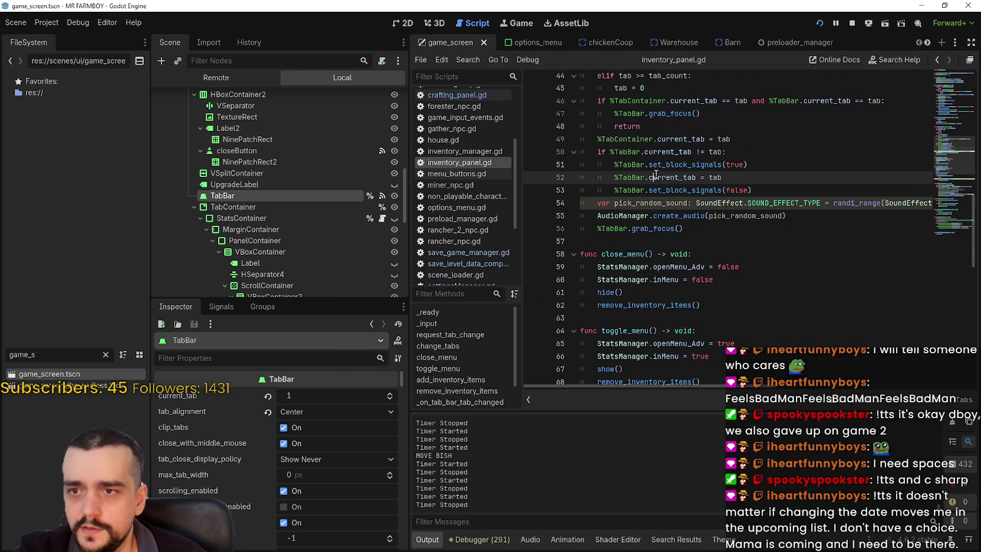
left_click(621, 225)
left_click_drag(580, 228, 699, 225)
scroll(699, 232, "up", 4)
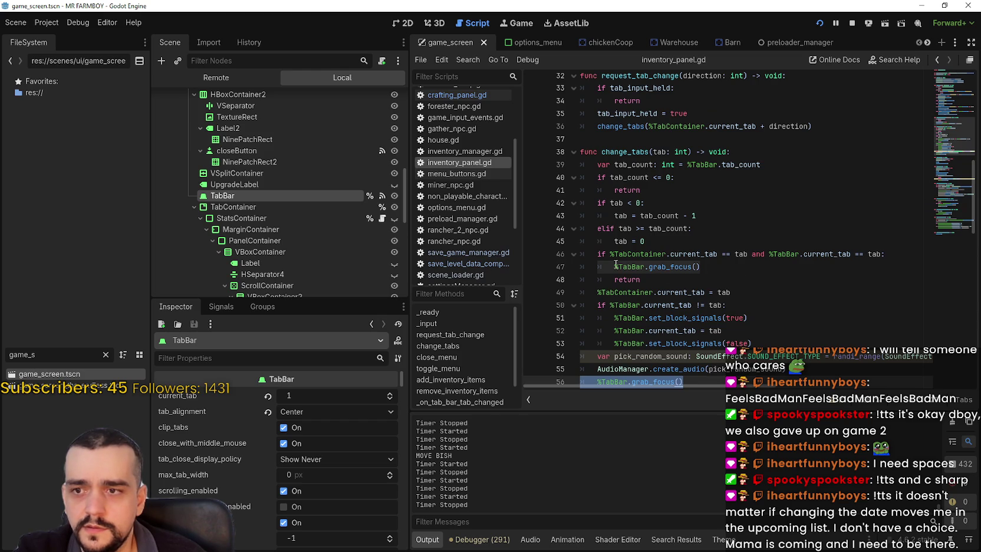
scroll(714, 262, "up", 2)
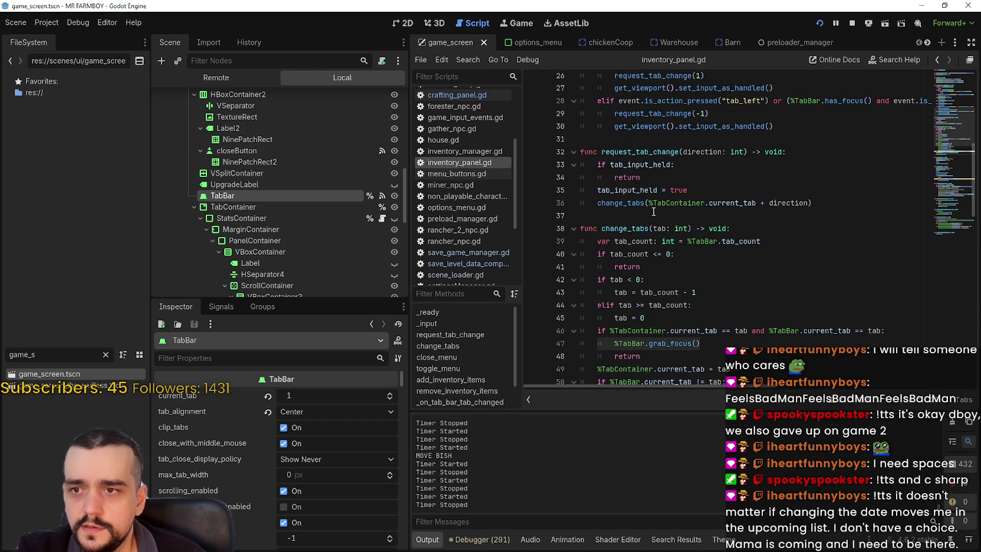
scroll(654, 211, "down", 8)
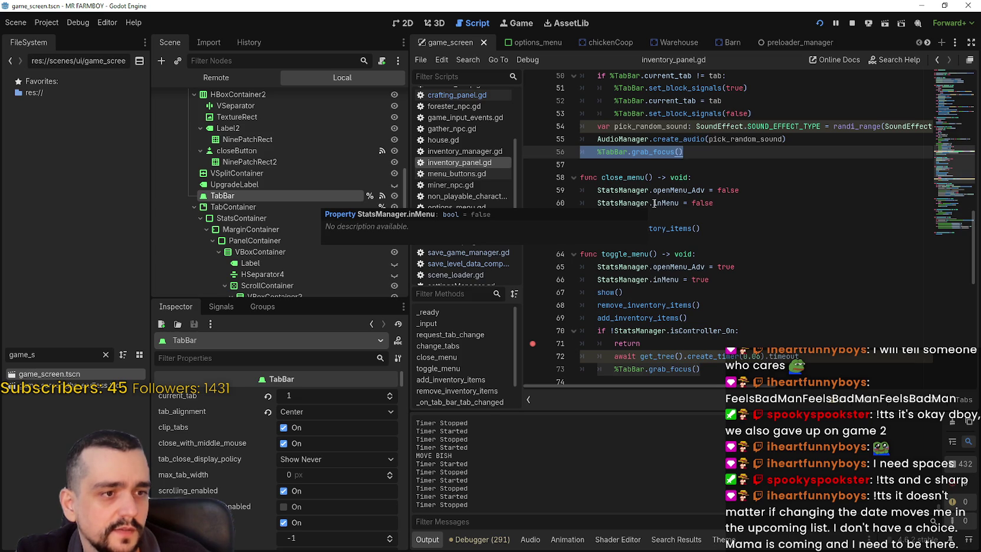
scroll(761, 237, "down", 5)
left_click(704, 182)
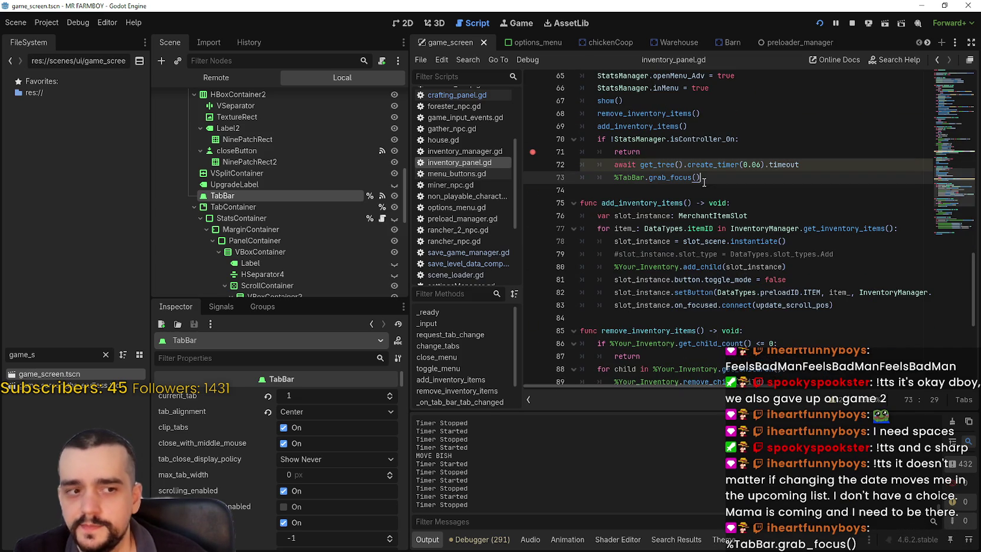
scroll(697, 229, "up", 2)
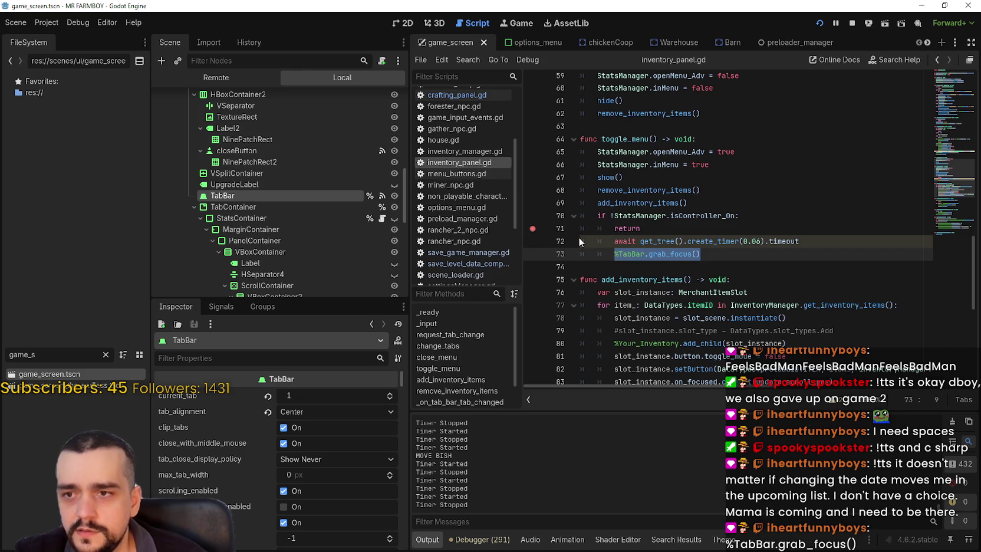
Step: Unindent the await timer and grab_focus lines out of the if block, leaving only return, and save
left_click(611, 241)
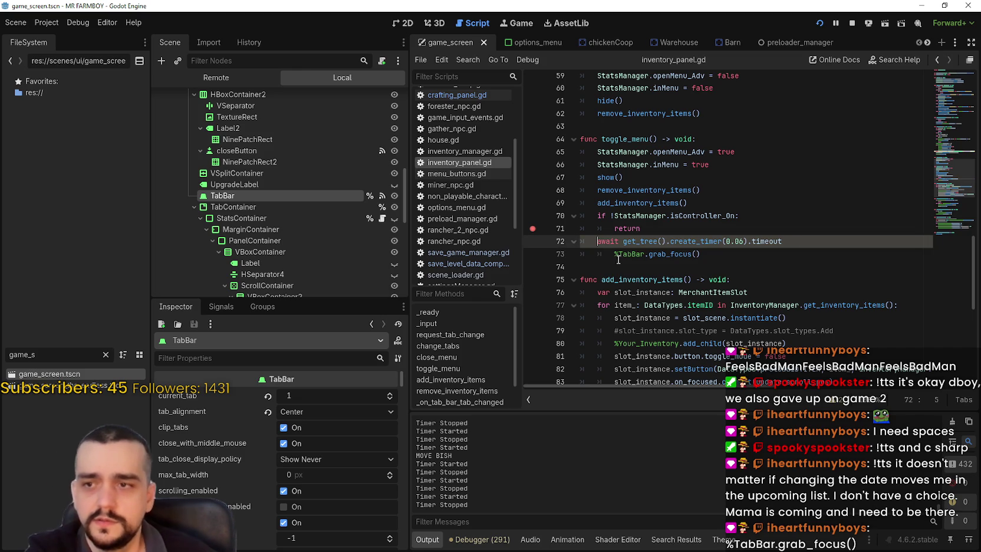
key("Down")
key("shift+Tab")
left_click(646, 267)
left_click(636, 241)
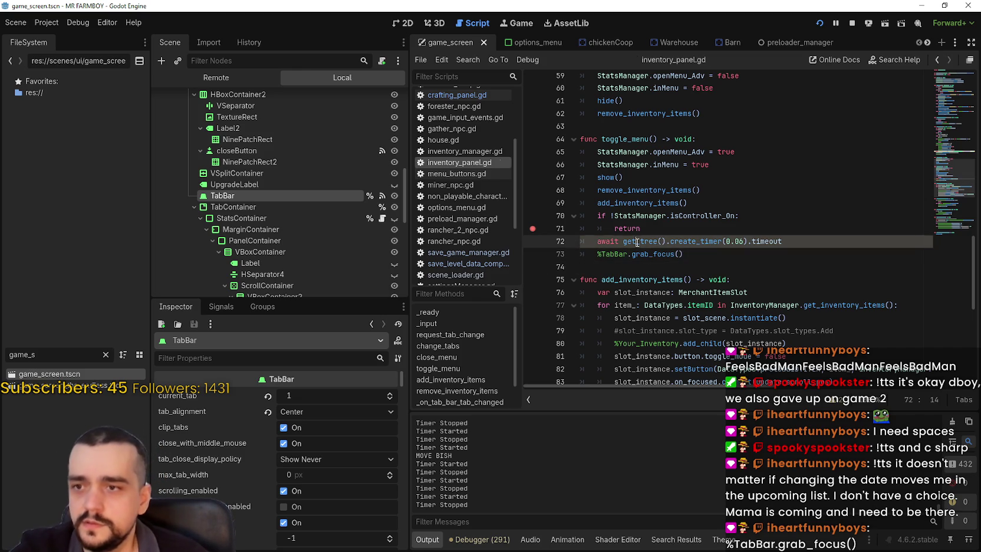
key("ctrl+s")
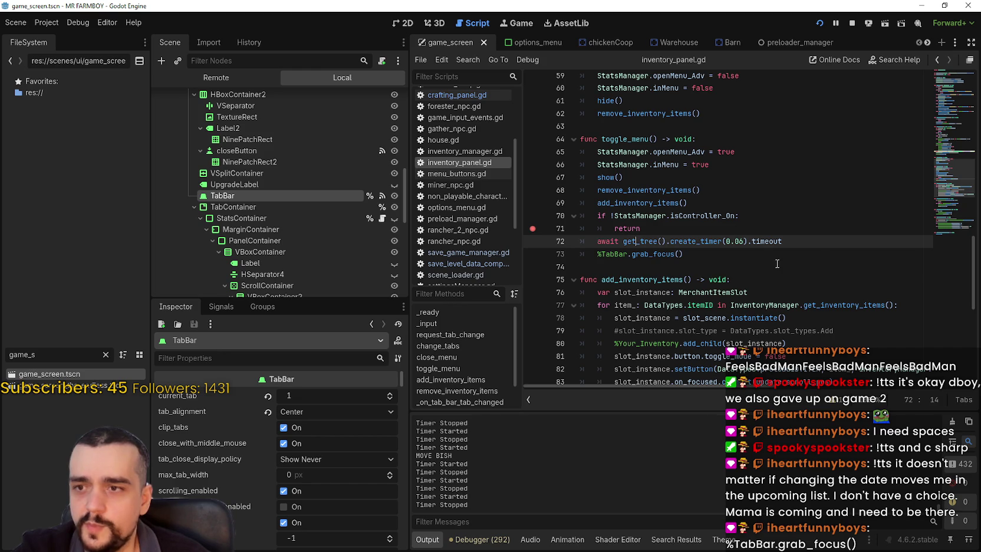
left_click(777, 264)
left_click(779, 232)
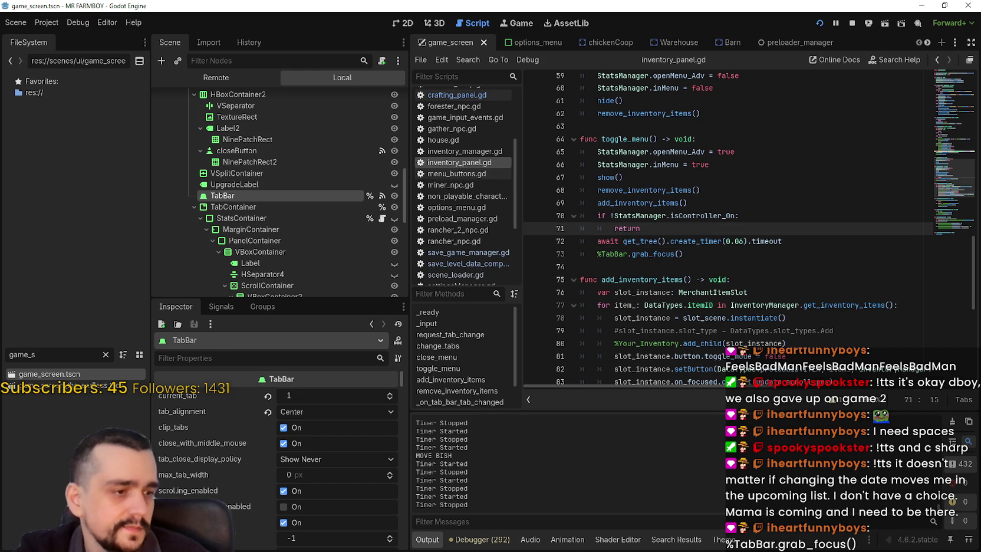
key("alt+Tab")
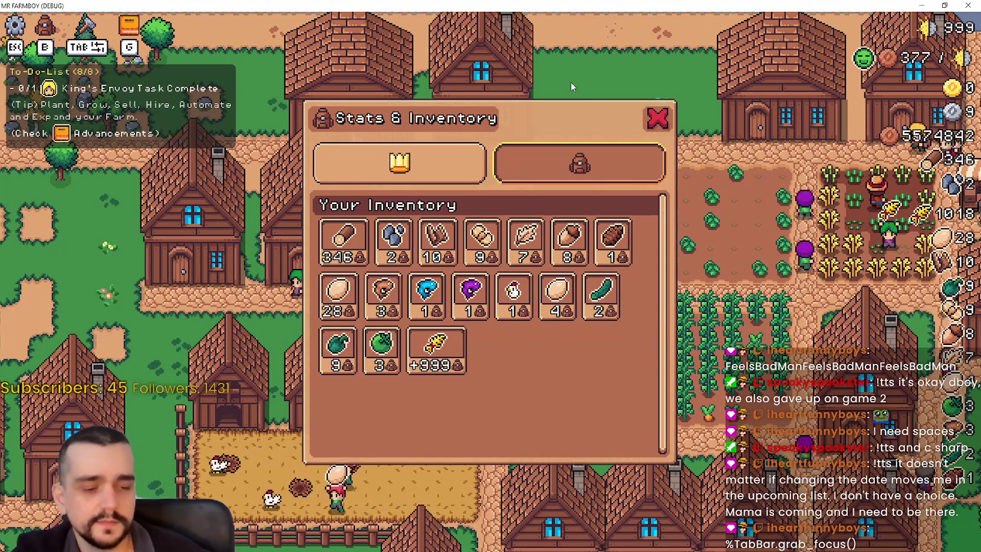
Step: Reopen the Stats & Inventory panel and flip between its stats and inventory views
key("Escape")
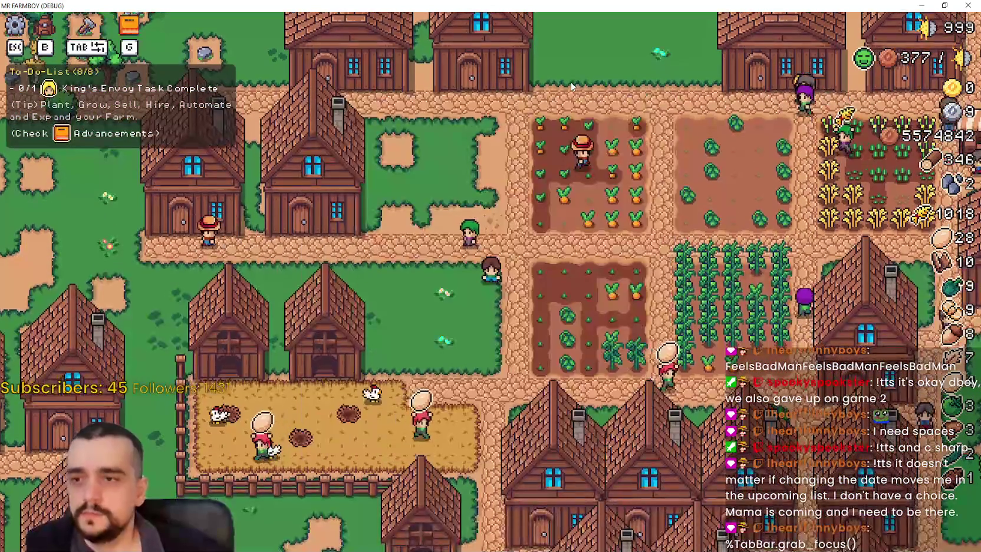
key("b")
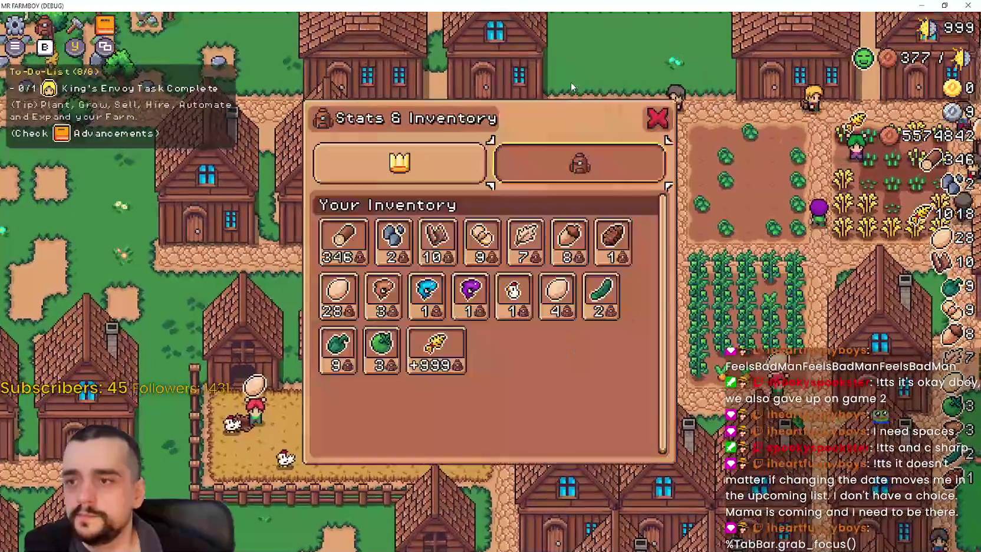
key("Left")
key("Right")
key("Down")
key("Up")
key("Left")
key("Down")
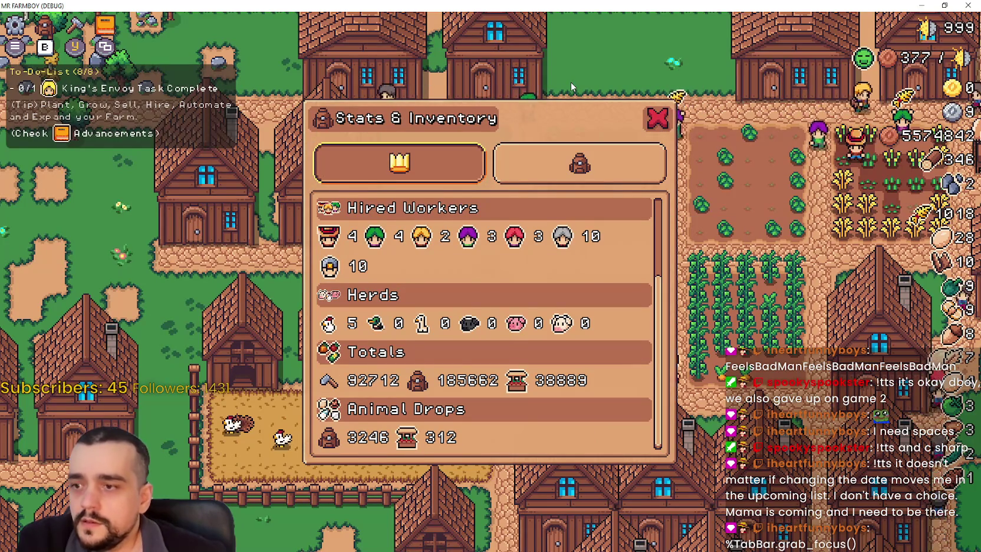
key("Up")
key("Right")
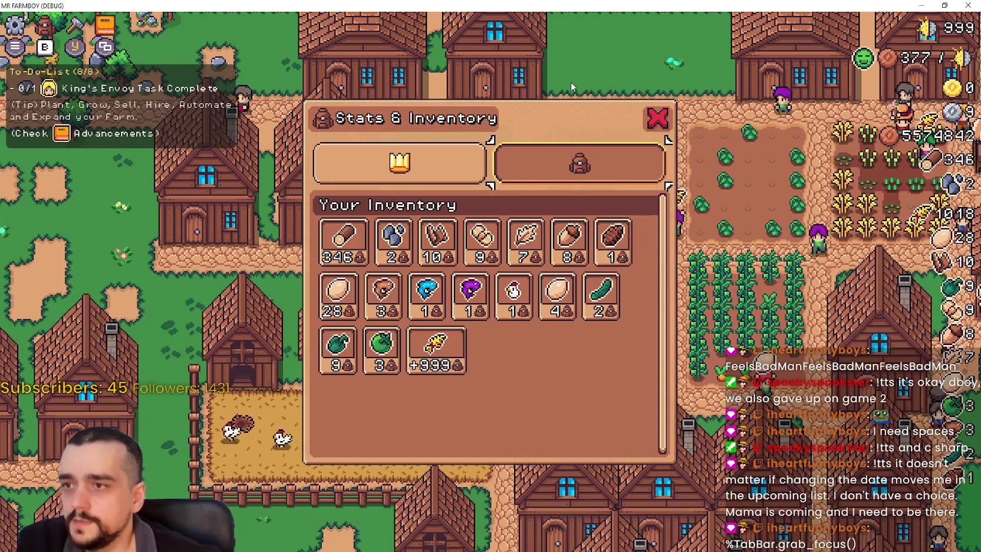
Step: Move focus among the Wheat and Paper Scroll items and the view switch, then close the panel
key("Down")
key("Left")
key("Up")
key("Left")
key("Right")
key("Down")
key("Up")
key("Up")
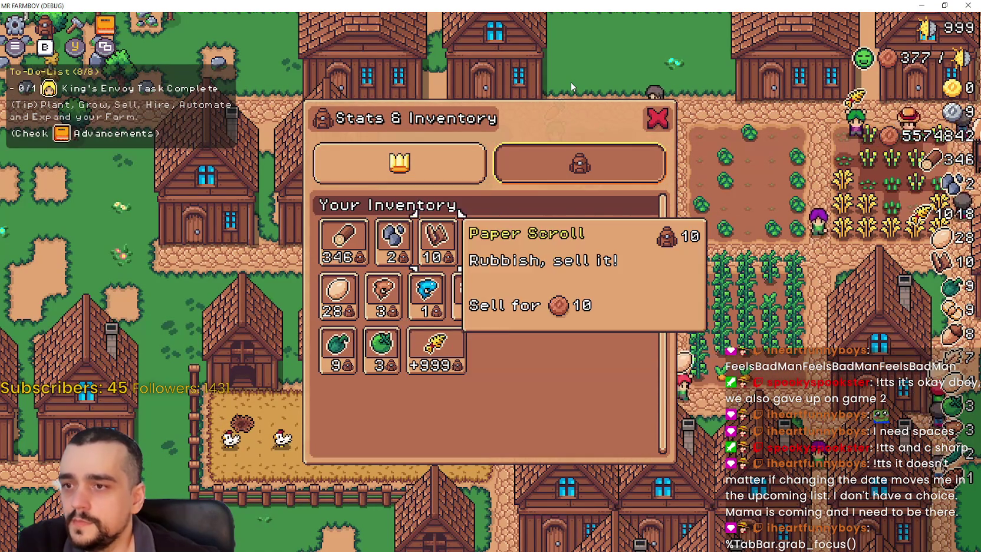
key("Up")
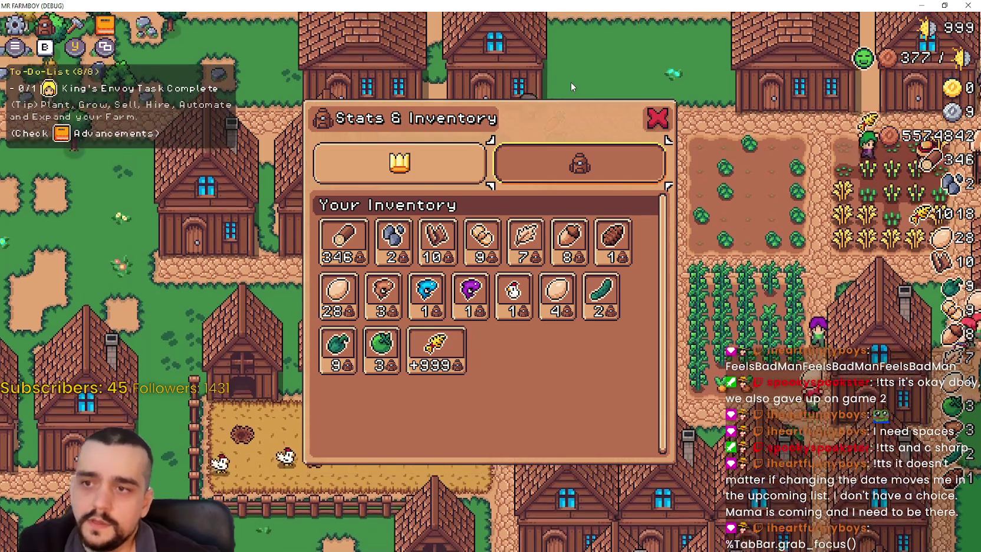
key("Down")
key("Up")
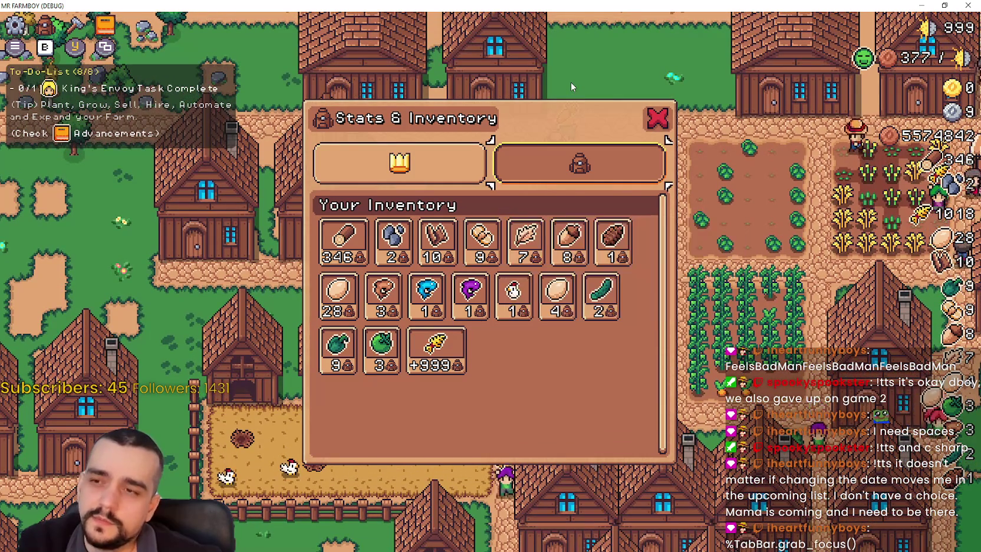
key("Up")
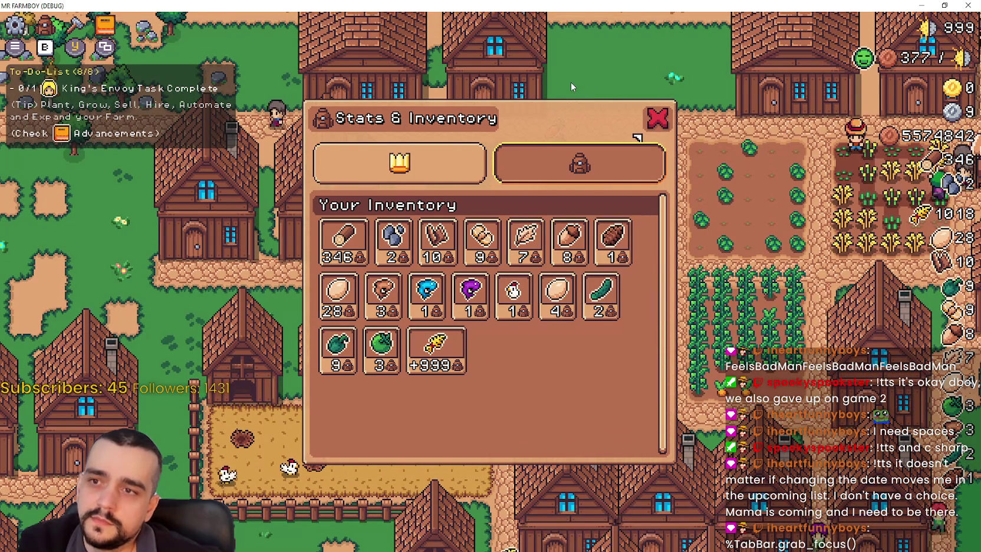
key("Down")
key("Up")
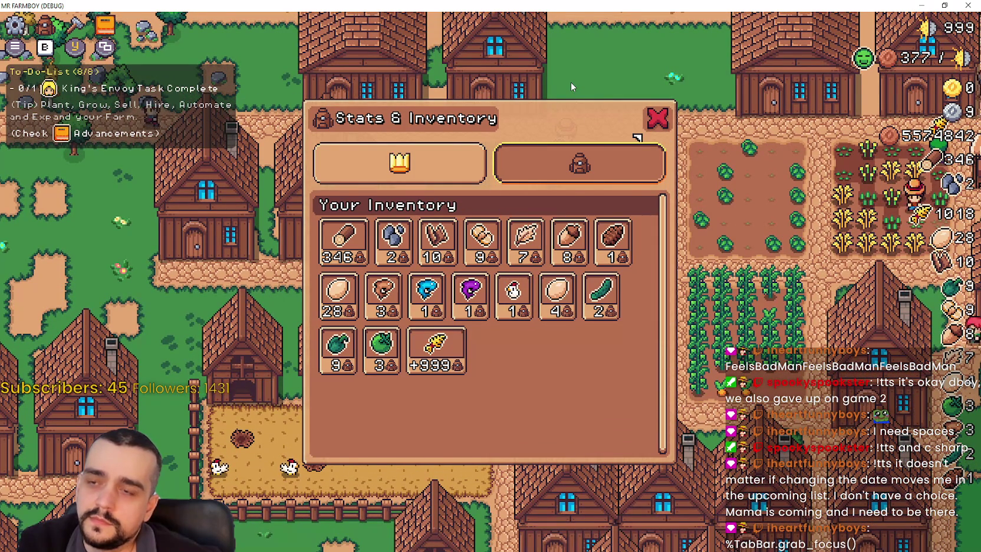
key("Return")
Step: Walk the player around the farm toward the beach and a house, then return to the editor
key("Up")
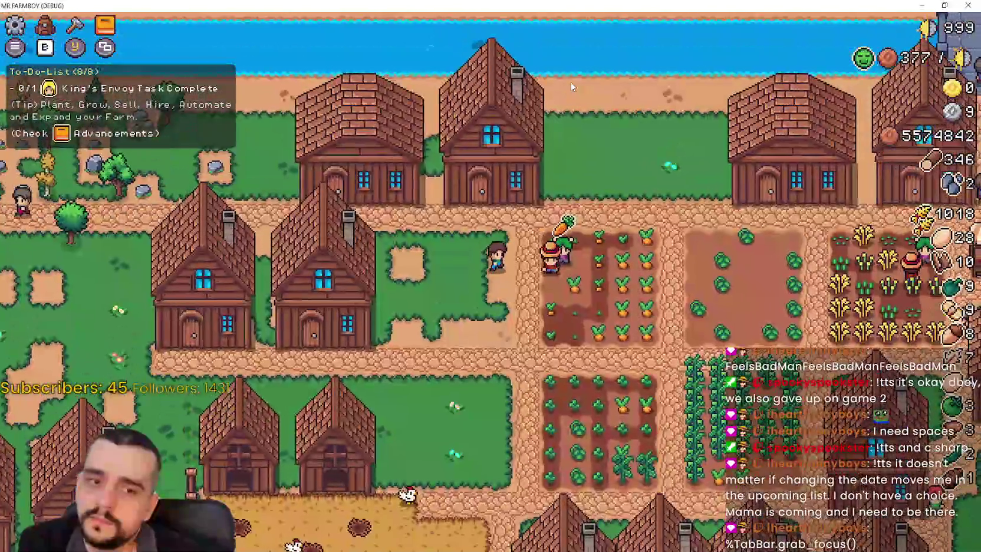
key("Down")
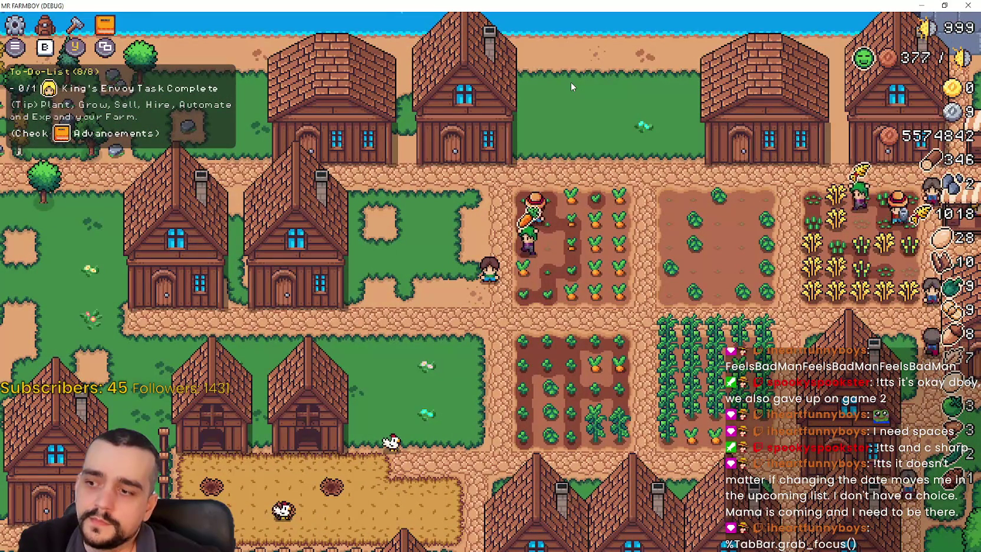
key("Left")
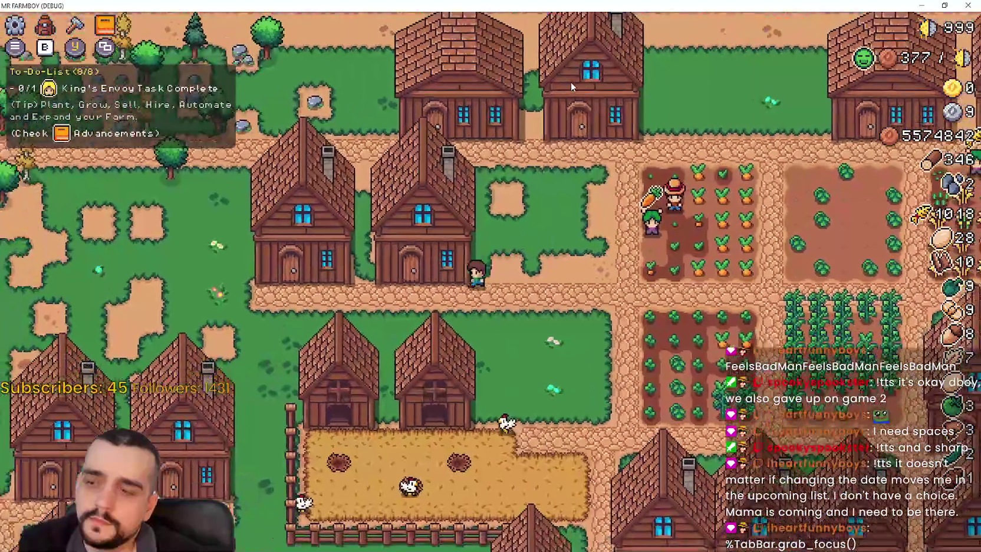
key("Right")
key("Up")
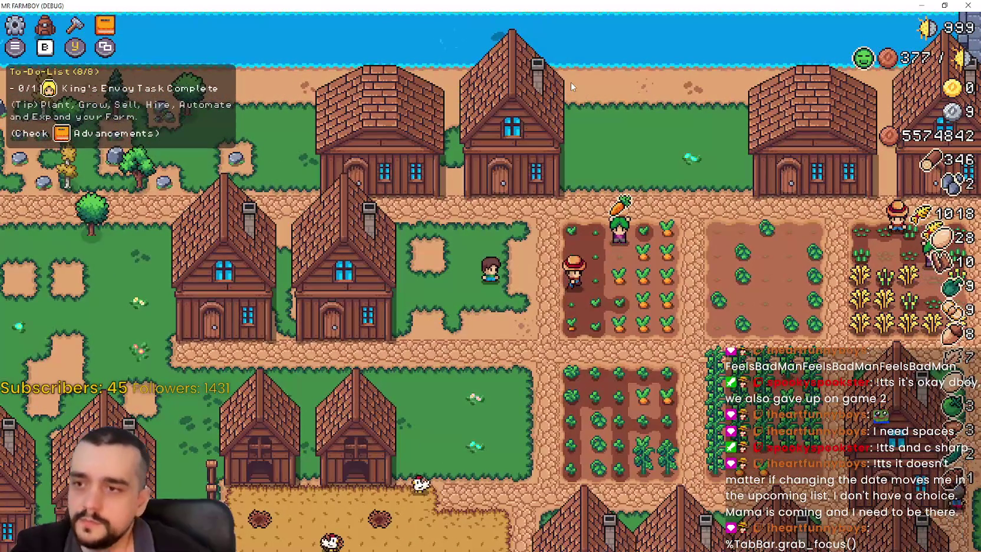
key("alt+Tab")
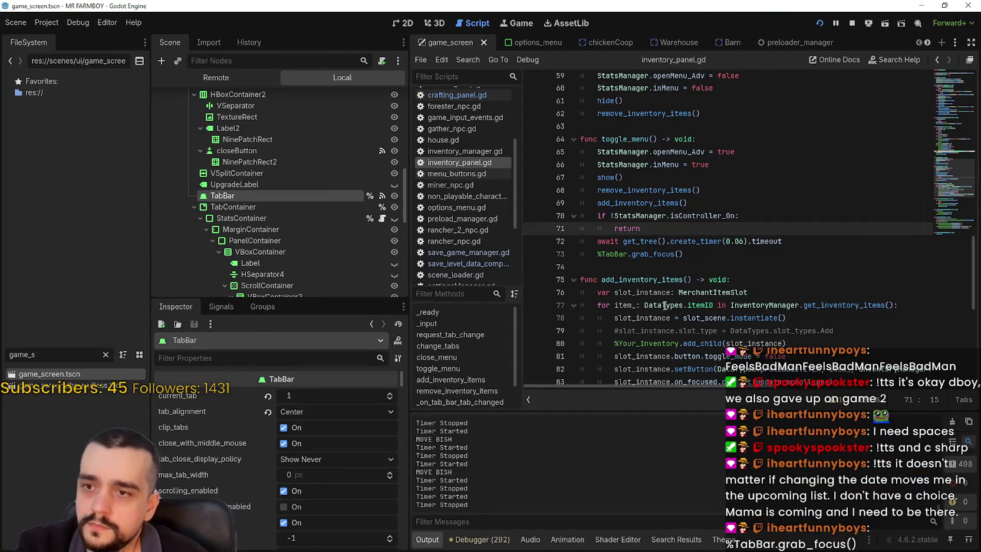
key("alt+Tab")
key("b")
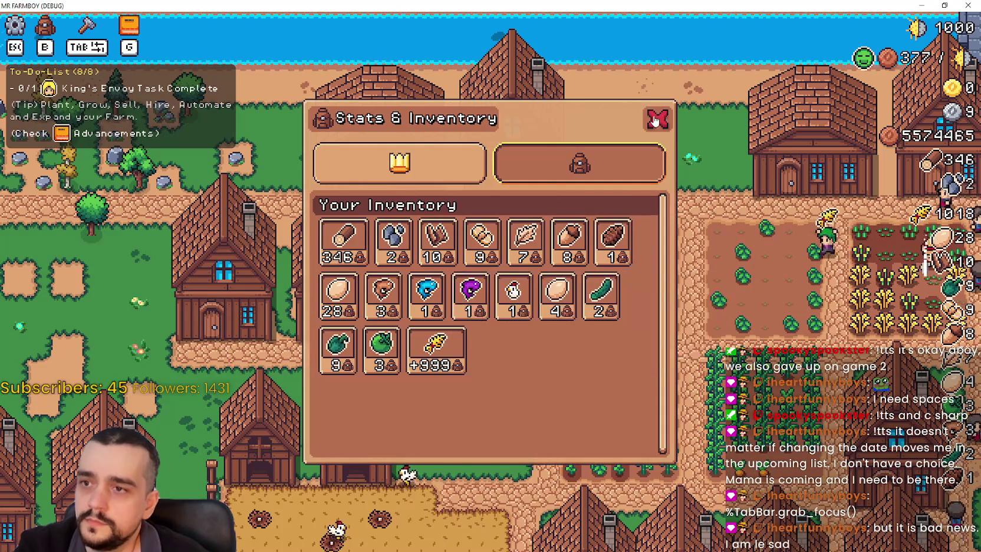
left_click(656, 117)
key("alt+Tab")
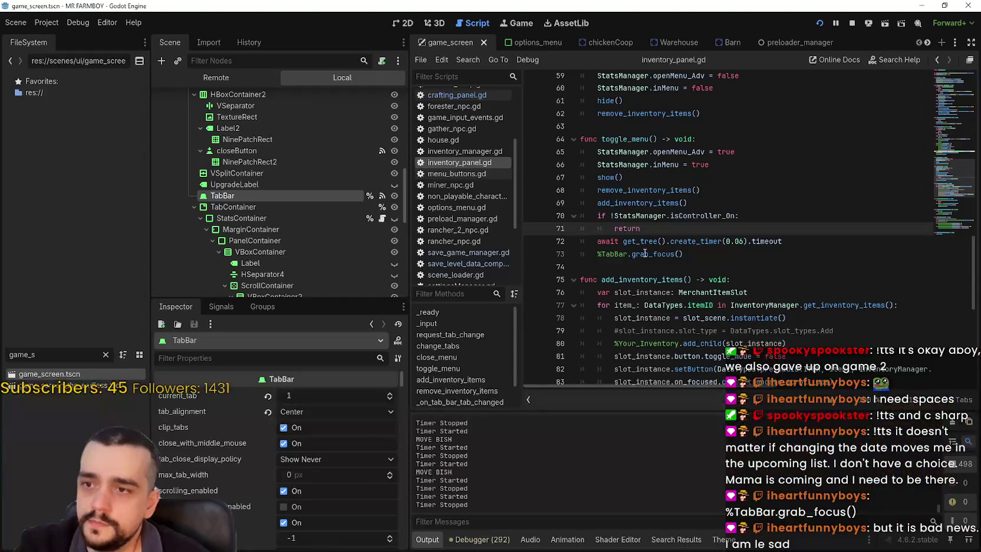
scroll(655, 263, "up", 7)
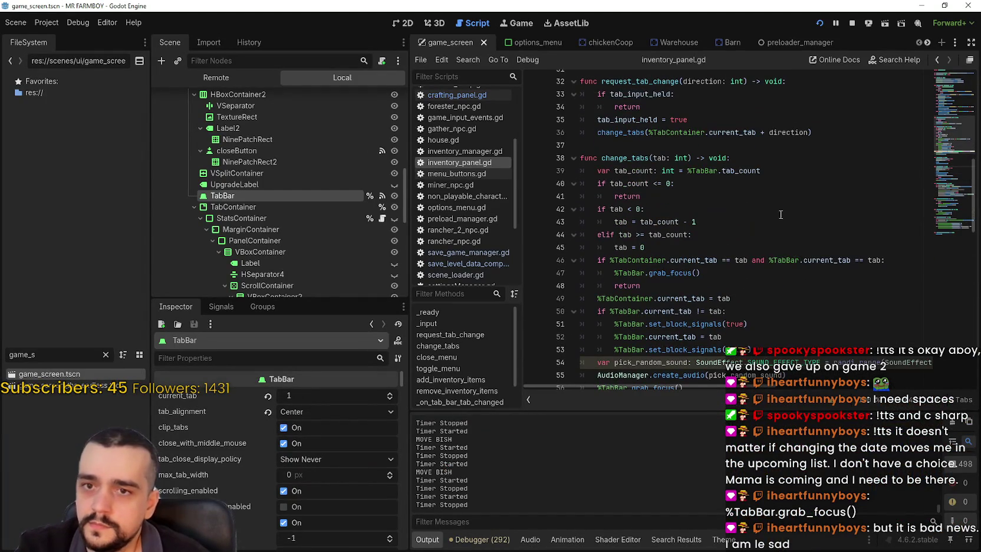
scroll(971, 185, "down", 10)
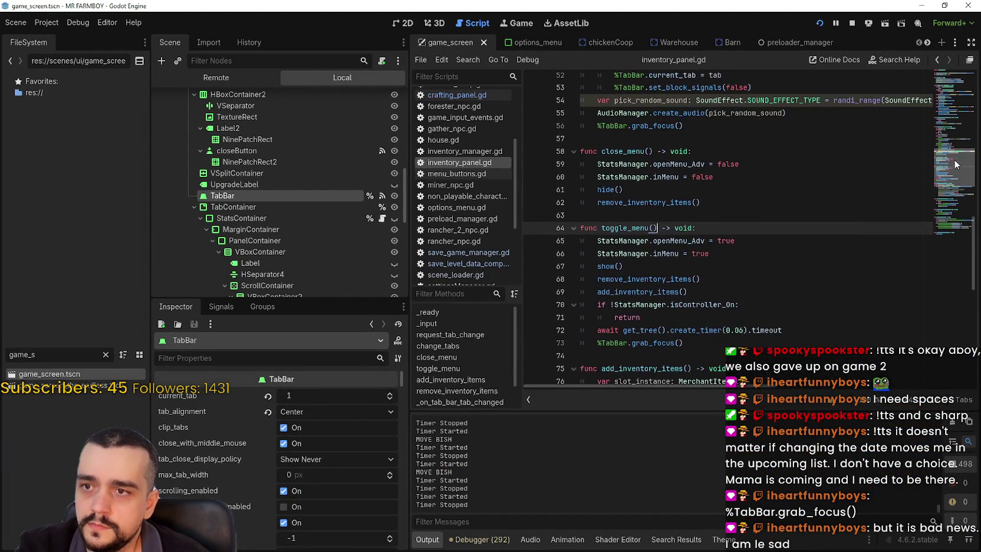
left_click_drag(951, 176, 957, 94)
Step: Add a new line at the start of toggle_menu for a condition
double_click(715, 234)
left_click(654, 246)
right_click(654, 247)
left_click(718, 402)
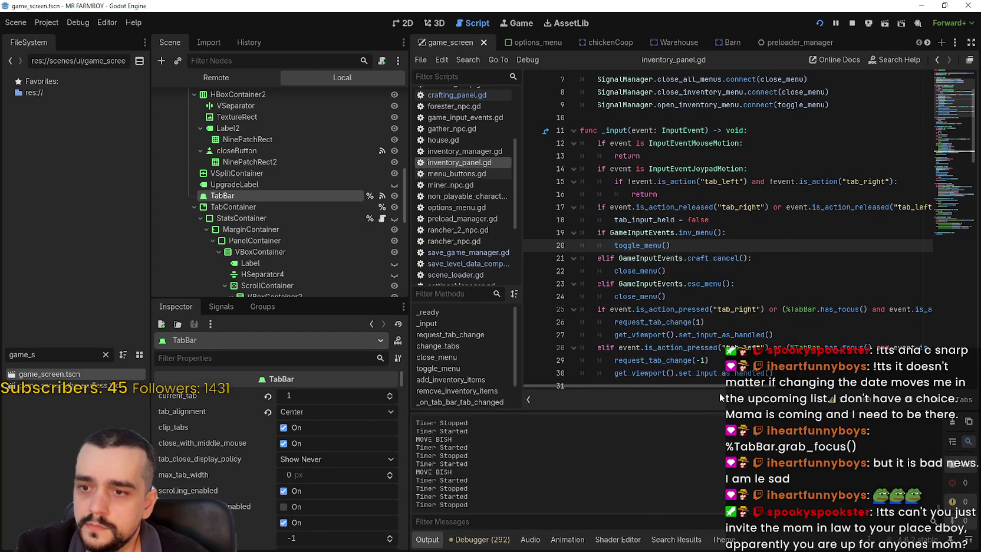
key("Return")
type("if")
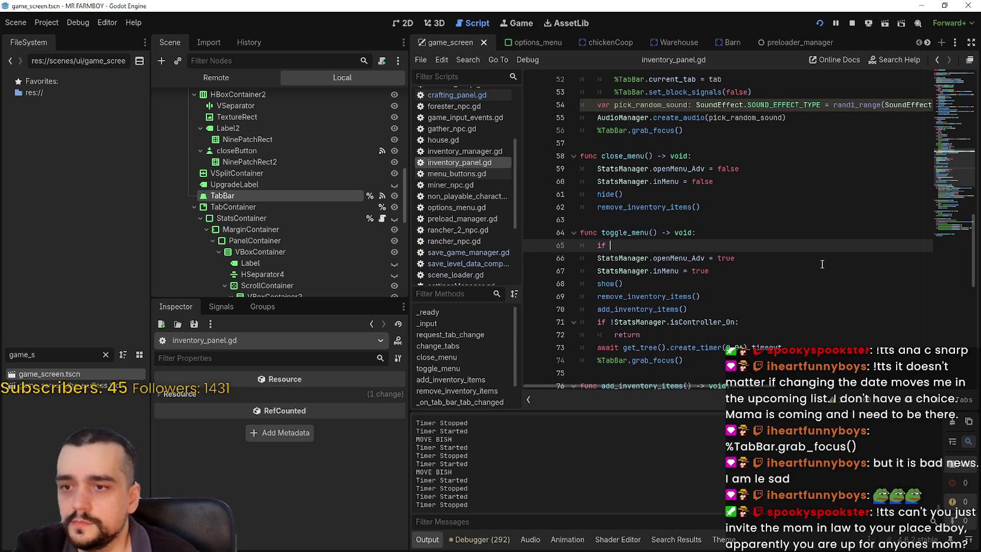
Step: Try condition names such as 'cu', 'stat' and 'state' after if
type("s")
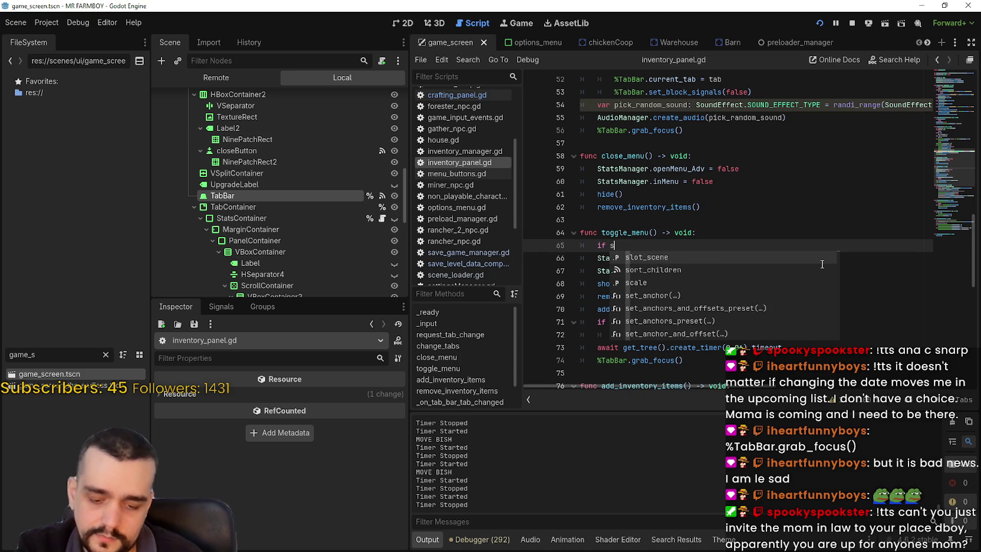
key("BackSpace")
type("cu")
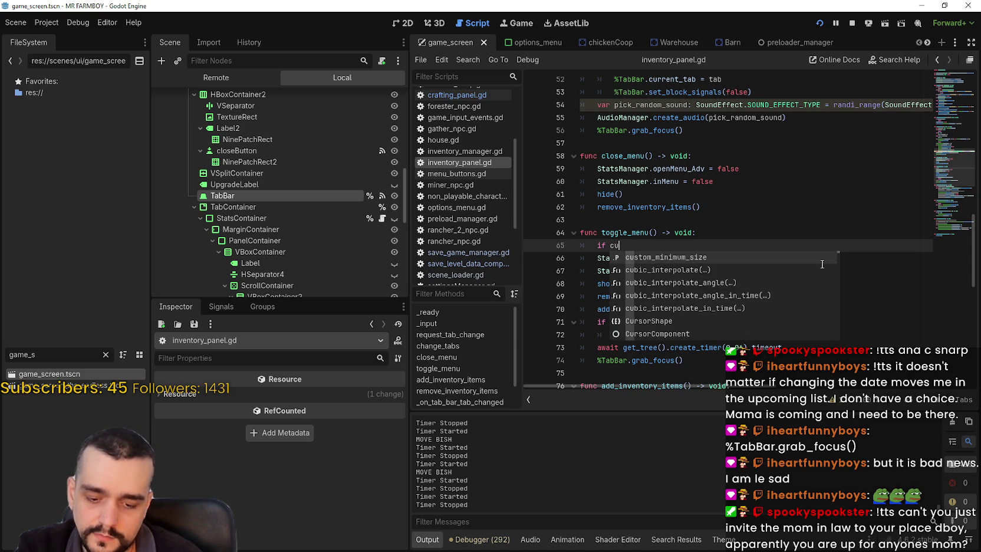
key("BackSpace")
key("BackSpace")
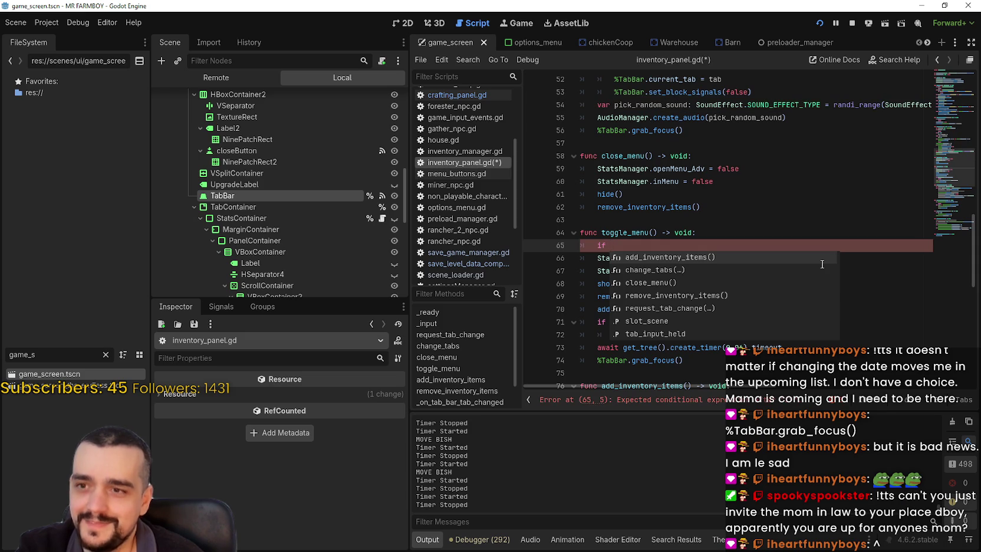
key("BackSpace")
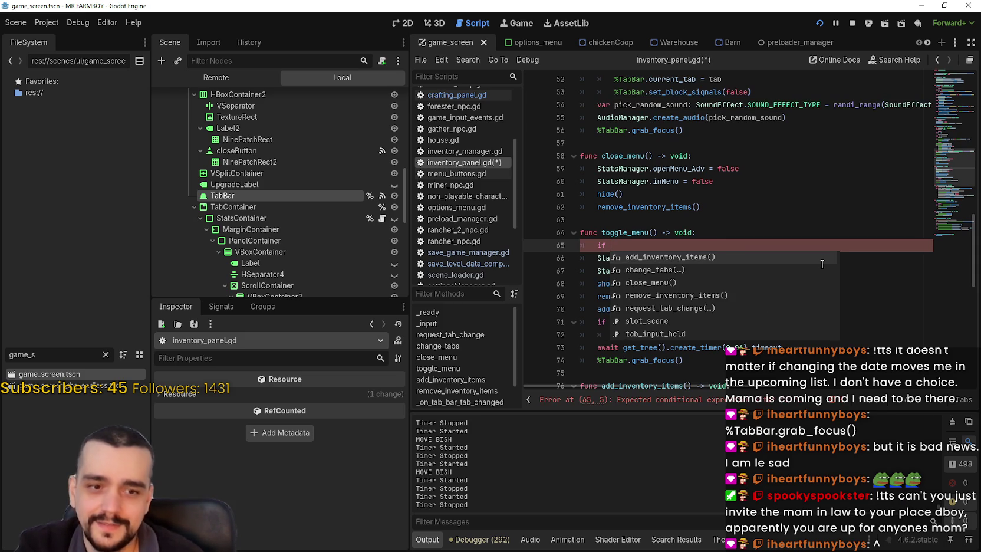
type("stat")
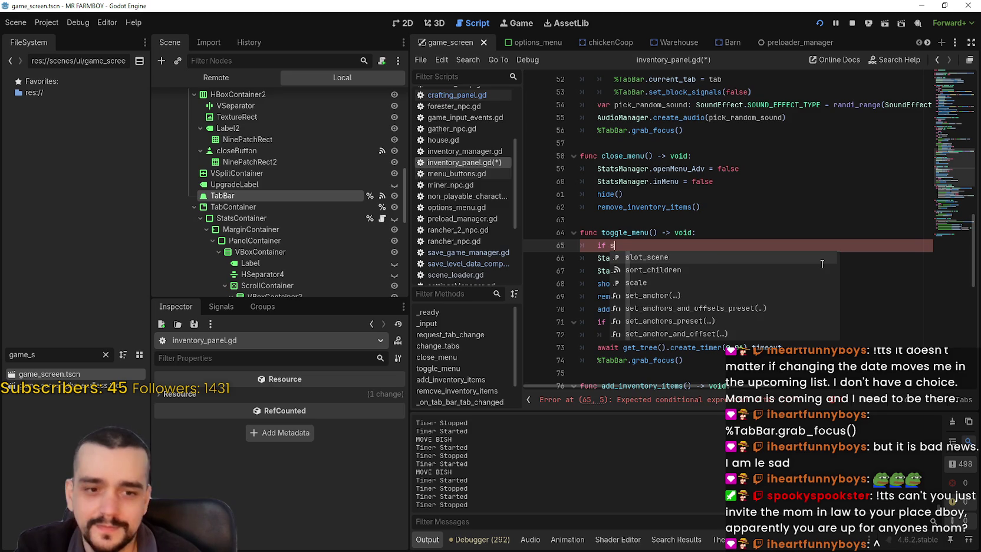
key("BackSpace")
key("BackSpace")
key("BackSpace")
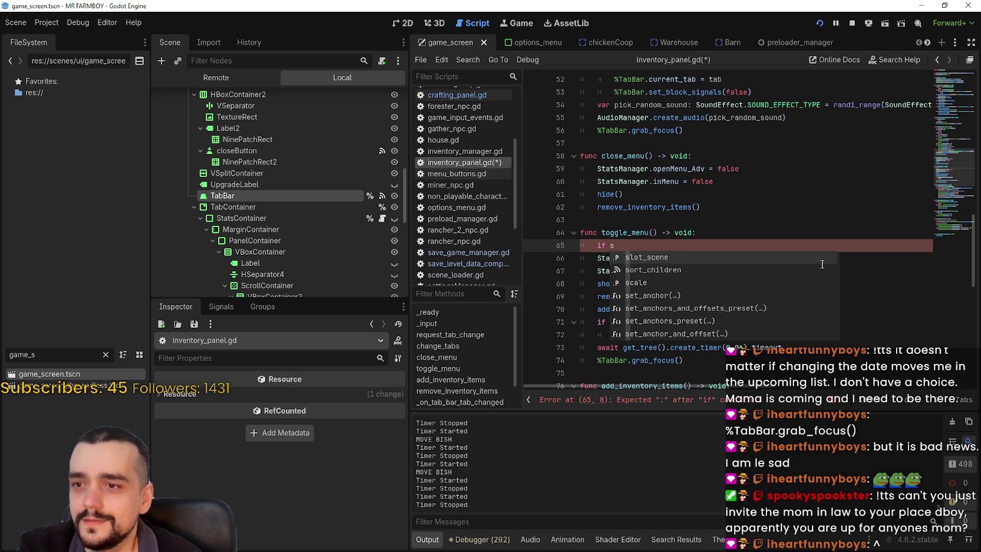
key("BackSpace")
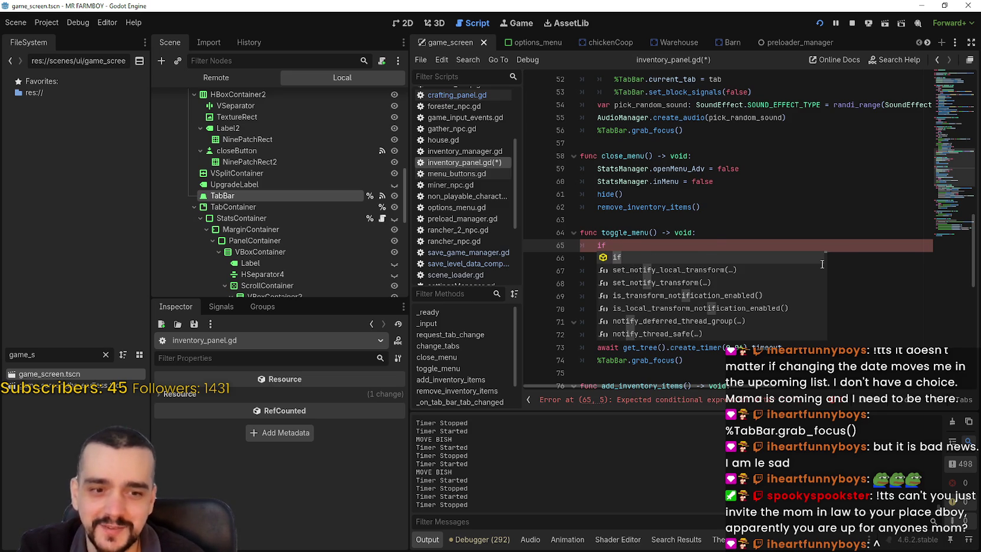
type("state")
Step: Settle on 'if visible', dismiss the autocomplete and delete the stray period
key("BackSpace")
key("BackSpace")
key("BackSpace")
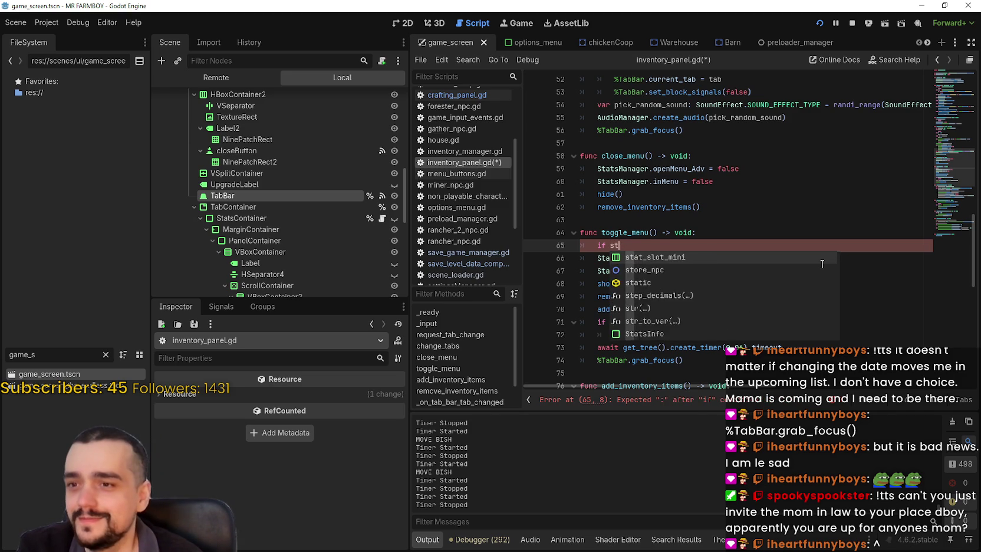
type("cr")
key("BackSpace")
type("ureren")
key("BackSpace")
key("BackSpace")
key("BackSpace")
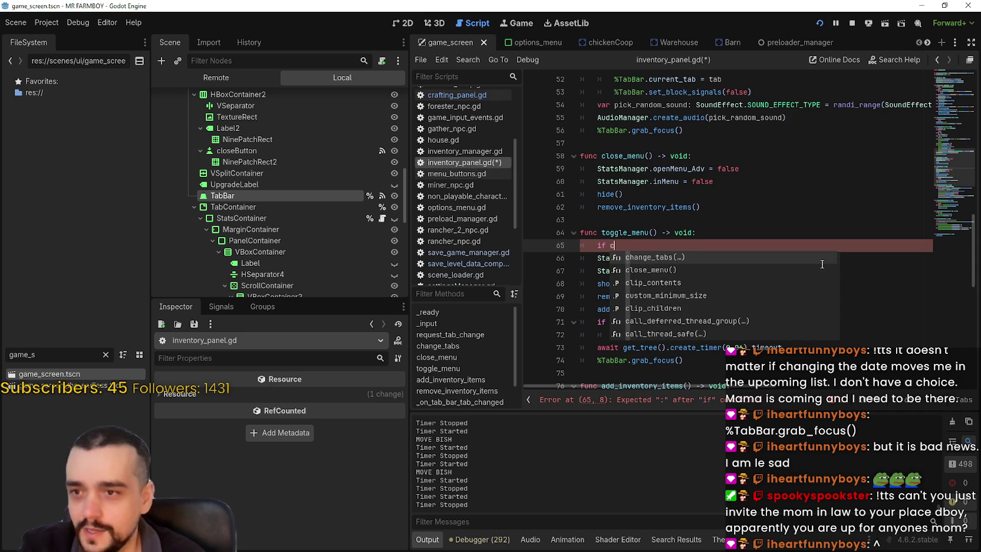
key("BackSpace")
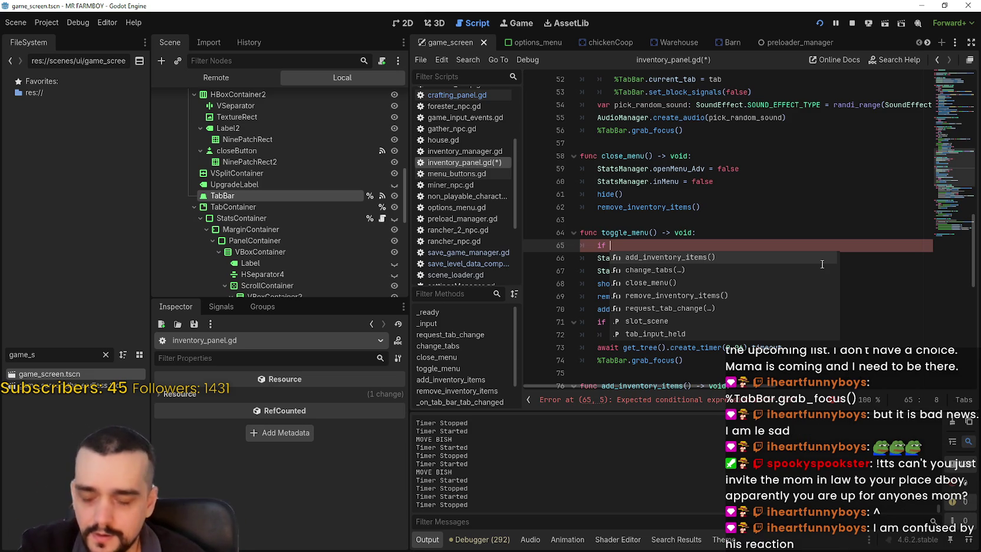
key("BackSpace")
type("visi")
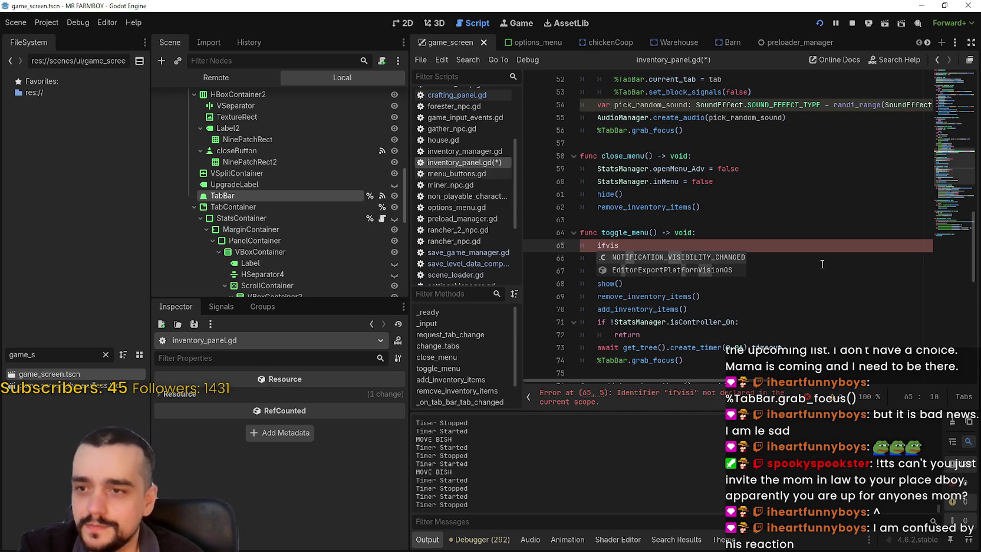
key("BackSpace")
key("BackSpace")
key("BackSpace")
type("visible")
key("Escape")
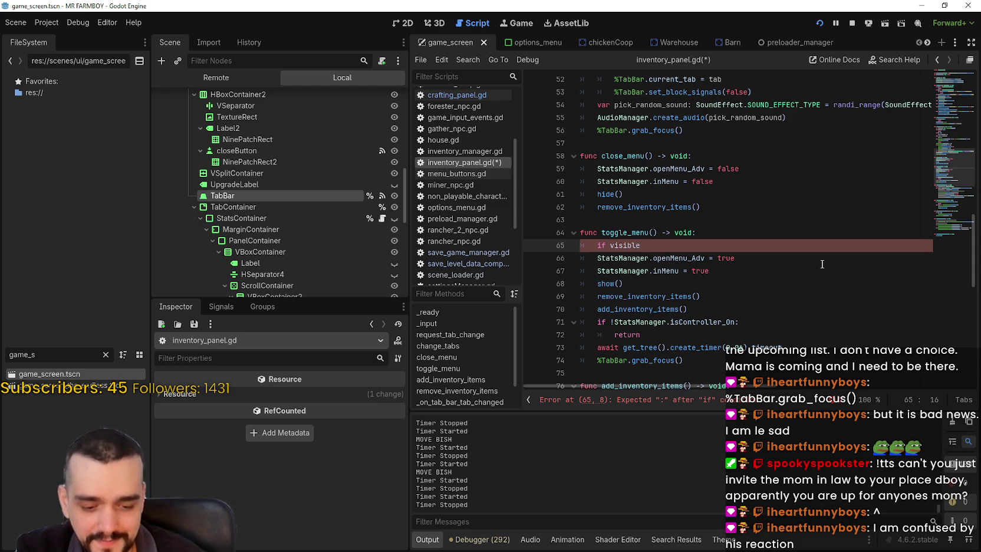
key("BackSpace")
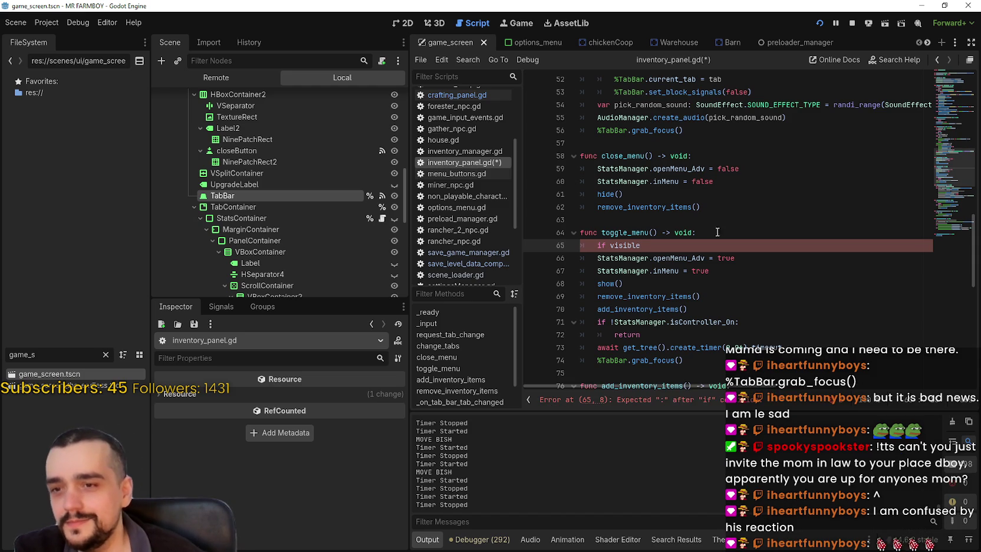
type("!")
Step: Indent lines 66–74 of toggle_menu under the visibility check
left_click(594, 258)
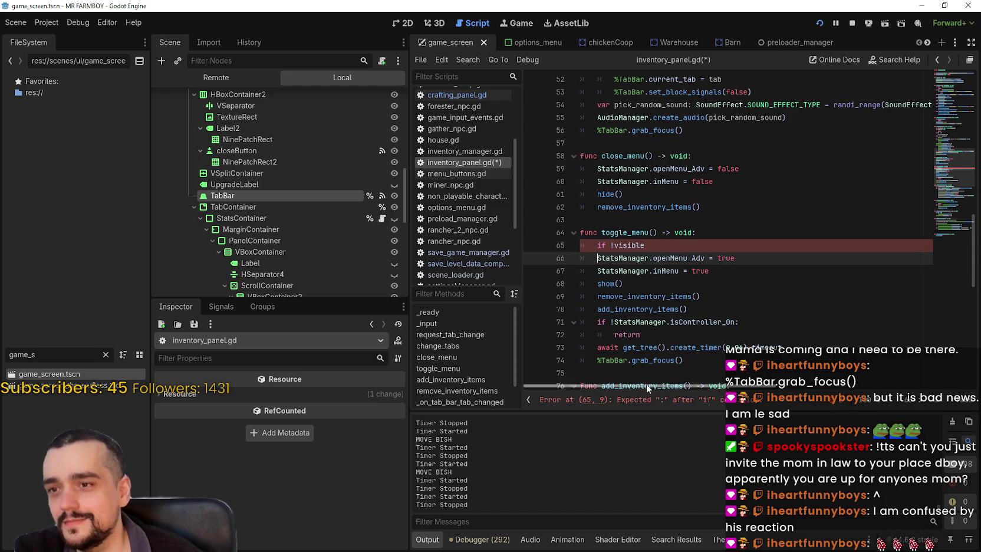
scroll(594, 258, "down", 1)
key("shift+Down")
key("shift+Down")
key("shift+Down")
key("Tab")
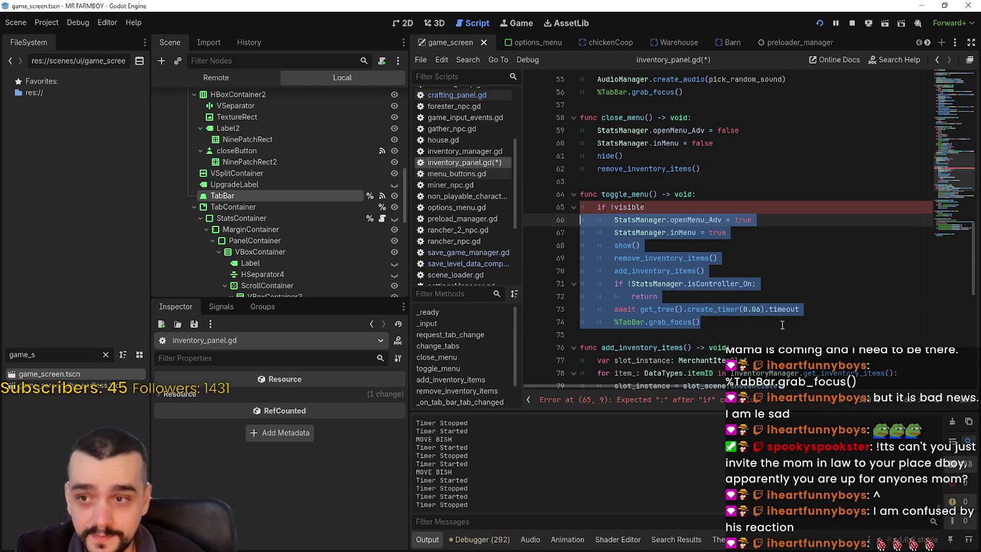
Step: Add an else branch calling close_menu() below the body, then return to the if condition
left_click(754, 322)
key("Return")
type("else:")
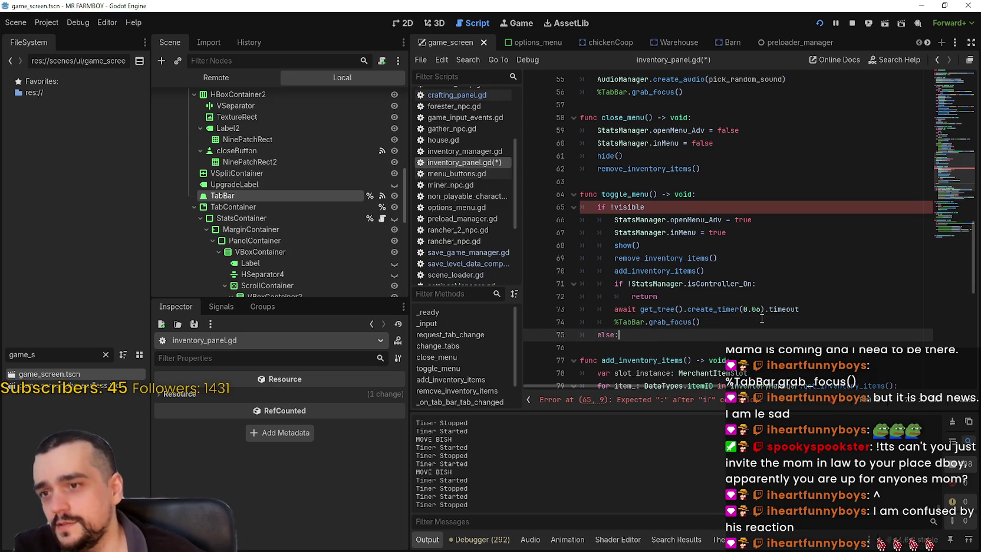
key("Return")
scroll(743, 309, "down", 5)
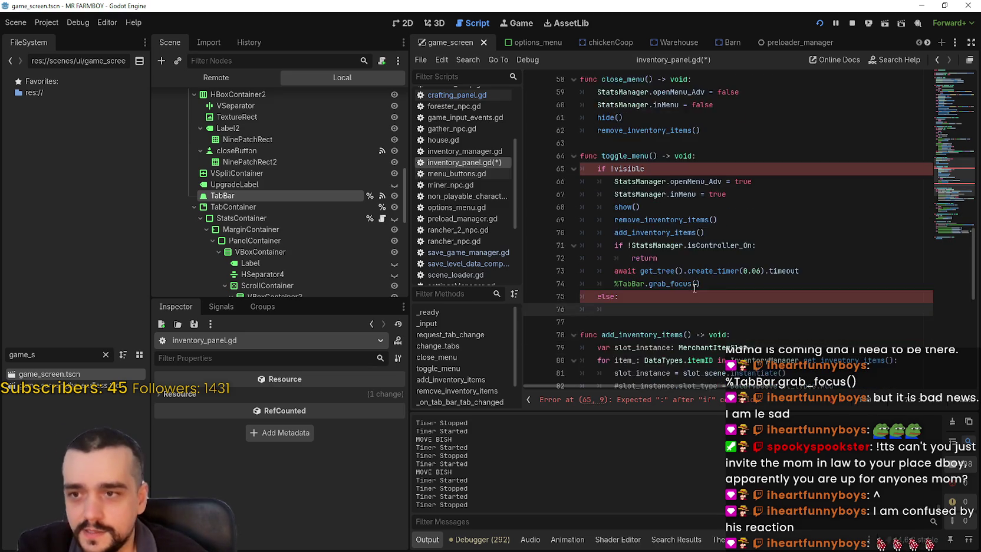
scroll(675, 285, "down", 6)
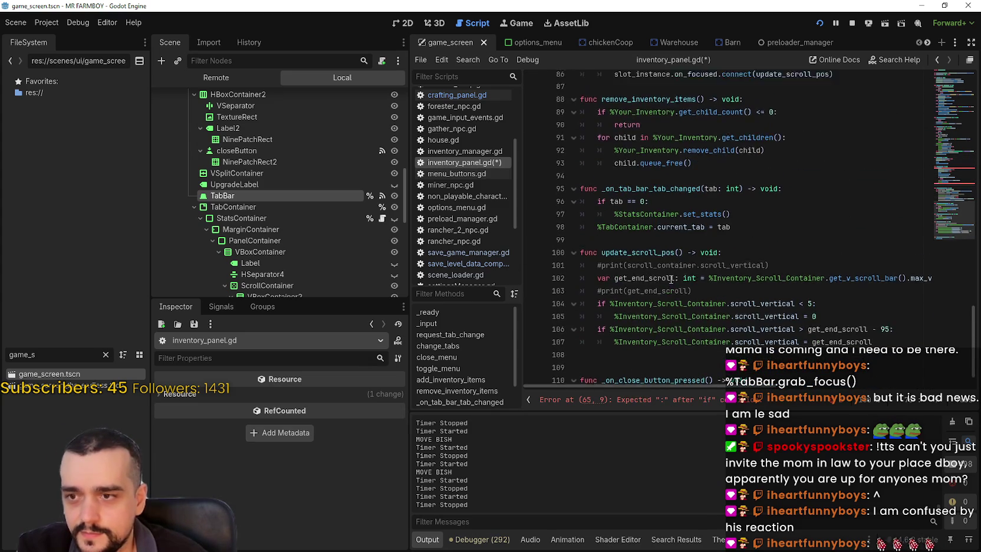
left_click(668, 361)
scroll(684, 295, "up", 8)
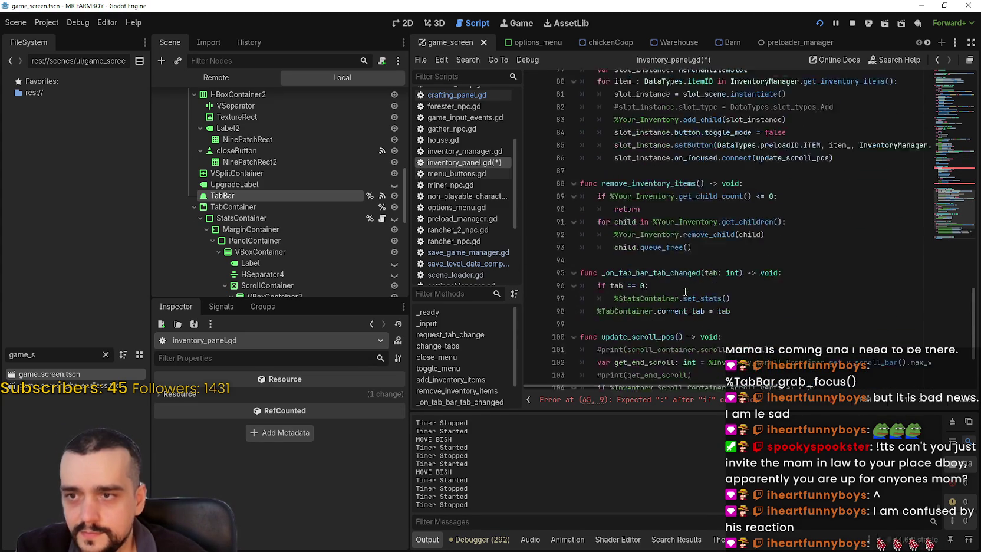
left_click(652, 236)
key("ctrl+z")
key("Return")
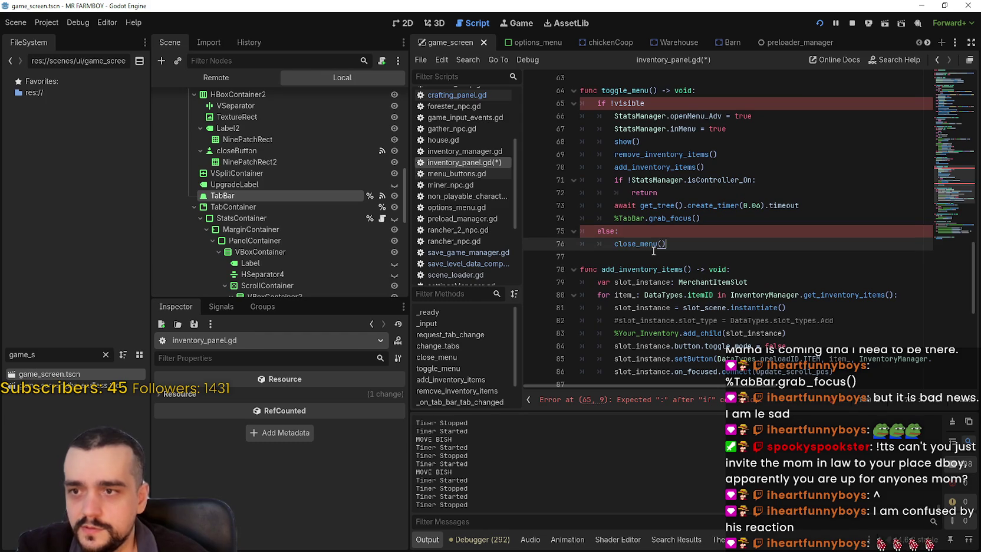
left_click(656, 232)
left_click(670, 102)
type(":")
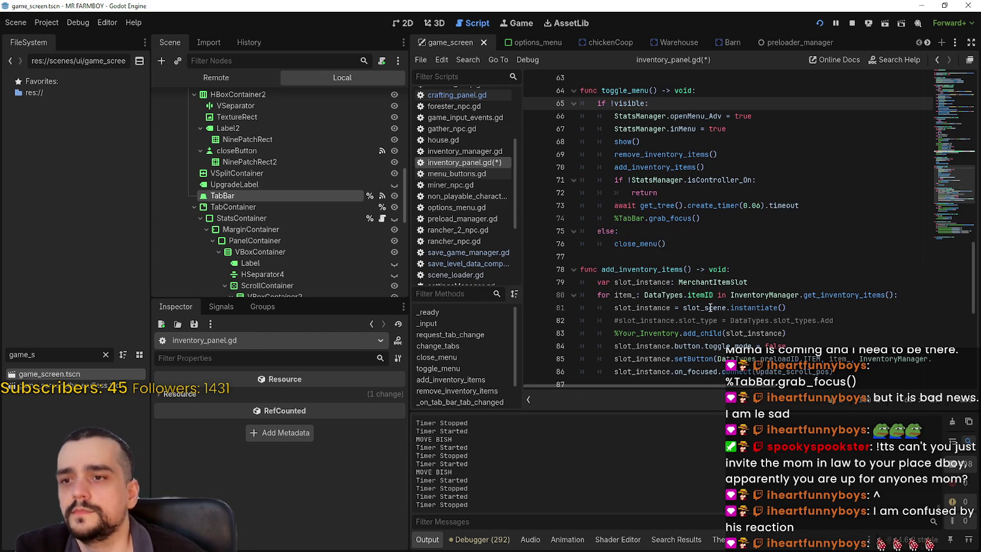
left_click(615, 142)
Step: Save the script, run the game with F5, and browse the stats and inventory views
key("ctrl+s")
key("F5")
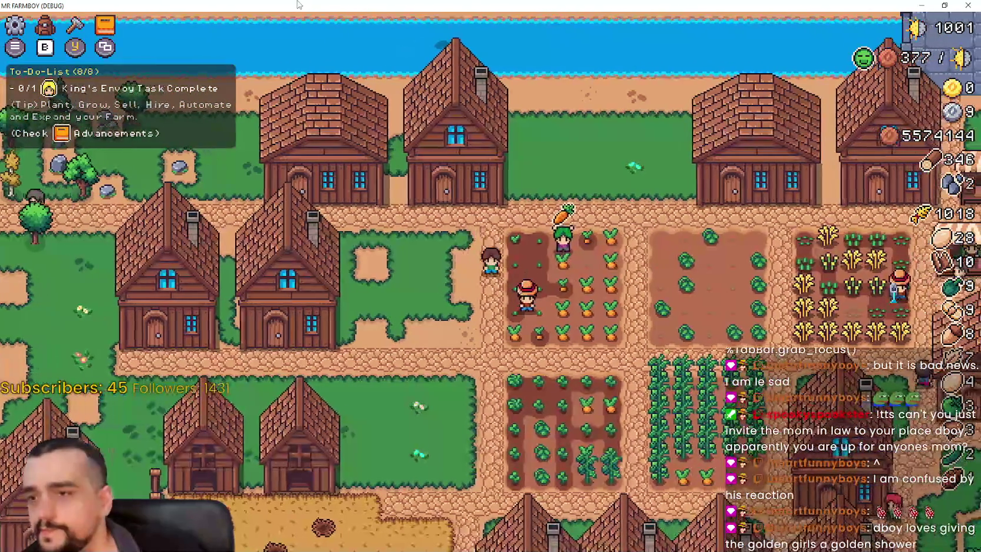
key("i")
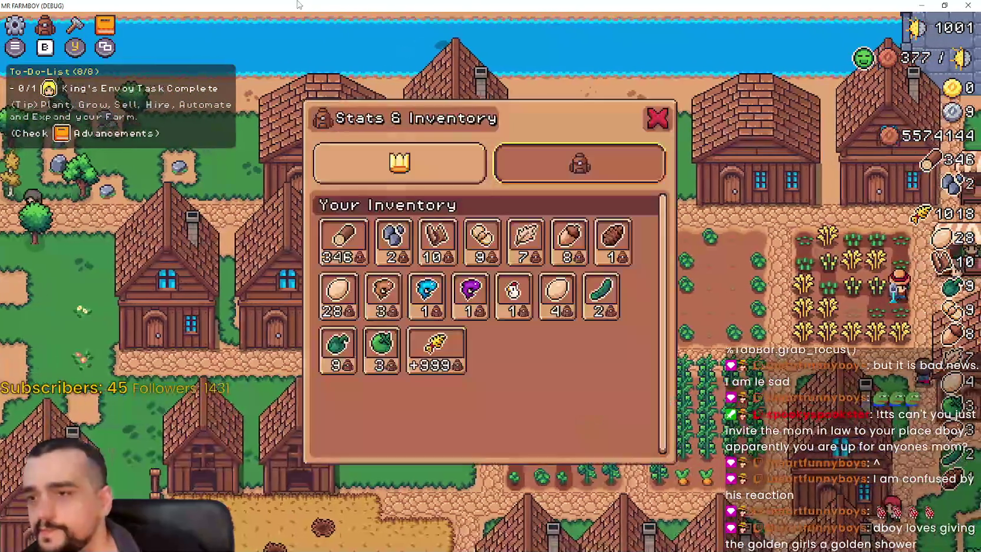
key("Down")
key("Right")
key("Right")
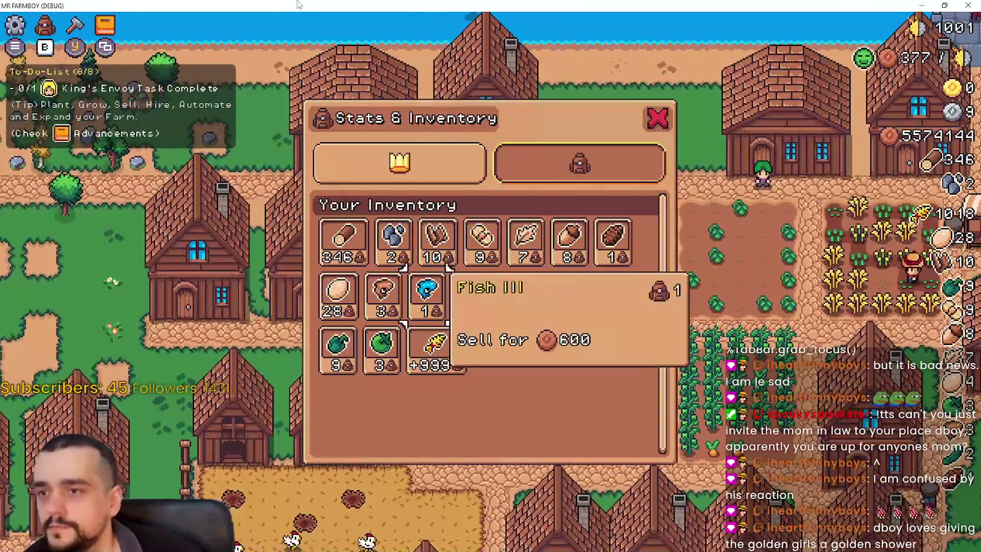
key("Up")
key("Up")
key("Left")
key("Down")
key("Down")
key("Up")
key("Up")
key("Right")
key("Down")
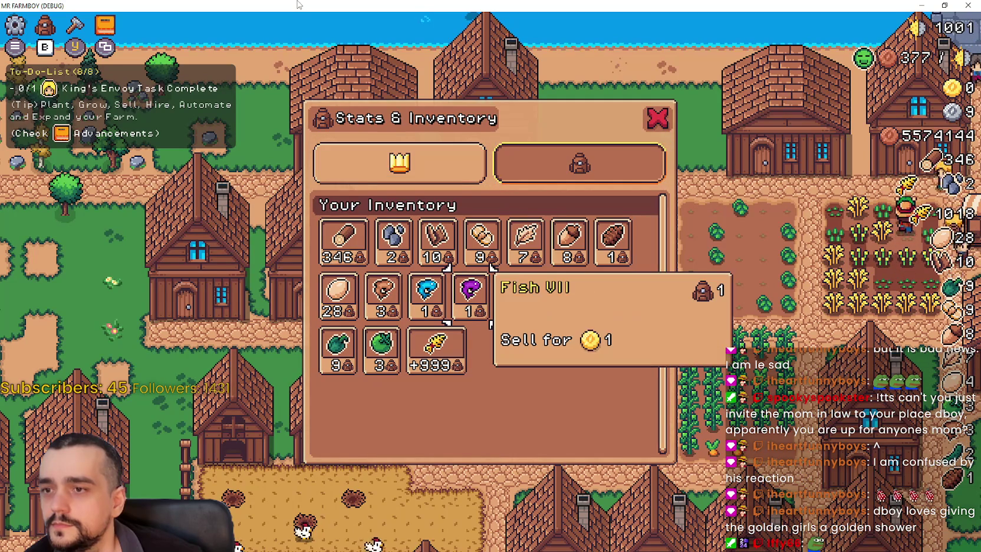
Step: Close and reopen the Stats & Inventory window several times with Escape and I
key("Escape")
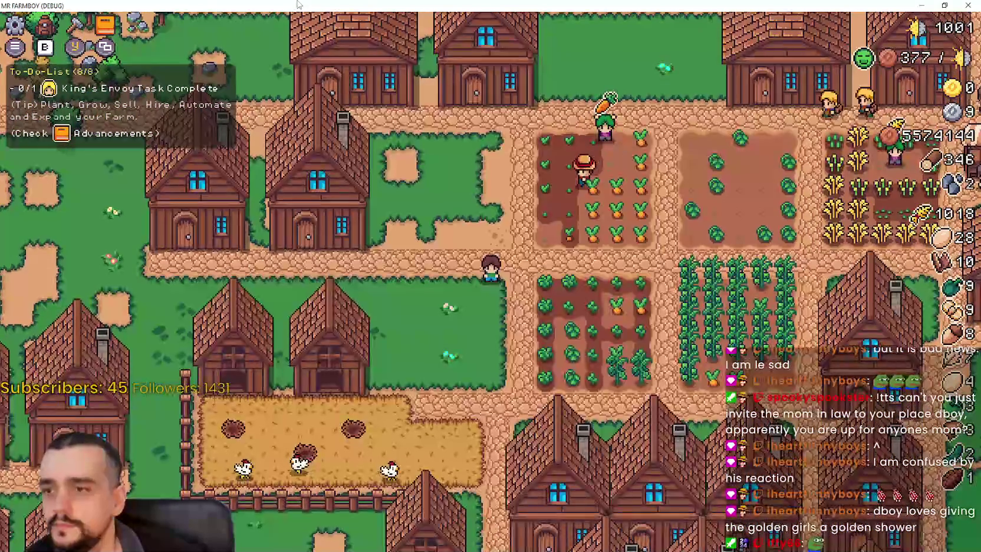
key("i")
key("Escape")
key("i")
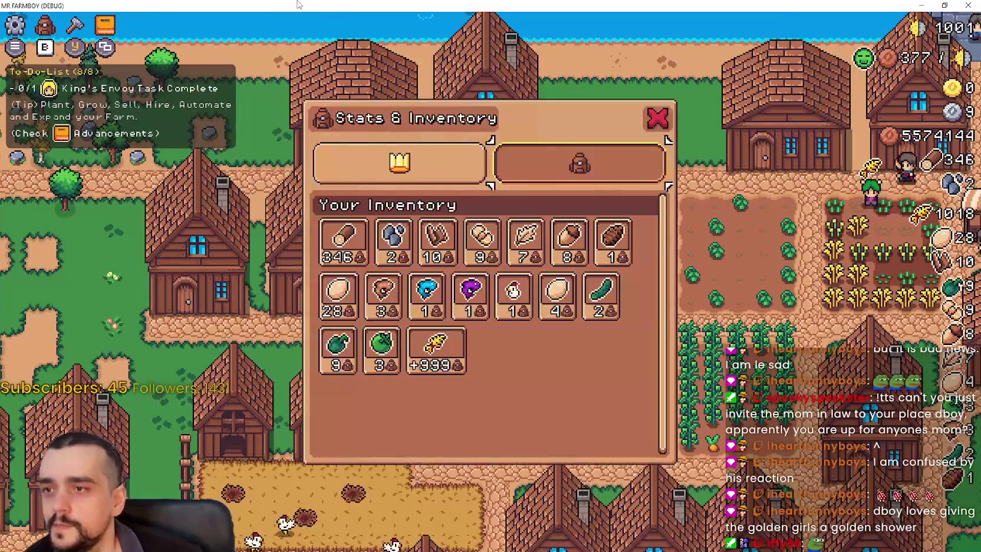
key("Escape")
key("i")
key("Escape")
Step: Walk the farmer to the house, open and close the House window, and toggle the inventory with I
key("a")
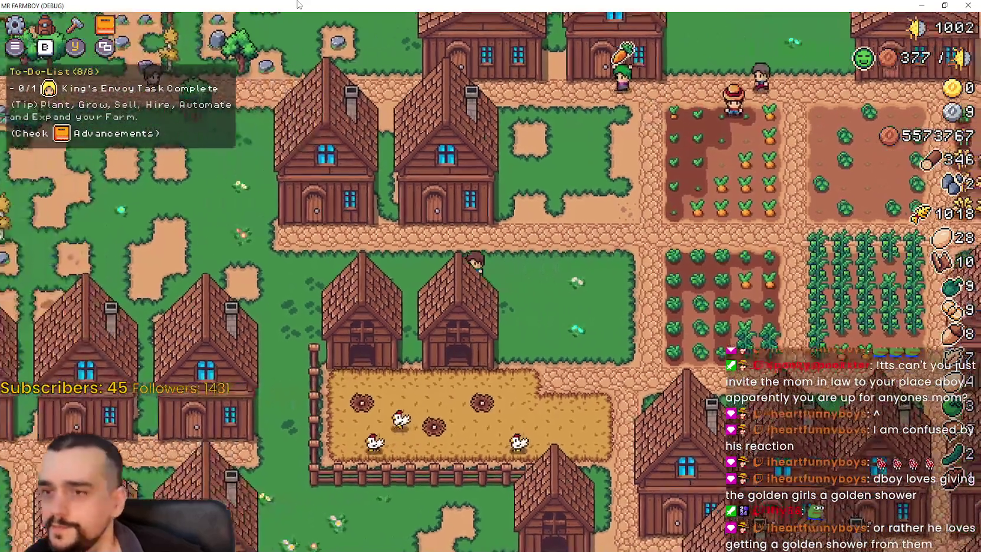
key("w")
key("e")
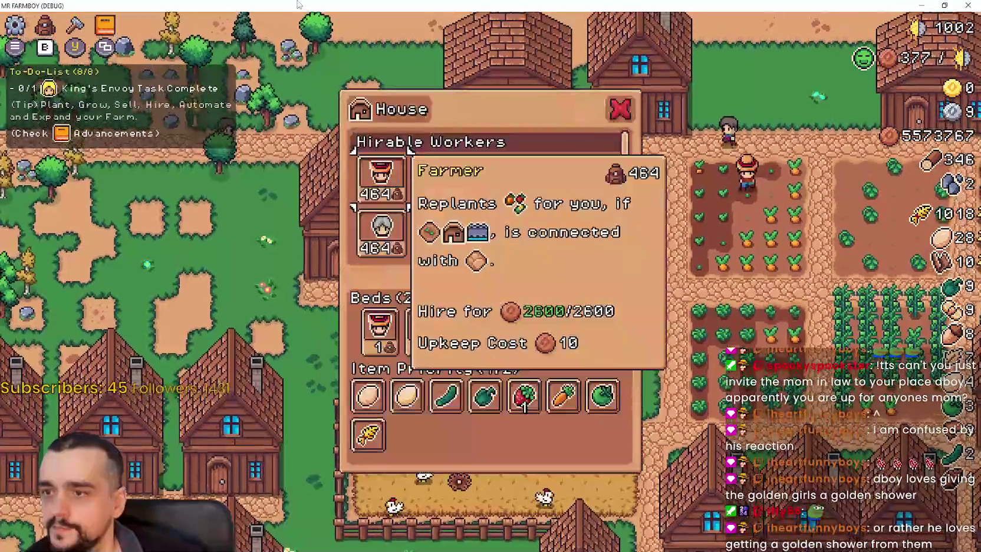
key("Escape")
key("i")
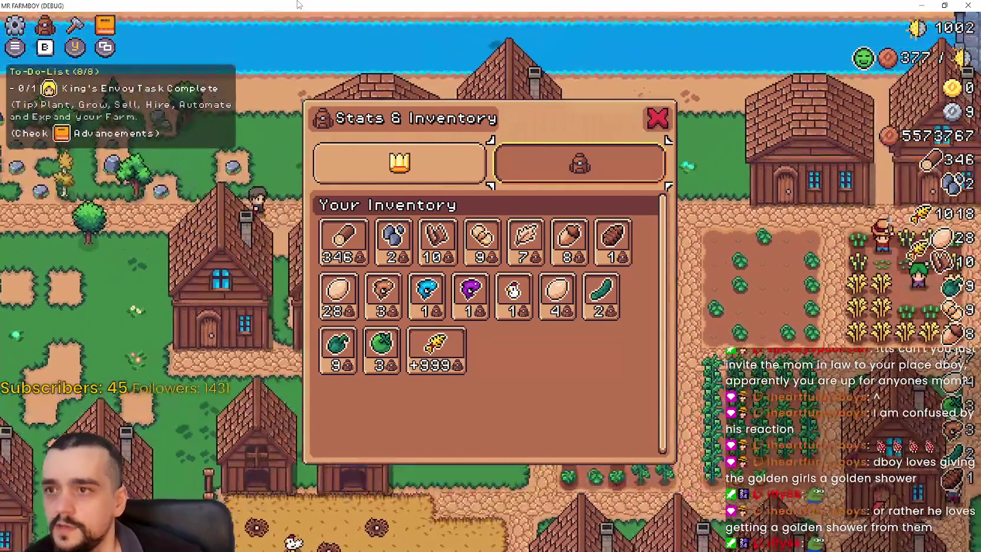
key("i")
key("d")
key("i")
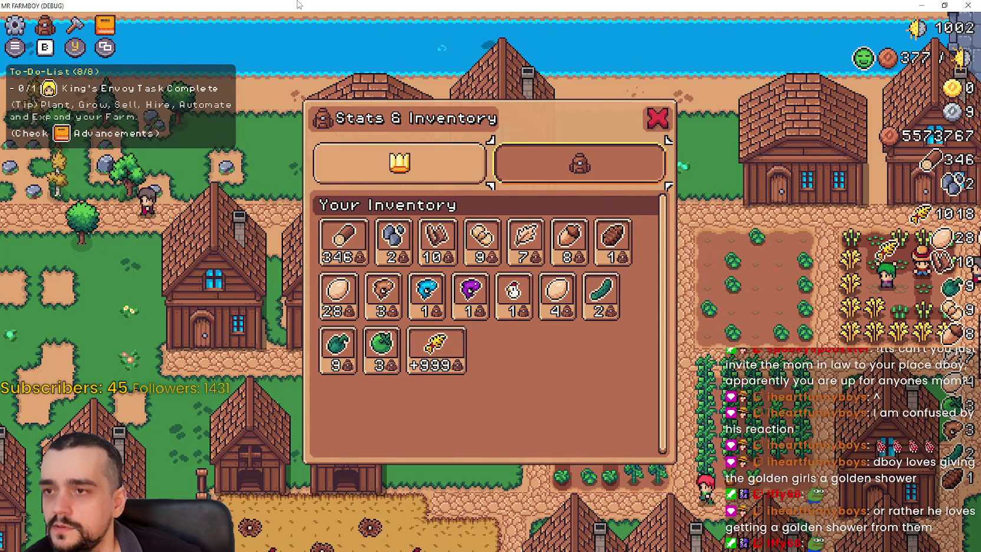
key("i")
key("e")
key("Escape")
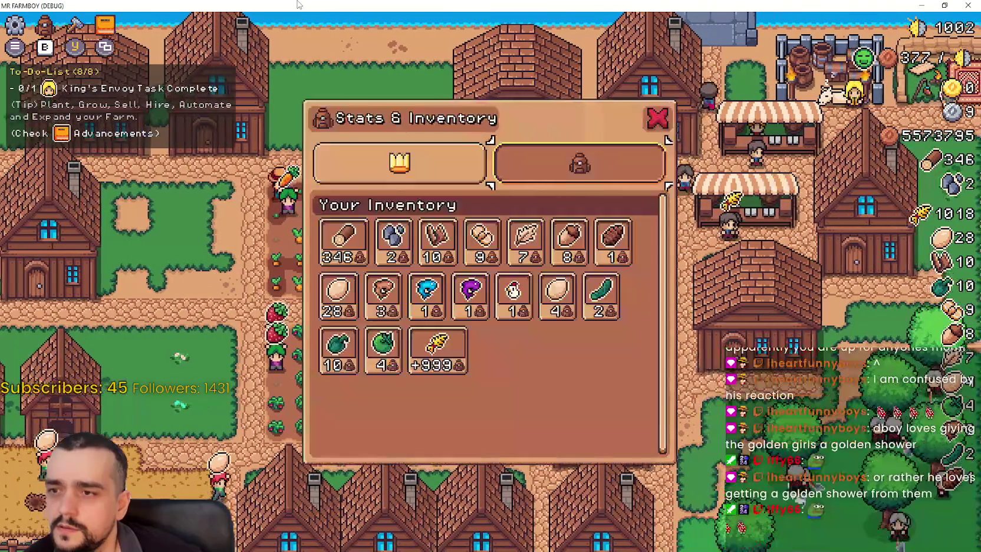
Step: Alternate the crafting (C) and inventory (I) keys to see how the panels swap
key("Escape")
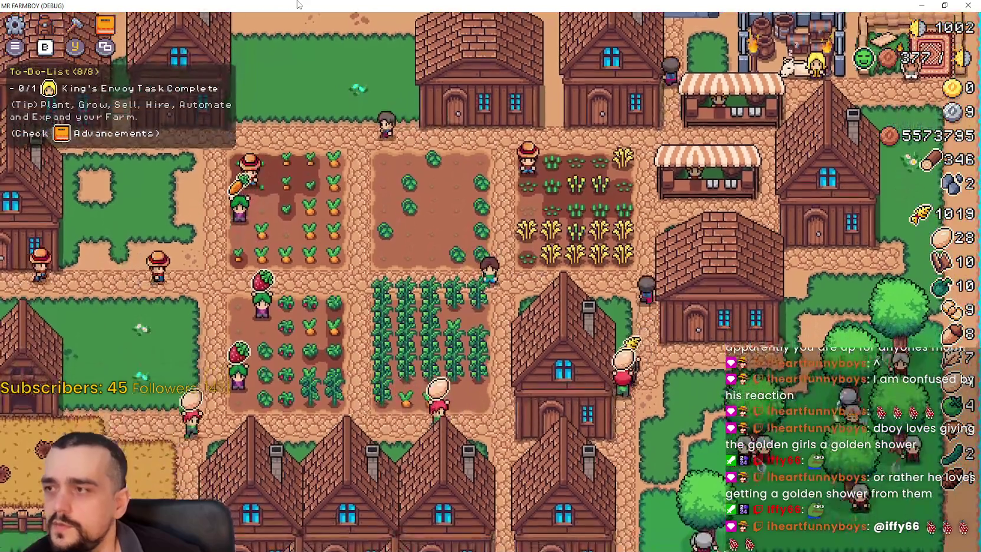
key("c")
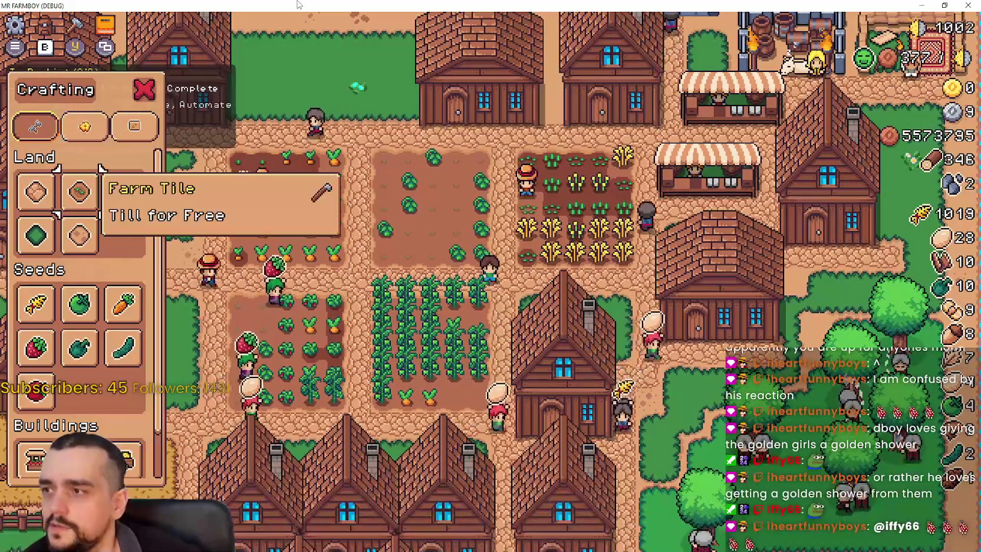
key("i")
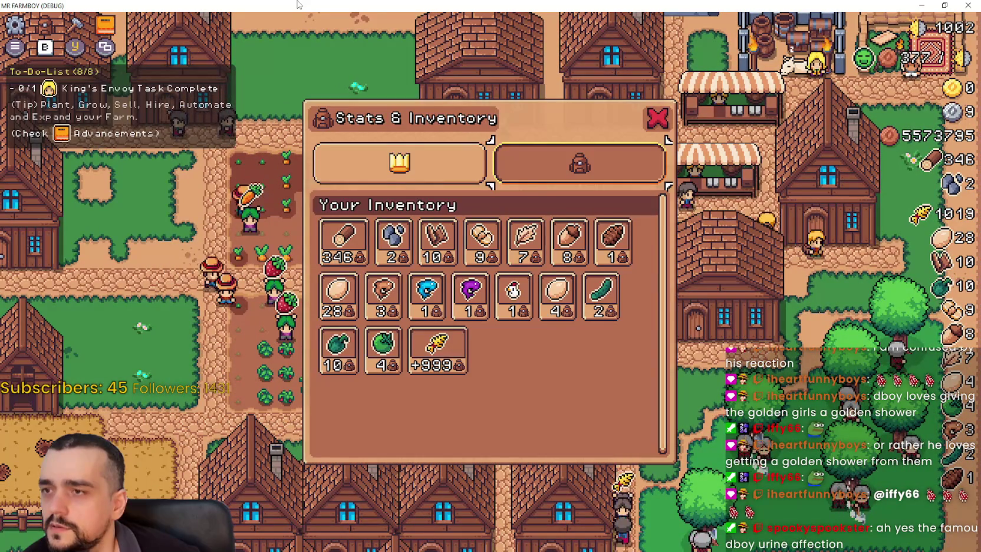
key("i")
key("c")
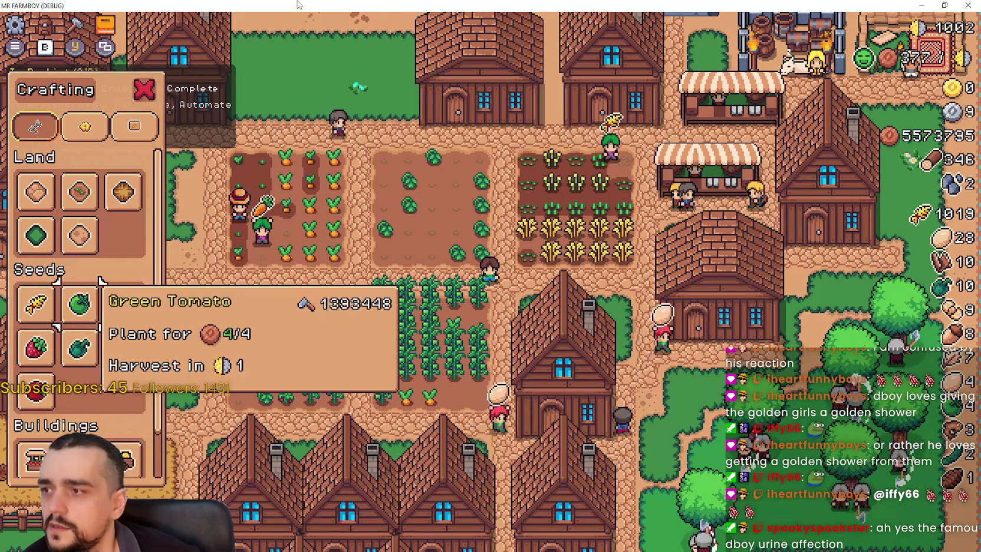
key("i")
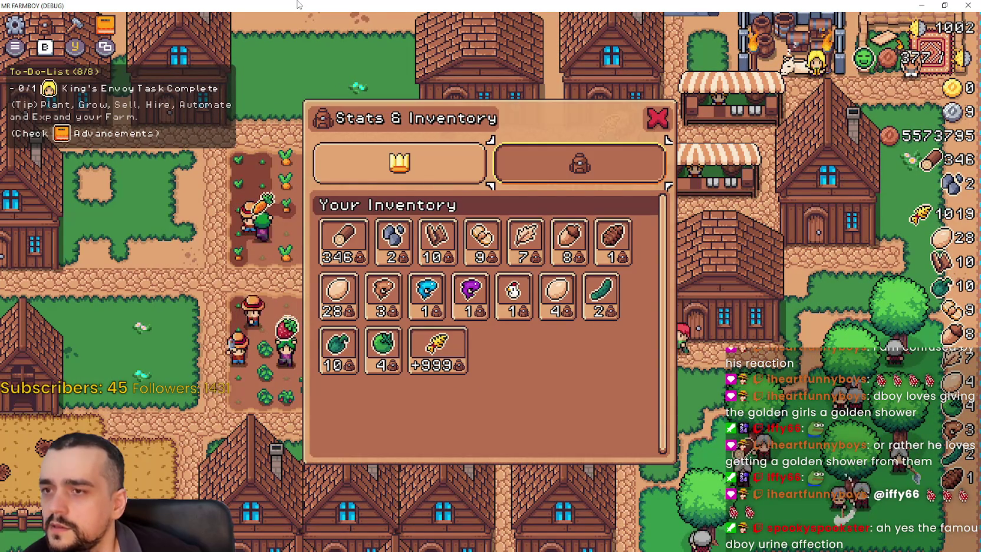
key("i")
Step: Browse the Green Pepper, Green Tomato and Sand Tile recipes, try inventory during tile placement, then close menus
key("c")
key("Down")
key("Down")
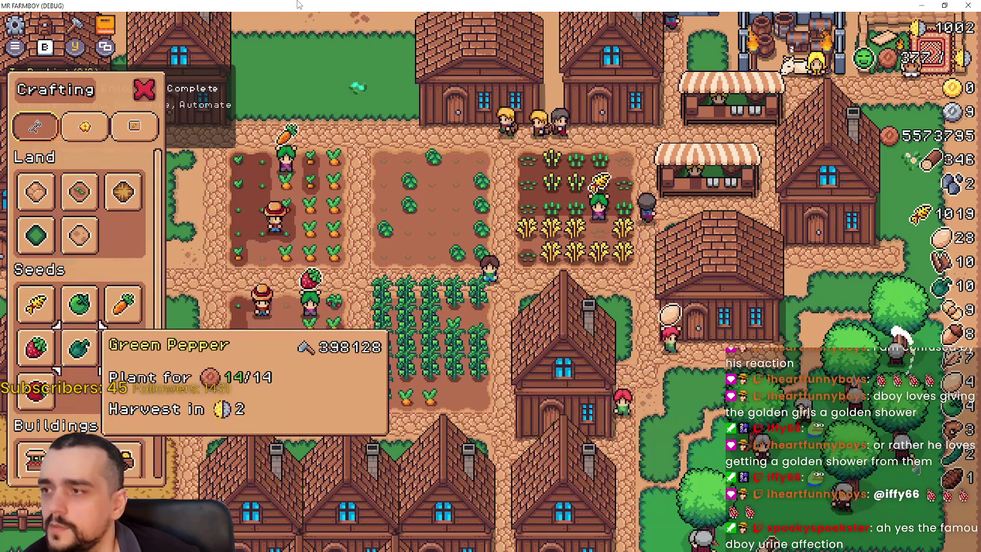
key("Up")
key("Up")
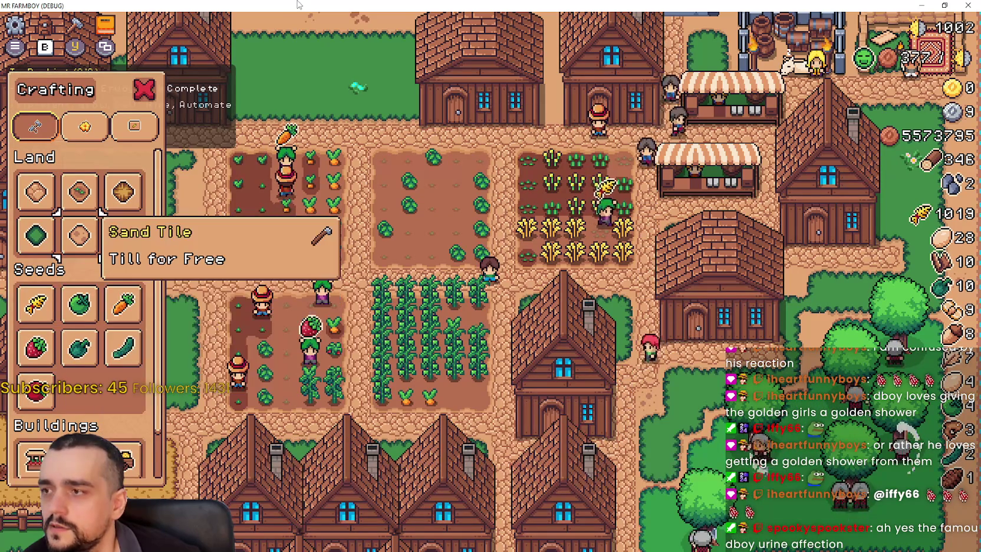
key("i")
key("i")
key("c")
key("Down")
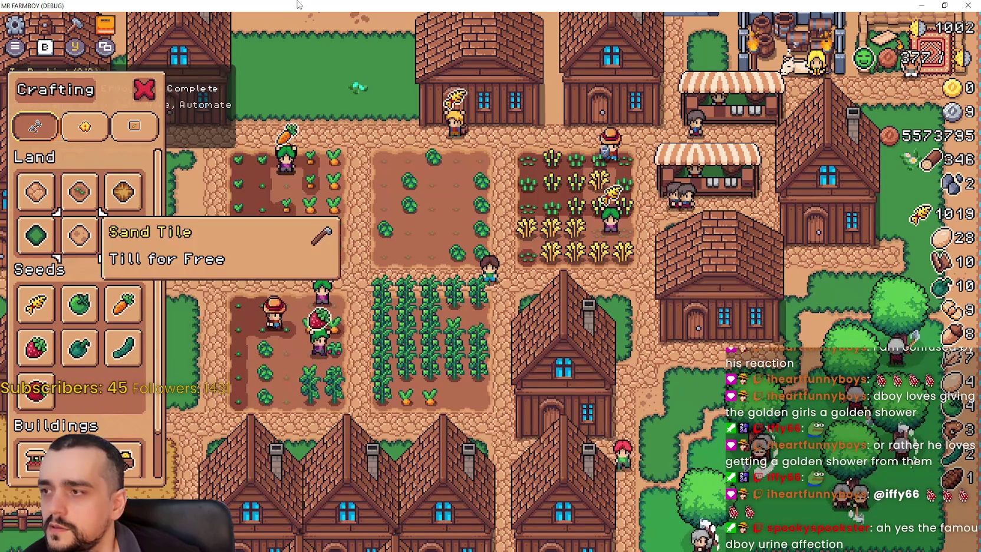
key("c")
key("c")
key("Return")
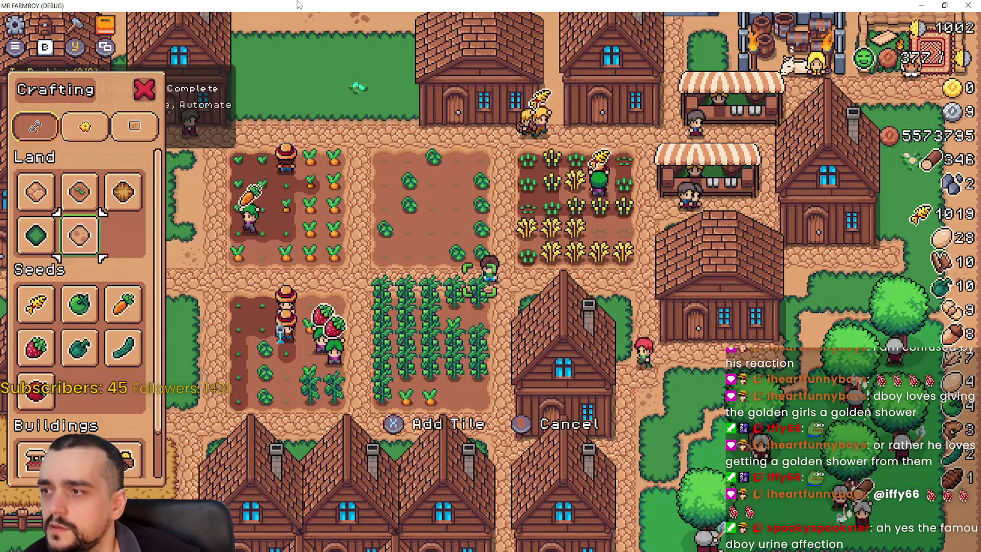
key("i")
key("Escape")
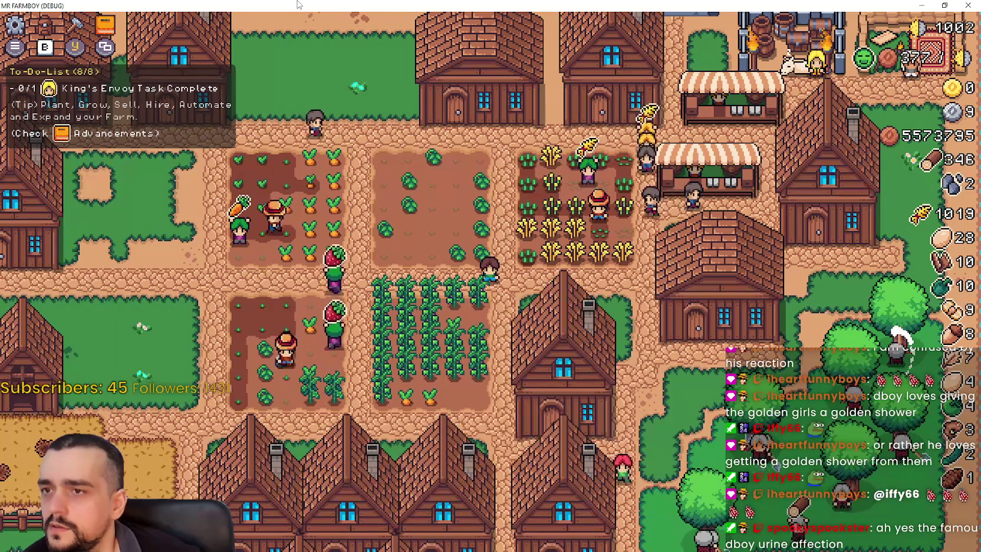
Step: Walk the farmer to the building, test inventory over the seed recipes, then quit the game with Alt+F4
key("w")
key("w")
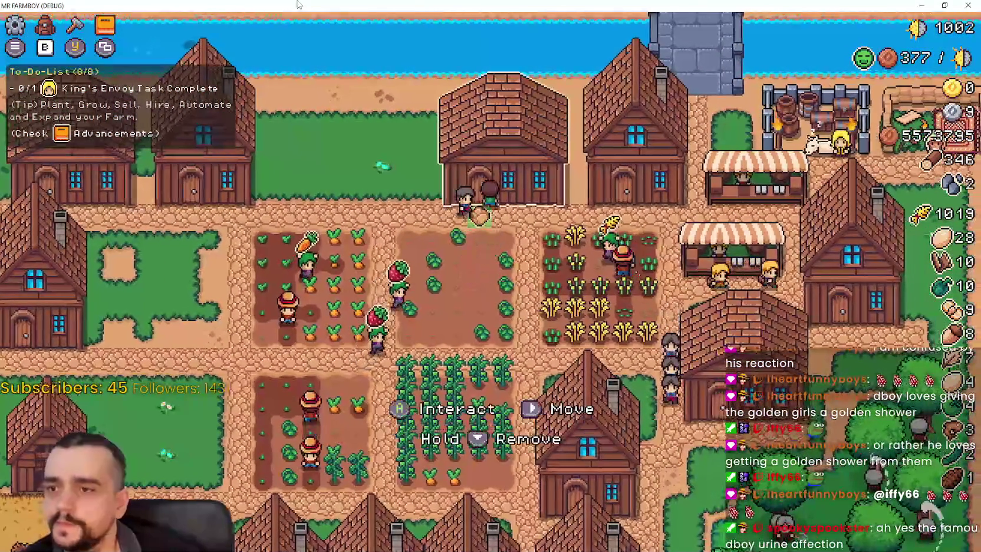
key("e")
key("Escape")
key("s")
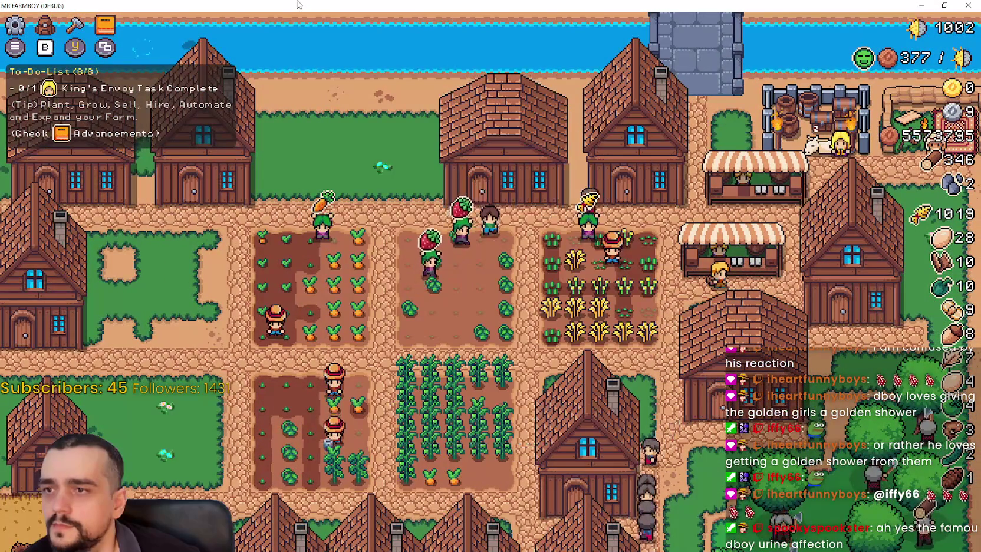
key("c")
key("s")
key("s")
key("s")
key("d")
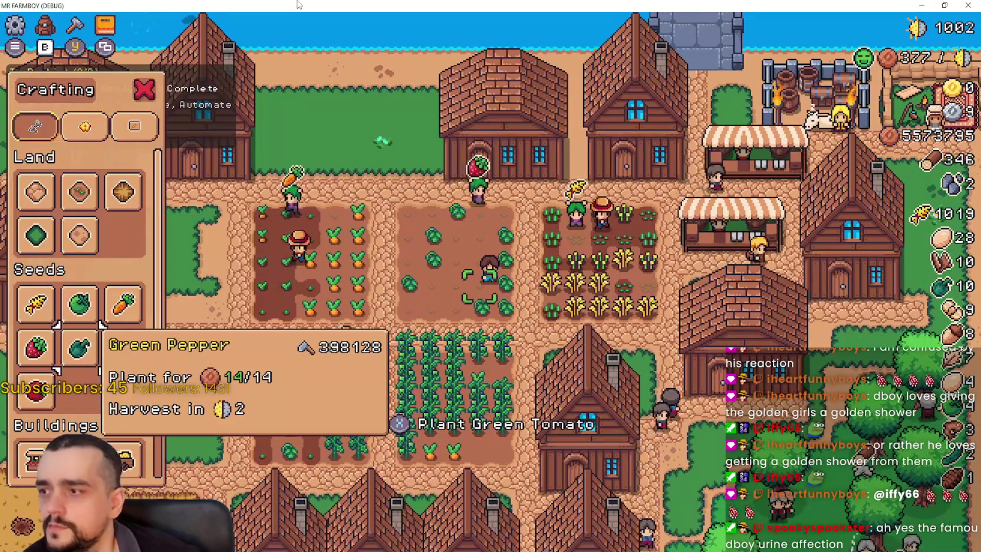
key("i")
key("i")
key("i")
key("i")
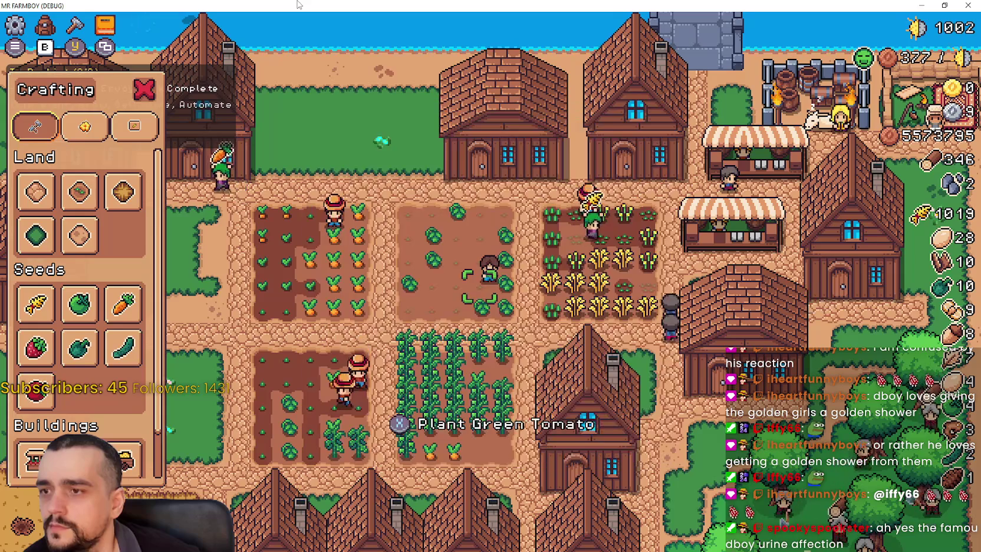
key("c")
key("a")
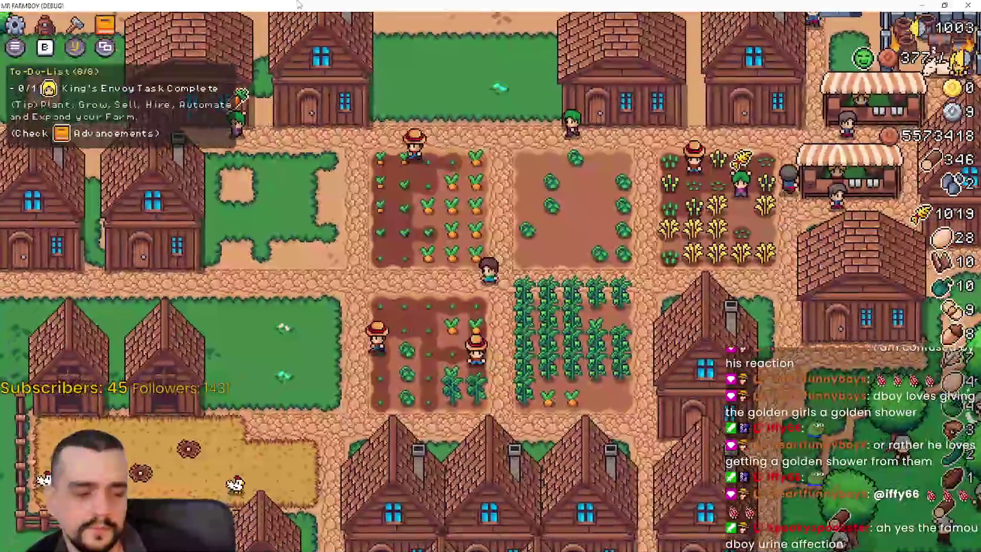
key("alt+F4")
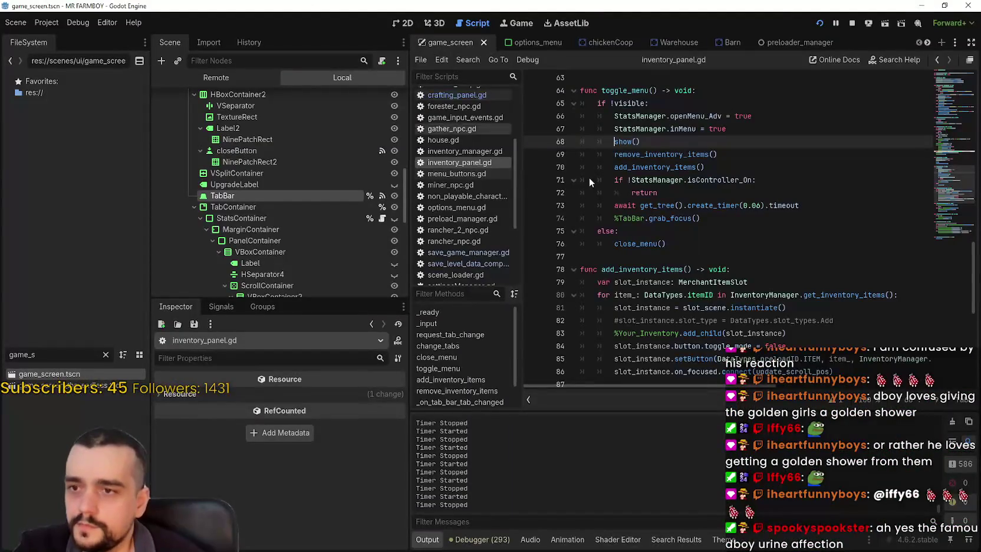
left_click(783, 282)
scroll(783, 265, "up", 10)
scroll(783, 265, "up", 8)
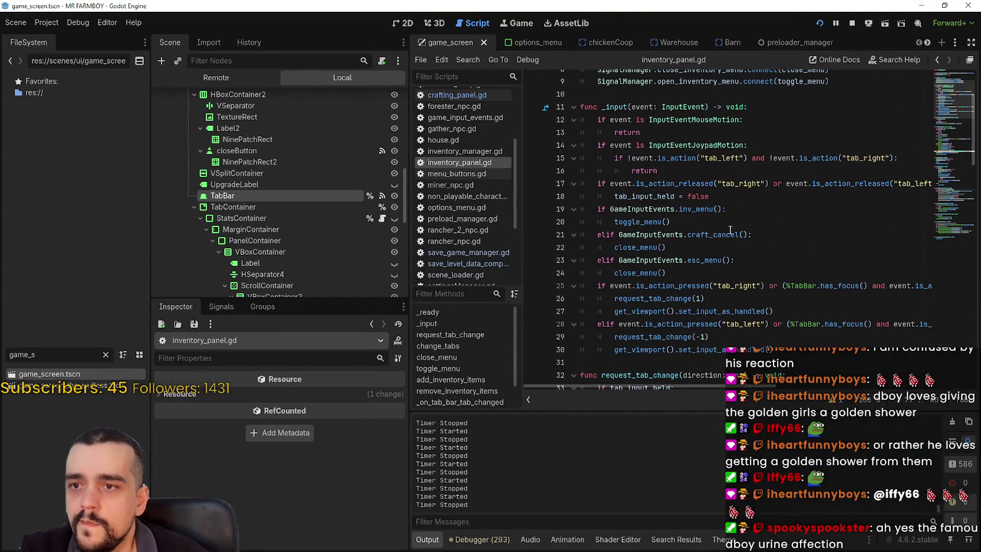
scroll(734, 252, "down", 1)
double_click(718, 196)
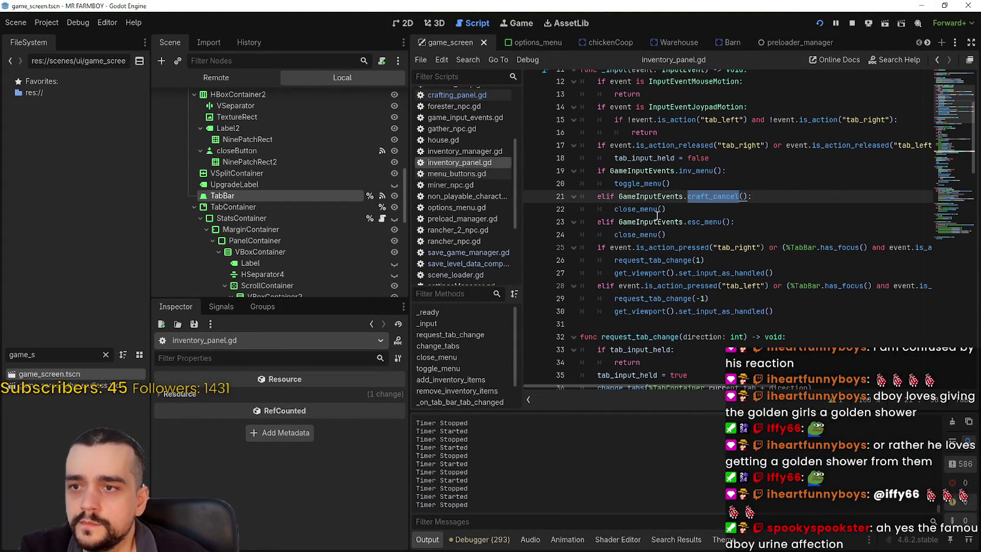
mouse_move(649, 211)
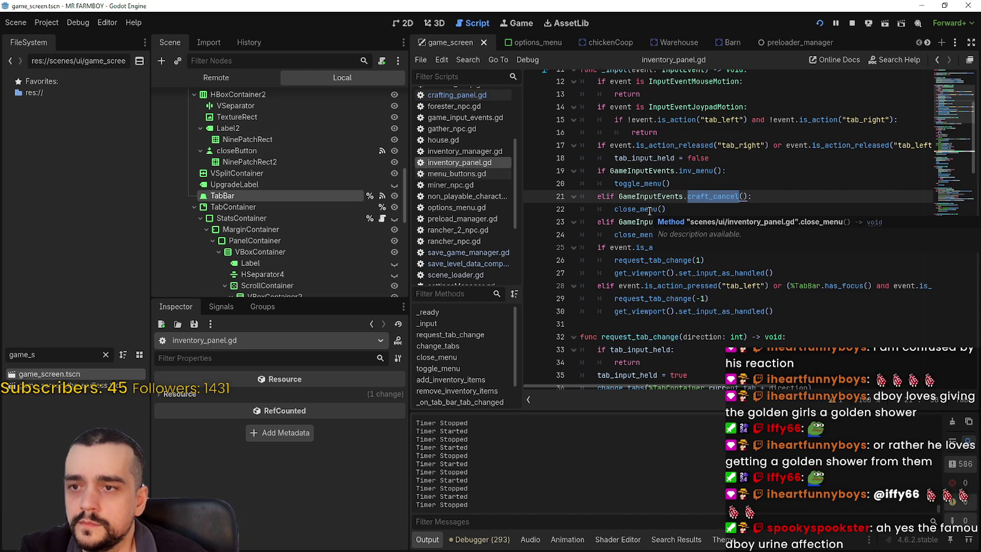
double_click(649, 210)
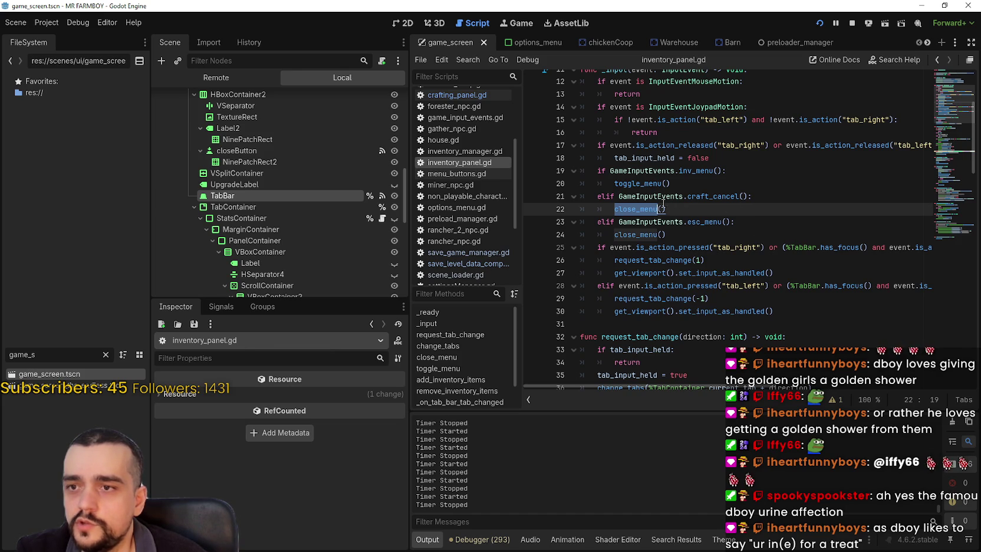
scroll(730, 295, "down", 5)
scroll(730, 295, "down", 6)
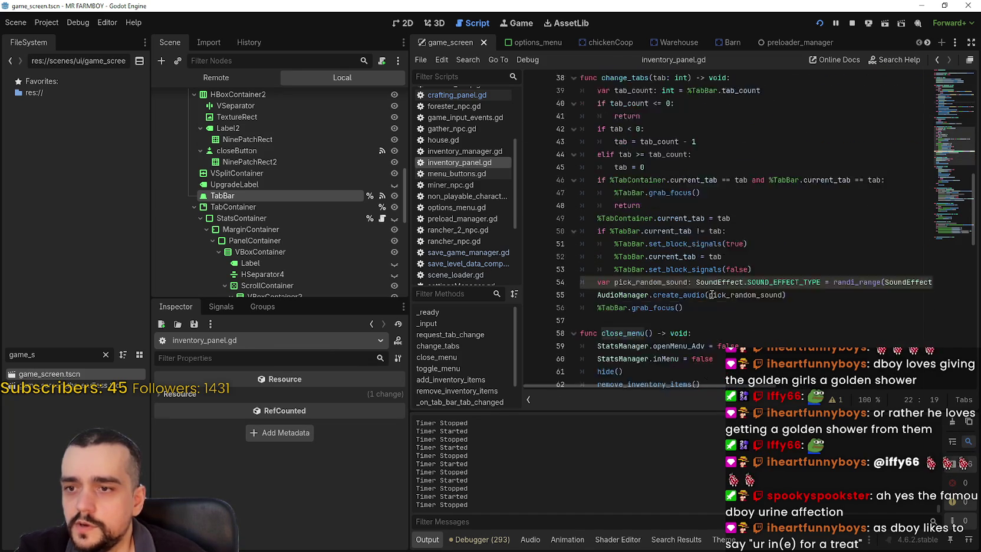
mouse_move(726, 272)
left_mouse_down()
mouse_move(590, 267)
mouse_move(593, 275)
left_mouse_up()
scroll(687, 289, "up", 4)
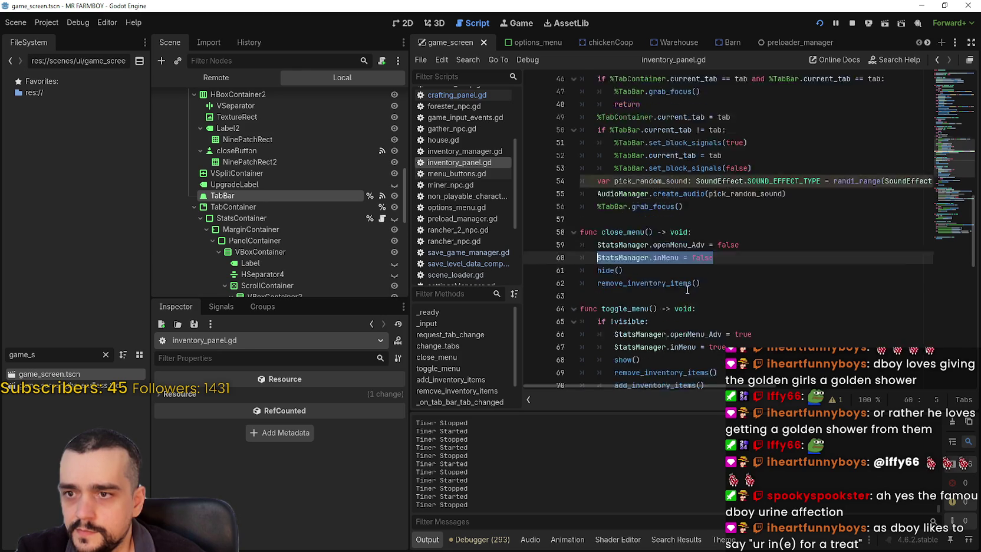
scroll(692, 286, "down", 6)
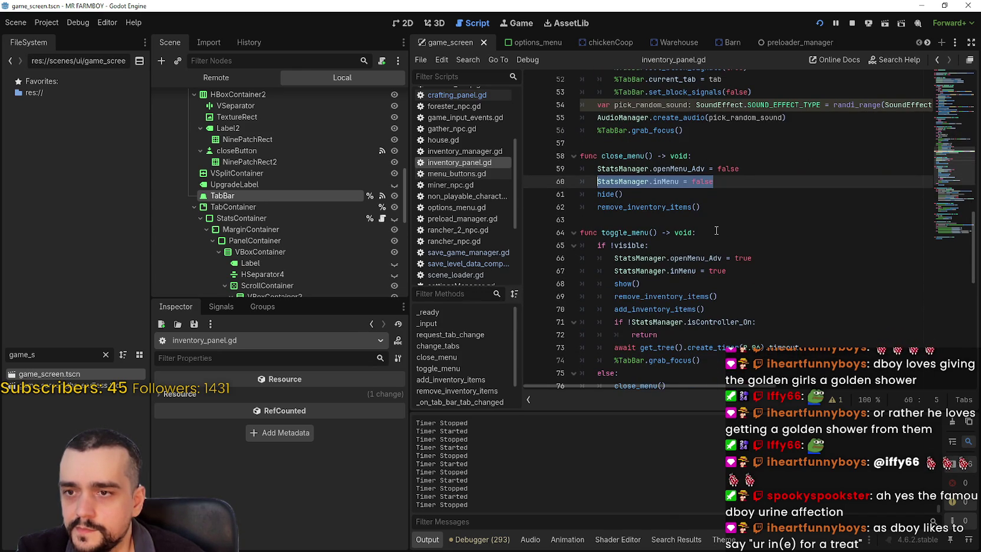
scroll(716, 231, "down", 1)
scroll(716, 231, "up", 3)
scroll(717, 232, "down", 1)
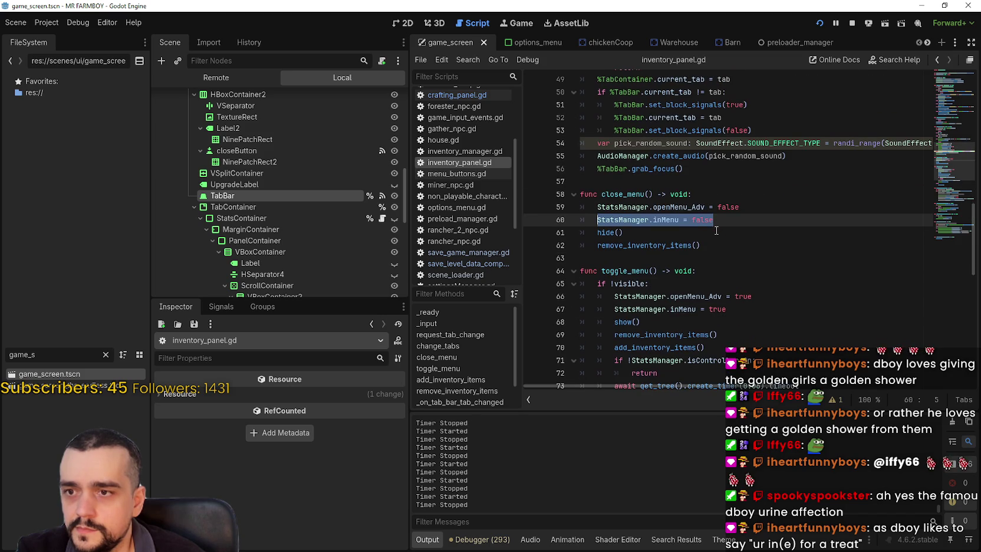
double_click(632, 284)
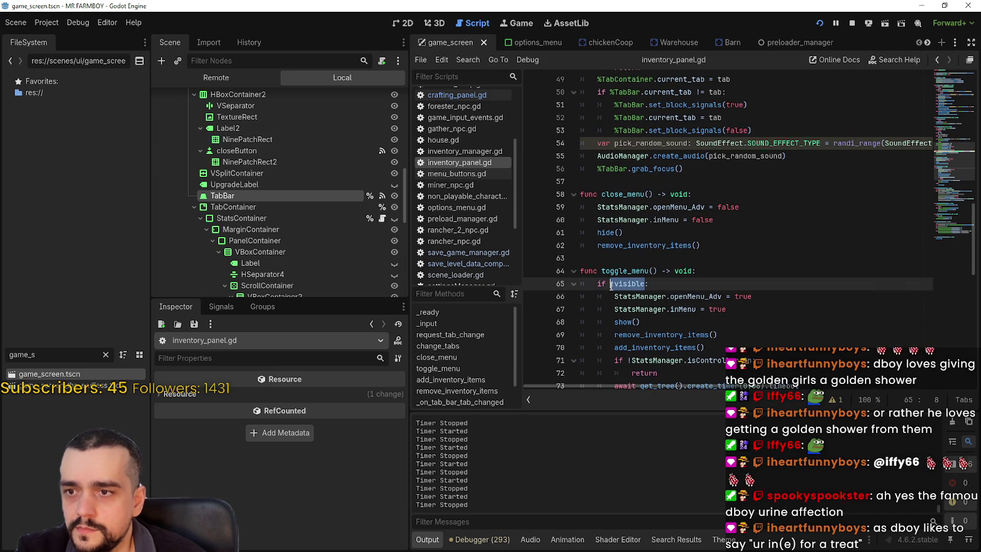
left_click_drag(649, 283, 599, 288)
left_click(719, 197)
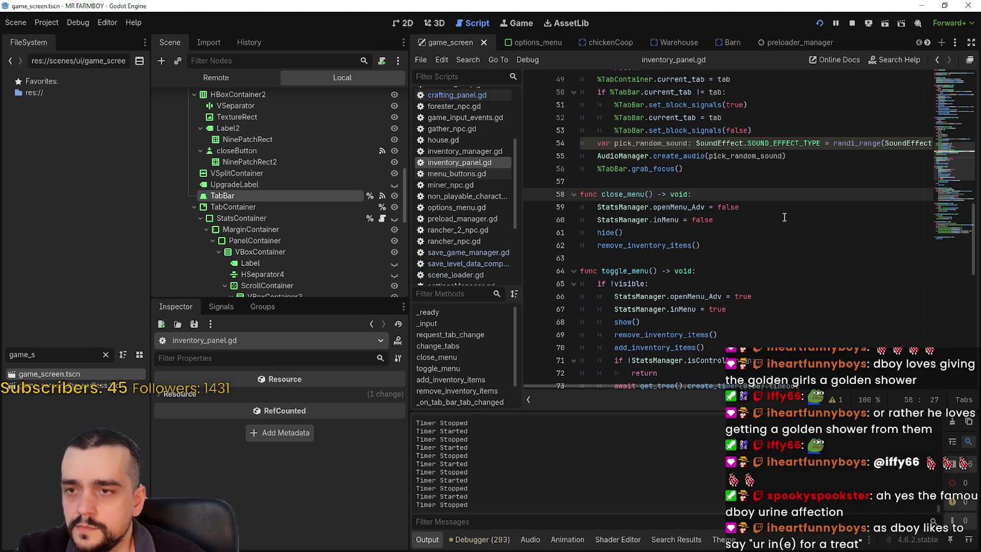
key("Return")
key("BackSpace")
key("BackSpace")
key("BackSpace")
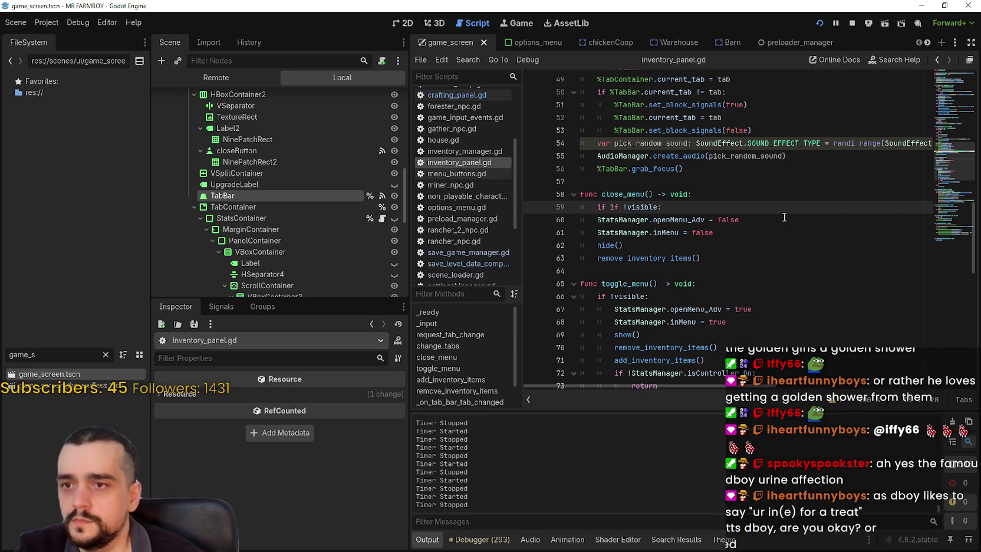
type("if !visible:")
key("Return")
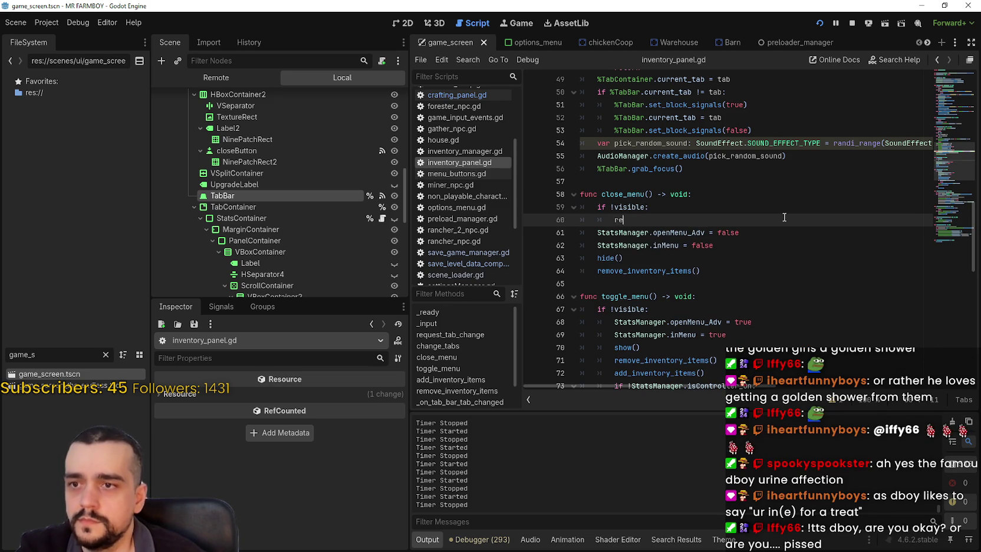
key("ctrl+s")
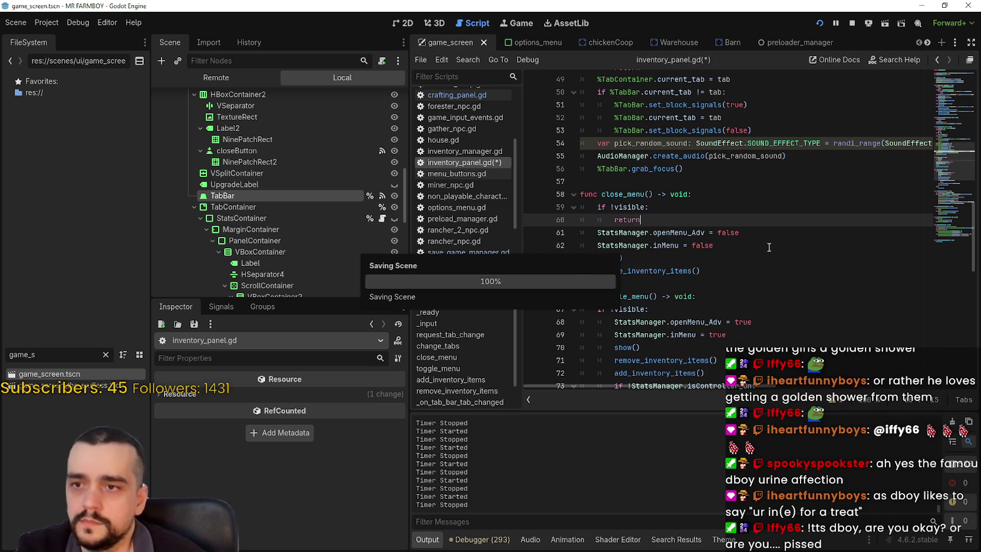
scroll(766, 241, "down", 2)
left_click(732, 210)
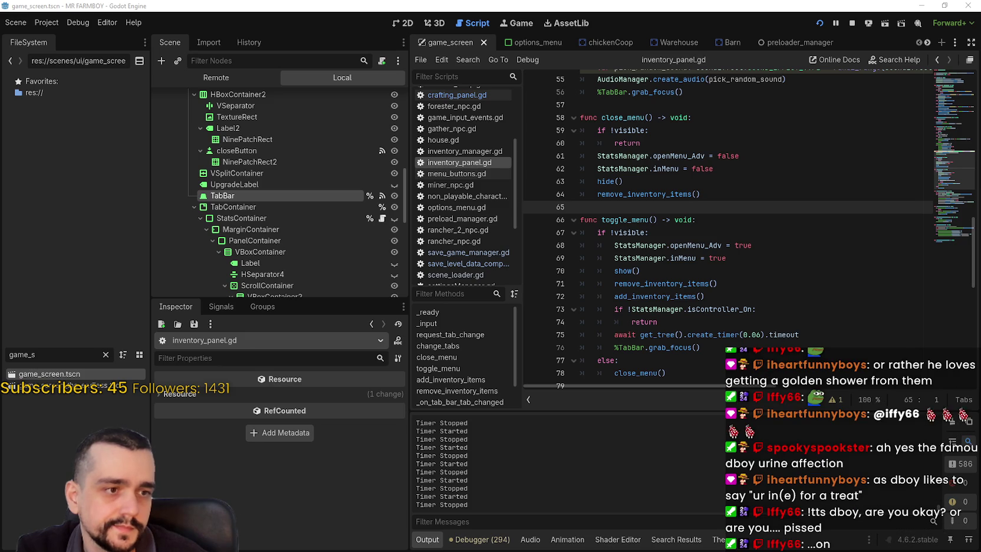
key("alt+Tab")
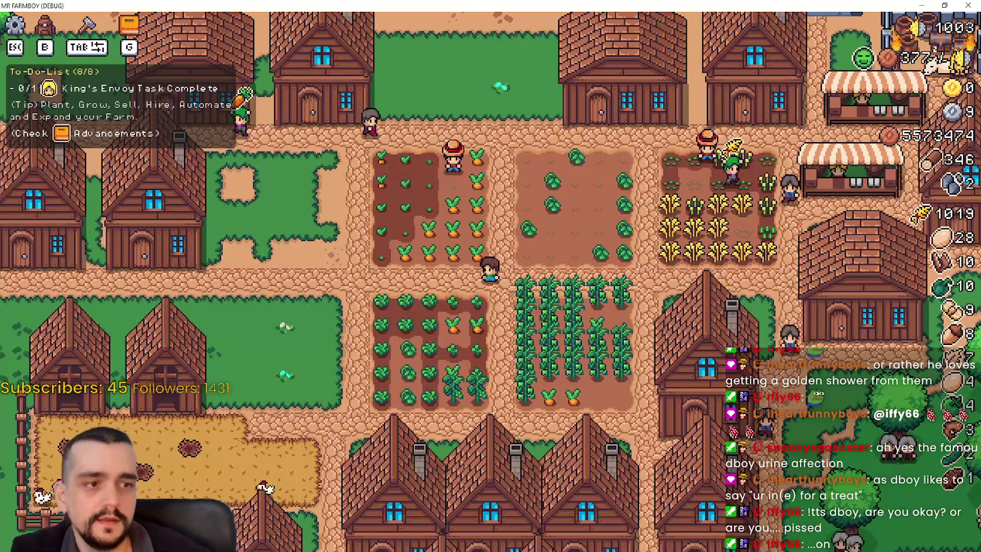
key("Down")
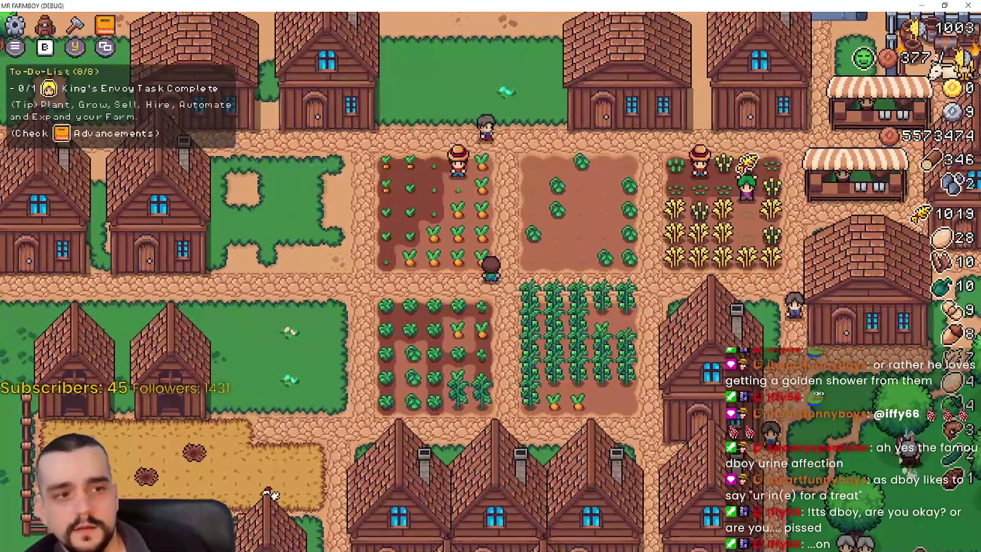
key("Up")
key("i")
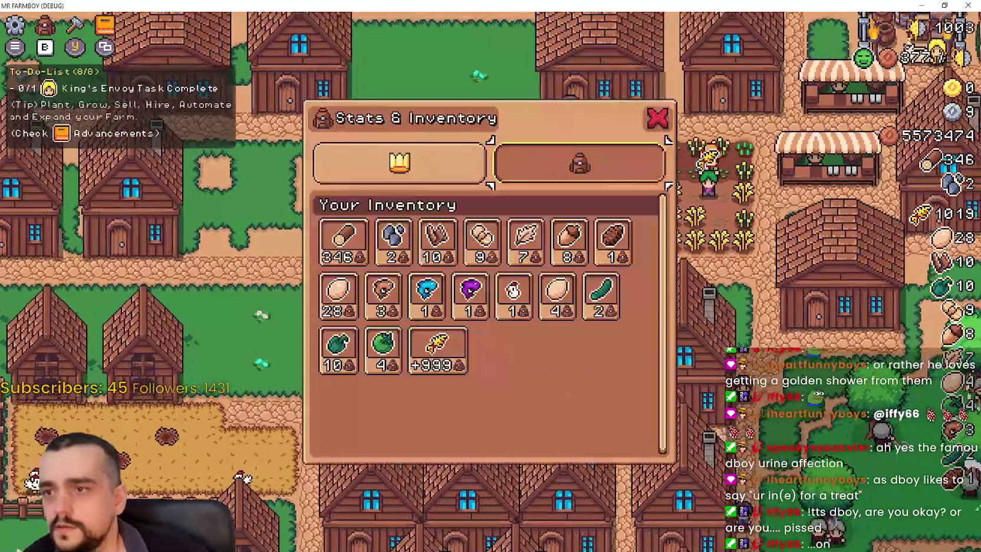
key("Escape")
key("Up")
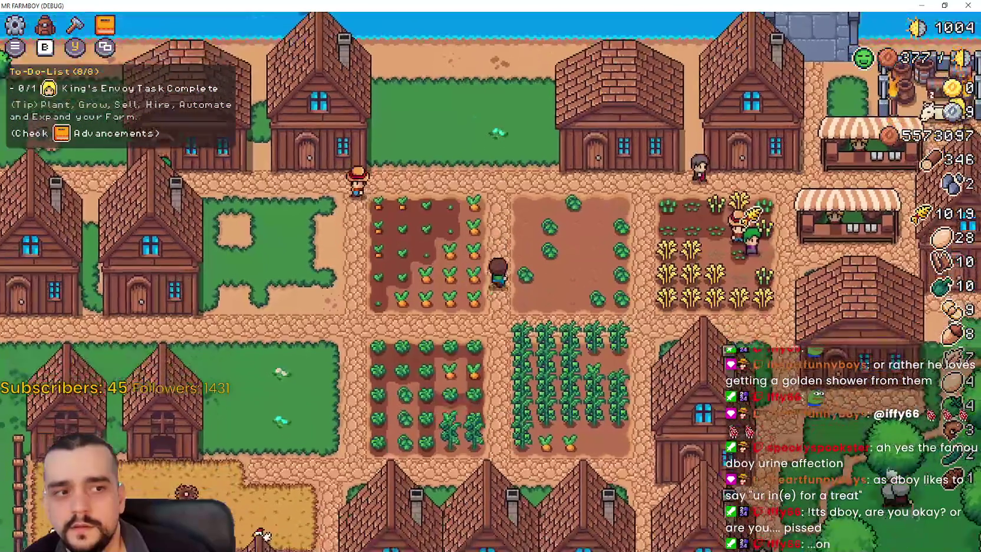
key("Down")
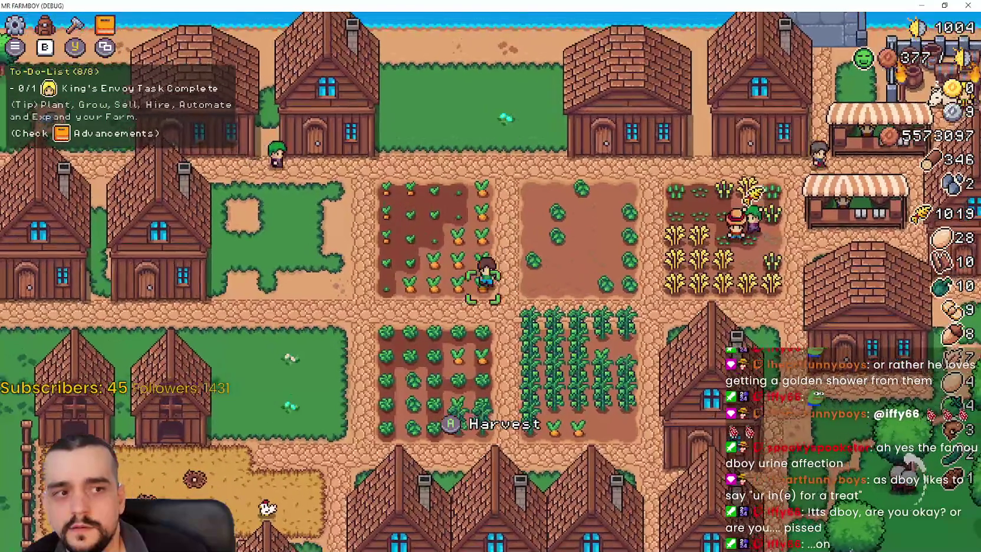
key("Right")
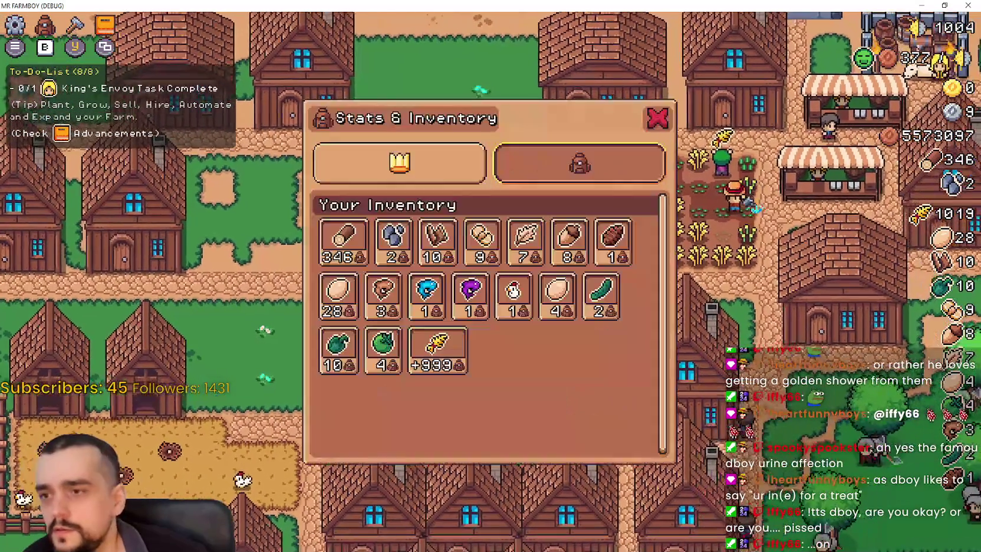
key("i")
key("Escape")
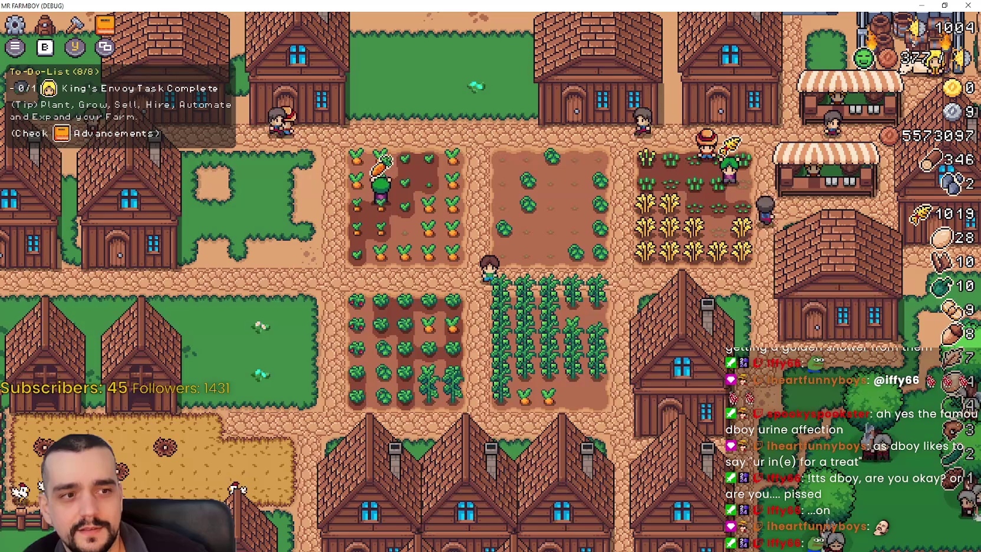
key("Up")
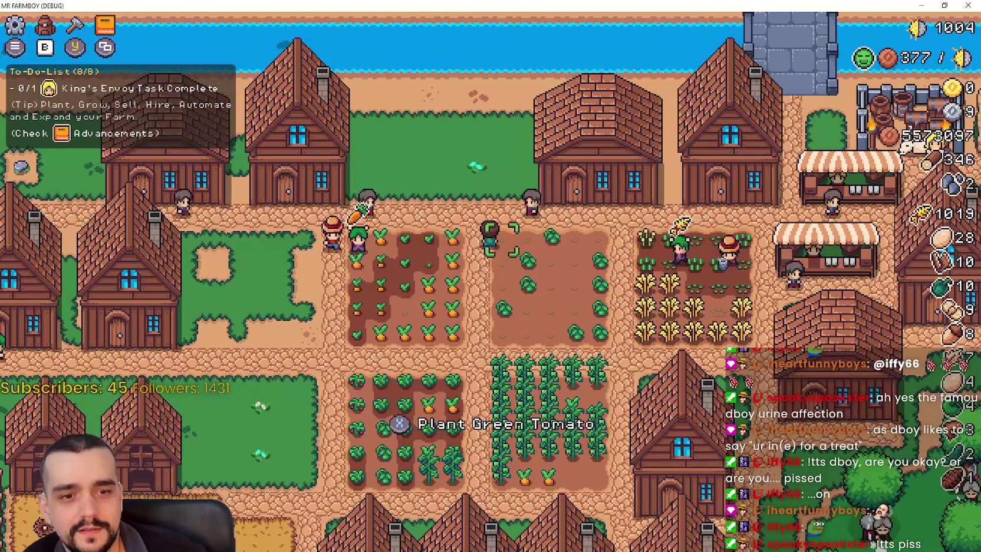
key("Down")
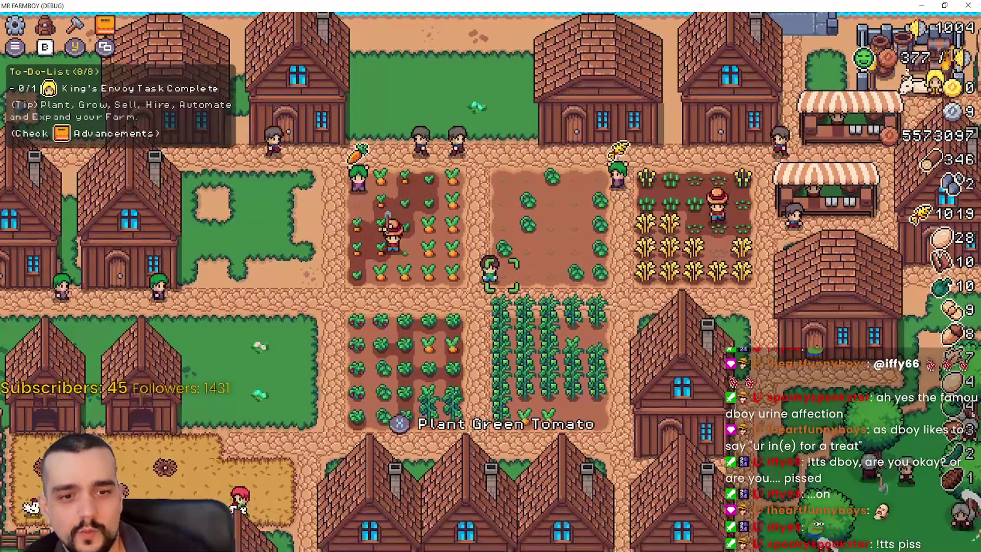
key("Left")
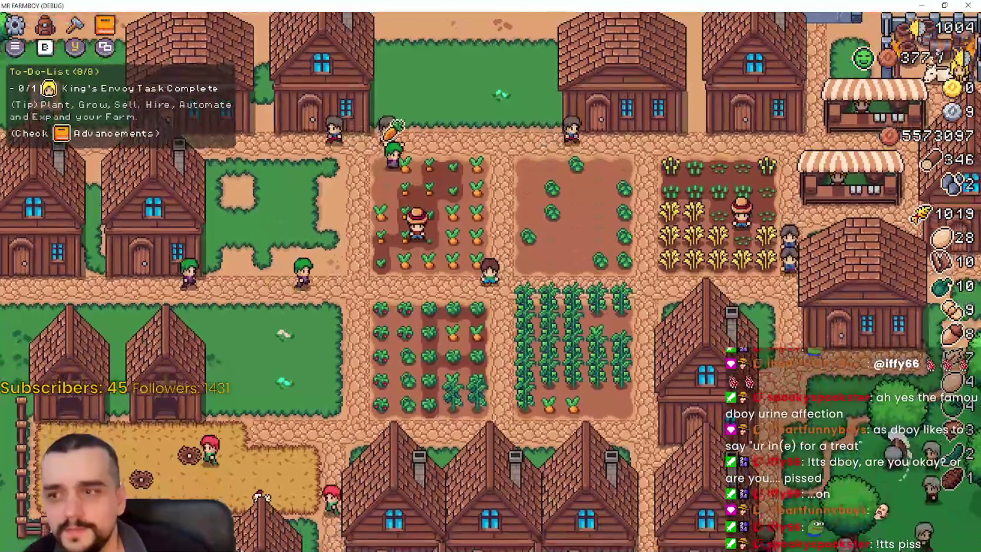
key("i")
key("Escape")
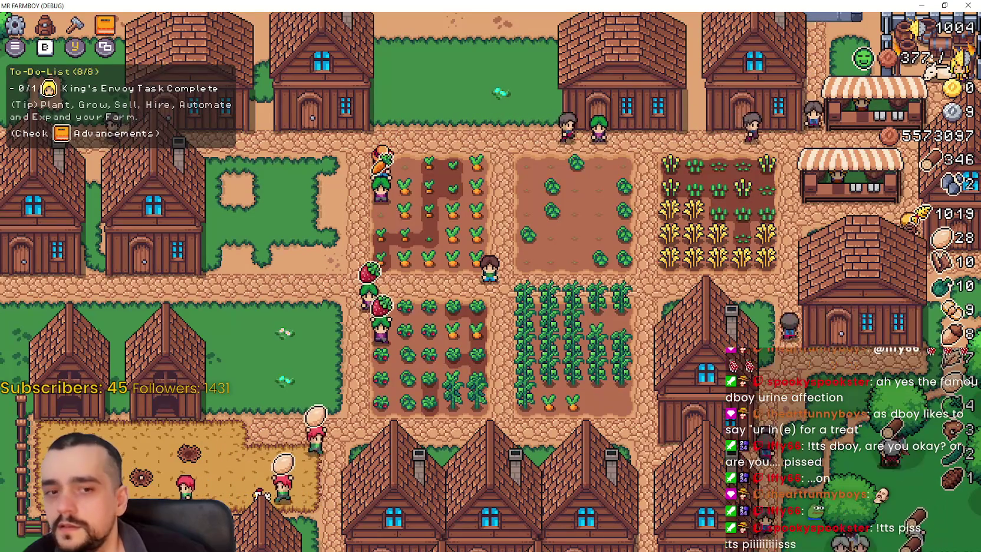
key("b")
key("Right")
key("Right")
key("i")
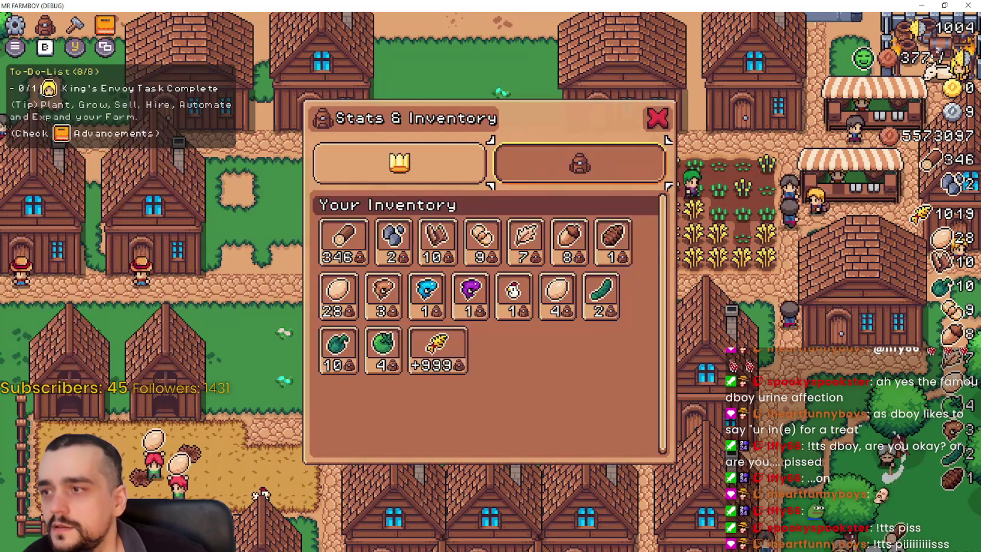
key("i")
key("b")
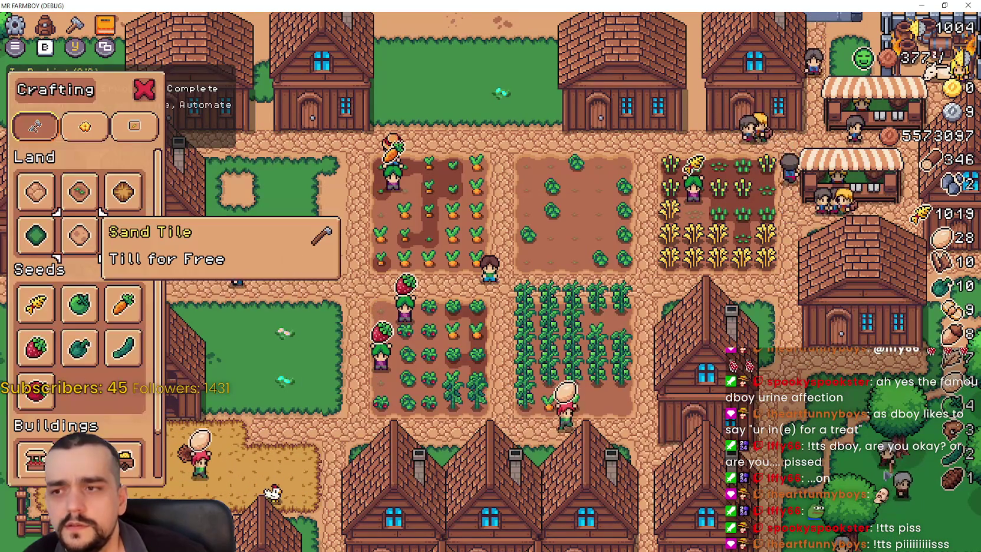
key("i")
key("i")
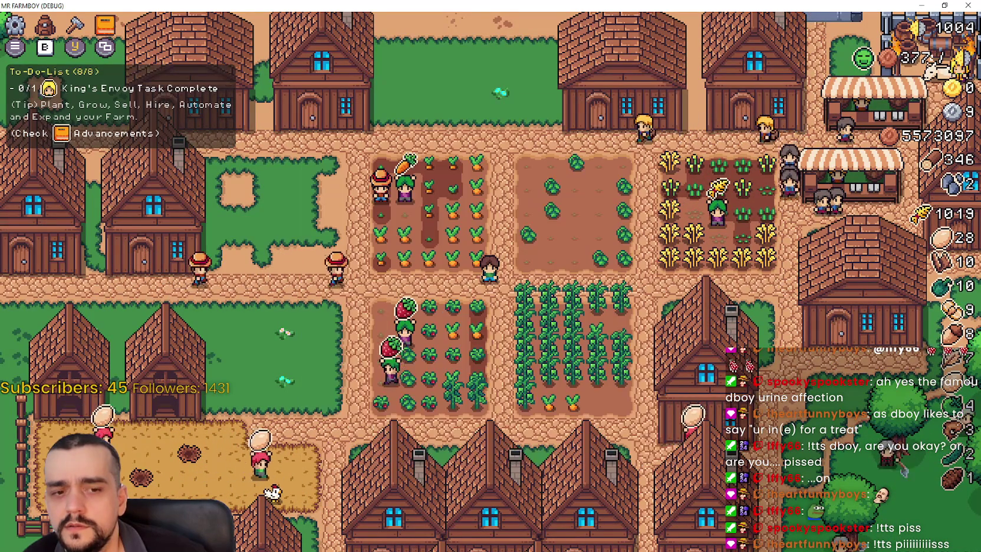
key("b")
key("i")
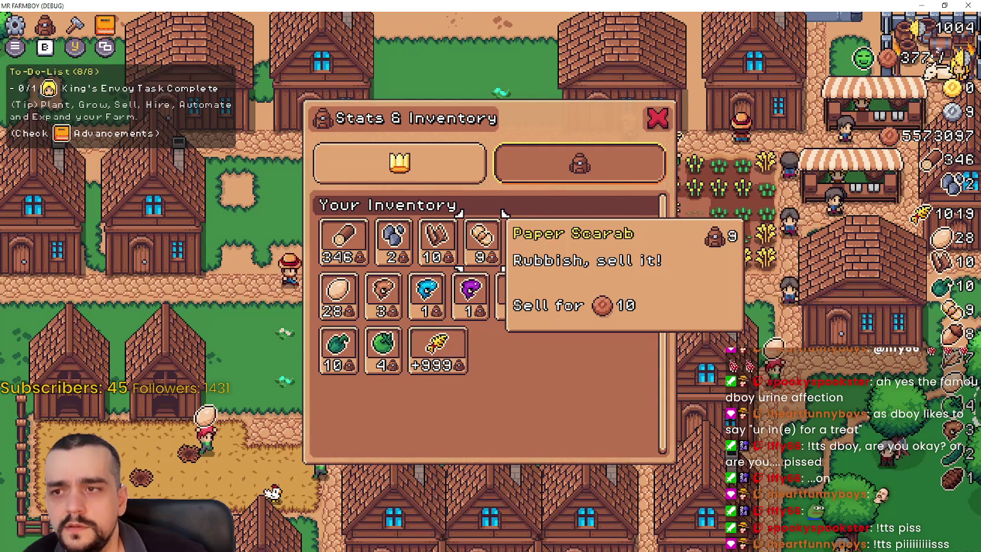
key("i")
key("i")
key("i")
key("b")
key("i")
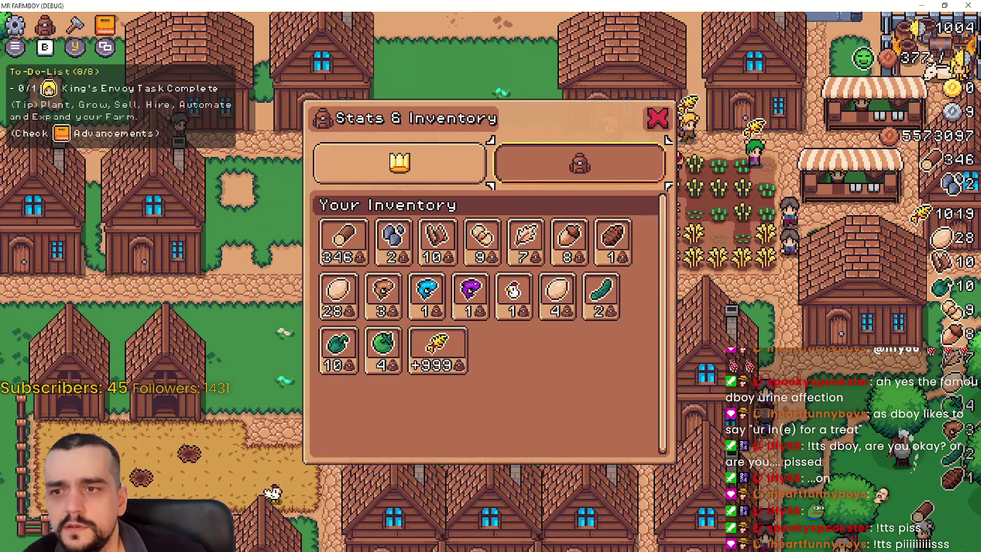
key("i")
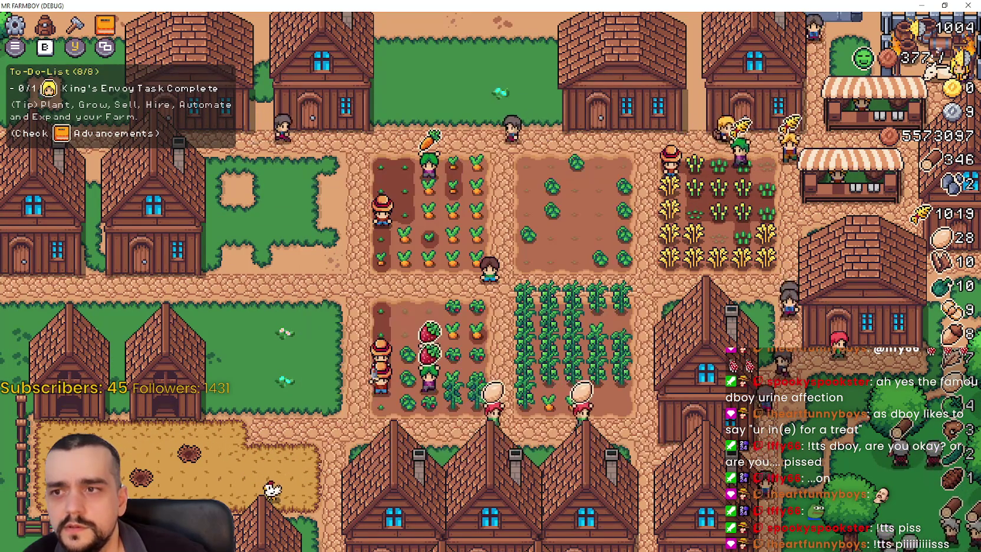
key("b")
key("i")
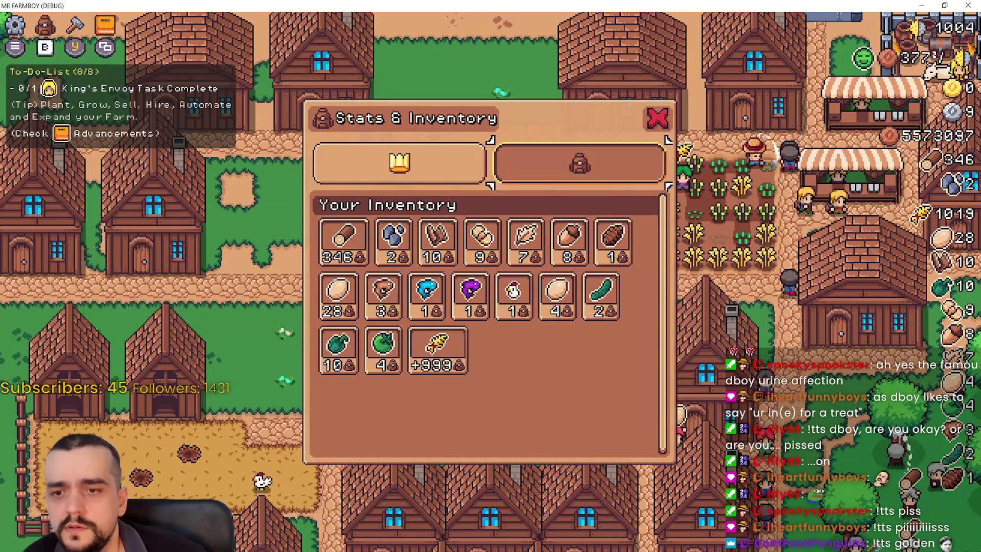
key("i")
key("b")
key("i")
key("i")
key("b")
key("i")
key("i")
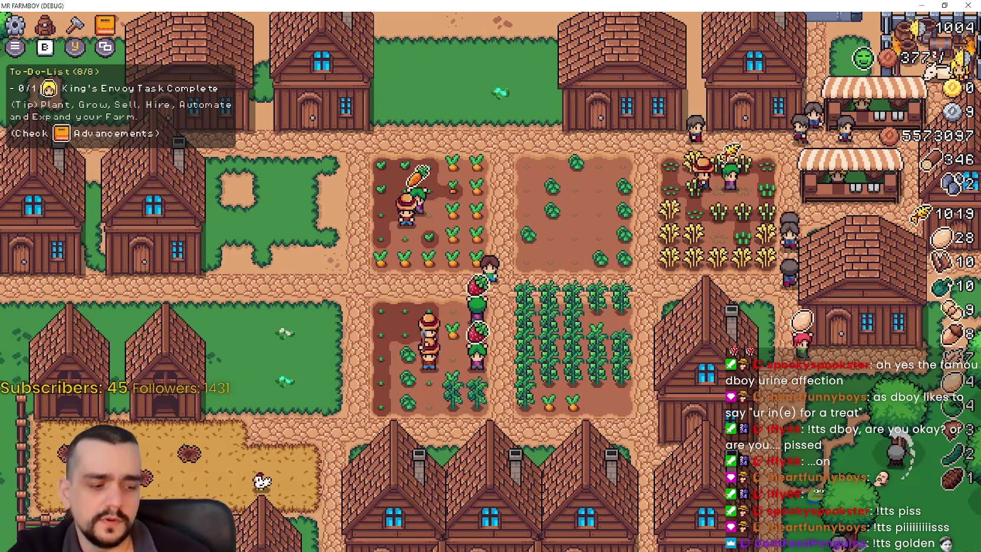
key("alt+Tab")
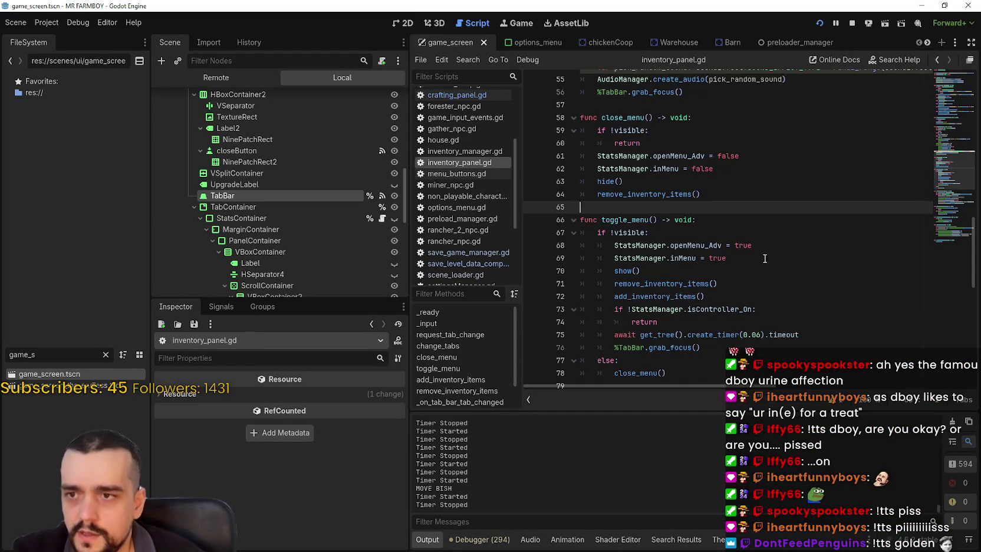
Step: Jump from the toggle_menu call on line 20 to its definition using Lookup Symbol
scroll(768, 255, "up", 4)
scroll(769, 255, "down", 4)
left_click(709, 223)
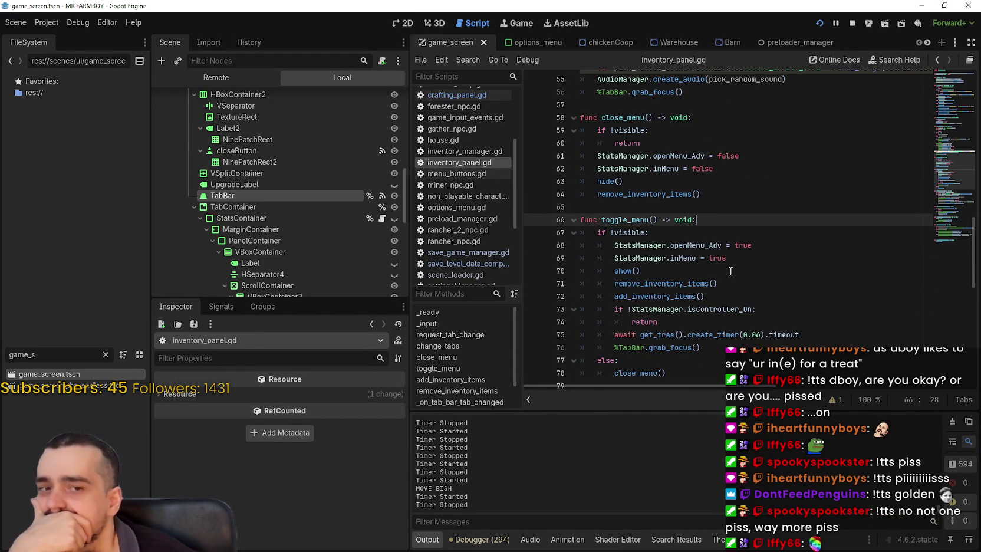
scroll(714, 248, "up", 14)
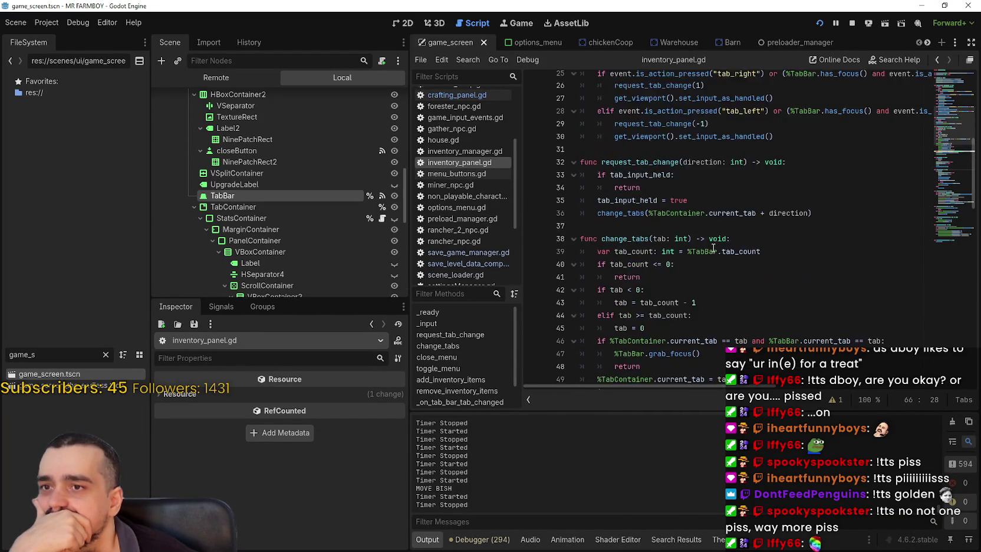
scroll(713, 247, "up", 3)
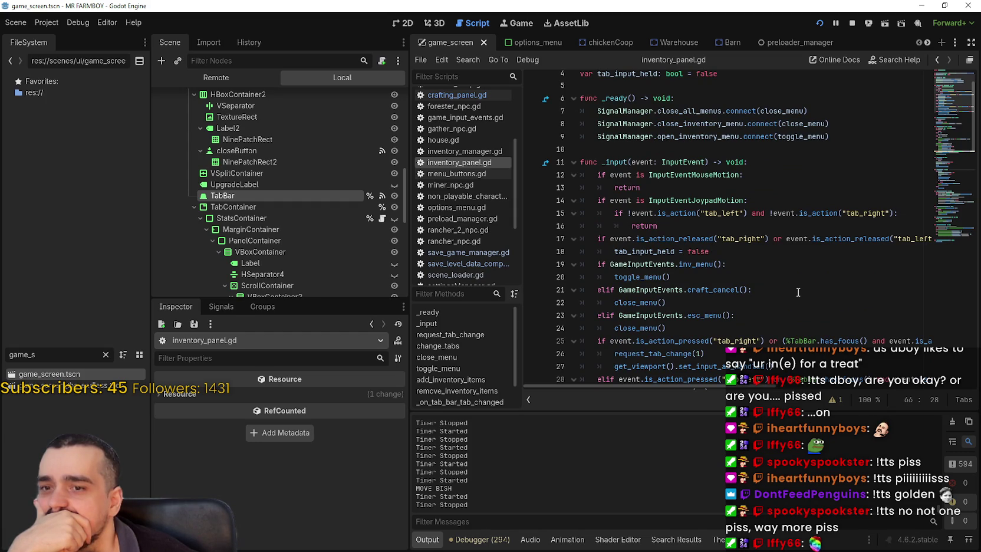
left_click(649, 277)
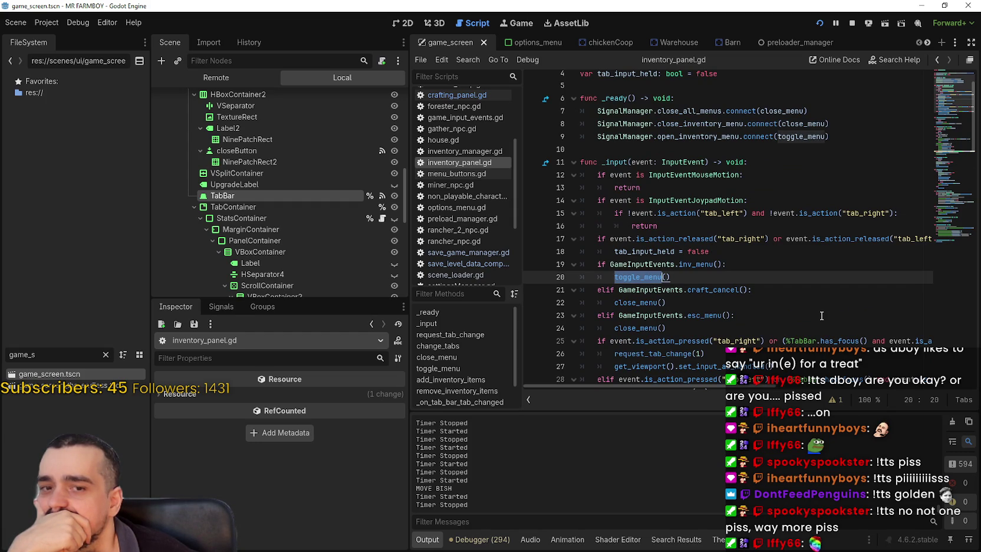
scroll(802, 294, "down", 3)
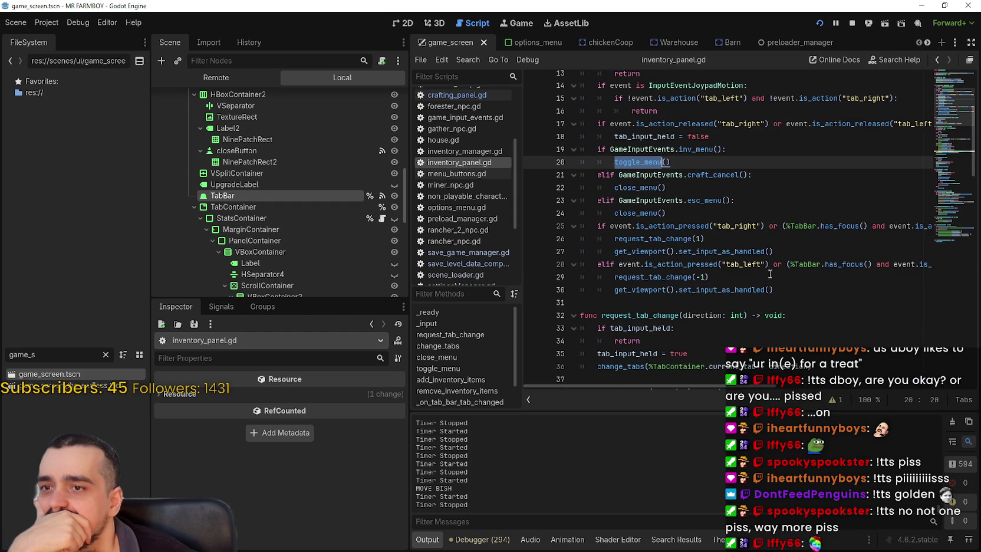
right_click(649, 170)
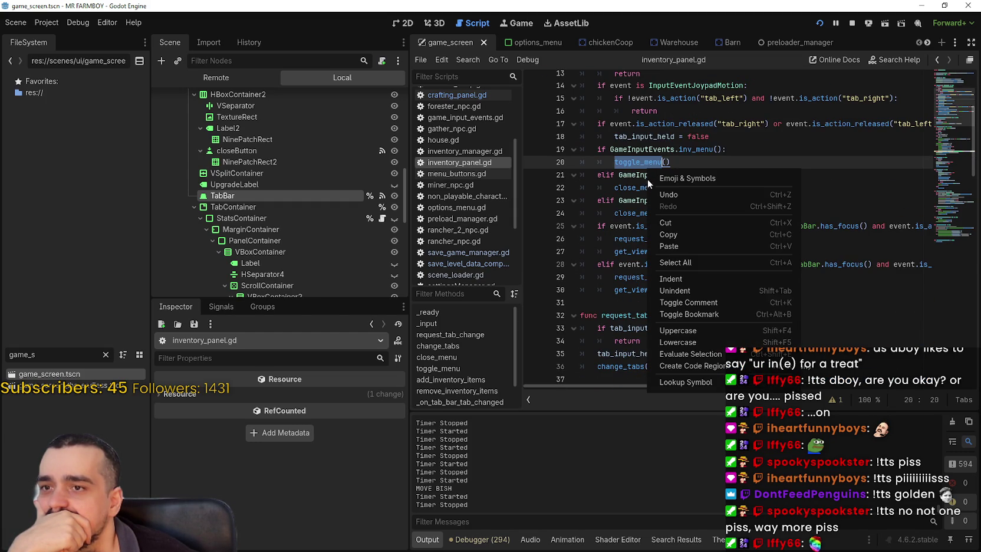
left_click(717, 382)
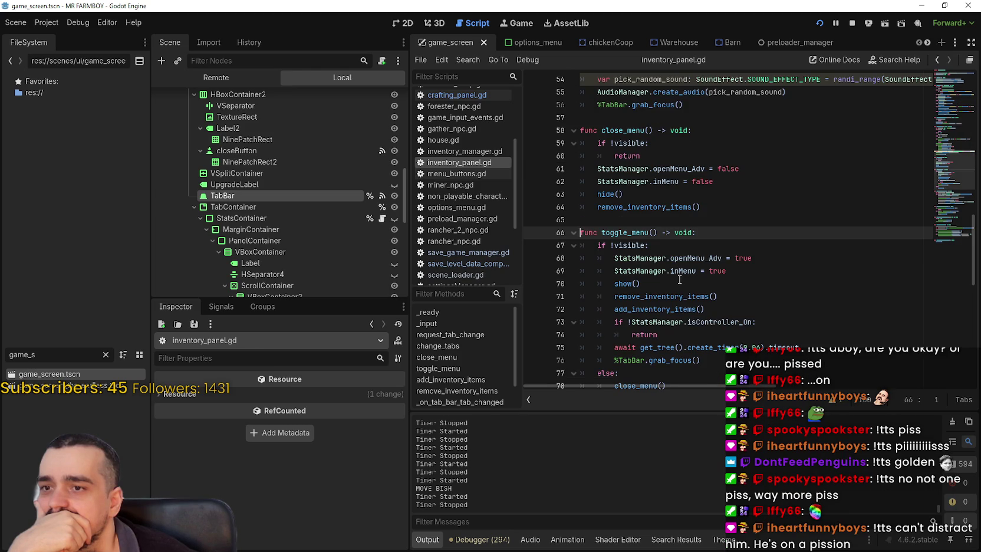
Step: Add a new line at the top of toggle_menu and start an if StatsManager condition
scroll(680, 280, "down", 2)
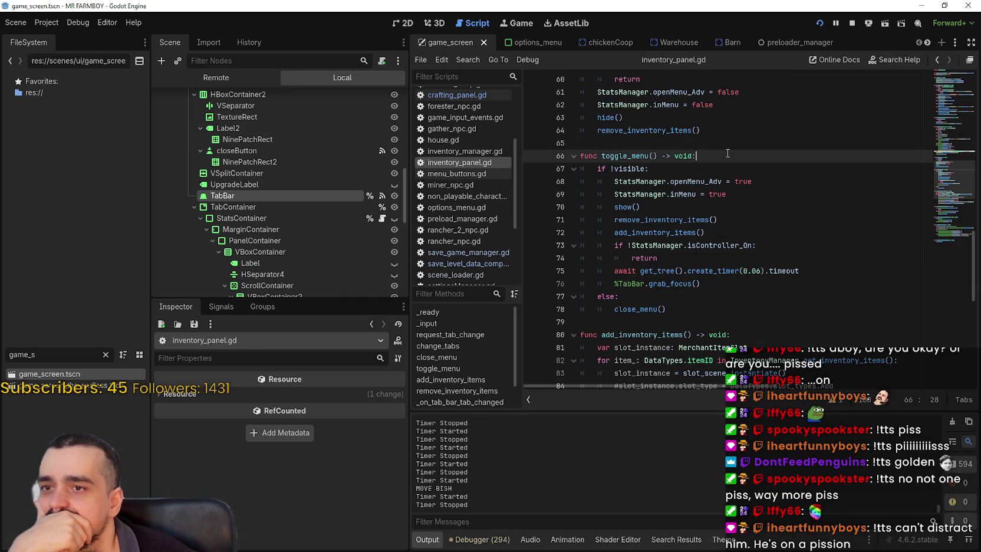
key("Return")
type("f S")
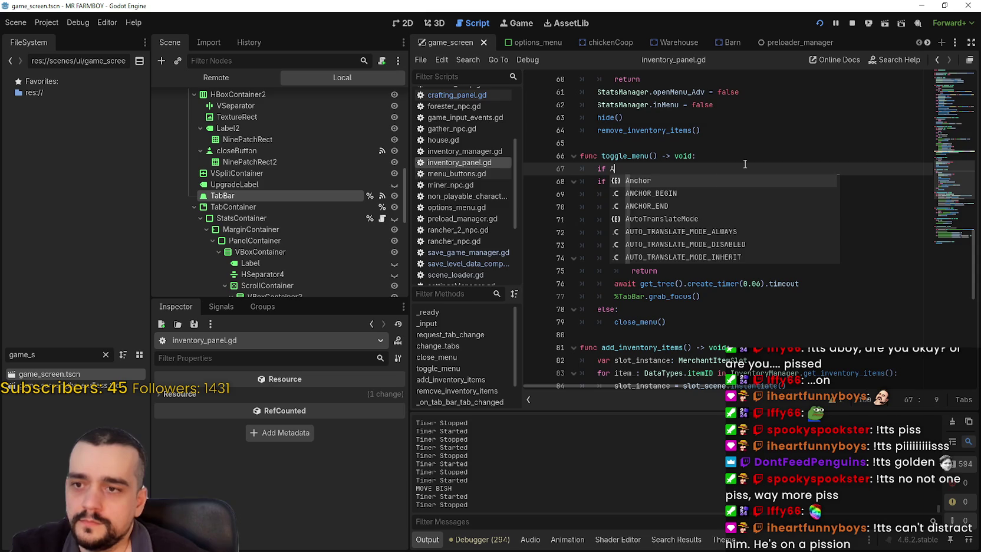
type("tatsManager.i")
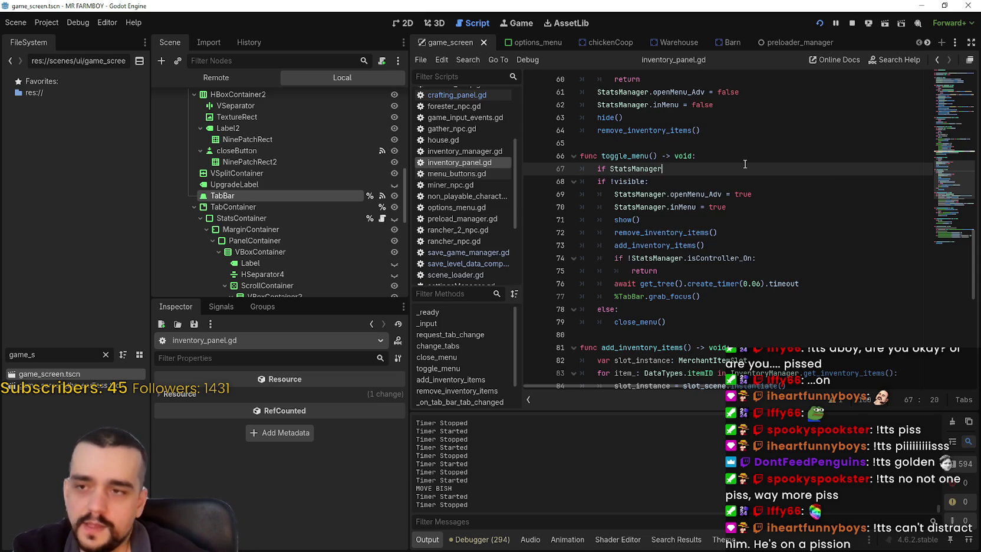
Step: Complete the condition as StatsManager.openMenu_Craft, add a return line below, and save
key("BackSpace")
key("BackSpace")
type("Crafti")
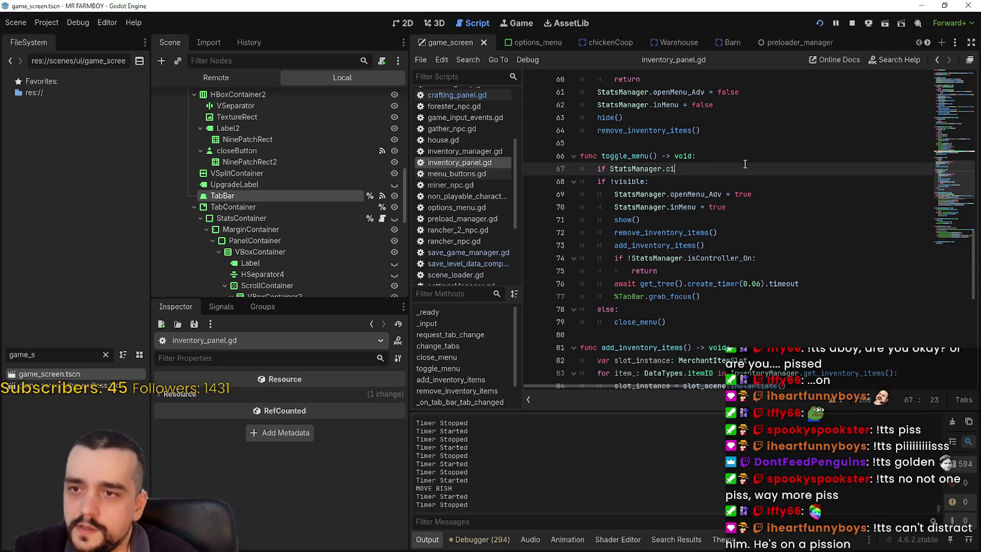
type("ft")
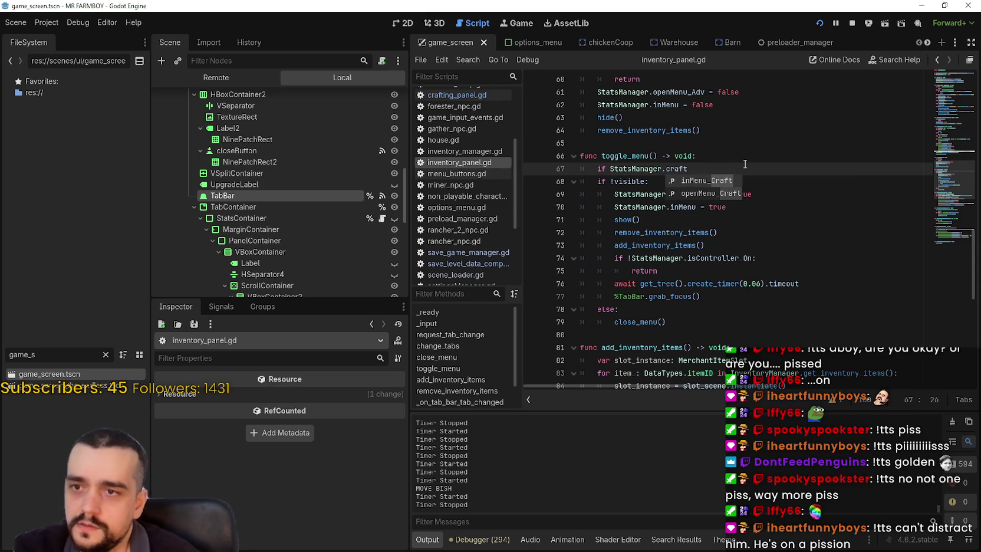
key("Return")
type("return")
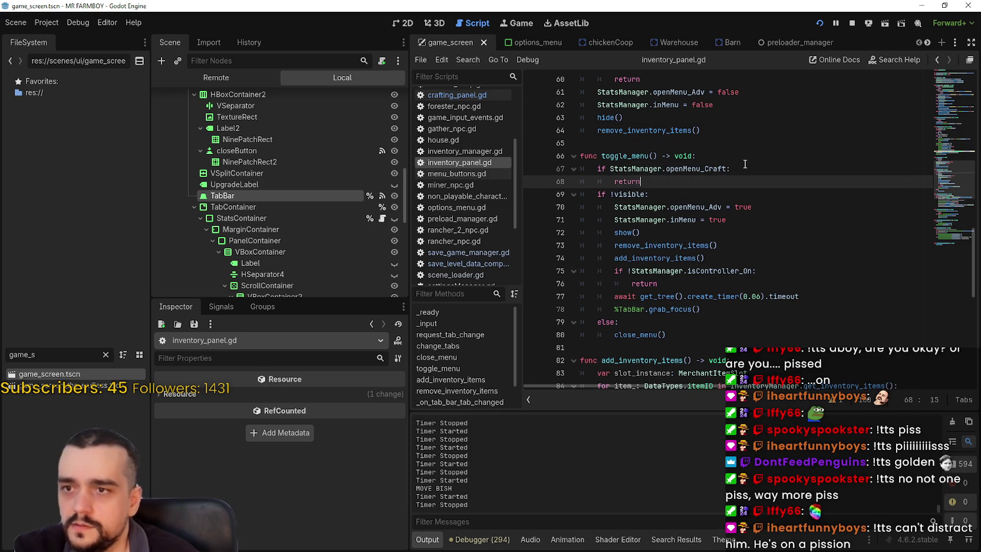
key("ctrl+s")
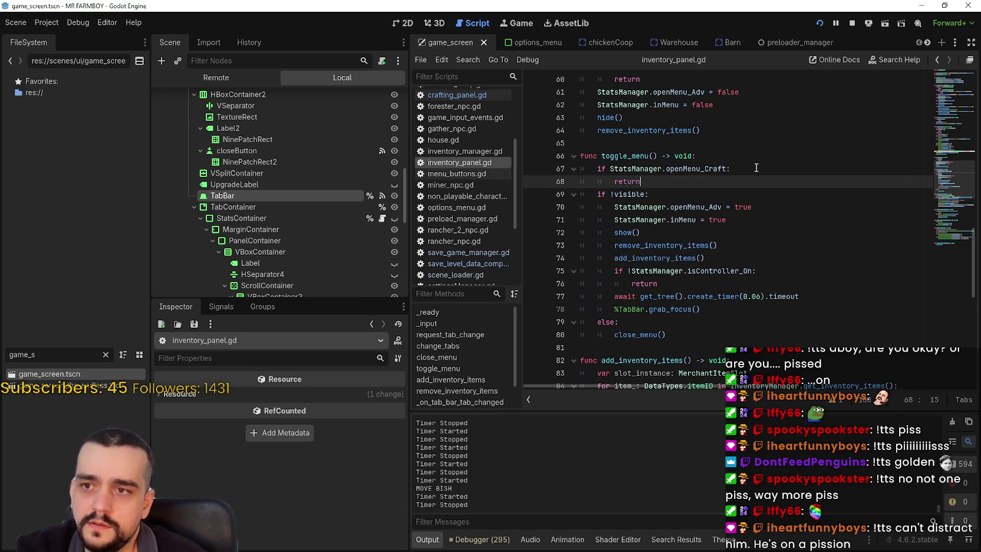
Step: Append the isController_On check to the crafting condition and save inventory_panel.gd
left_click(728, 168)
scroll(651, 275, "down", 1)
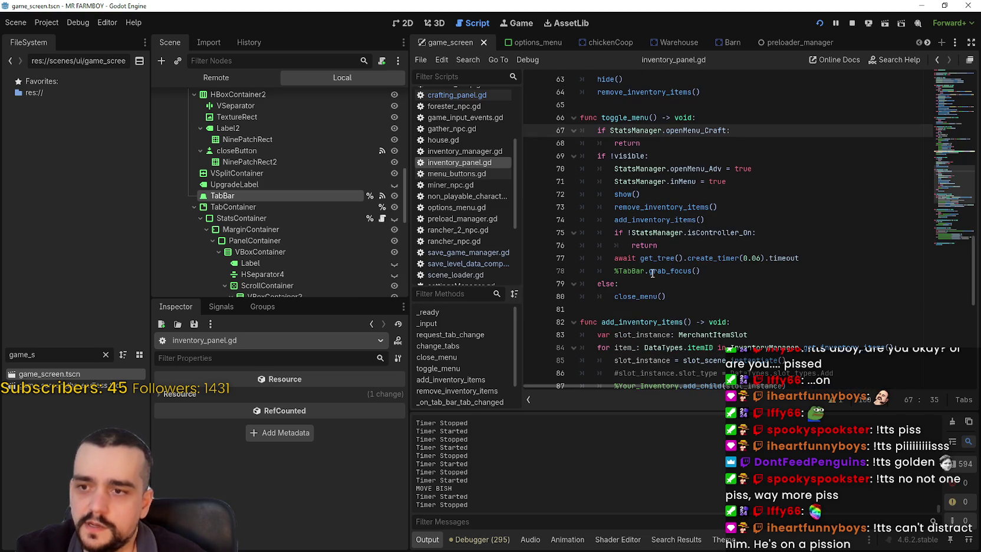
scroll(701, 286, "up", 1)
double_click(721, 270)
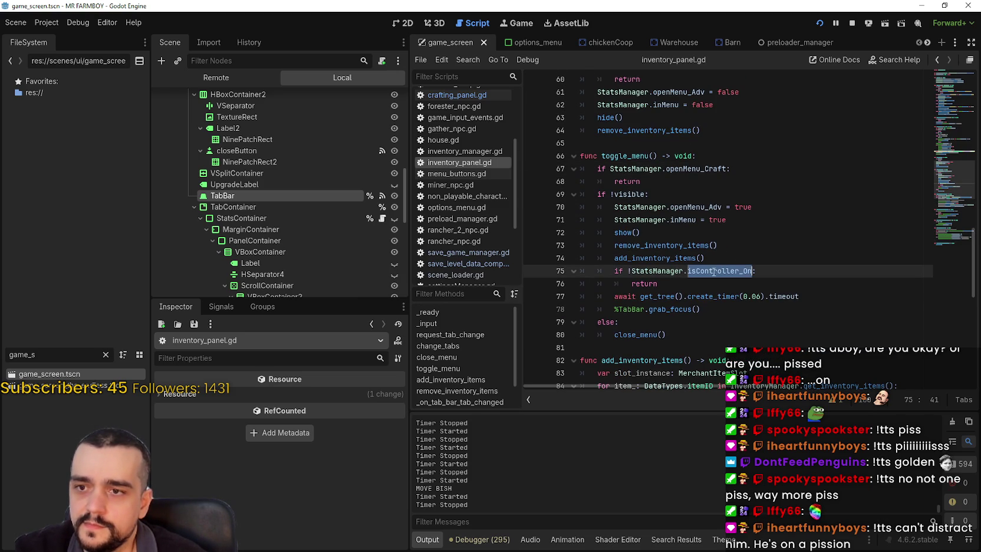
left_click(728, 168)
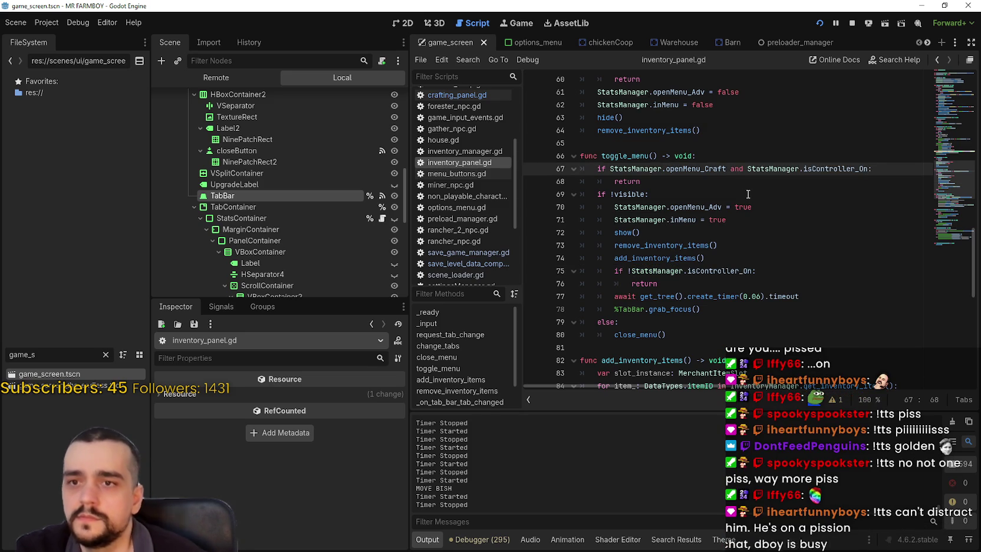
left_click(738, 181)
key("ctrl+s")
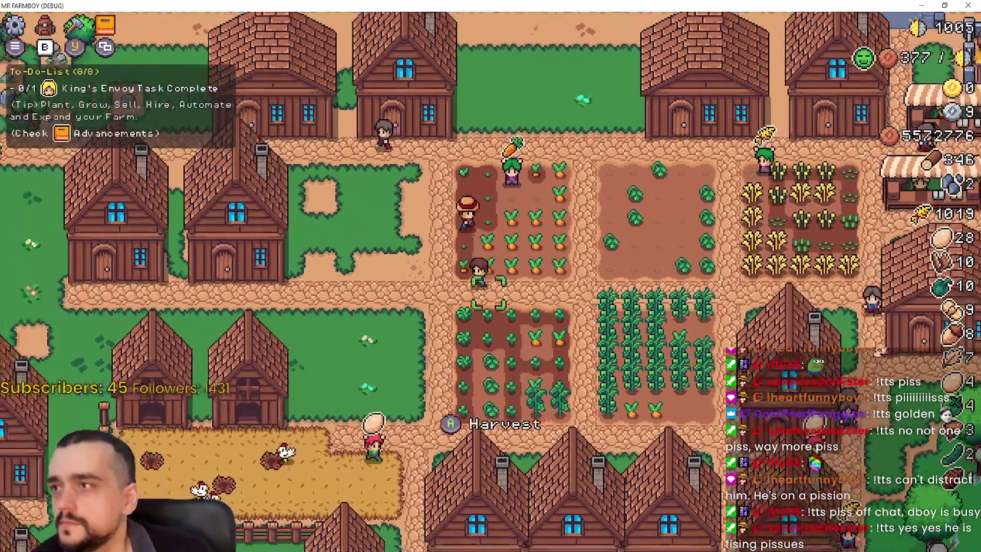
Step: Pick the Sand Tile in crafting, then try opening the inventory while crafting is open
key("Tab")
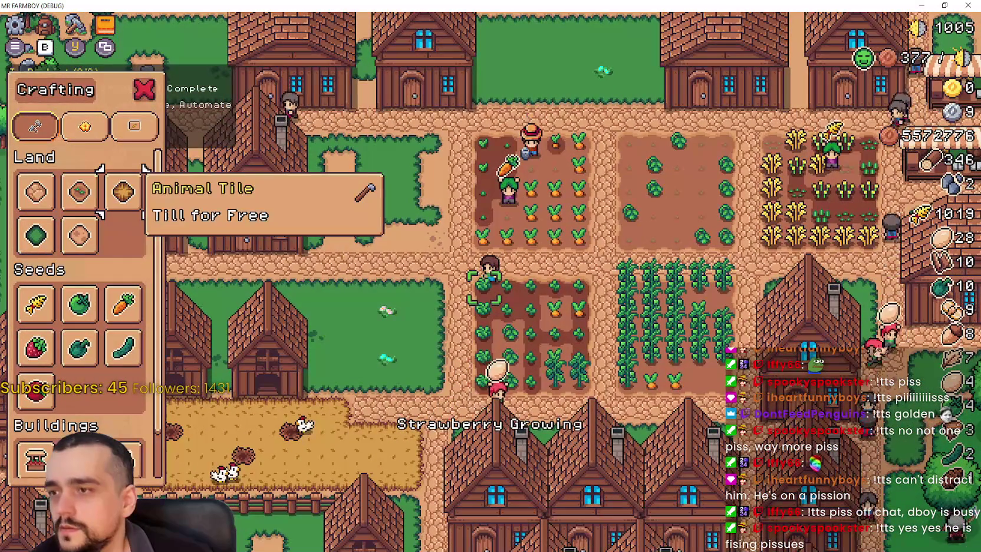
left_click(78, 235)
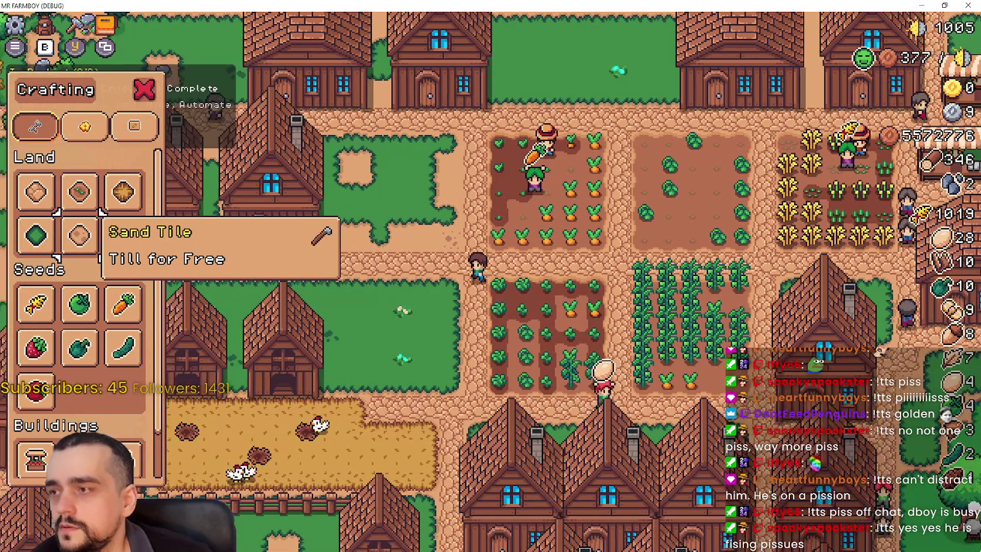
key("Return")
key("Escape")
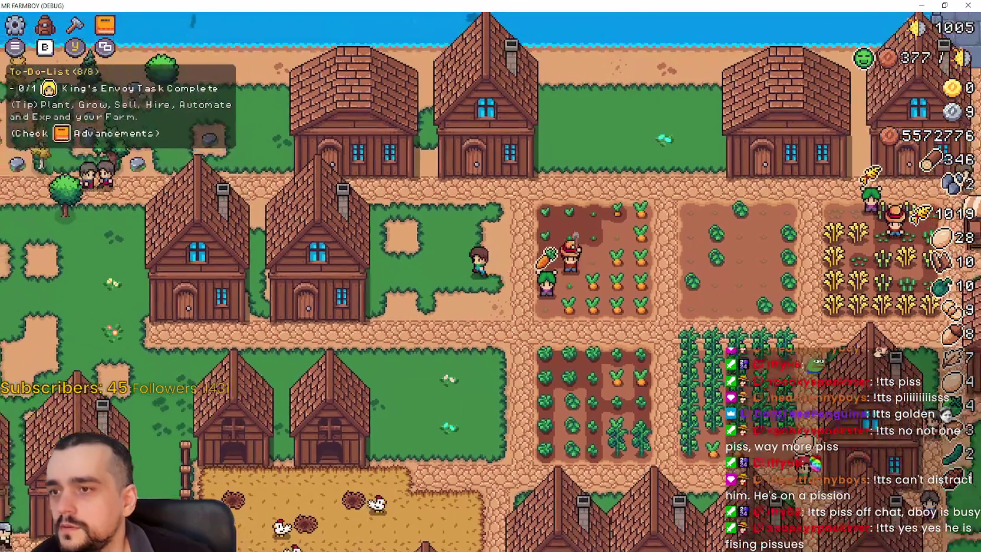
key("b")
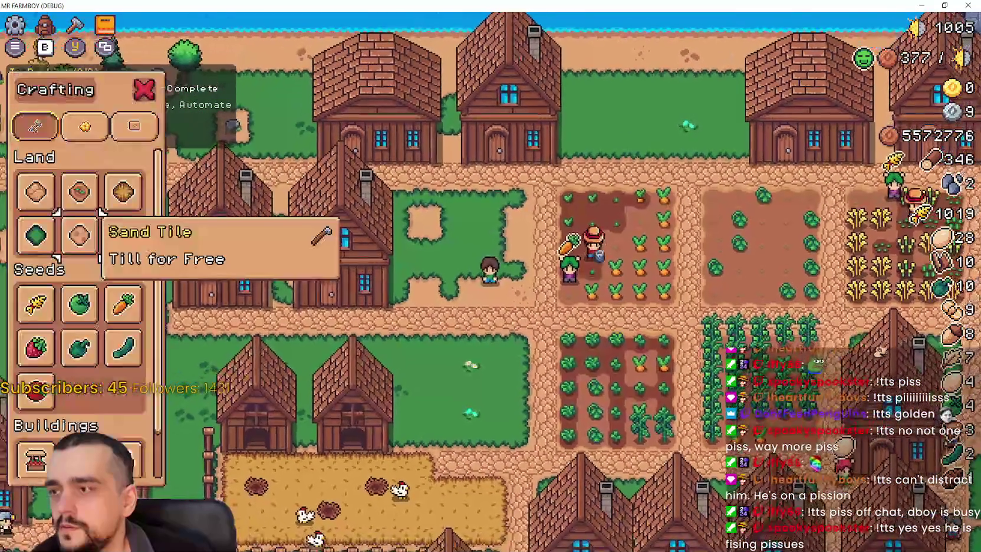
key("Return")
key("Escape")
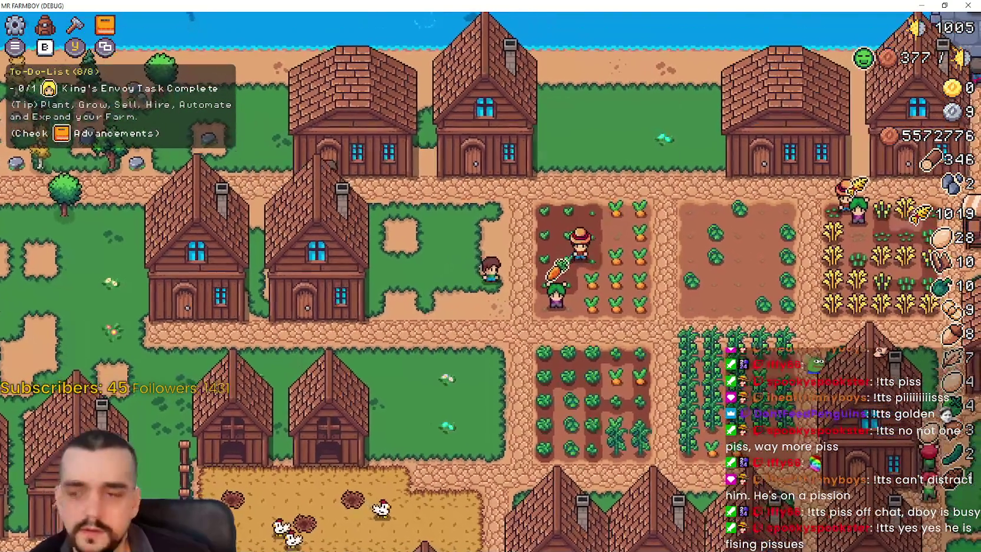
key("i")
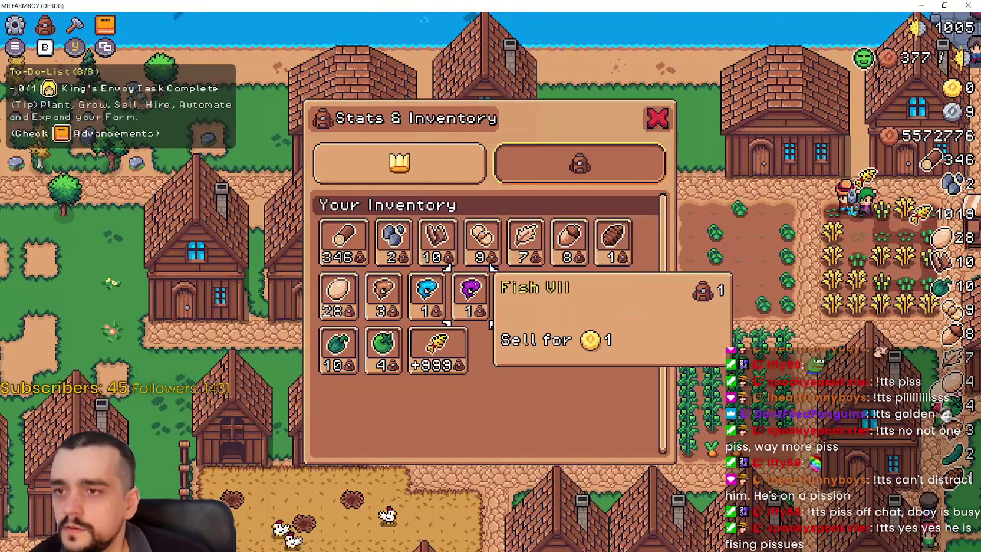
key("Escape")
Step: Toggle the crafting panel repeatedly and switch to placing a Farm Tile
key("c")
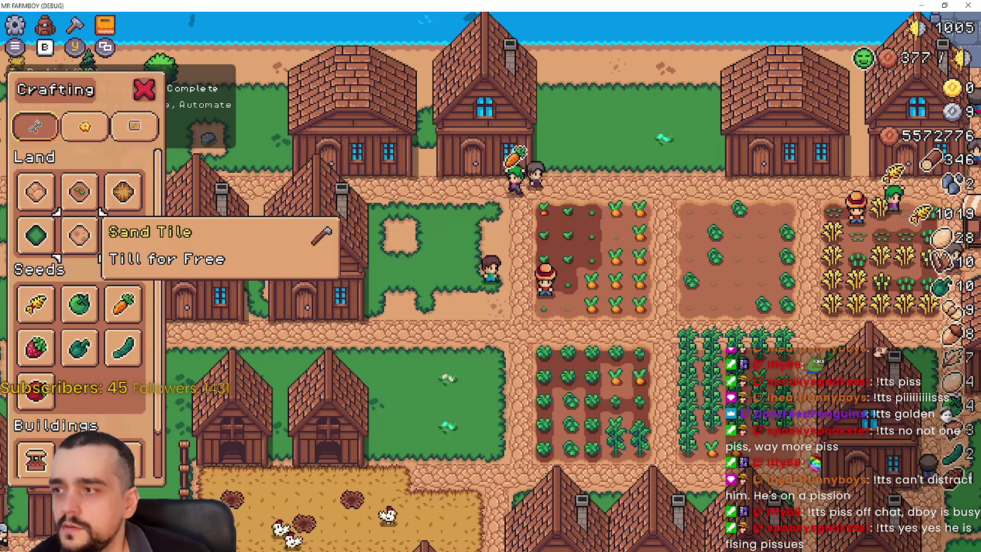
key("Return")
key("Escape")
key("Escape")
key("c")
key("Return")
key("Escape")
key("Escape")
key("c")
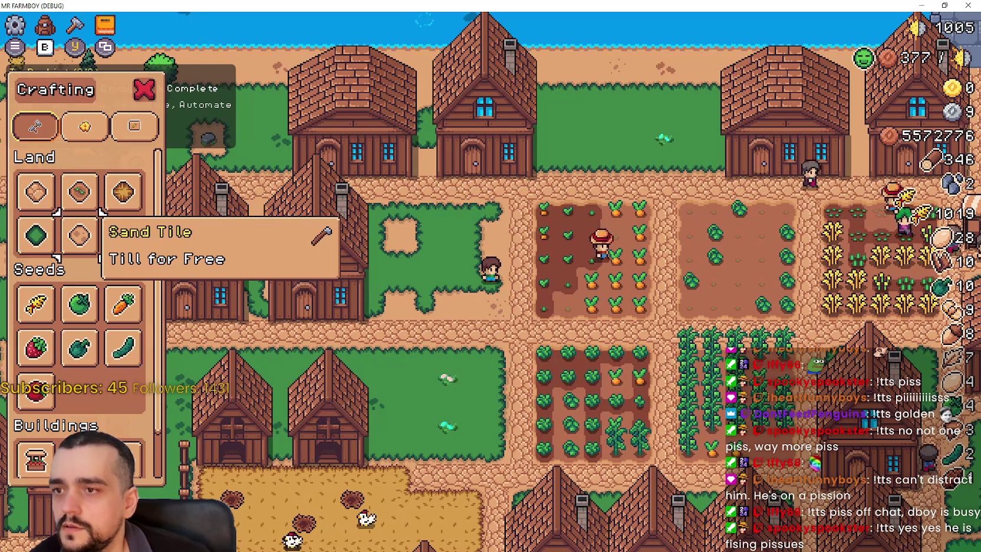
key("Right")
key("Return")
Step: Test opening and closing the inventory window during tile placement
key("Escape")
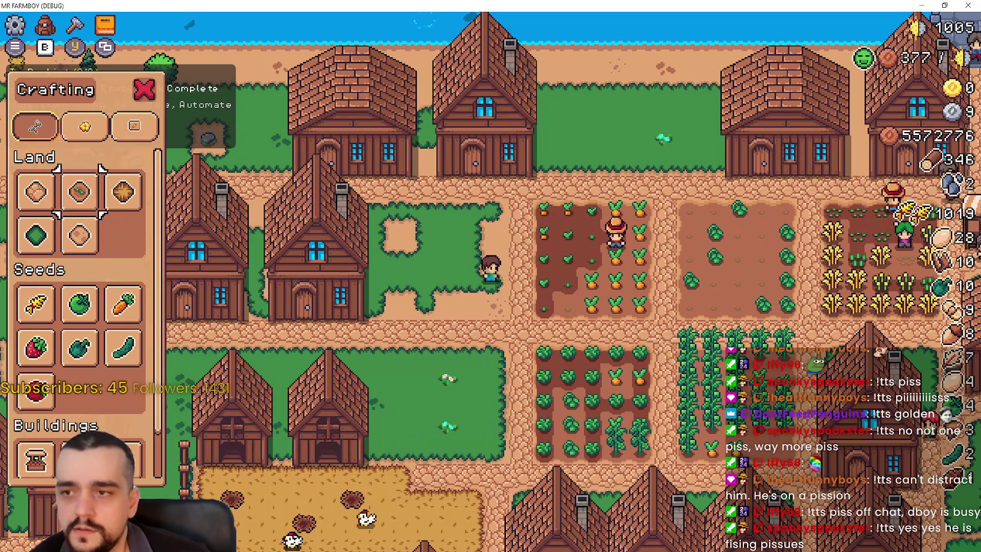
key("Escape")
key("i")
key("Right")
key("Right")
key("Right")
key("Escape")
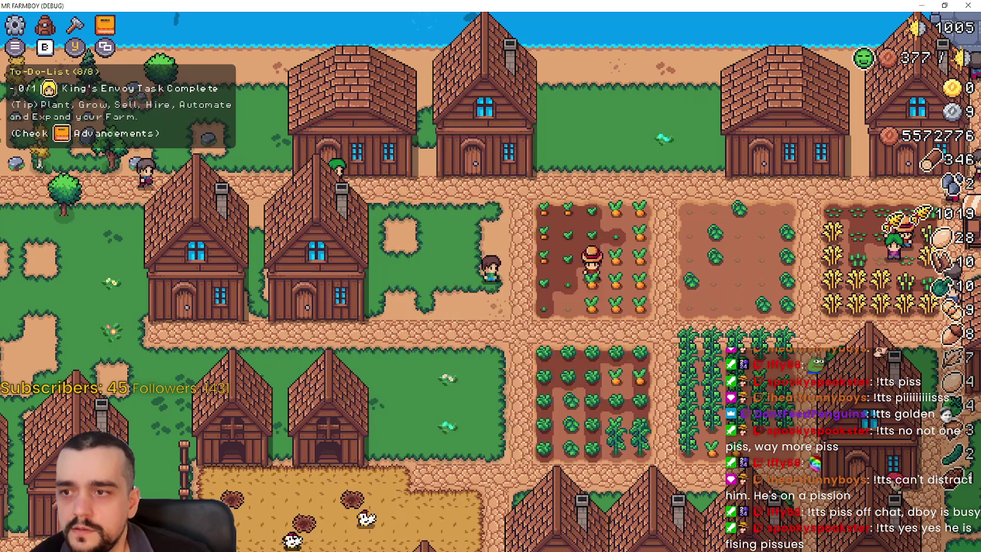
key("i")
key("Escape")
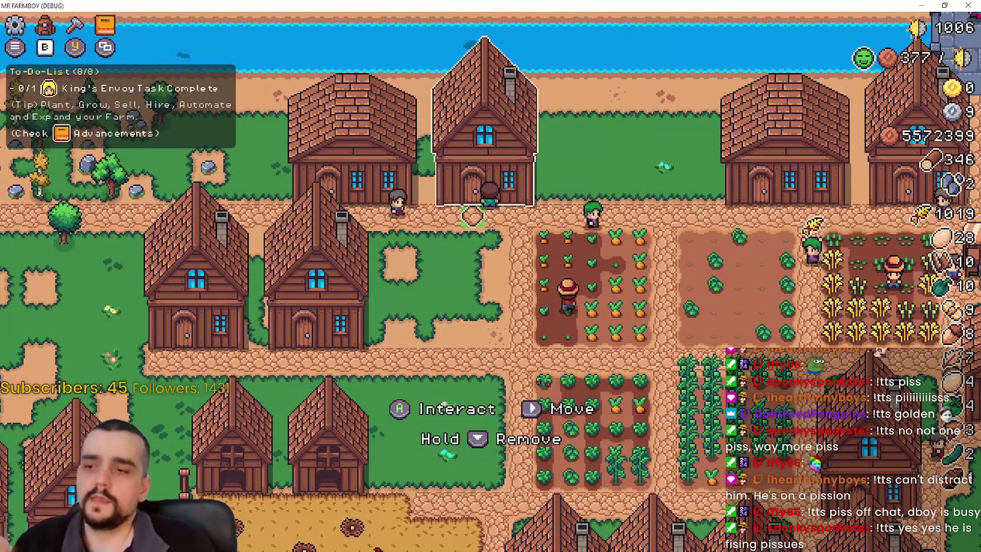
Step: Start placing a Farm Tile from crafting, cancel it, and open the inventory
key("c")
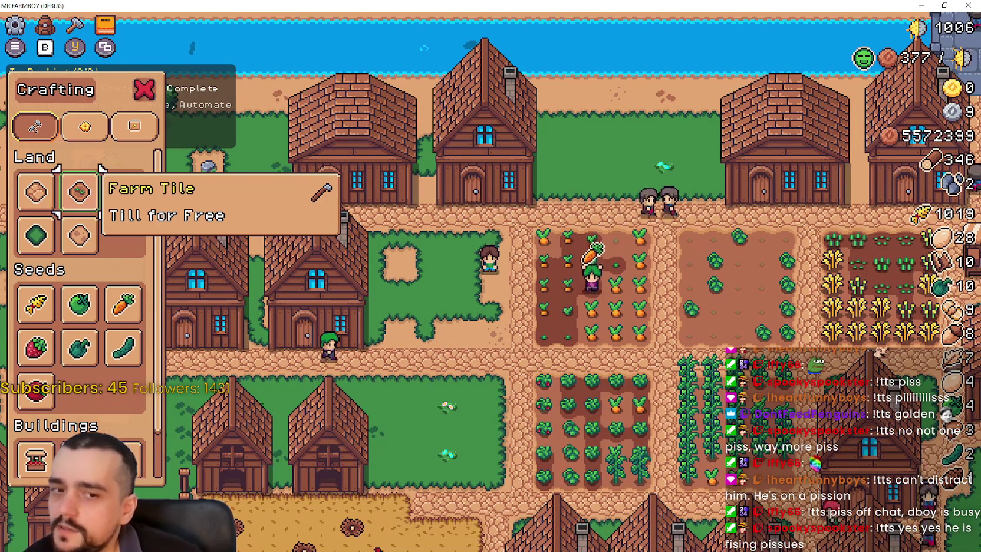
key("Return")
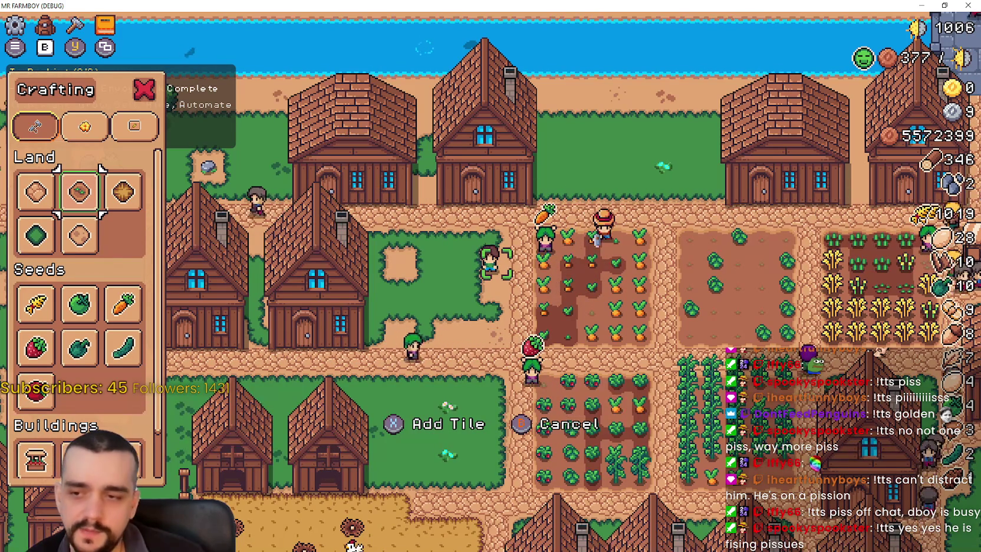
key("Escape")
key("b")
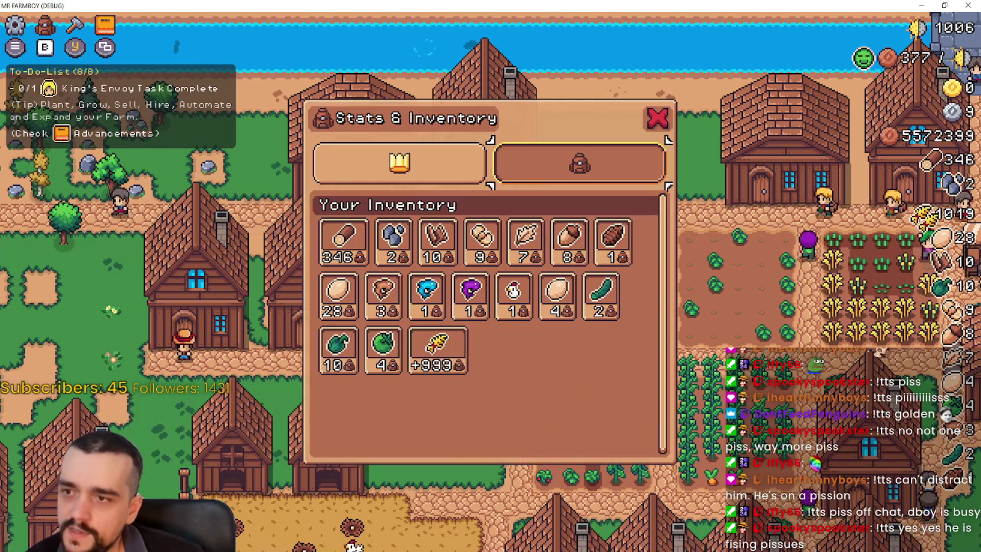
Step: Toggle the inventory window repeatedly while walking toward the river, ending with crafting open
mouse_move(504, 214)
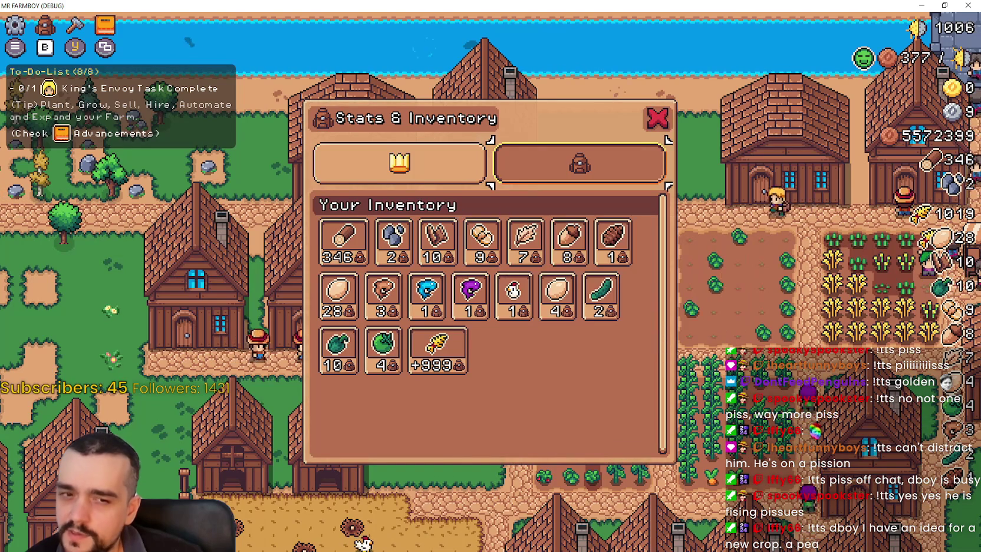
key("b")
key("b")
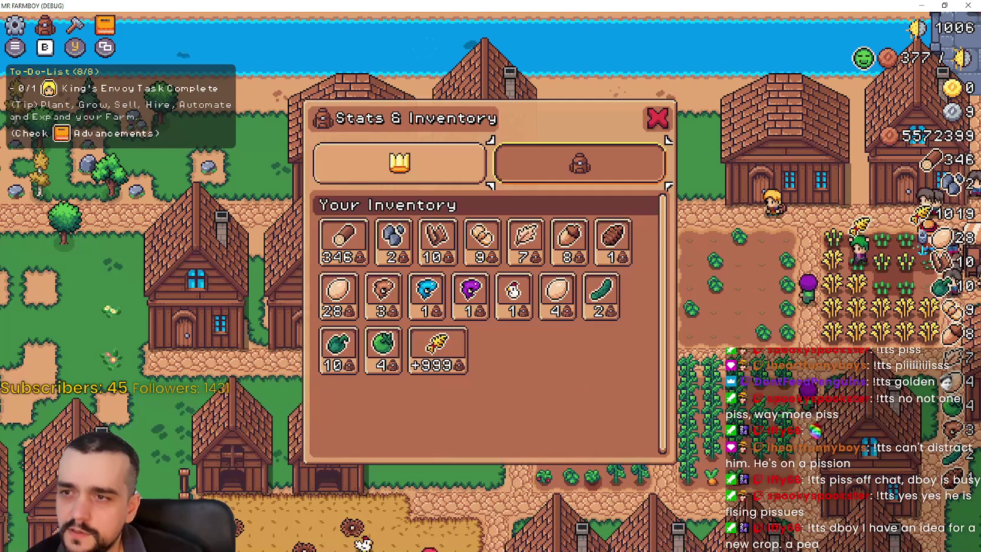
key("b")
key("b")
key("b")
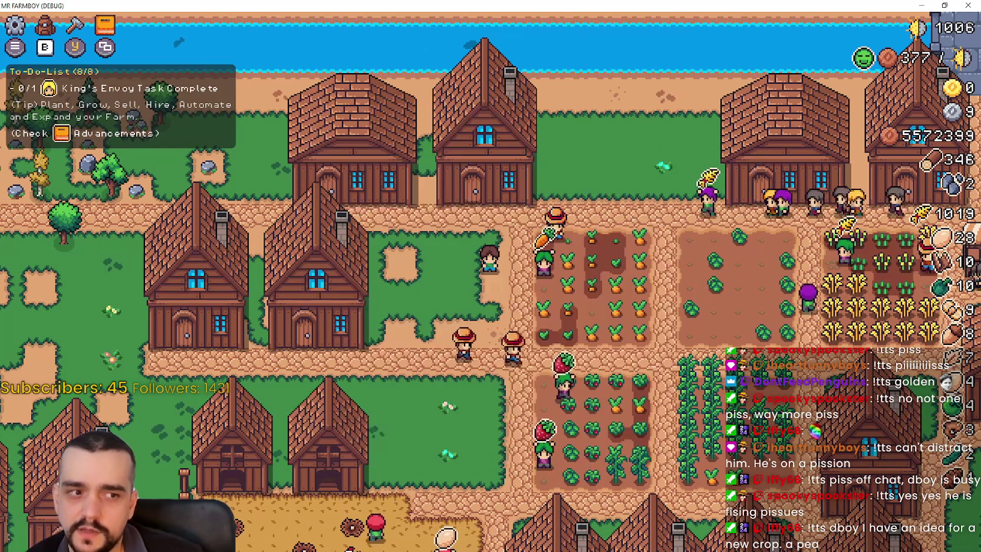
key("b")
key("b")
key("b")
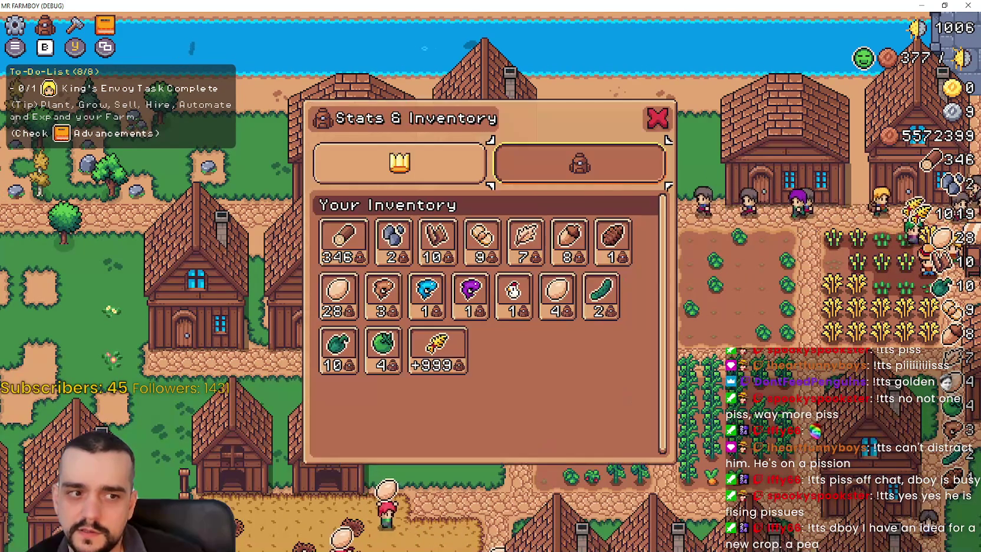
key("b")
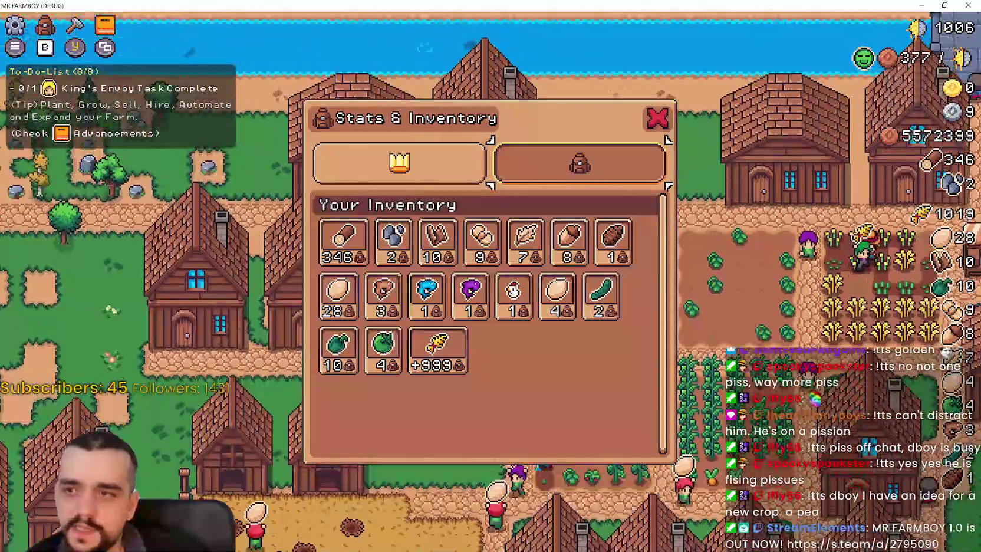
key("b")
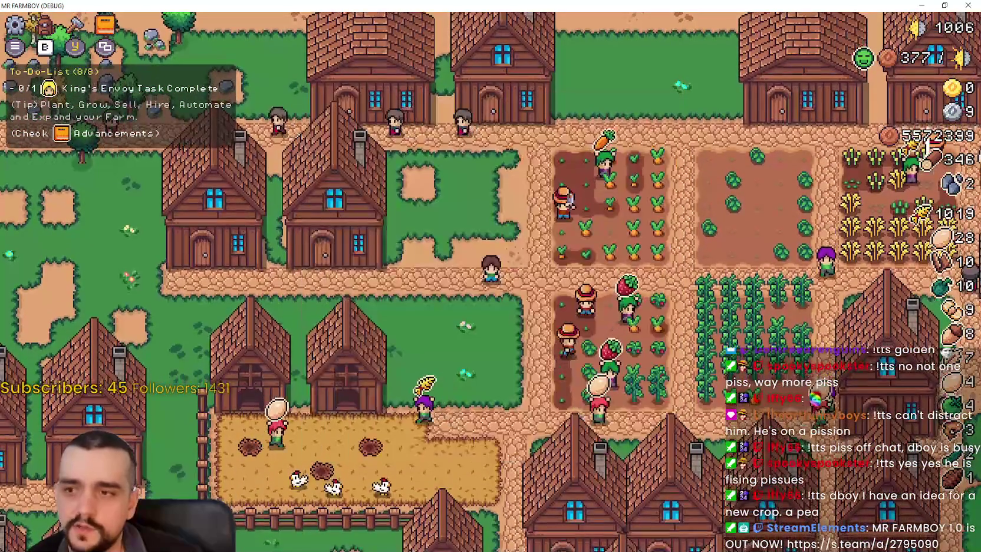
key("w+d")
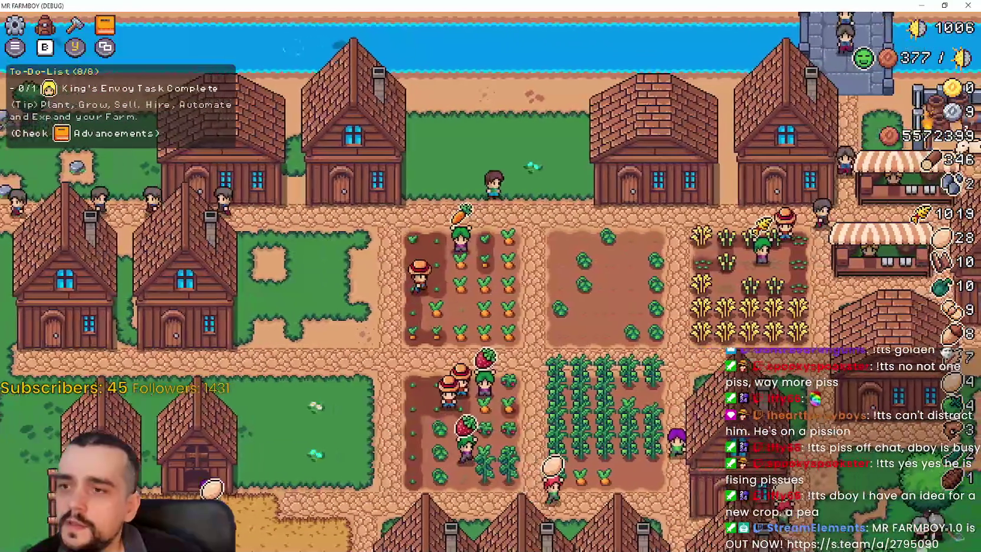
key("b")
key("b")
key("a+s")
Step: Check the Green Tomato seed, close the panels, and walk the farmer onto the carrot field
left_click(74, 24)
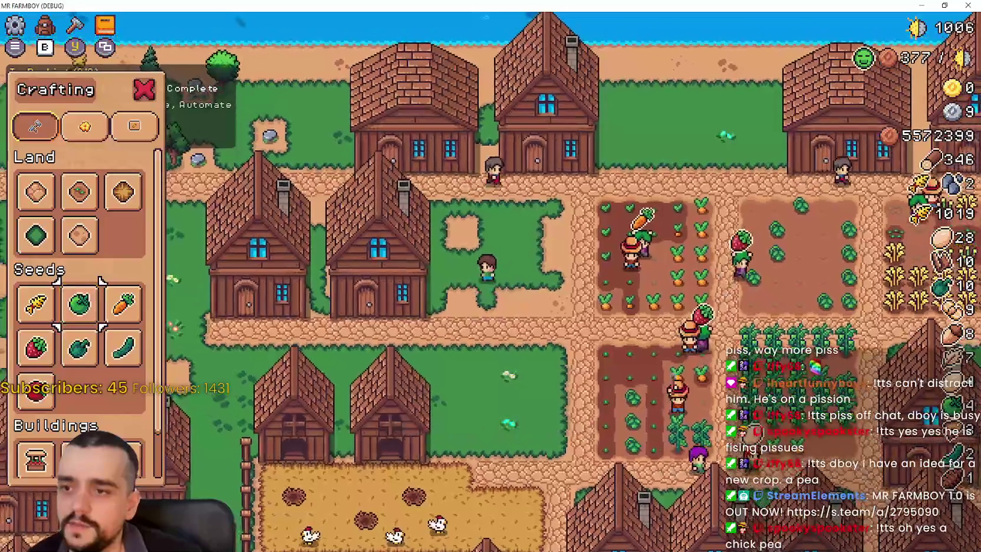
key("Escape")
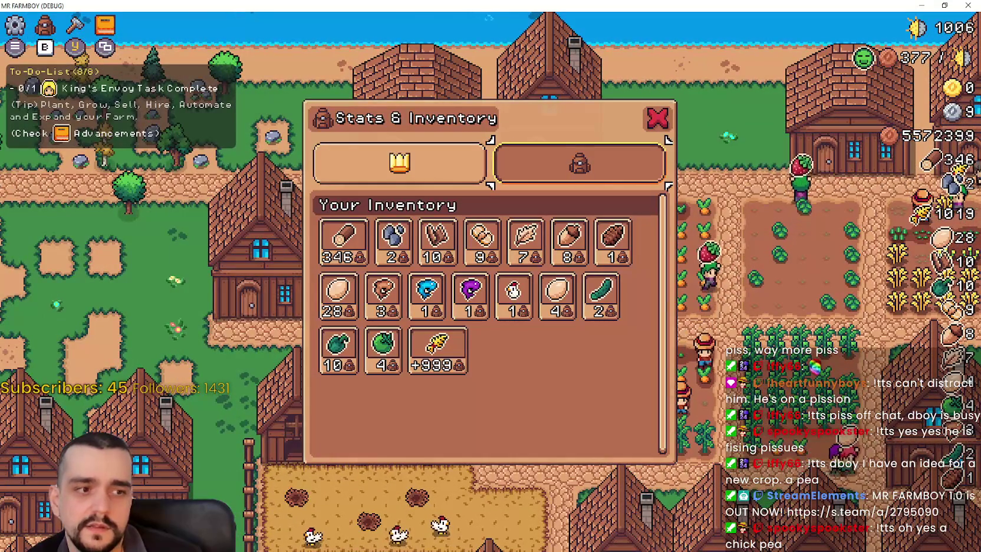
key("Escape")
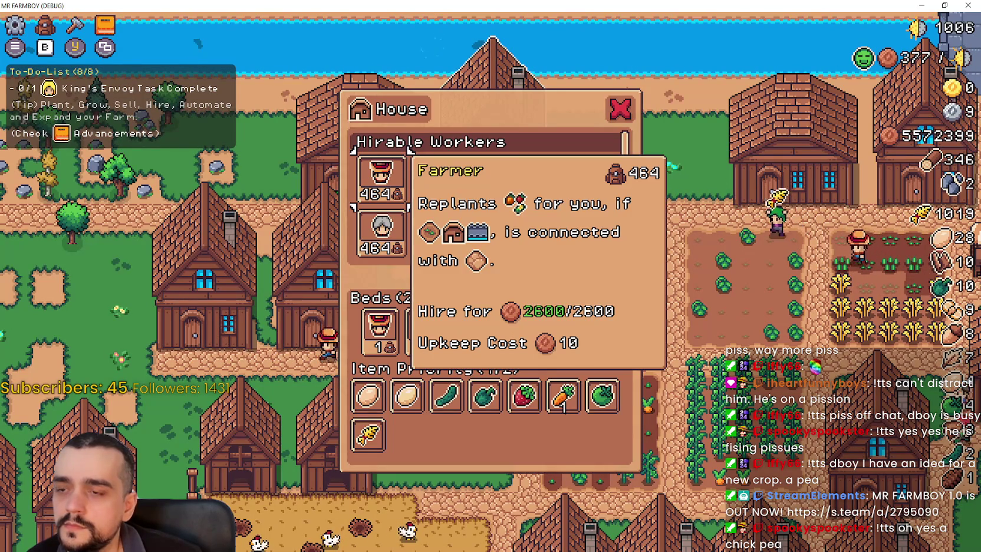
key("Right")
key("Down")
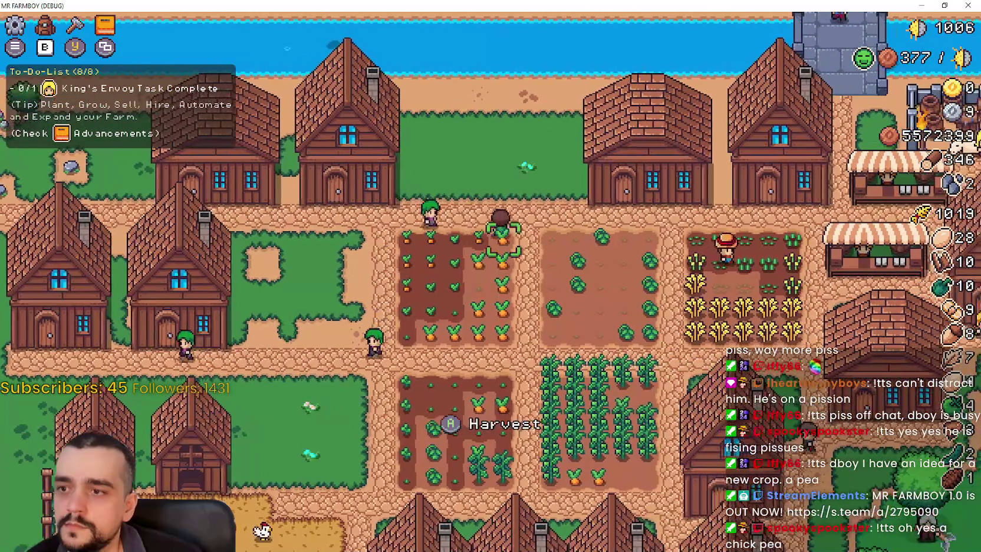
key("Left")
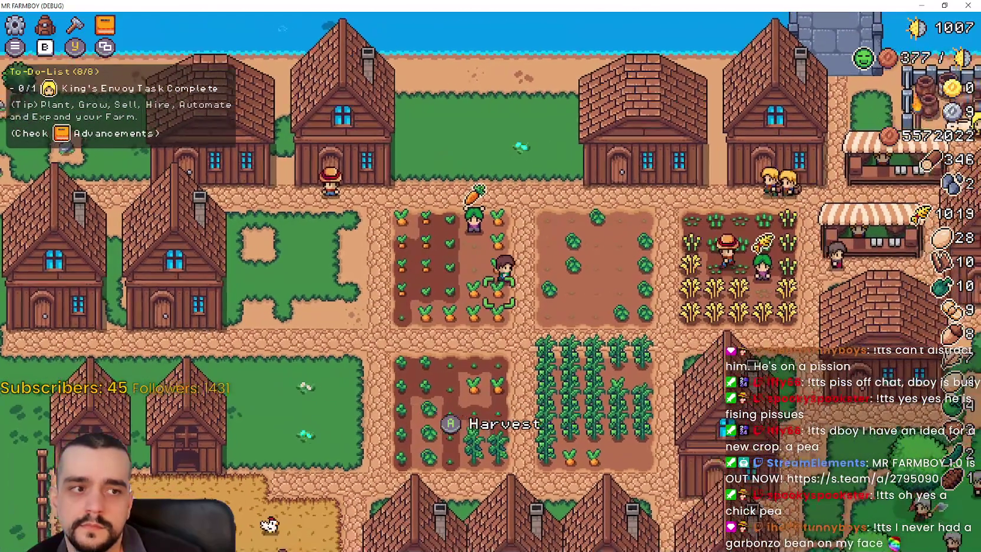
key("Left")
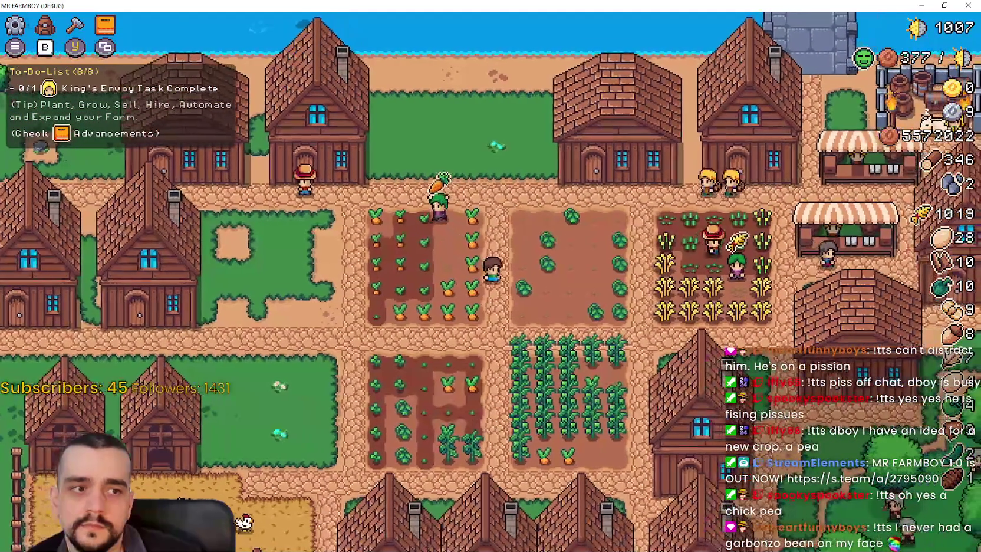
key("Left")
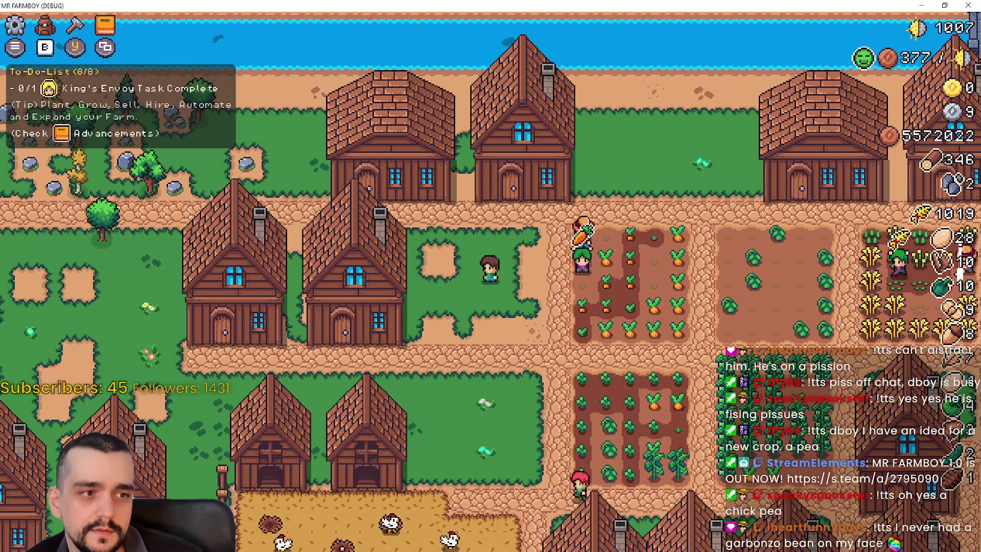
Step: Toggle the Stats & Inventory panel repeatedly, flipping between its stats and inventory views
key("w")
key("i")
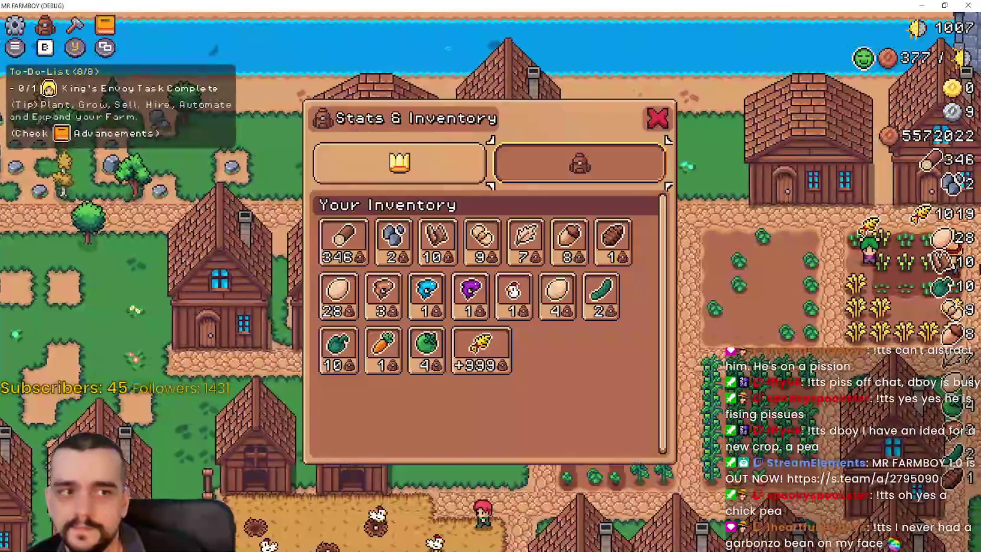
key("i")
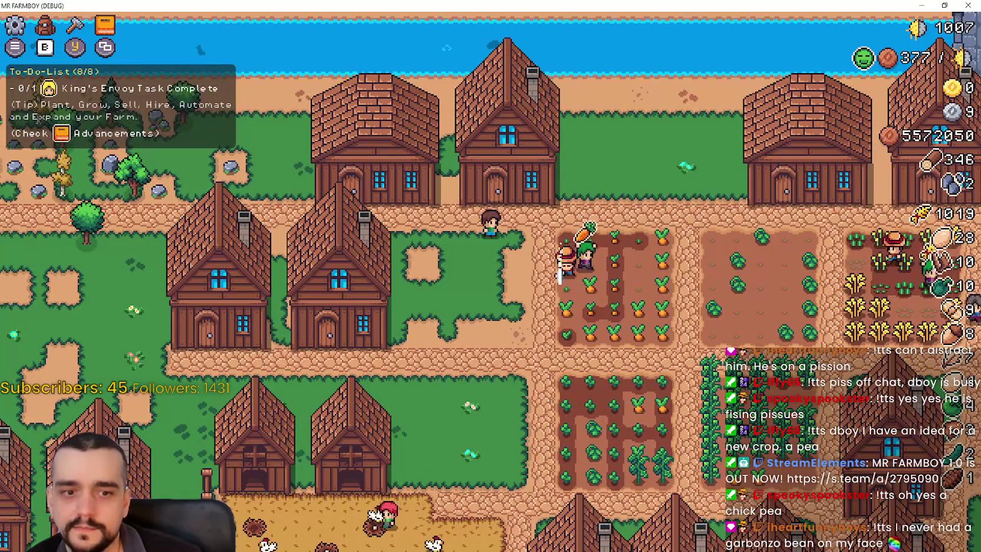
key("i")
key("Tab")
key("i")
key("i")
key("i")
key("i")
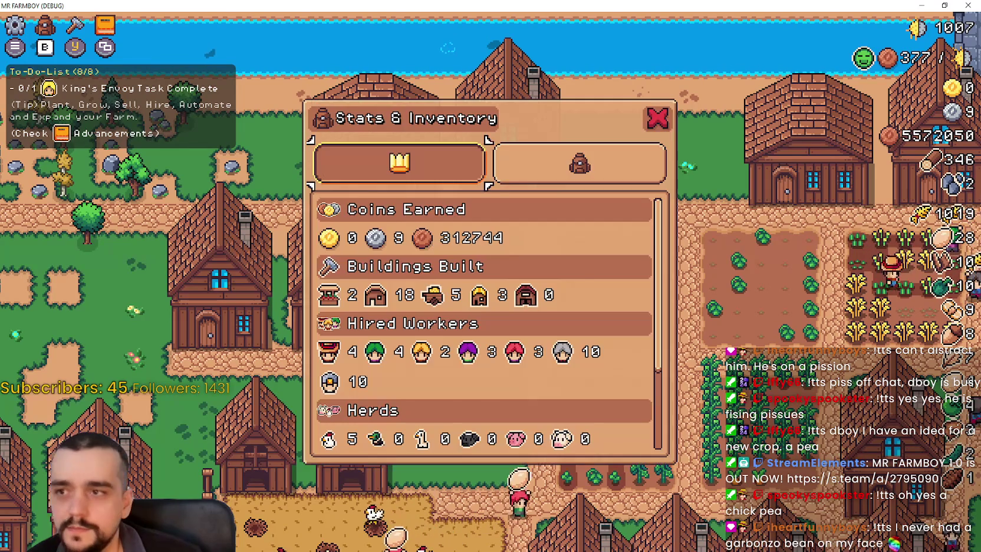
key("Tab")
key("Tab")
key("i")
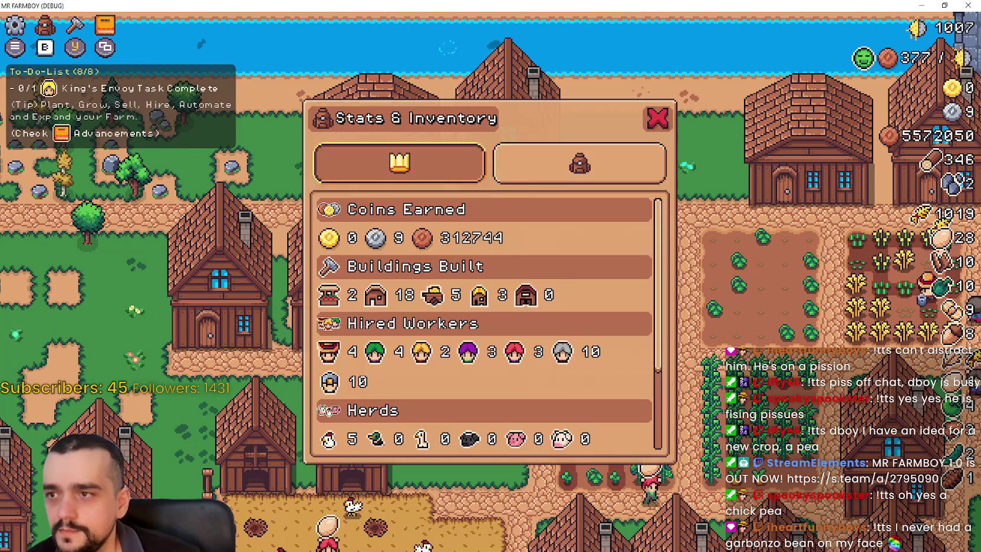
key("i")
key("Tab")
key("i")
key("i")
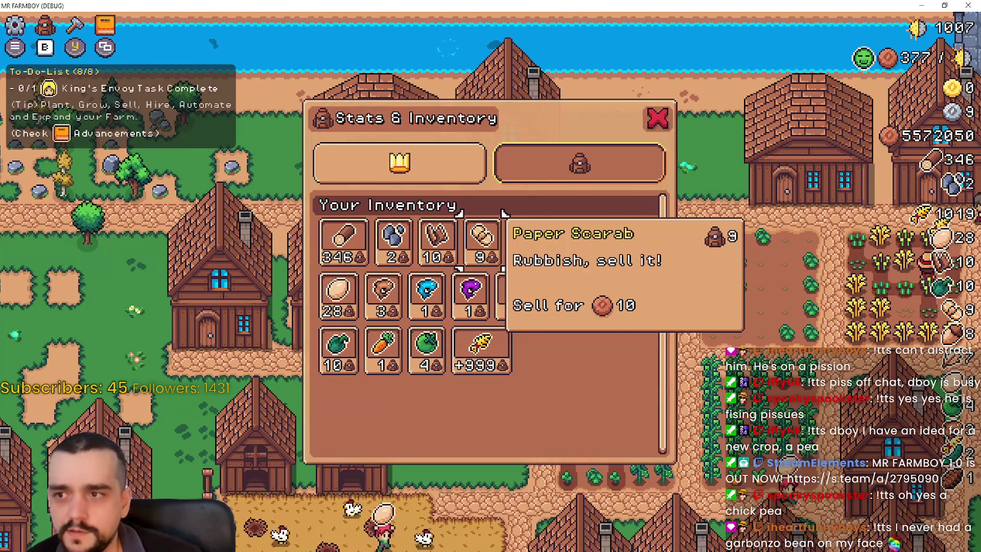
Step: Test switching between crafting, advancements and inventory panels, then close them
key("b")
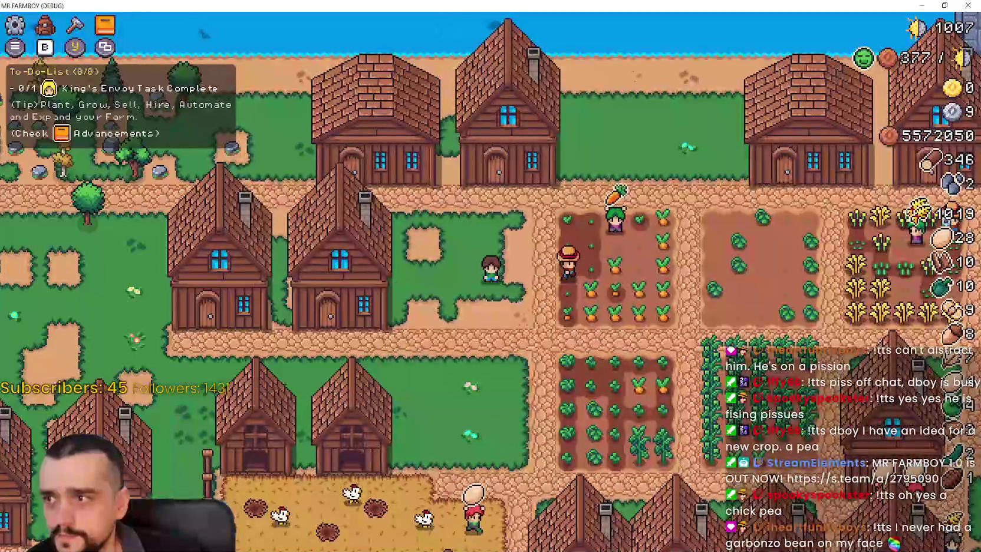
key("b")
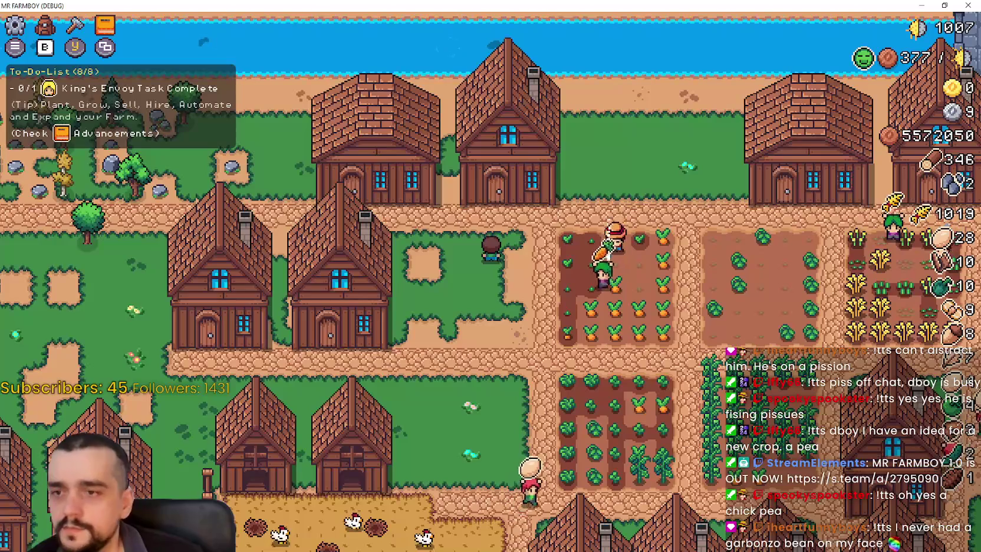
key("e")
key("q")
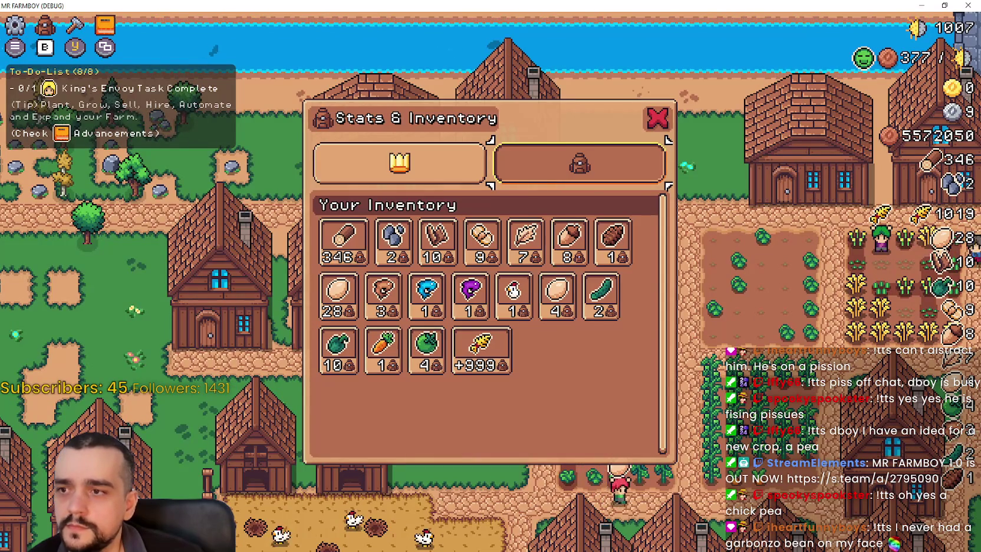
key("Tab")
key("Tab")
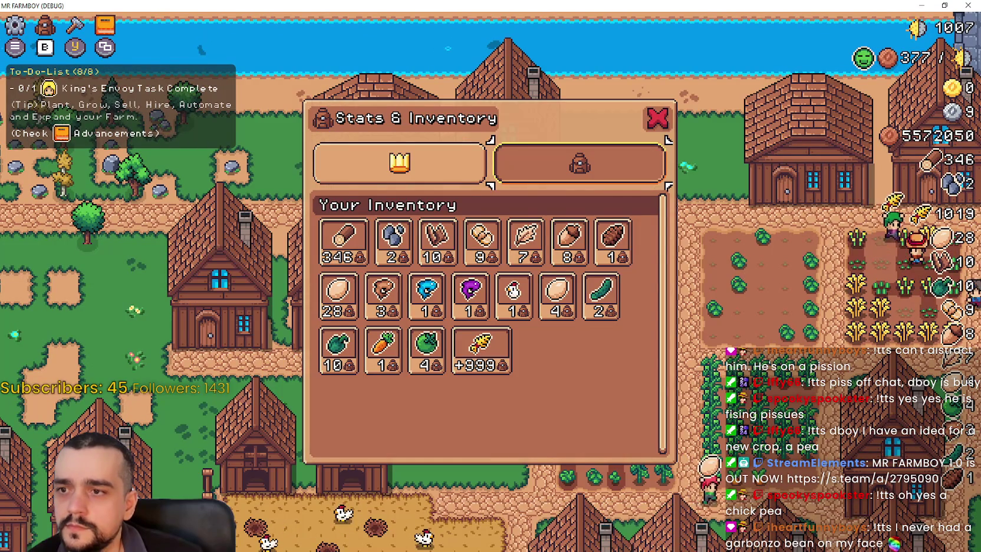
key("Escape")
Step: Swap repeatedly between Advancements and inventory, resume the game, and toggle Advancements
key("Tab")
key("q")
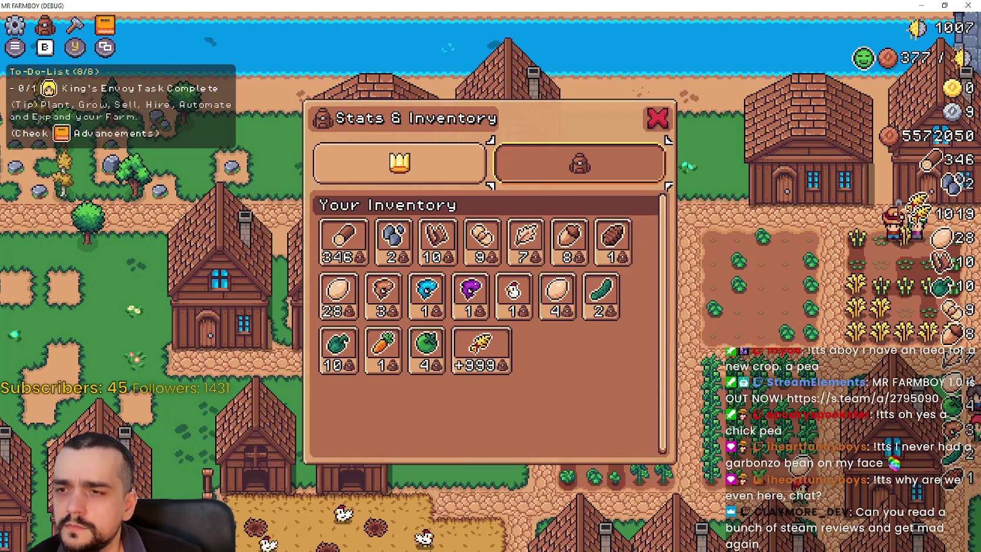
key("Escape")
key("Tab")
key("q")
key("Escape")
key("b")
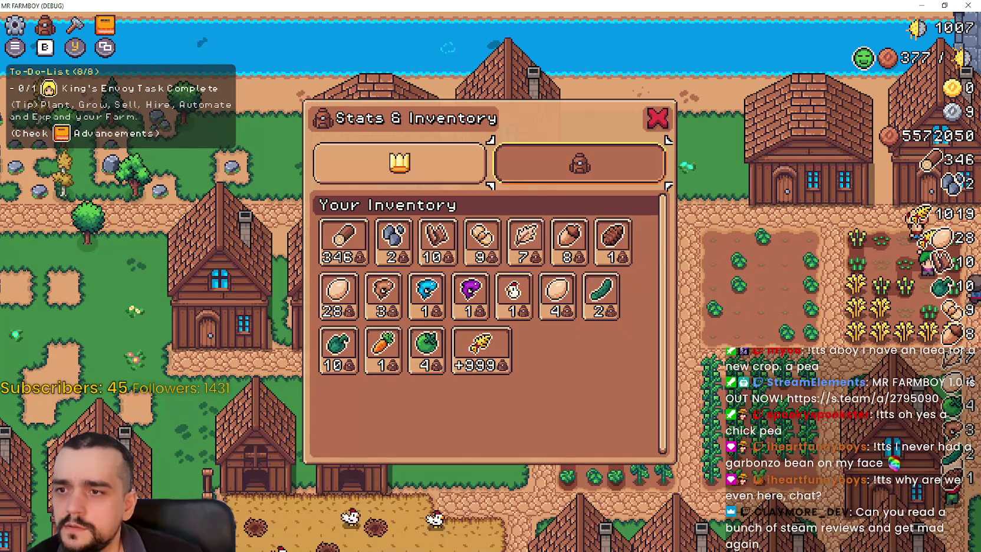
key("Escape")
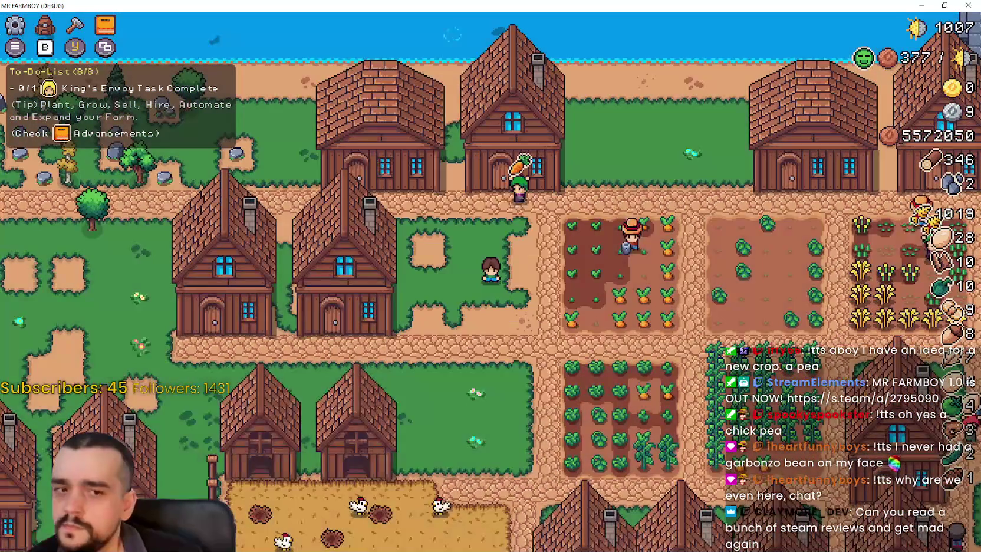
key("Tab")
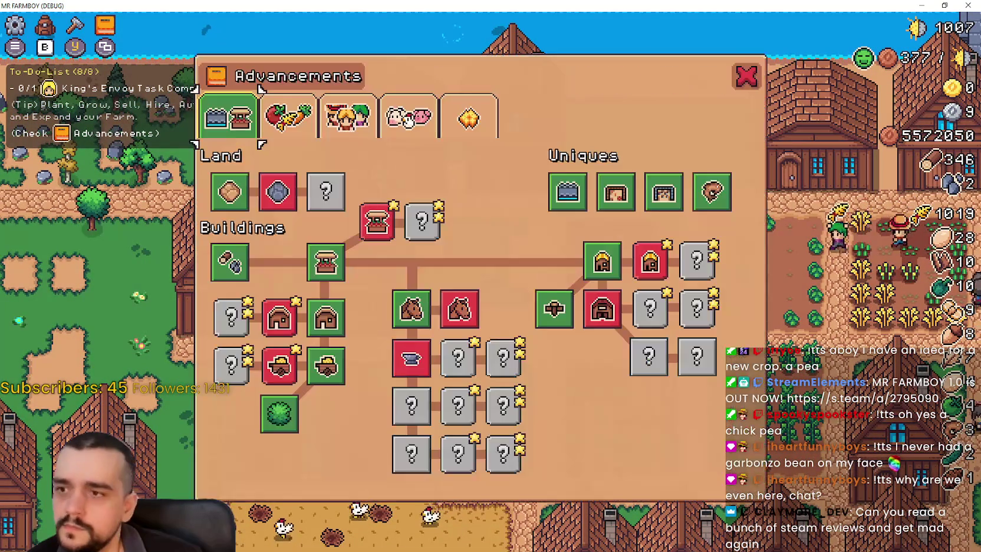
key("Tab")
Step: Walk the farmer into the grass, toggle the inventory and stats views, then bring Steam forward
key("s")
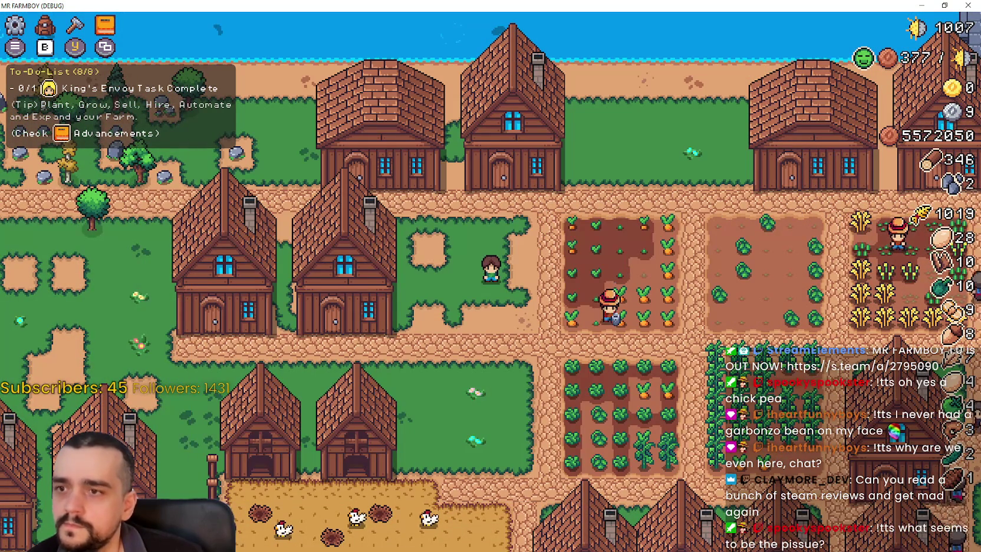
key("d")
key("w")
key("a")
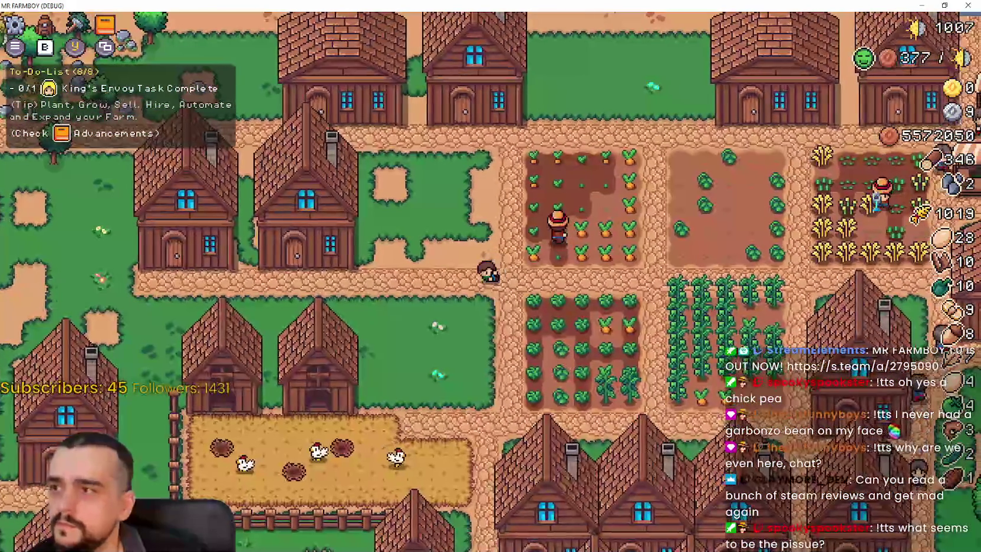
key("i")
key("i")
key("i")
key("Tab")
key("Tab")
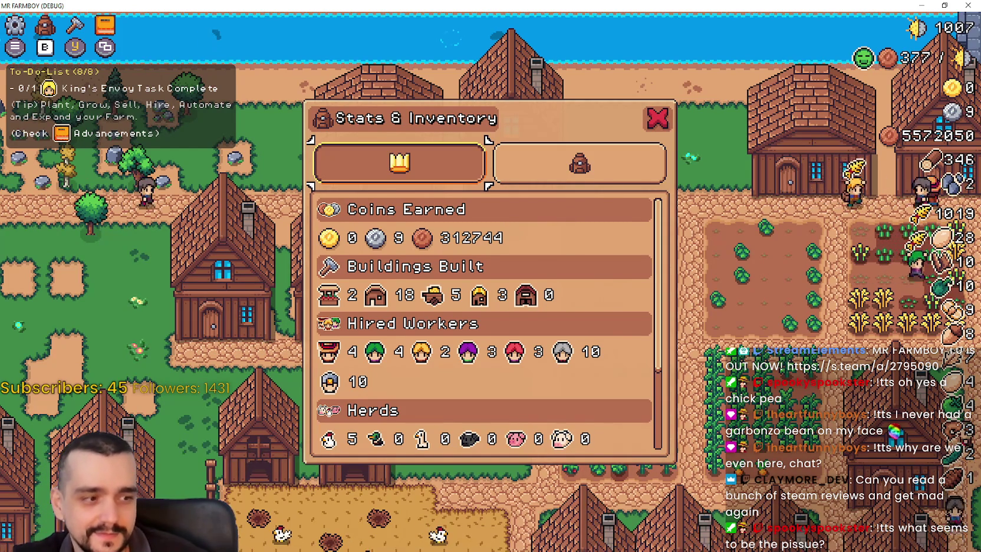
key("alt+Tab")
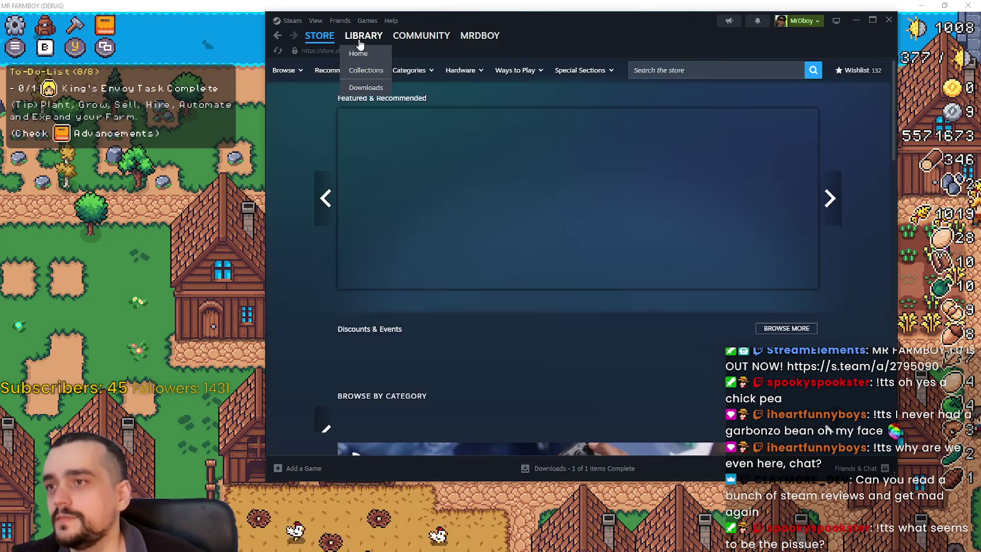
Step: Go from the Steam library to the MR FARMBOY community hub and open a discussions thread
left_click(381, 41)
left_click(549, 224)
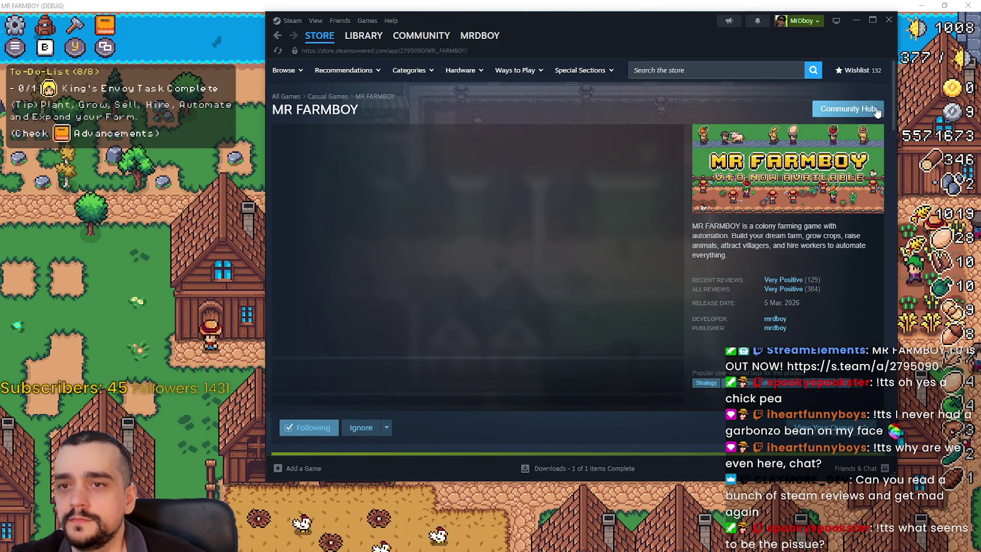
left_click(847, 109)
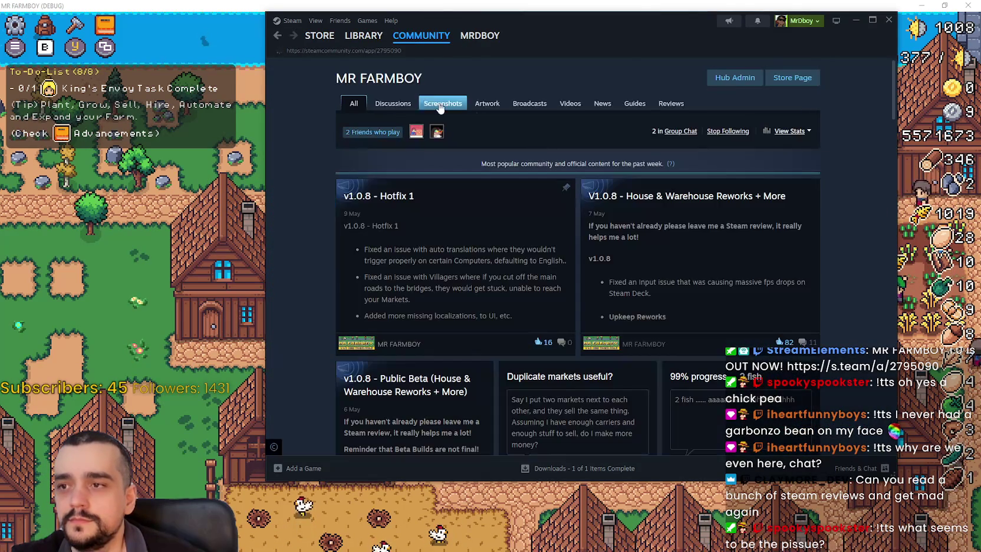
left_click(376, 105)
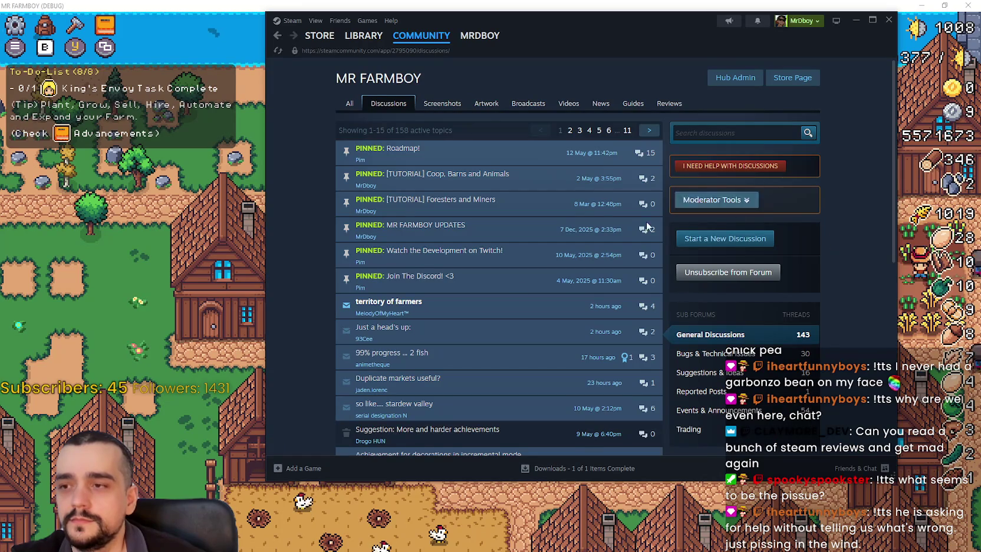
left_click(549, 311)
scroll(549, 321, "down", 5)
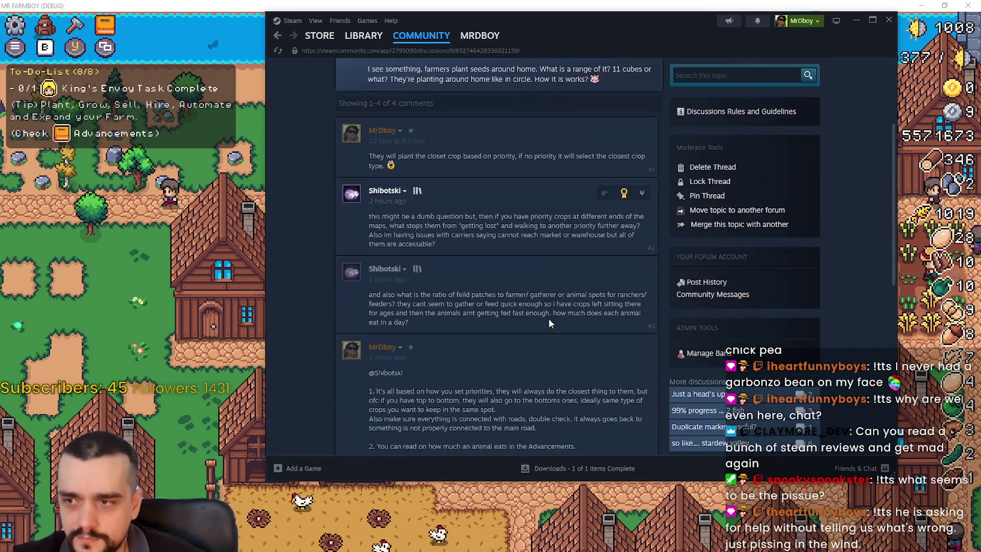
scroll(549, 316, "up", 5)
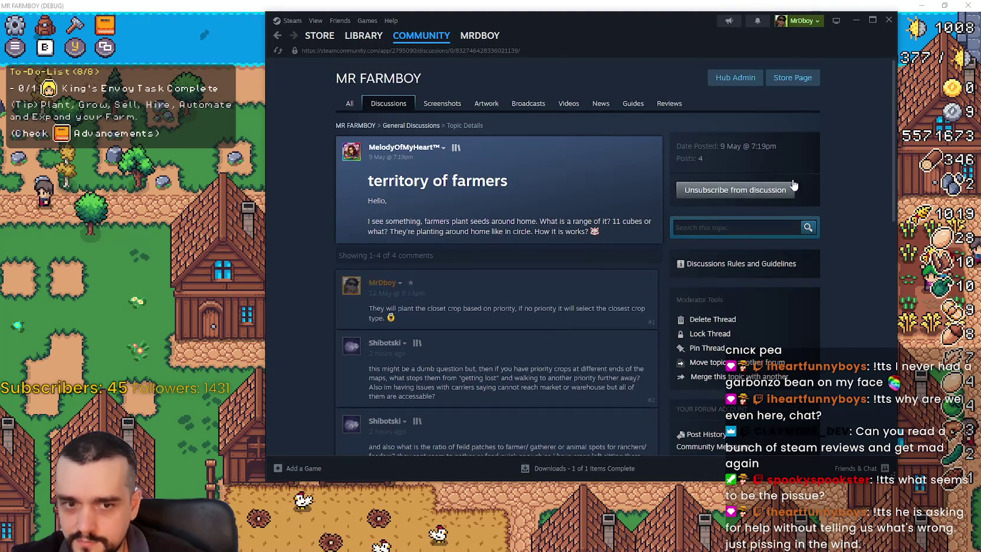
Step: Switch to the game's Reviews tab and set the language filter to All Languages
left_click(666, 104)
left_click(539, 126)
left_click(645, 129)
left_click(644, 139)
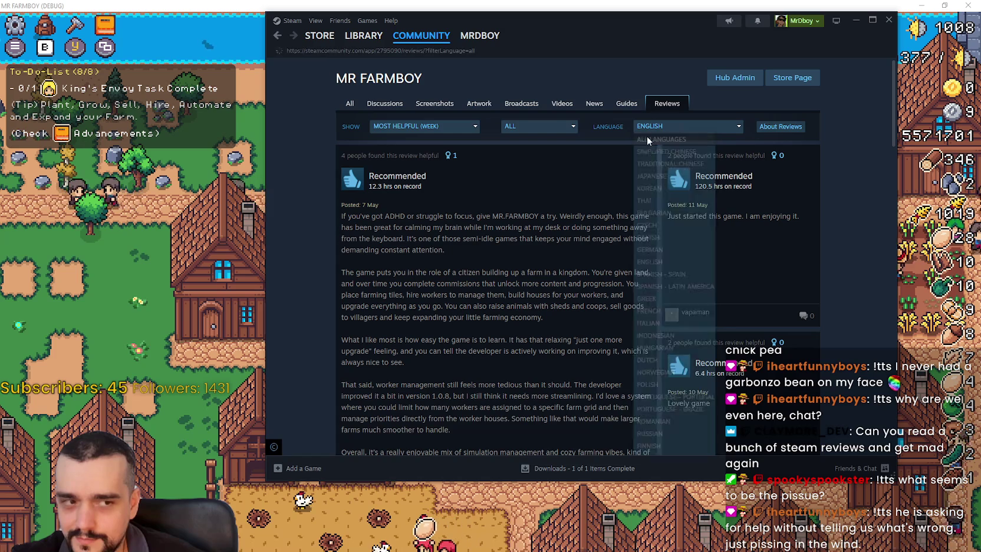
Step: Sort reviews by most recent and open the Not Recommended slog-complaint review in full
left_click(375, 126)
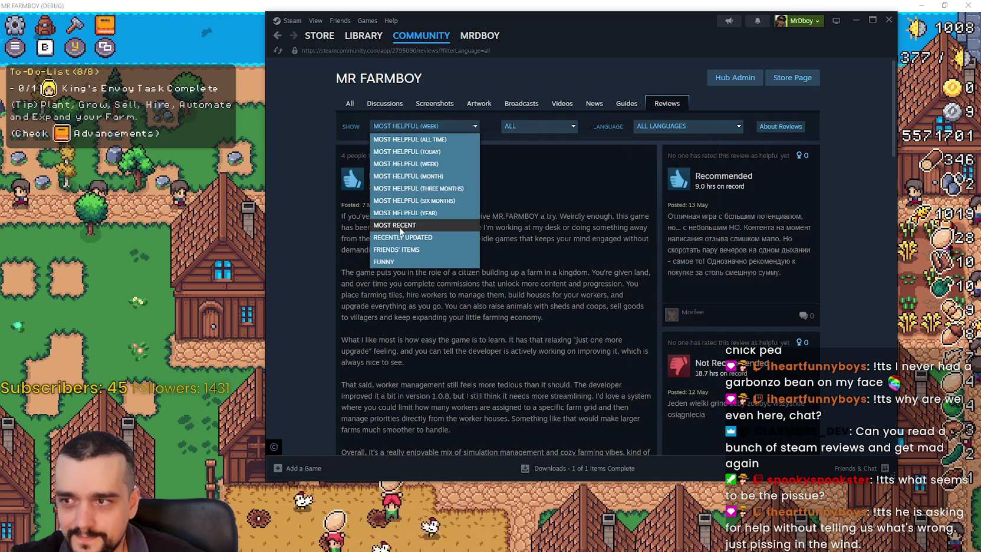
left_click(399, 226)
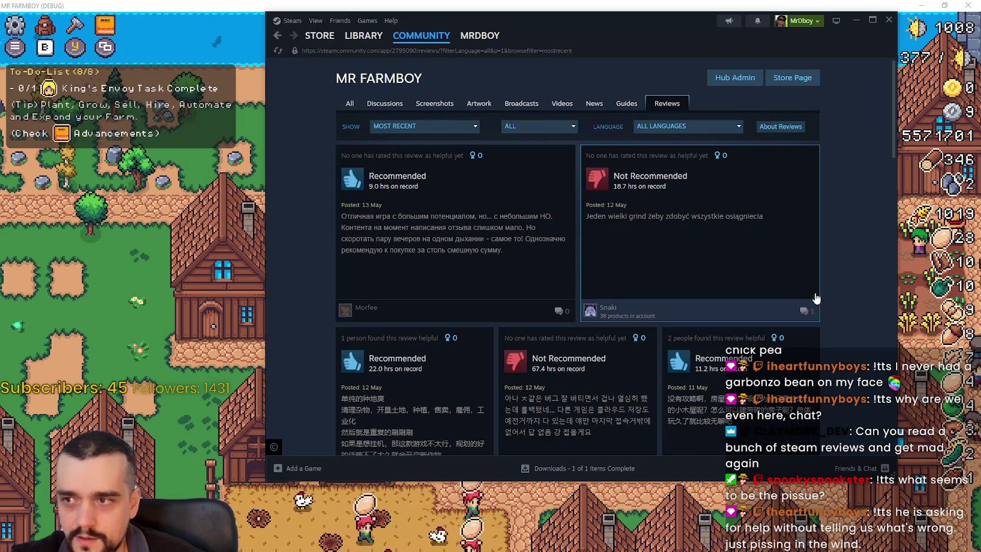
scroll(802, 280, "down", 1)
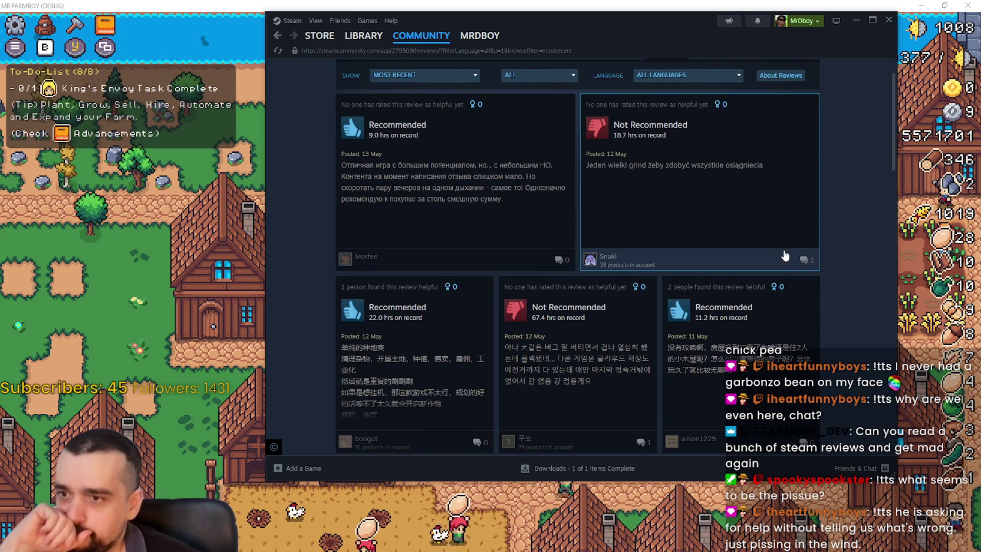
scroll(785, 256, "down", 5)
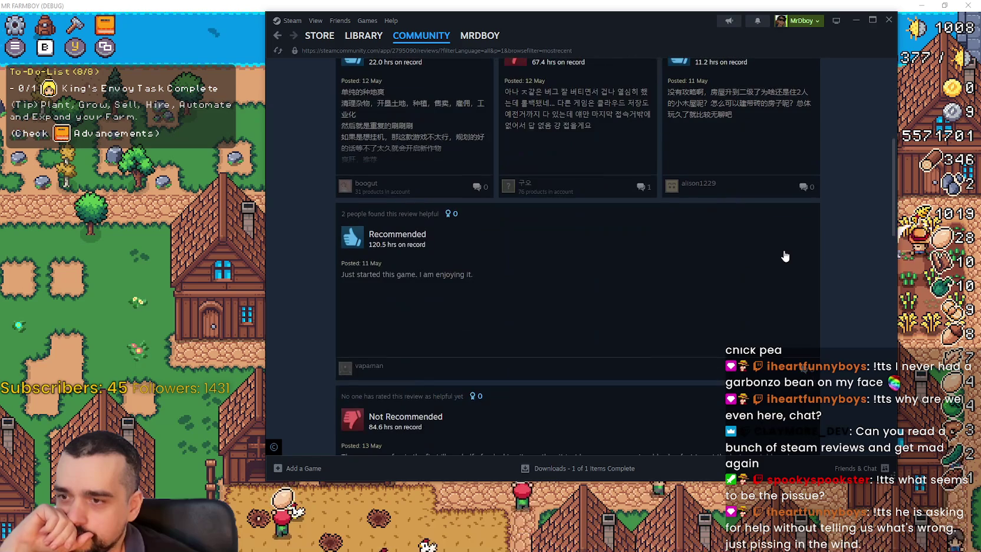
scroll(784, 256, "down", 5)
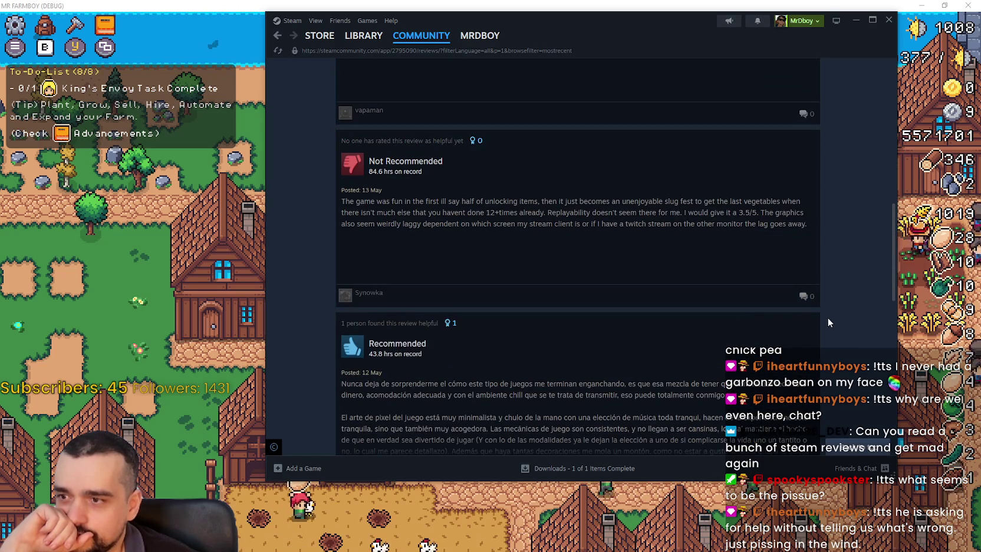
left_click(580, 212)
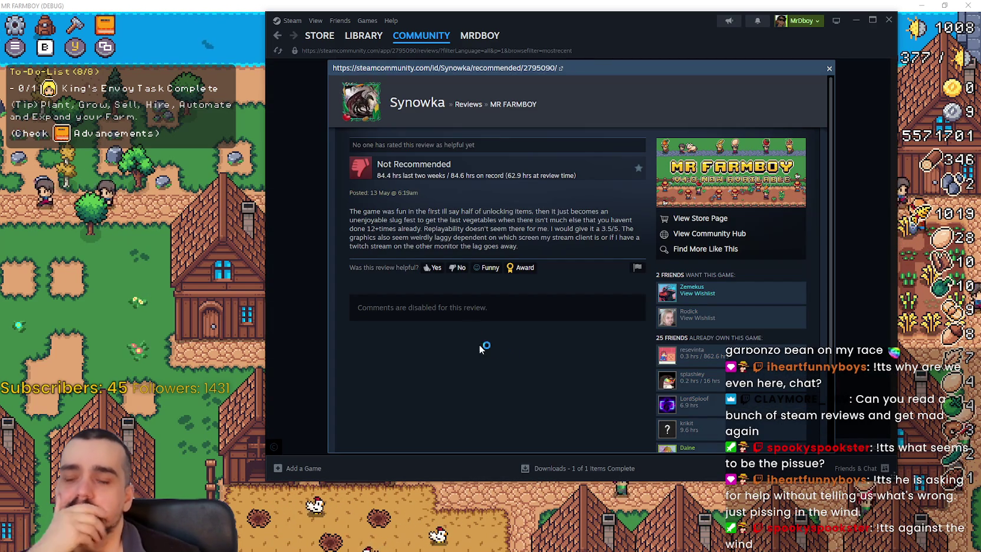
Step: Highlight passages of the review while reading, including the 3.5/5 rating and 12+times remark
left_click_drag(378, 180, 384, 172)
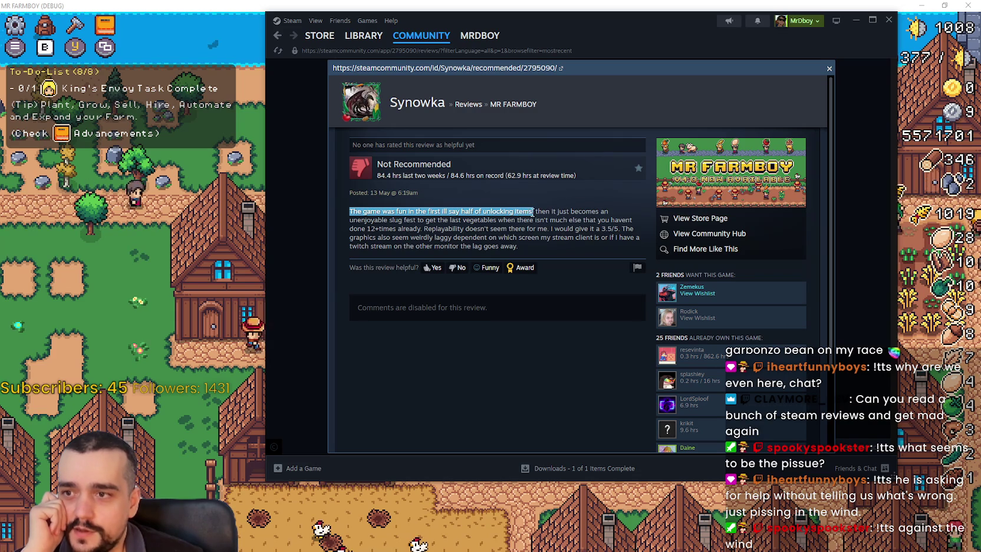
mouse_move(544, 212)
left_mouse_down()
mouse_move(590, 221)
mouse_move(394, 216)
left_mouse_up()
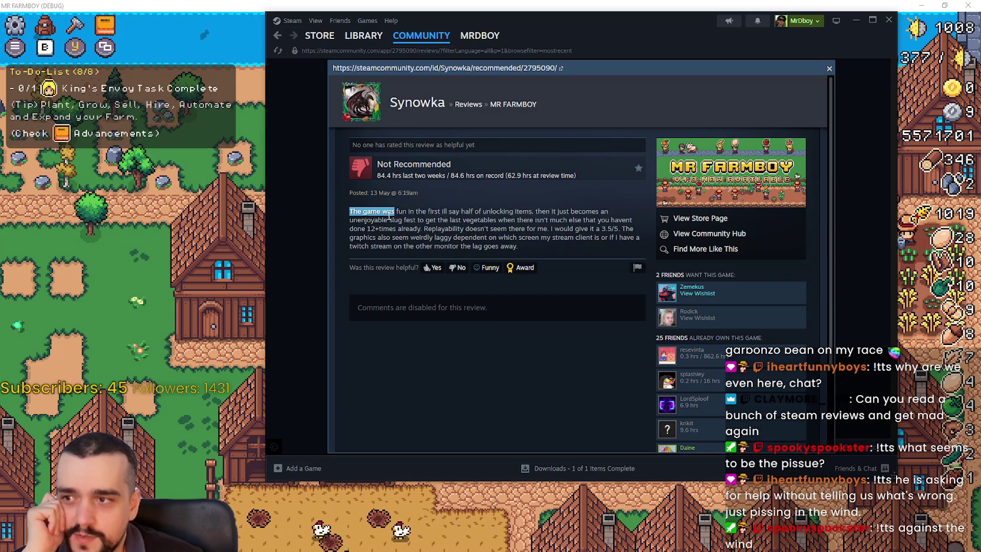
left_click(398, 220)
triple_click(488, 224)
left_click(488, 224)
double_click(477, 220)
left_click(549, 221)
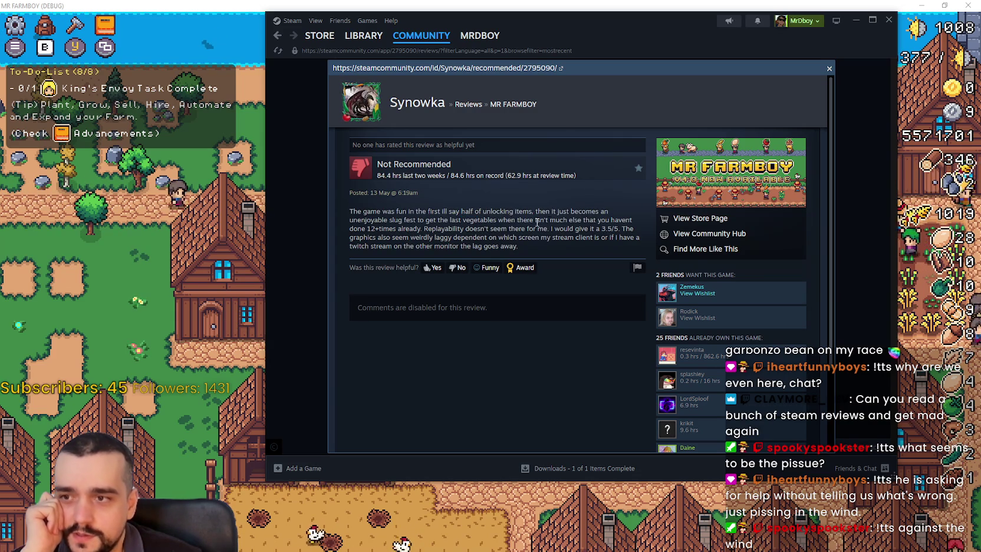
mouse_move(598, 221)
left_mouse_down()
mouse_move(635, 233)
mouse_move(445, 222)
left_mouse_up()
mouse_move(367, 228)
left_mouse_down()
mouse_move(620, 230)
mouse_move(473, 246)
left_mouse_up()
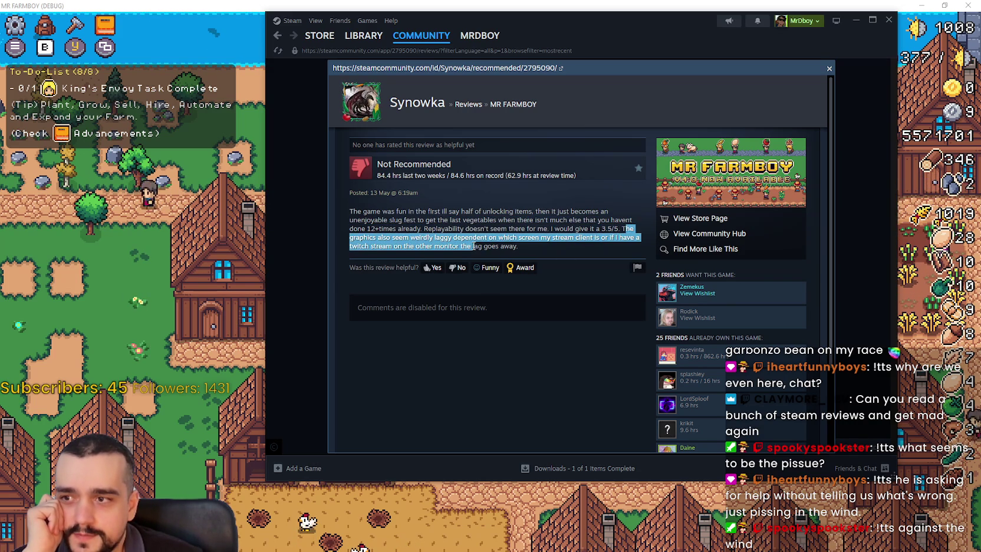
Step: Read the Not Recommended review complaining about achievements, highlighting its one-line complaint
left_click(829, 67)
scroll(514, 278, "down", 10)
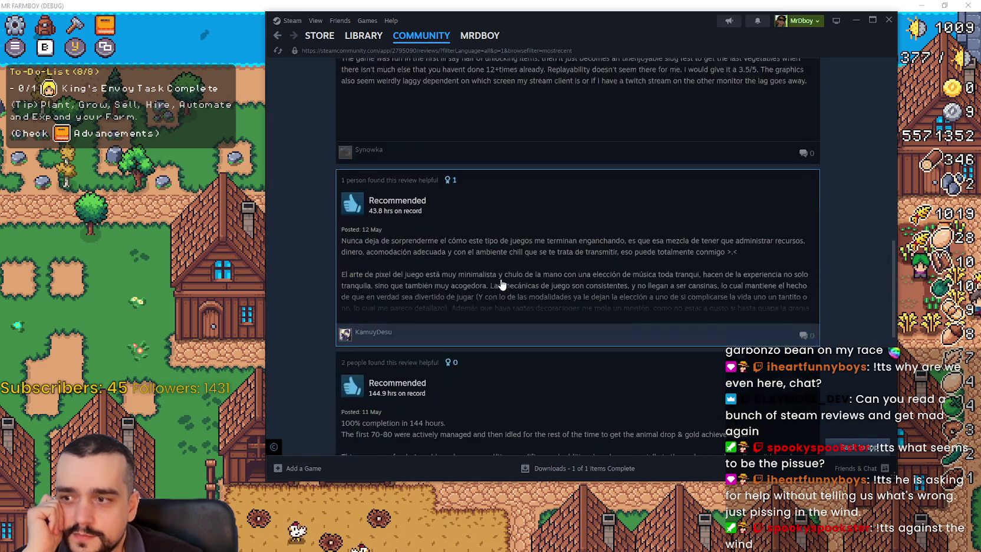
scroll(592, 268, "down", 3)
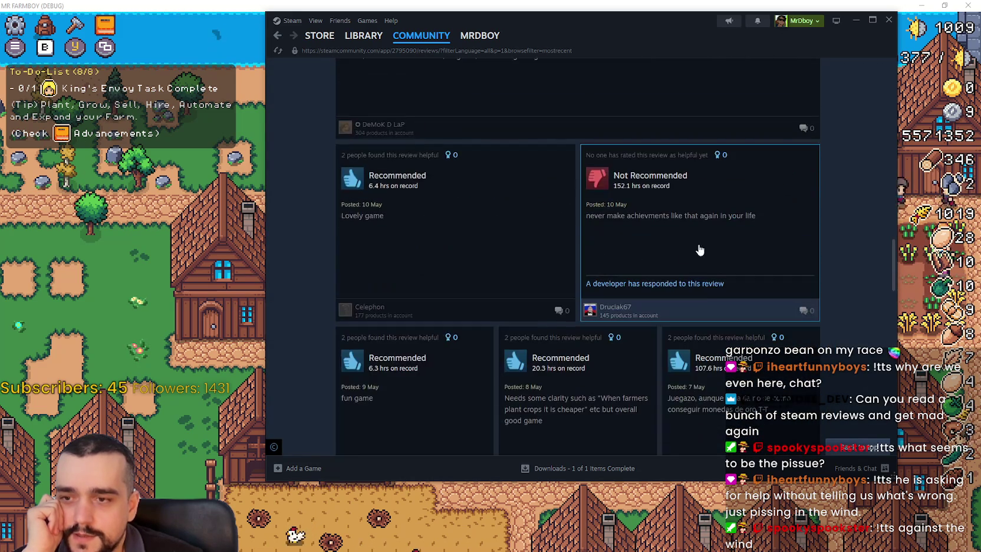
left_click(681, 257)
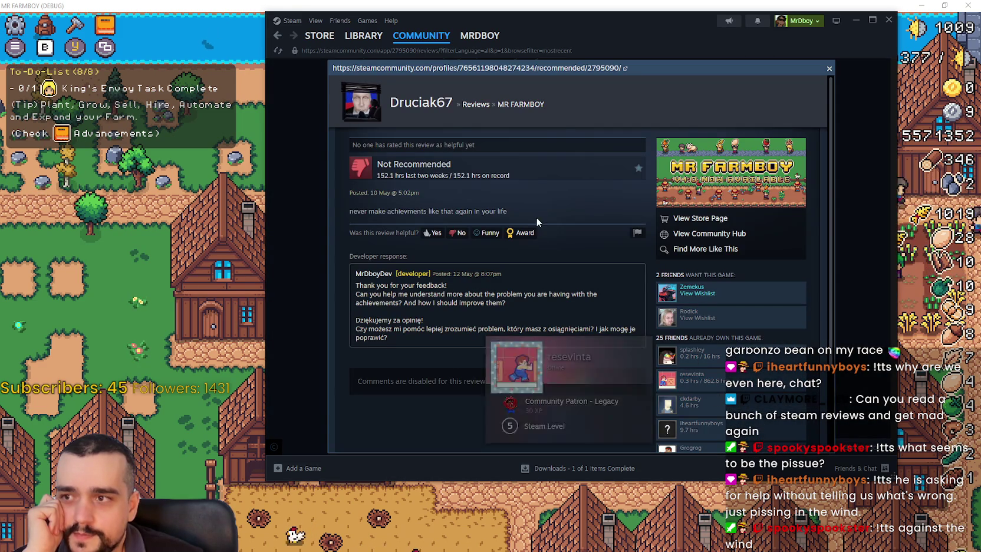
left_click_drag(498, 207, 513, 215)
left_click_drag(356, 213, 335, 210)
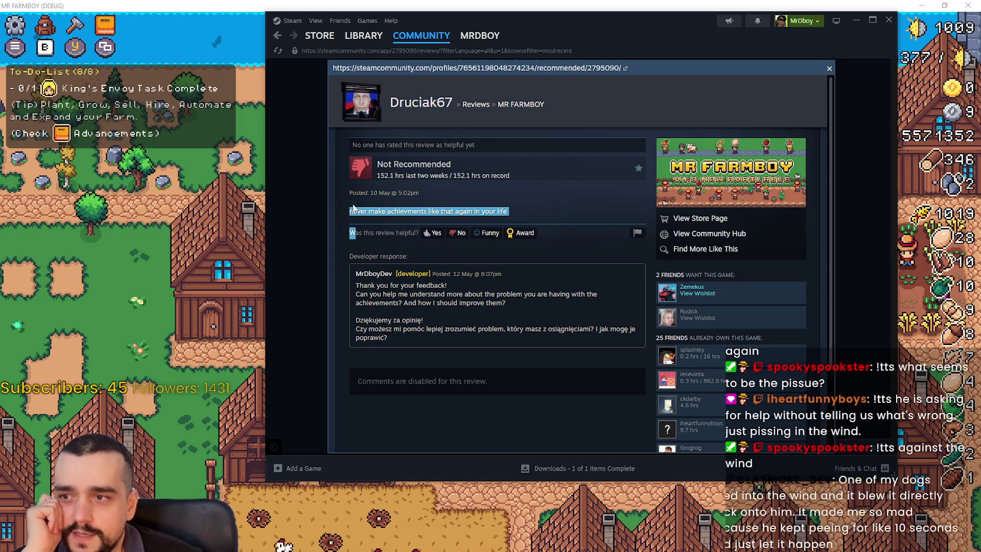
left_click(856, 299)
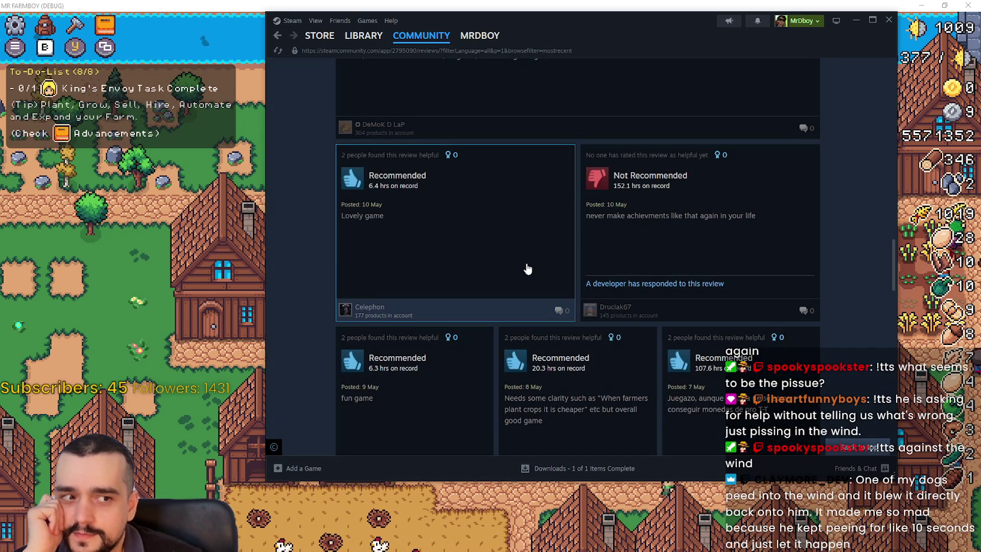
Step: Read the 'Good in theory, bad in practice' review, highlighting its complaint about little else to offer
scroll(527, 269, "down", 3)
scroll(528, 267, "down", 3)
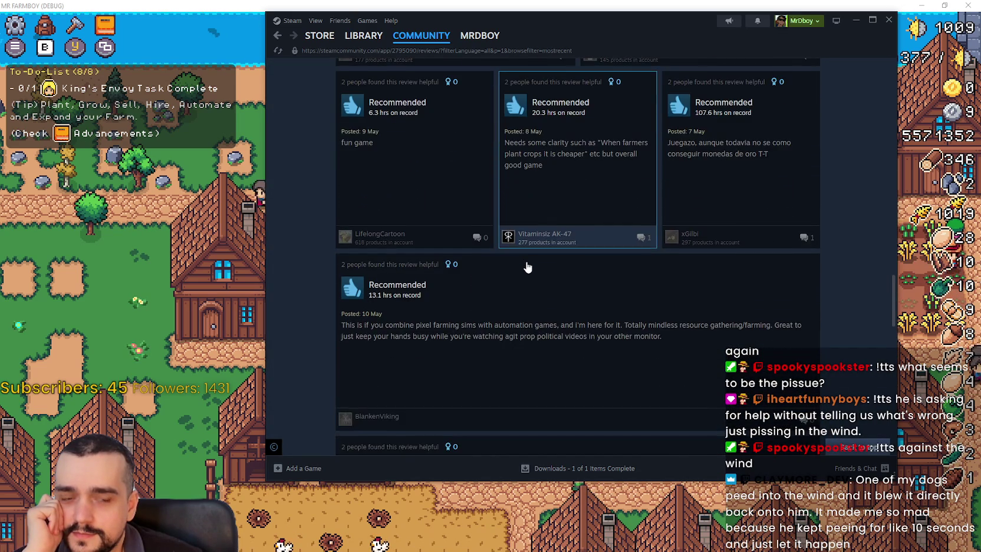
scroll(527, 268, "down", 5)
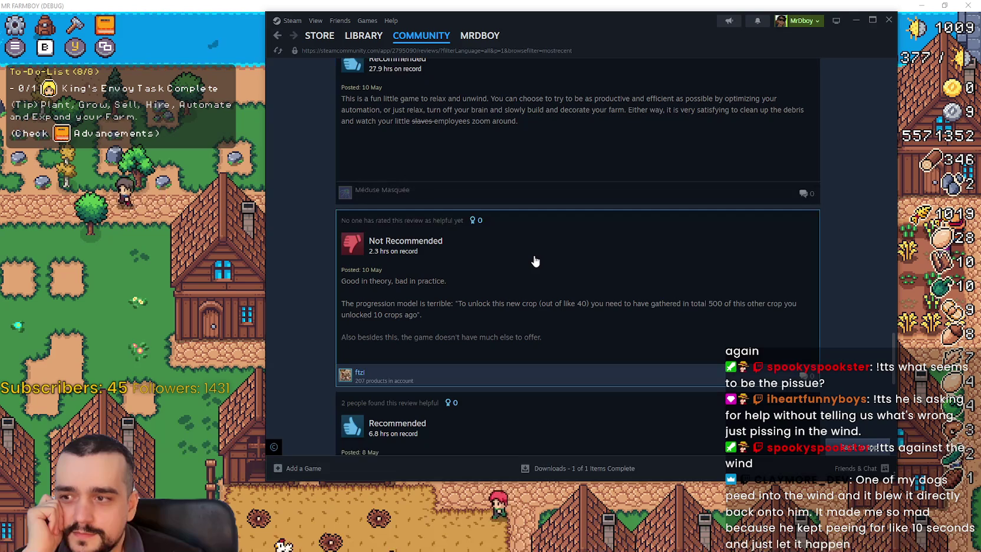
scroll(535, 259, "down", 1)
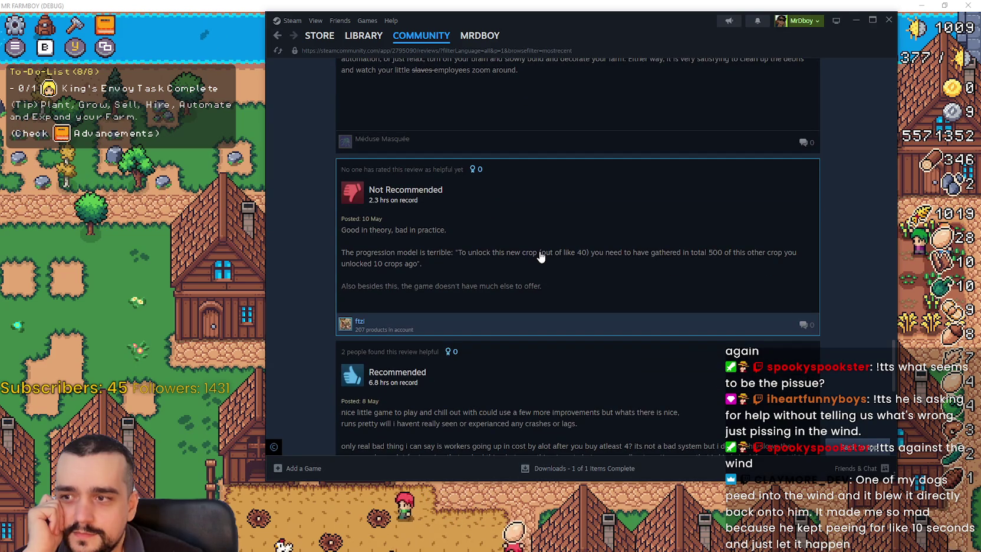
scroll(539, 258, "down", 1)
scroll(540, 257, "down", 1)
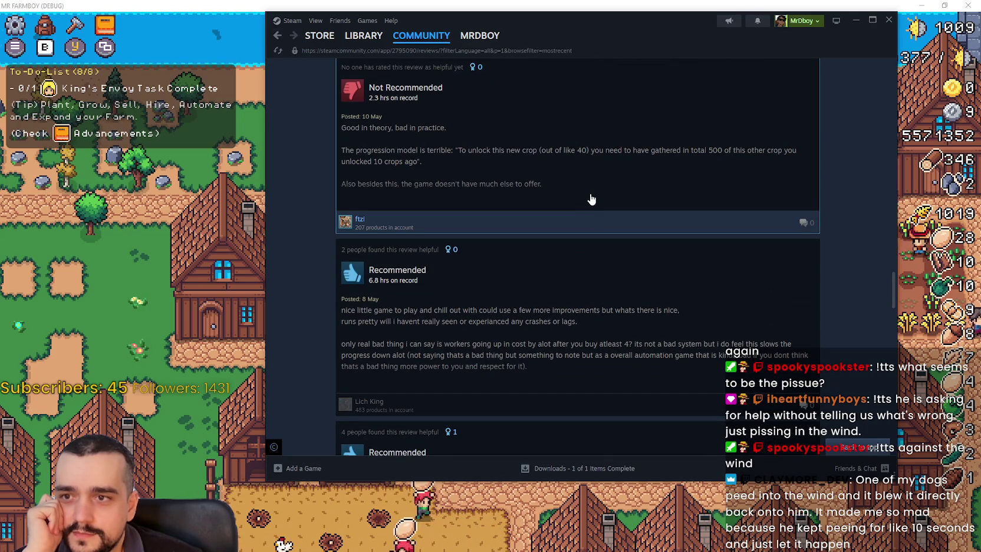
left_click(592, 199)
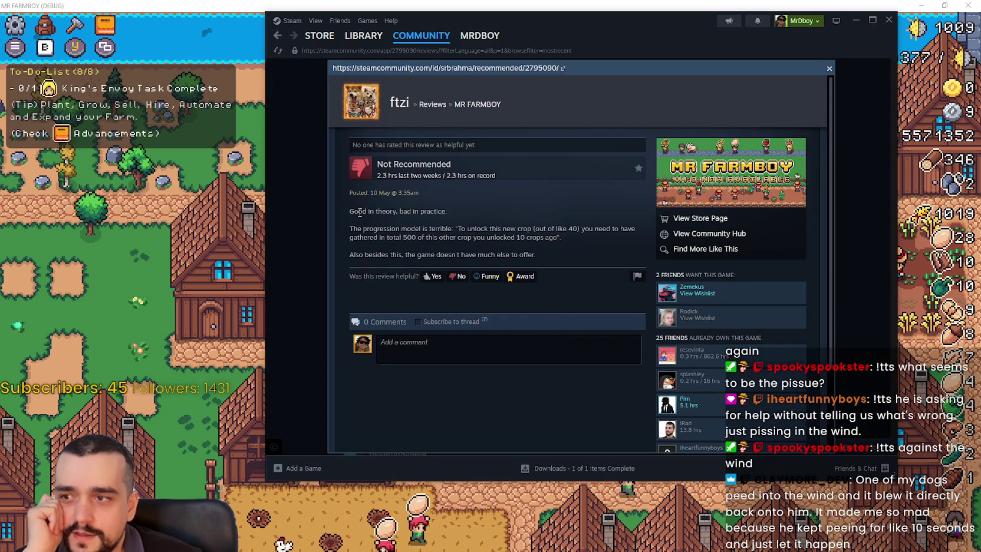
mouse_move(446, 211)
left_mouse_down()
mouse_move(587, 230)
mouse_move(412, 242)
mouse_move(555, 237)
left_mouse_up()
left_click(445, 227)
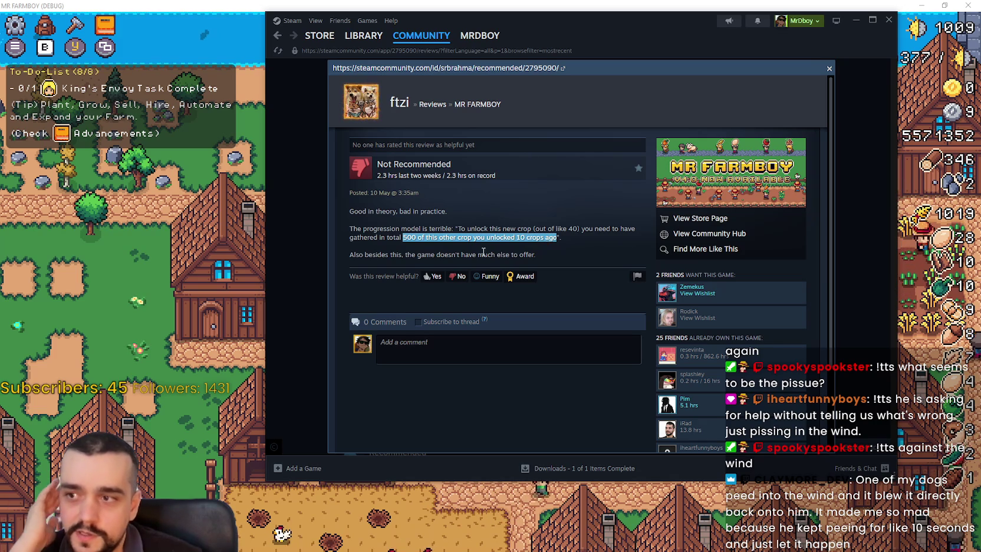
left_click_drag(426, 256, 603, 258)
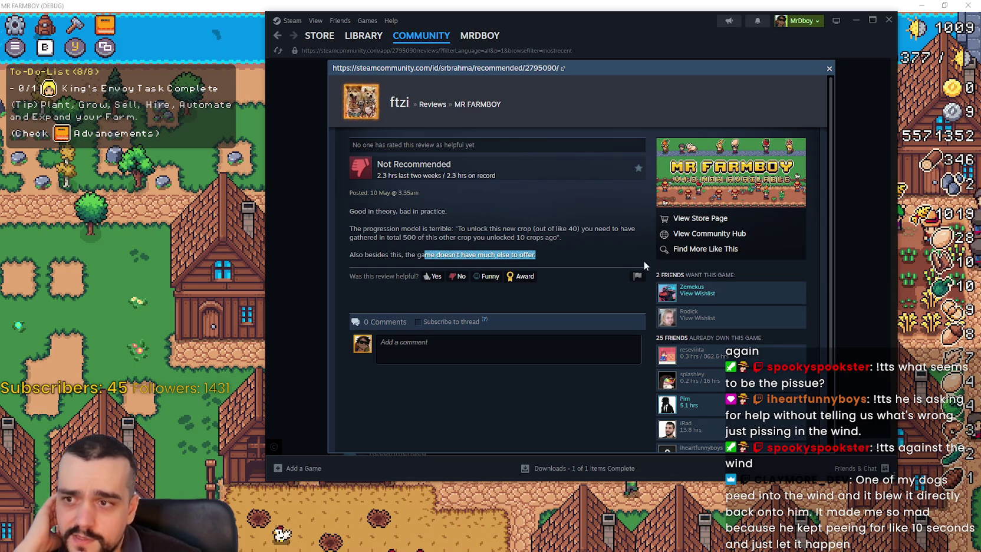
left_click(849, 339)
Step: Reopen 'Good in theory, bad in practice' to highlight both complaint paragraphs, then bring MR FARMBOY forward
scroll(784, 307, "down", 3)
scroll(737, 277, "up", 2)
scroll(732, 272, "up", 1)
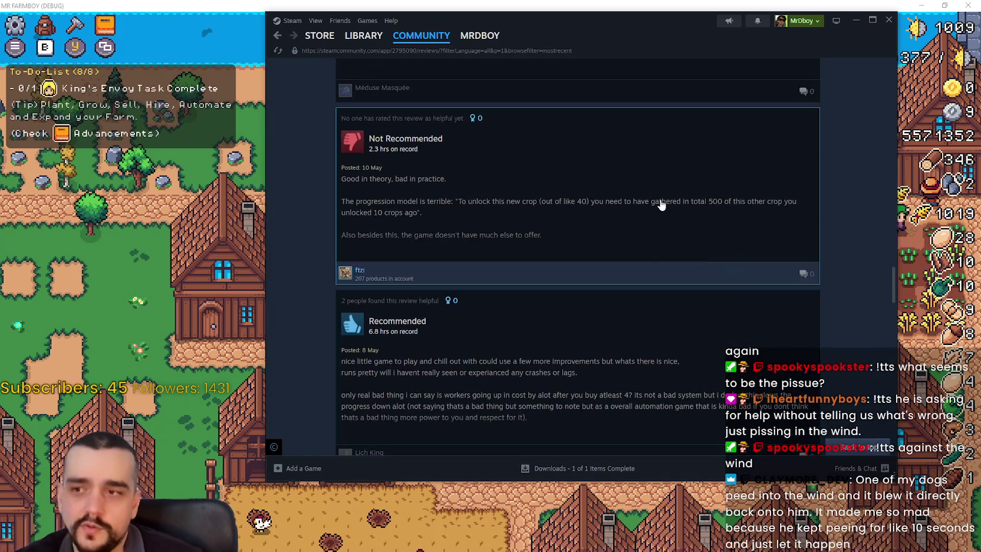
left_click(657, 204)
triple_click(551, 238)
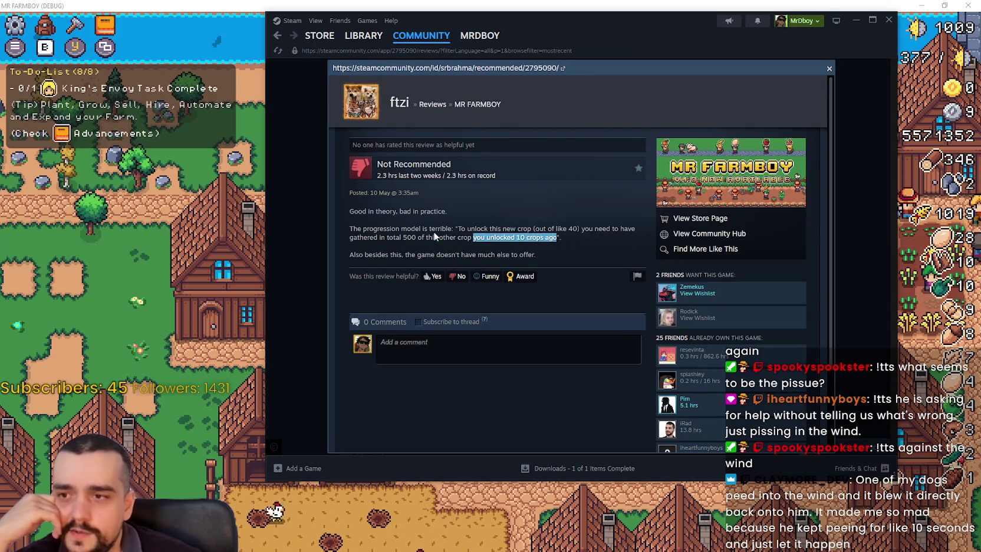
left_click_drag(544, 254, 346, 229)
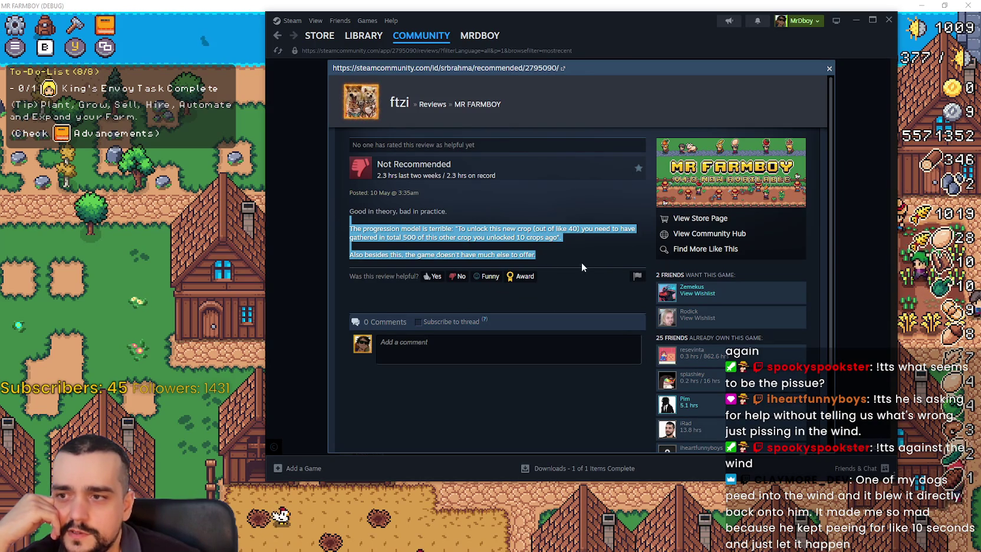
left_click(258, 248)
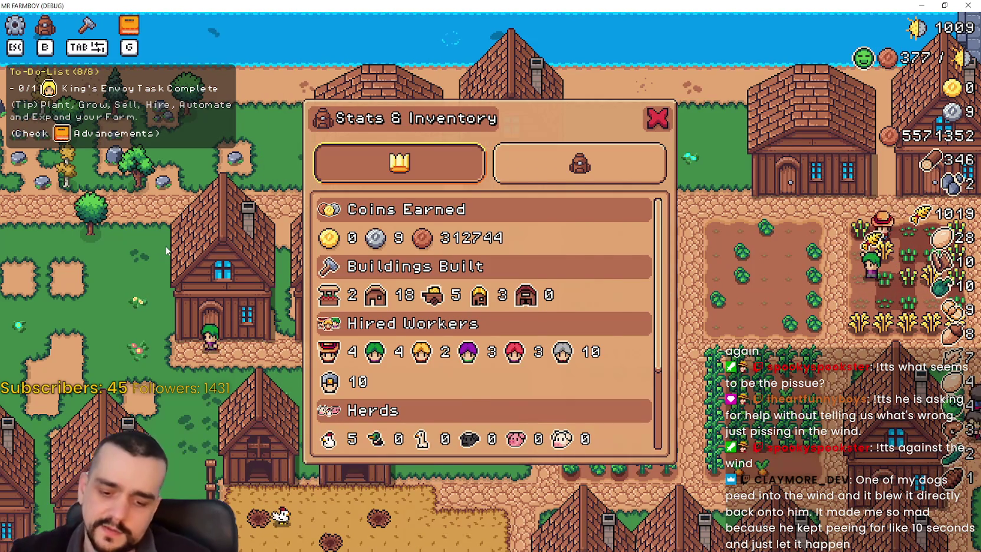
Step: Open Advancements with the G hotkey, glance at Crops, then show the Land/Buildings/Uniques tree
key("g")
left_click(259, 135)
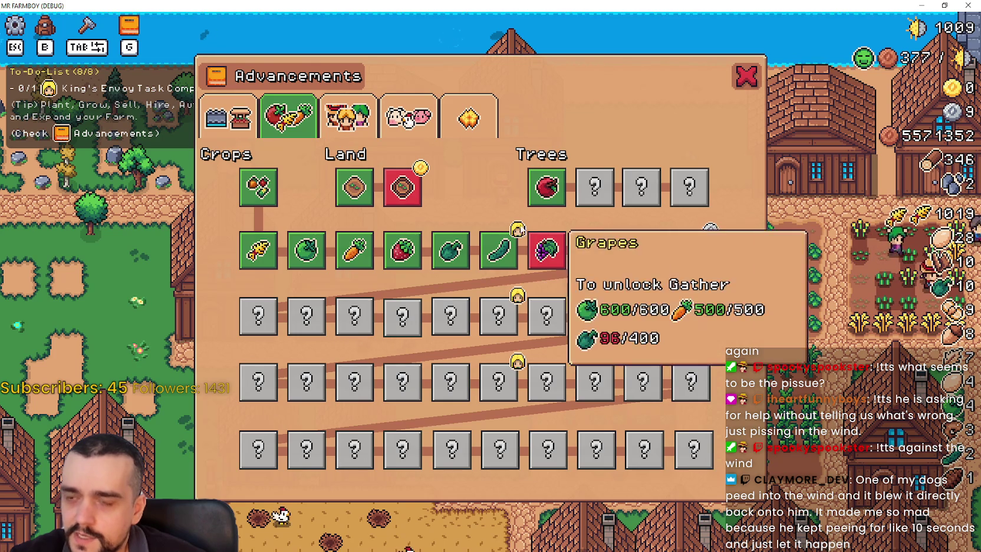
left_click(255, 119)
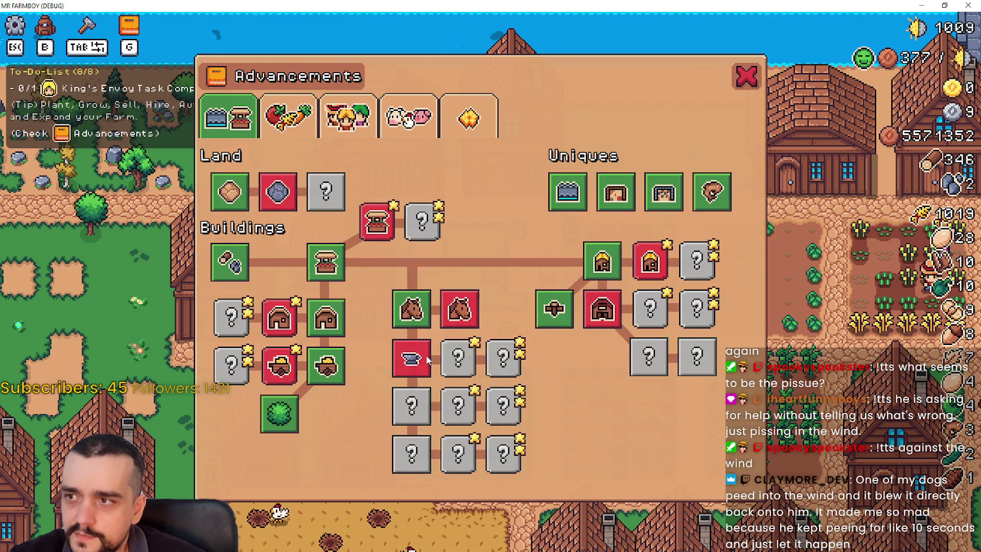
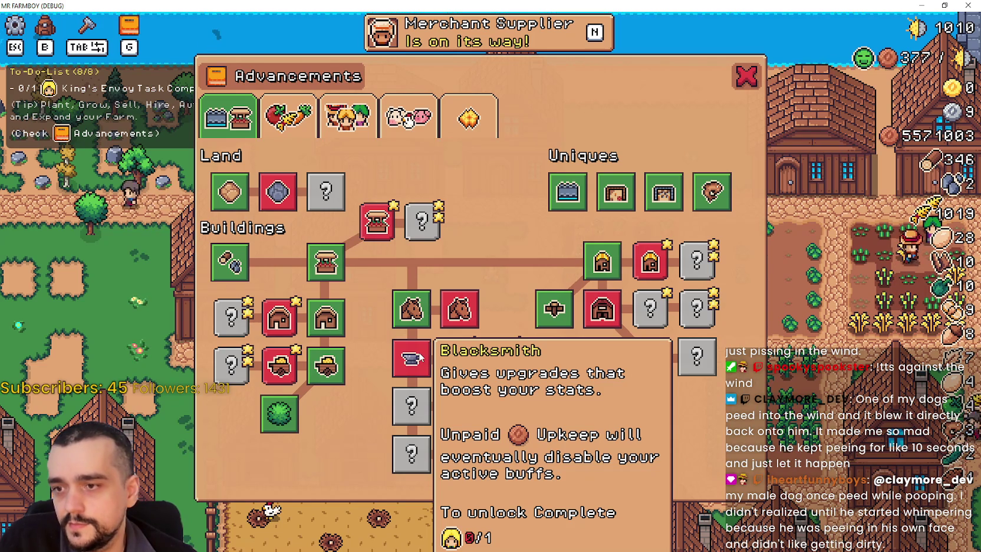
Step: Browse the crops, workers, animals and decorations advancement tabs, then close Advancements
mouse_move(375, 233)
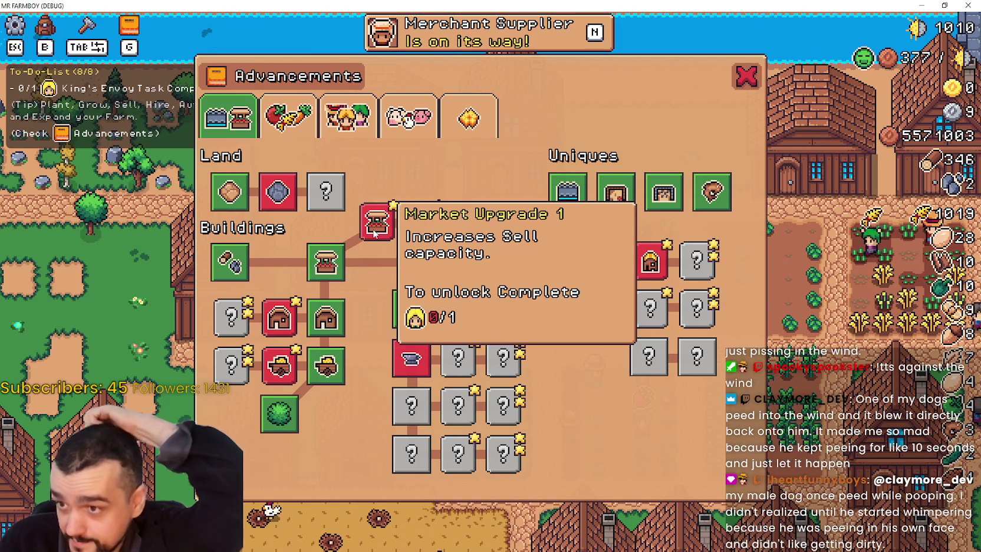
mouse_move(279, 321)
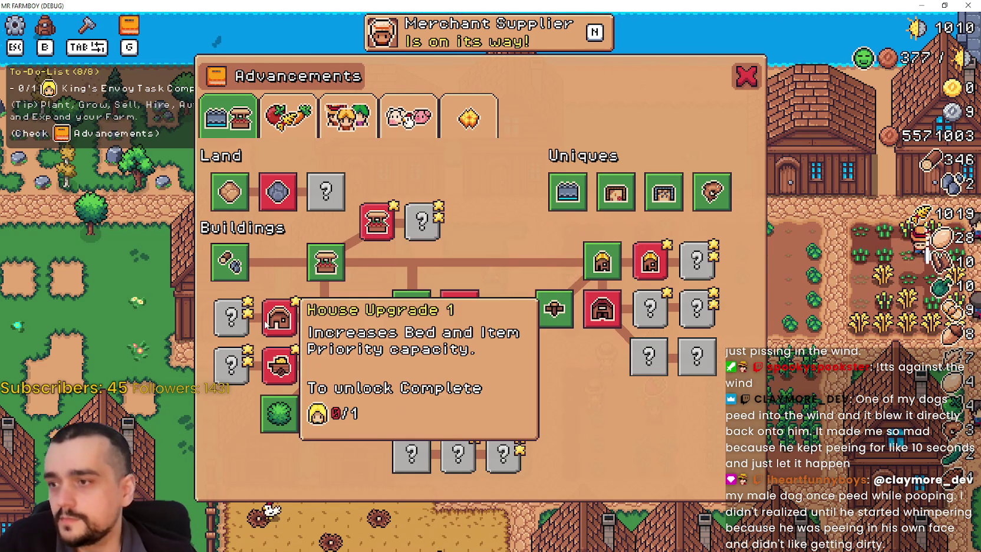
mouse_move(280, 360)
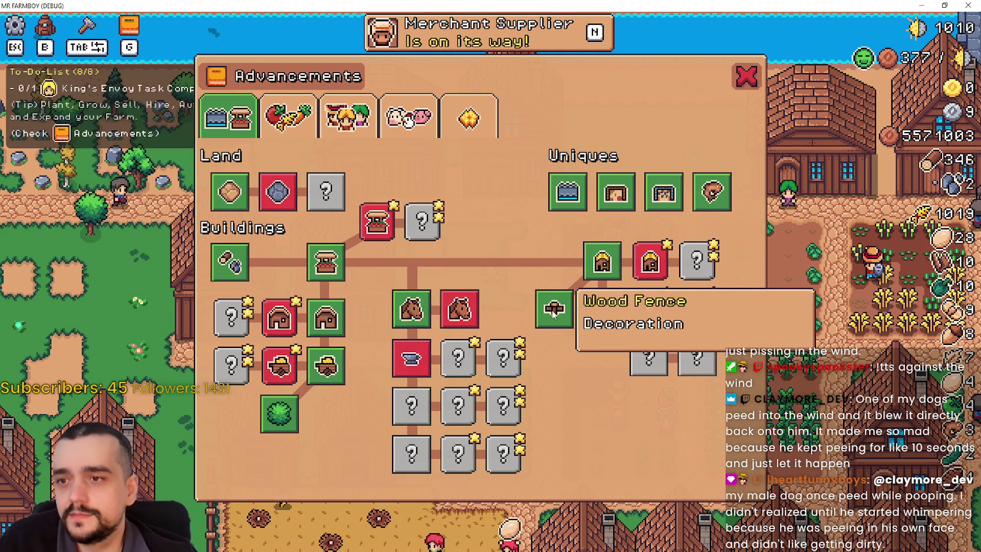
left_click(286, 125)
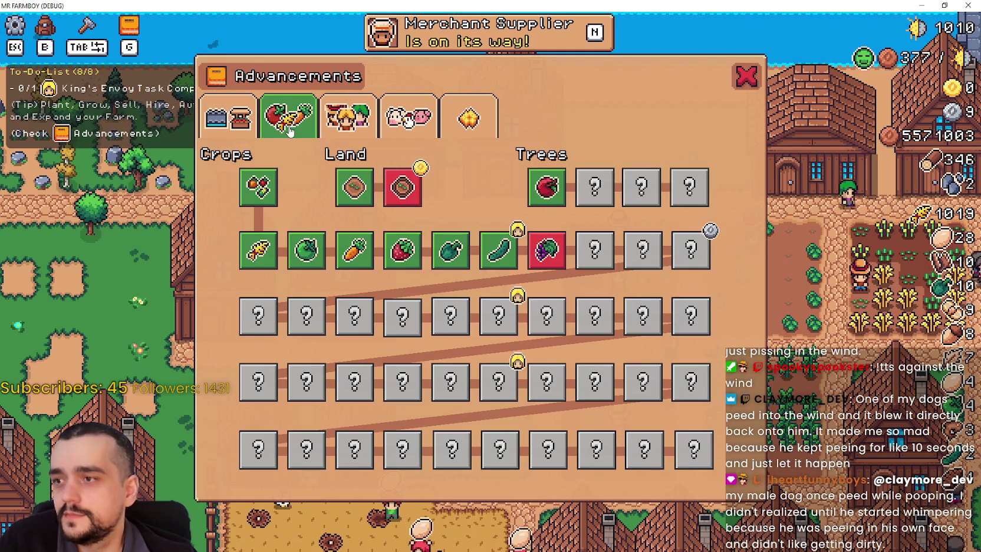
mouse_move(547, 249)
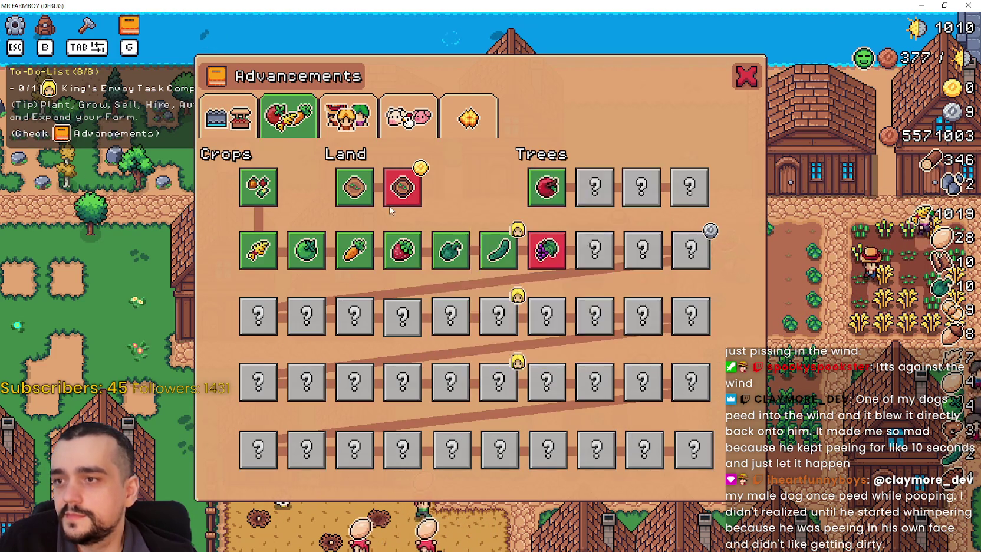
left_click(353, 121)
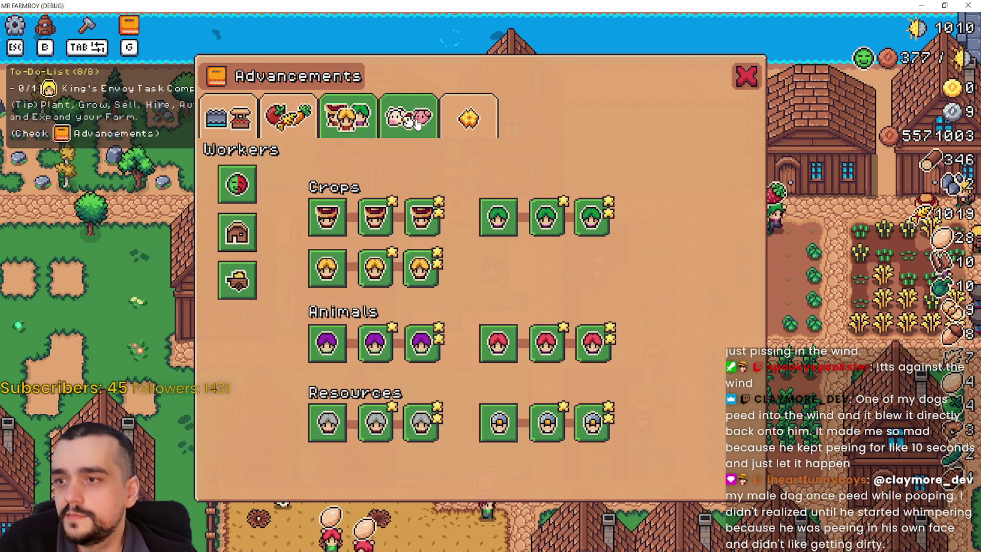
left_click(415, 123)
left_click(470, 121)
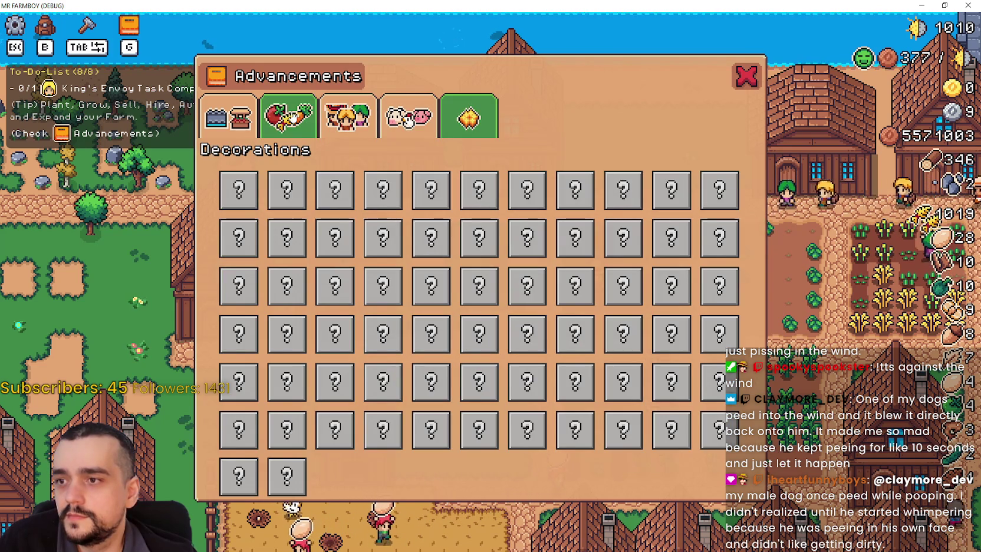
left_click(233, 117)
left_click(746, 78)
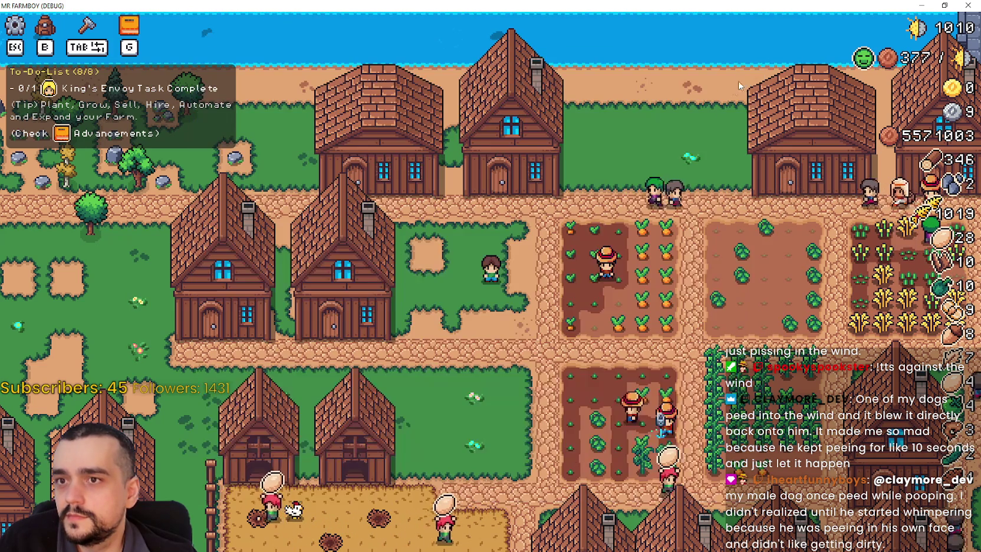
Step: Zoom the farm map in and out, and briefly open and close Advancements
scroll(516, 253, "up", 3)
scroll(515, 253, "down", 5)
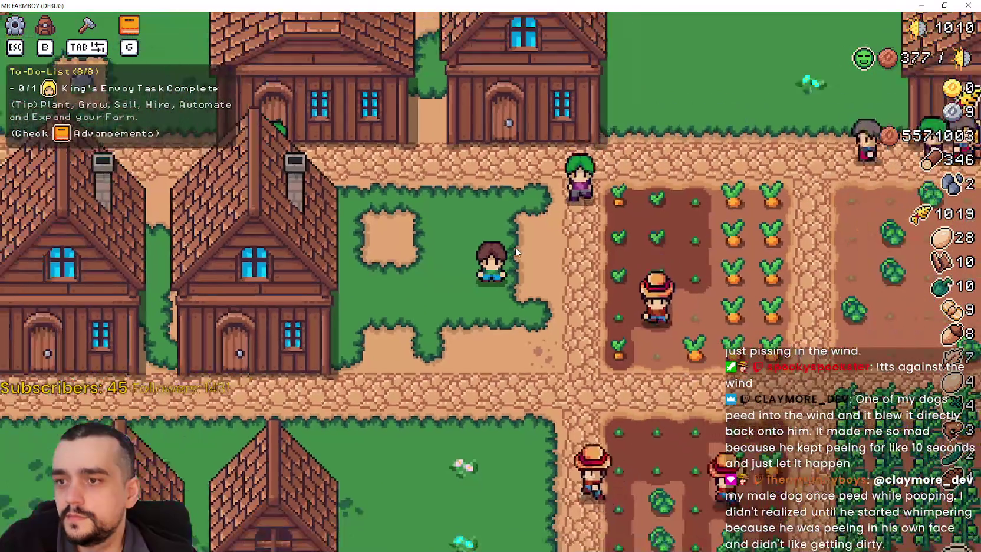
scroll(515, 252, "up", 3)
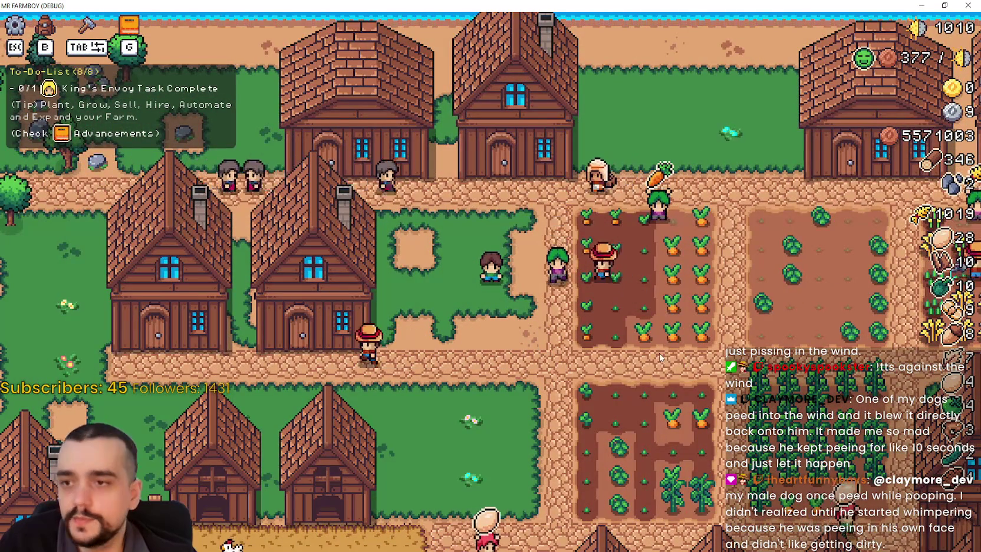
scroll(617, 332, "down", 3)
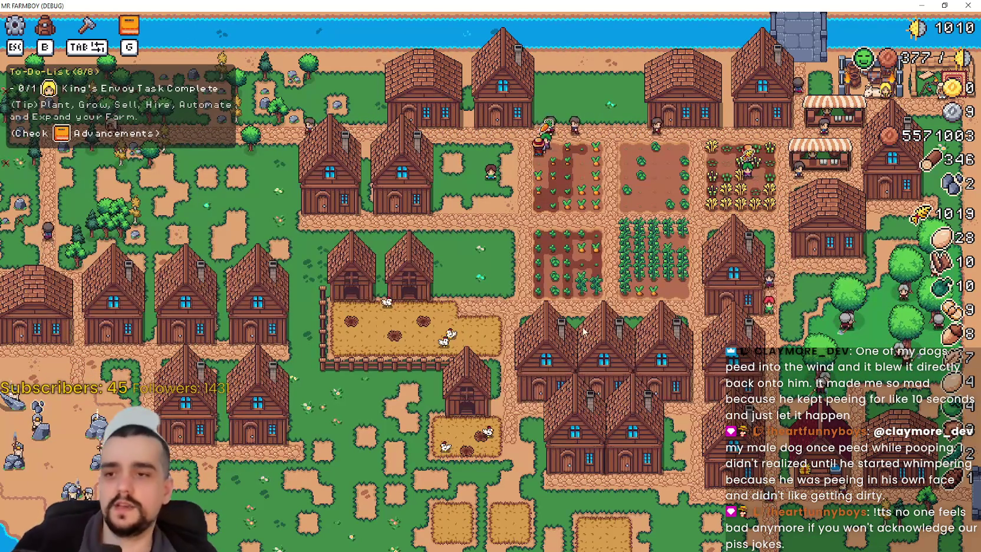
key("g")
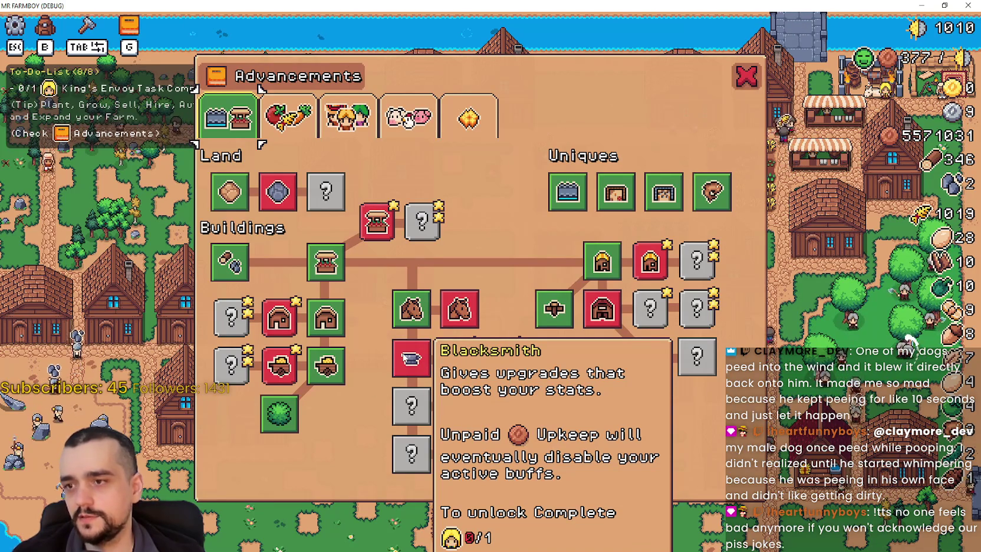
left_click(736, 72)
Step: Zoom the map again and pan it up and down with W and S
scroll(636, 283, "up", 3)
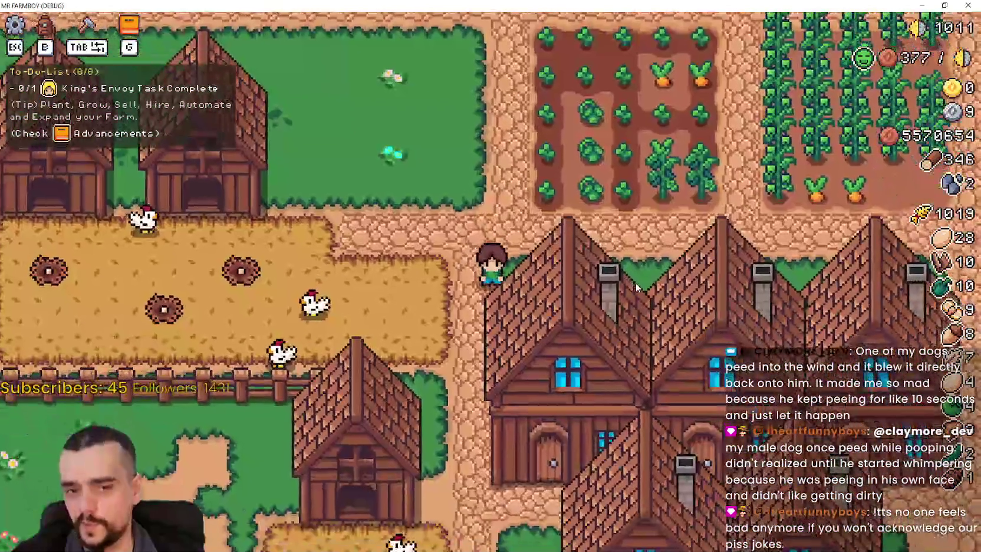
scroll(636, 283, "down", 4)
scroll(636, 280, "up", 2)
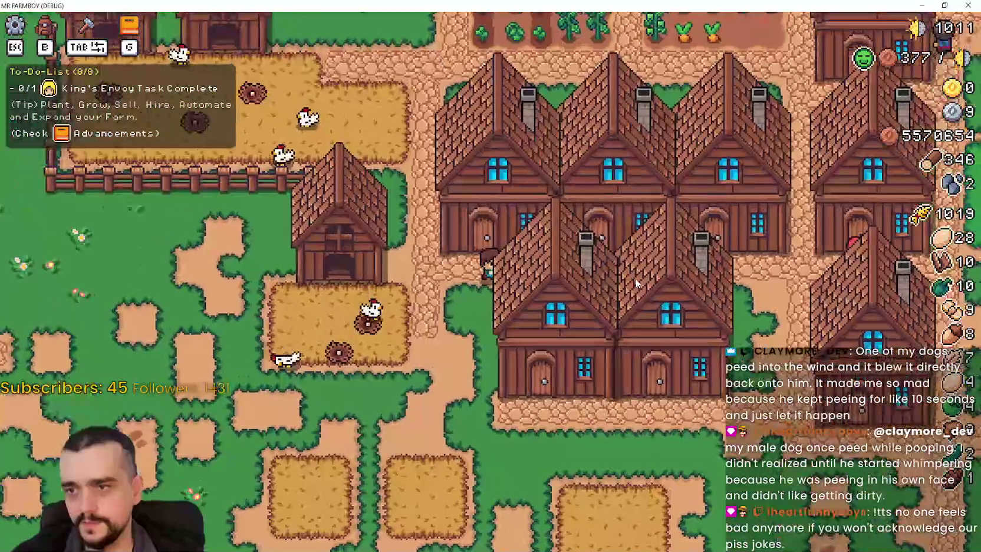
scroll(636, 284, "down", 3)
scroll(637, 283, "up", 1)
key("w")
key("w")
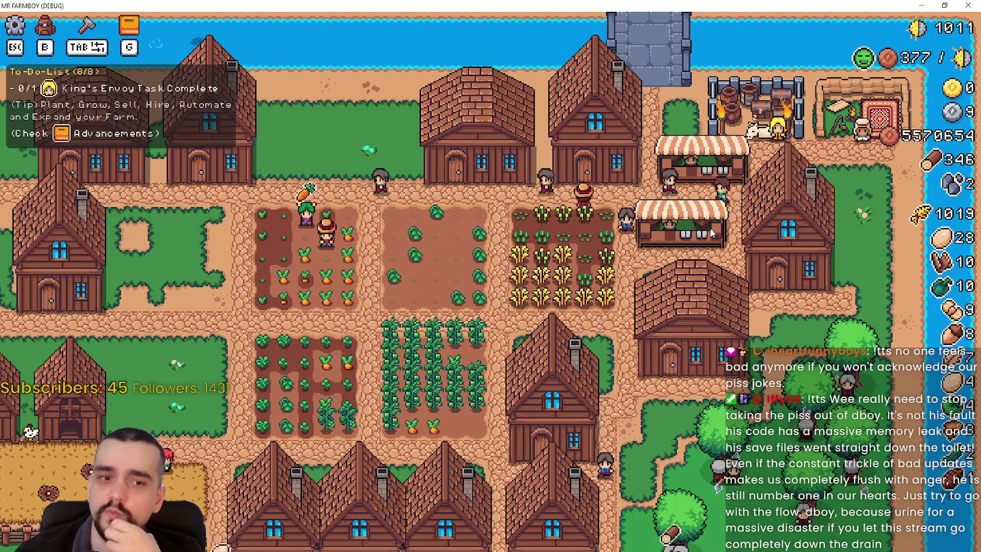
key("s")
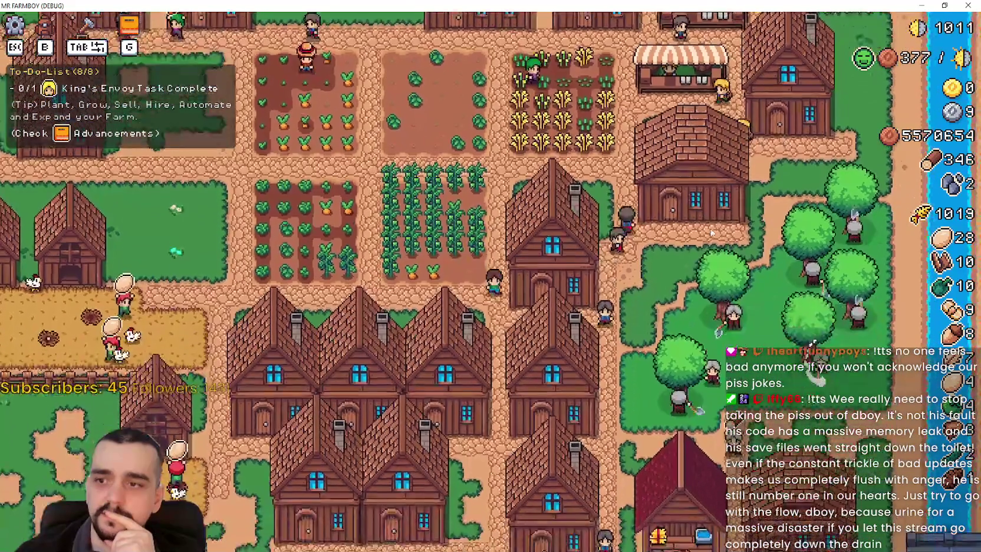
Step: Check the inventory items in the Stats & Inventory window, then close it
key("b")
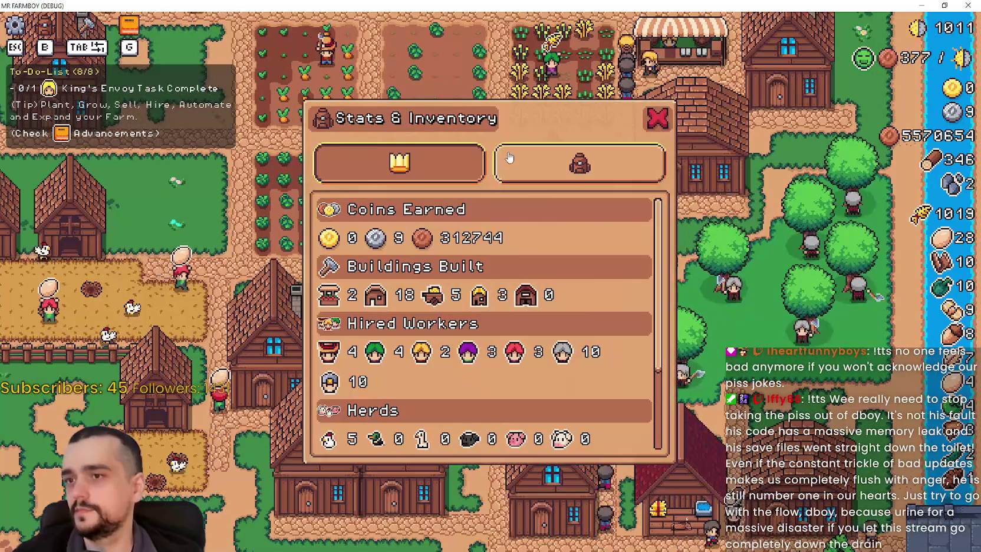
left_click(509, 157)
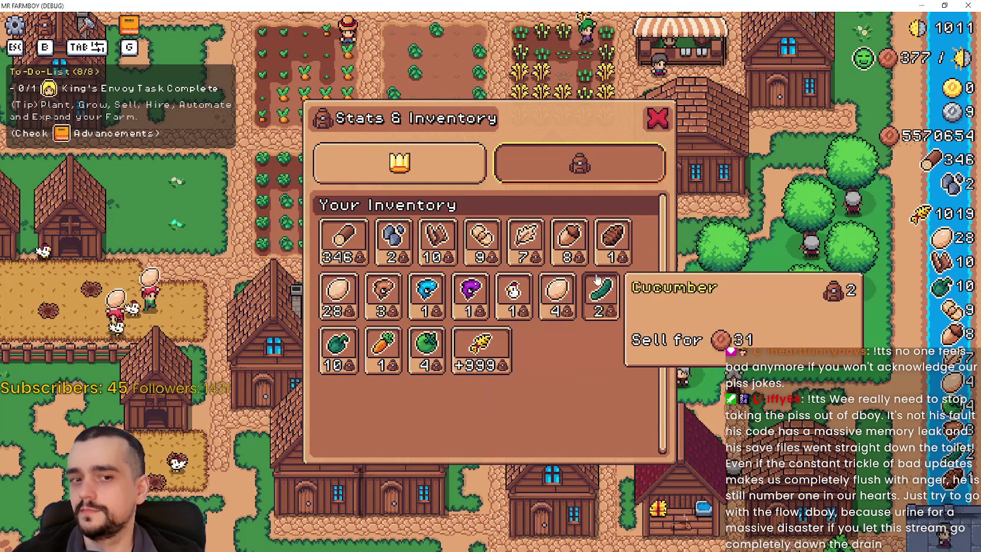
left_click(651, 121)
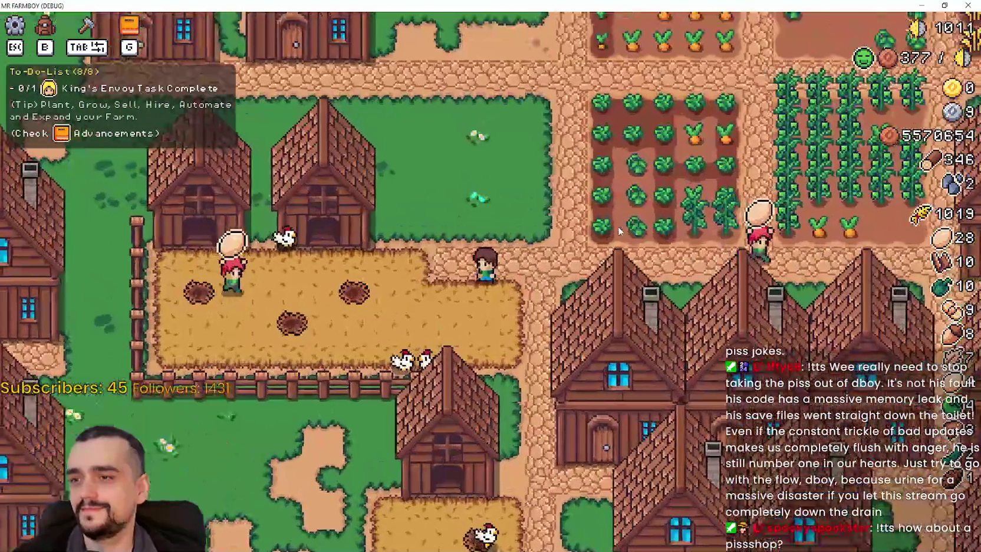
Step: Walk the farmer past the corn, cabbage and wheat fields up to the castle's King's Envoy
key("d")
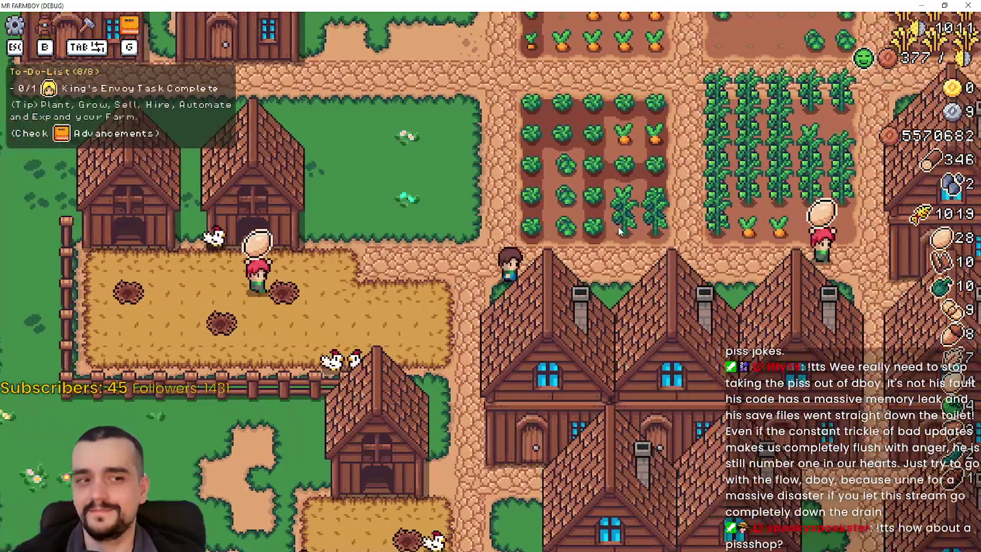
key("d")
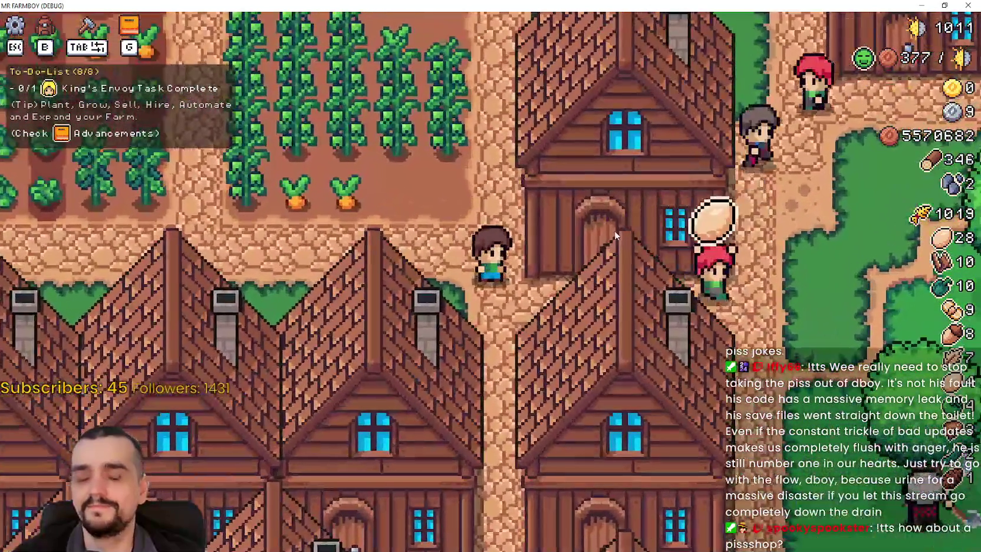
key("a")
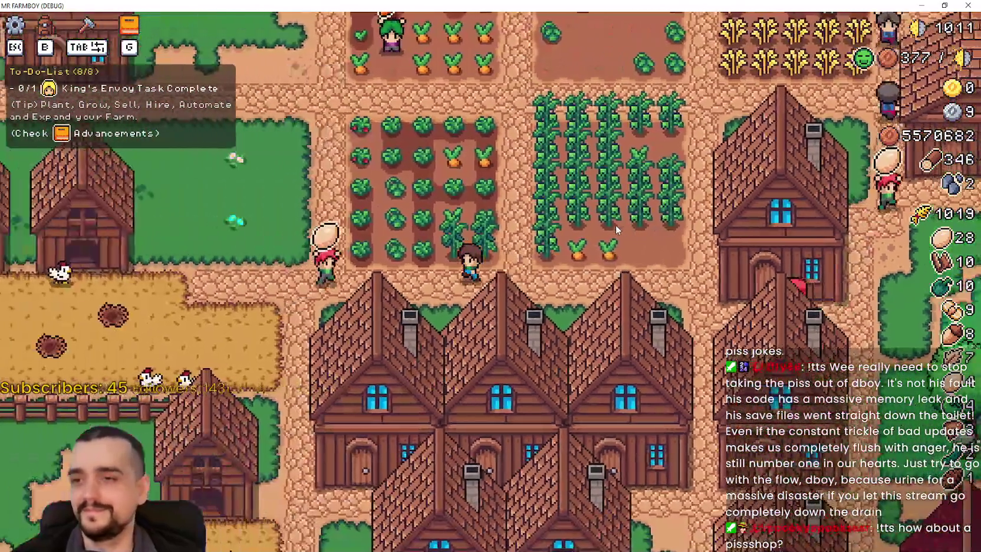
key("w")
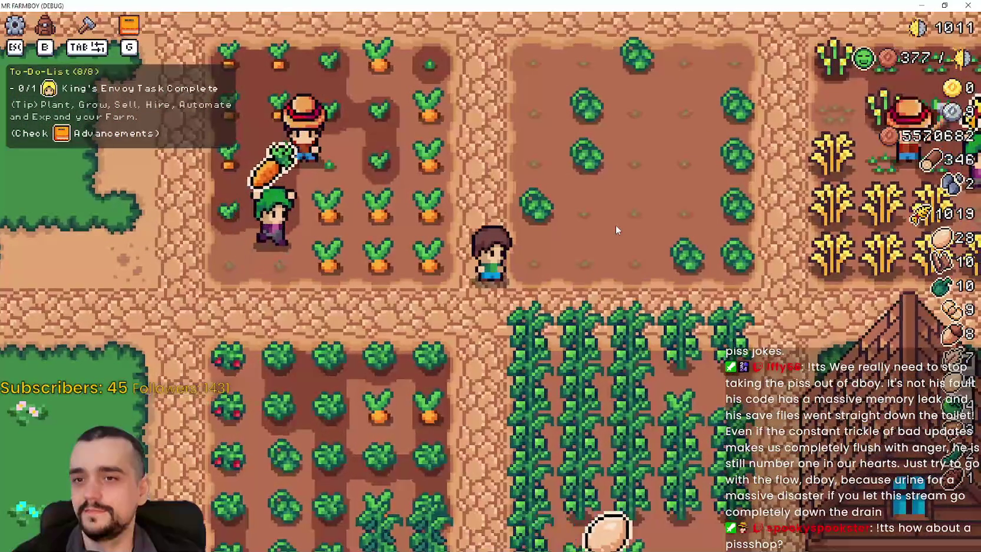
key("d")
key("d")
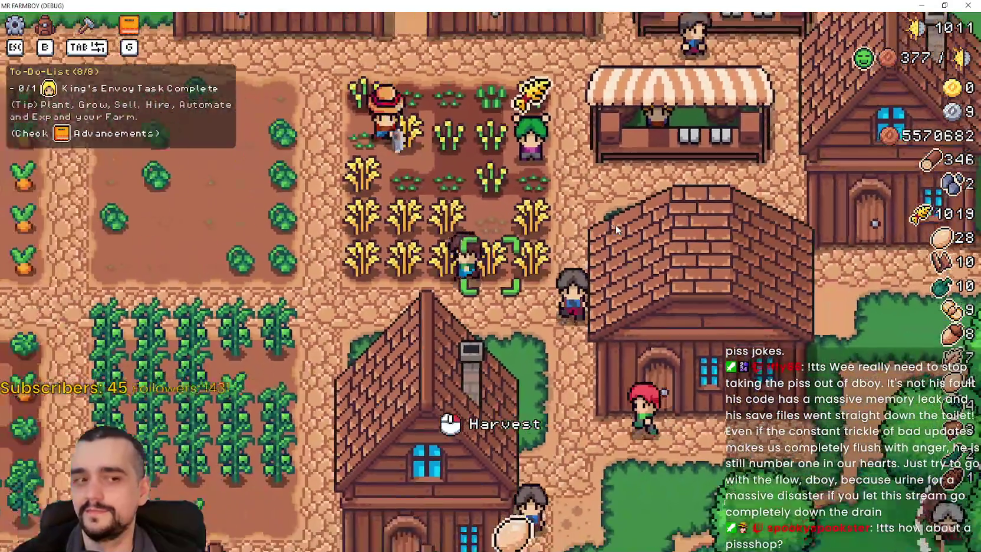
key("a")
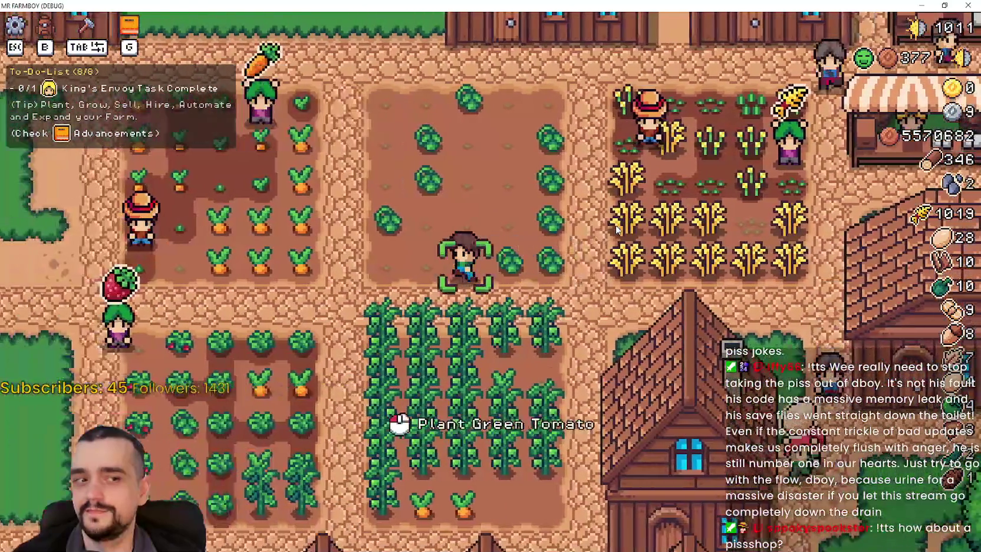
key("d")
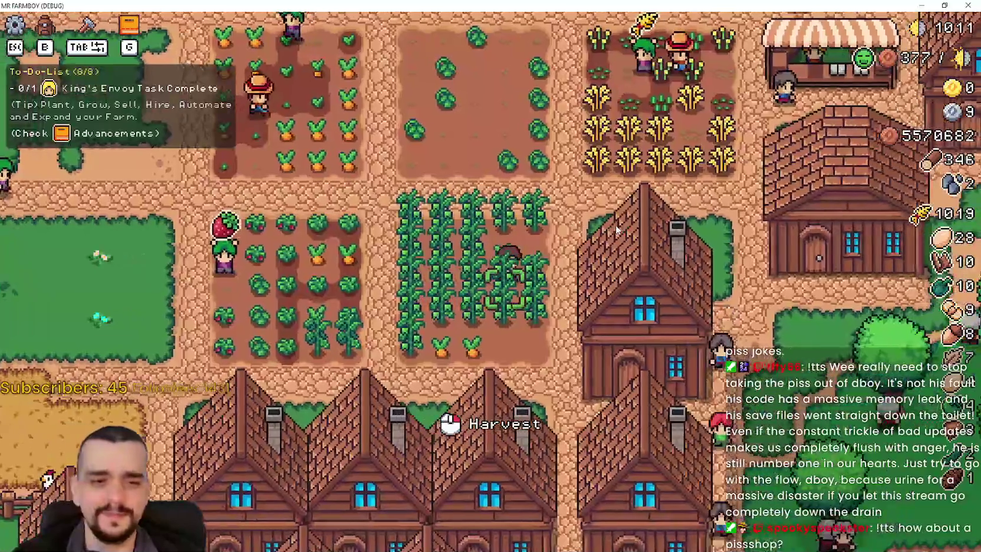
key("s")
key("a")
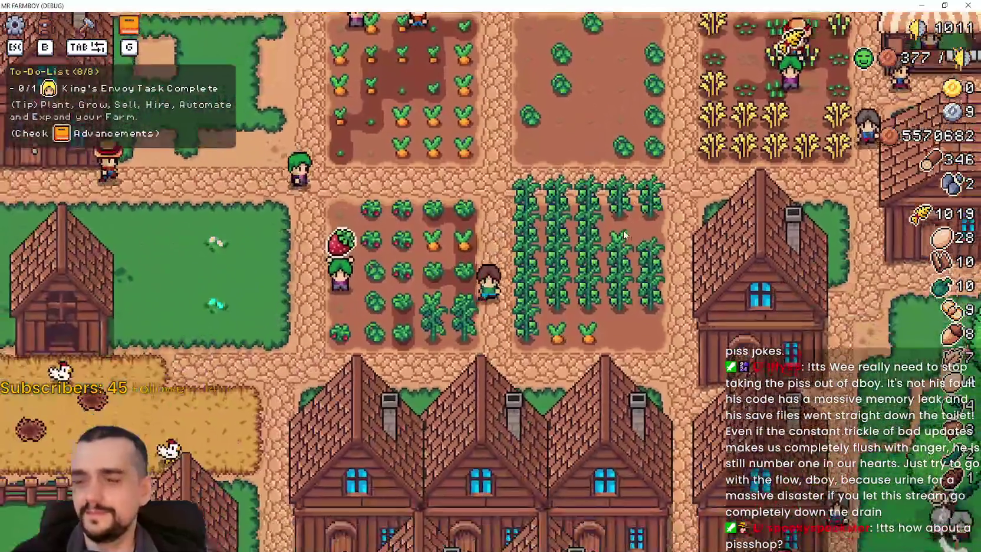
key("w")
key("d")
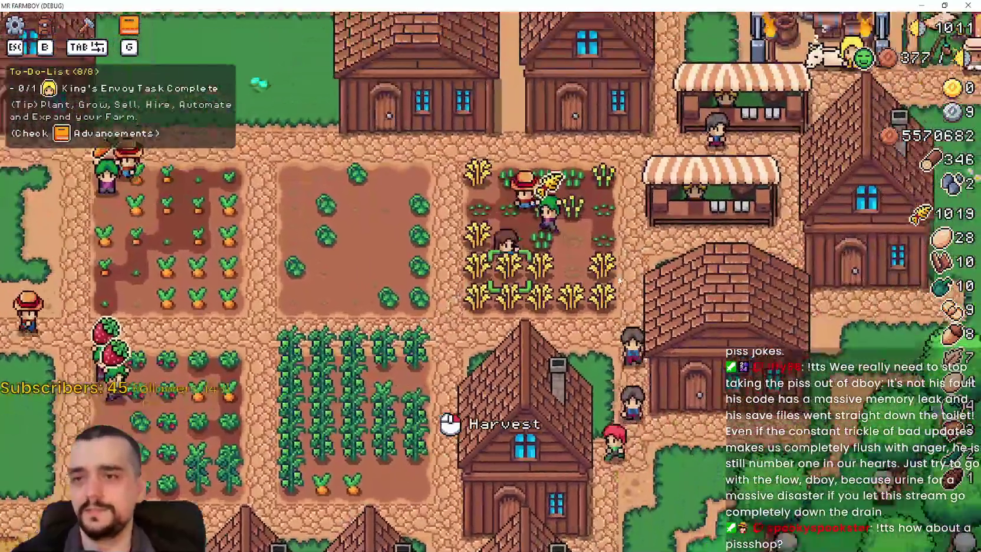
key("w")
key("d")
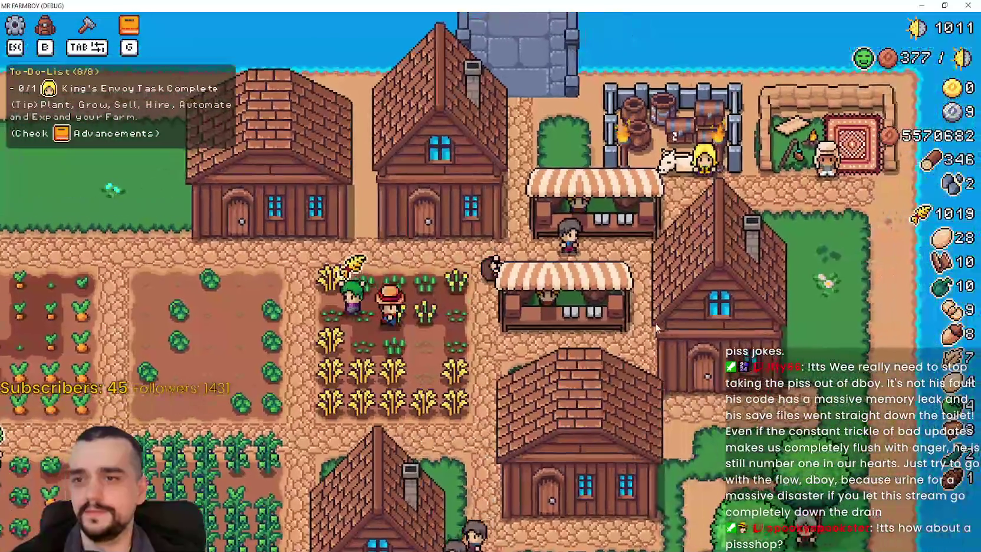
Step: Toggle the King's Envoy task and the Stats & Inventory panel closed
key("e")
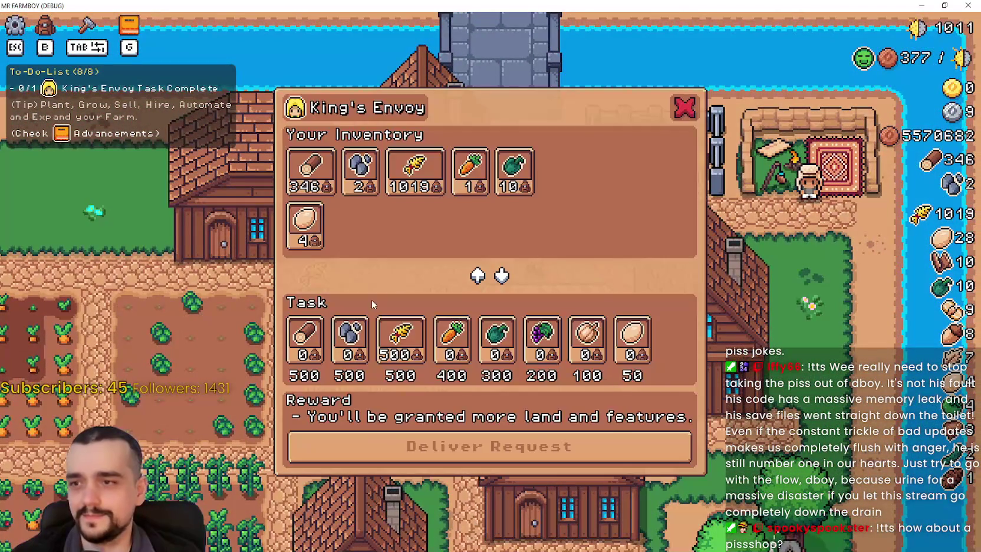
key("e")
key("e")
key("e")
key("b")
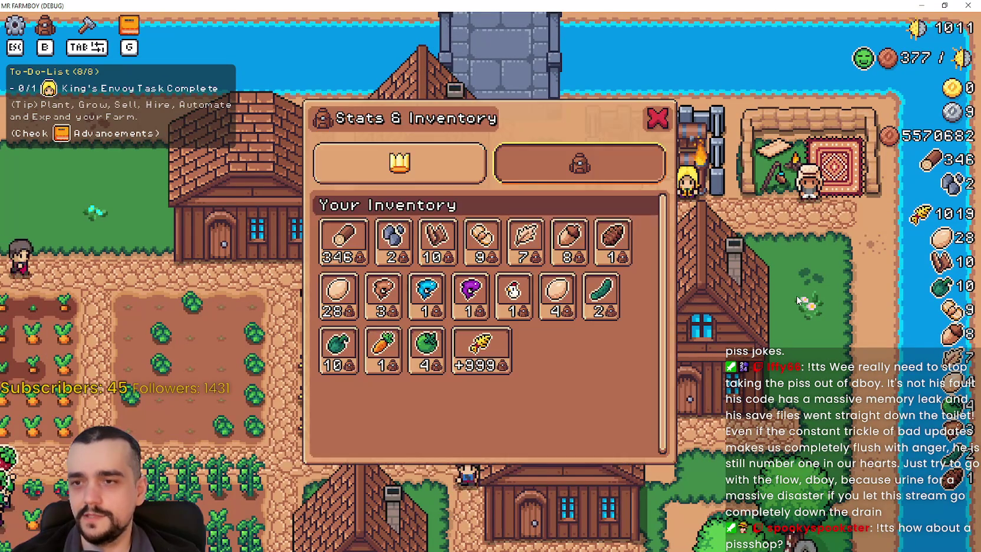
key("b")
key("e")
key("e")
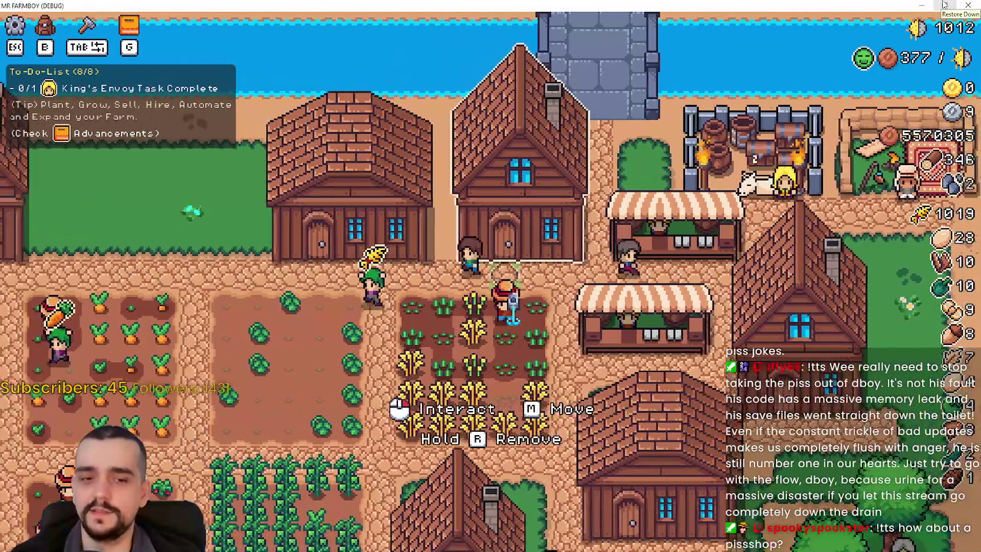
Step: Walk the farmer down among the fields, restoring then maximizing the game window
key("s")
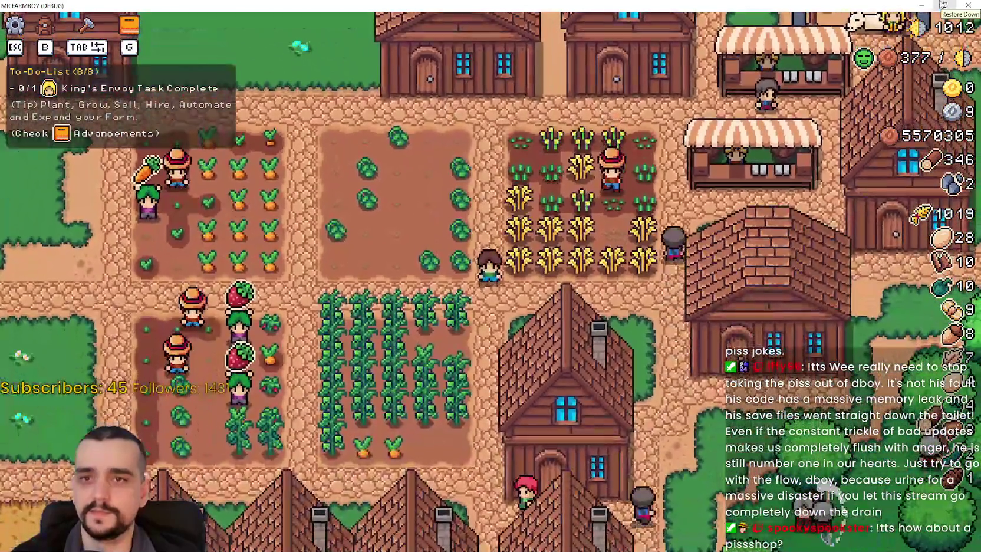
left_click(943, 5)
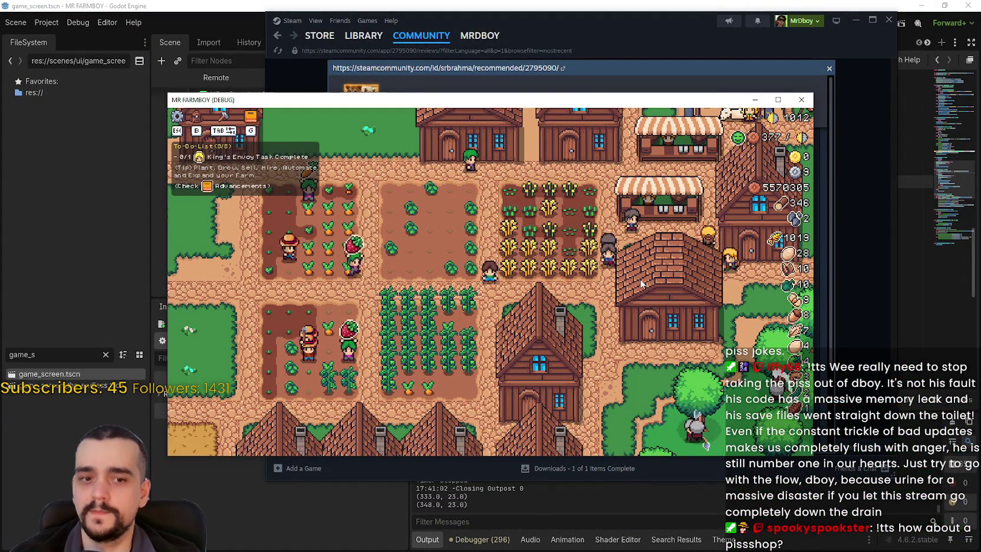
key("a")
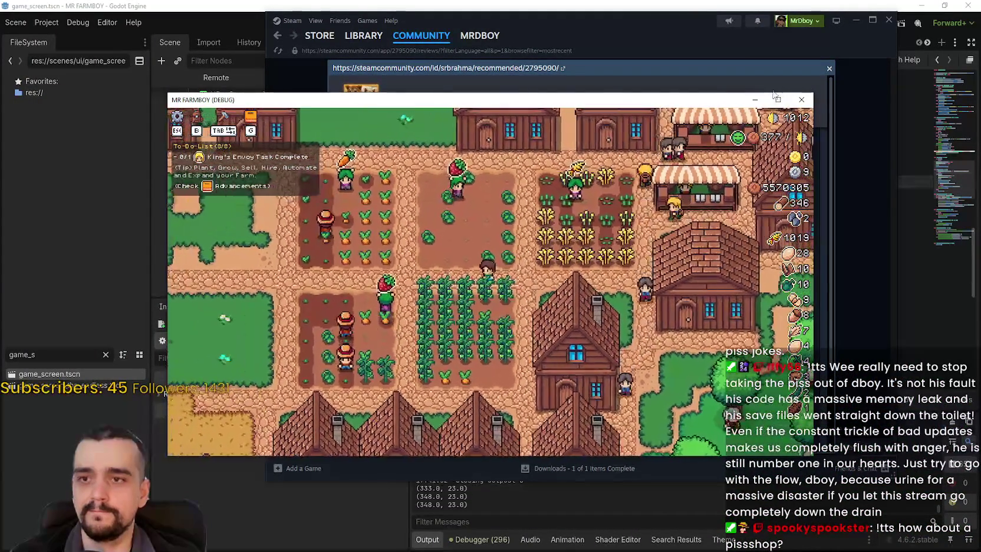
left_click(777, 99)
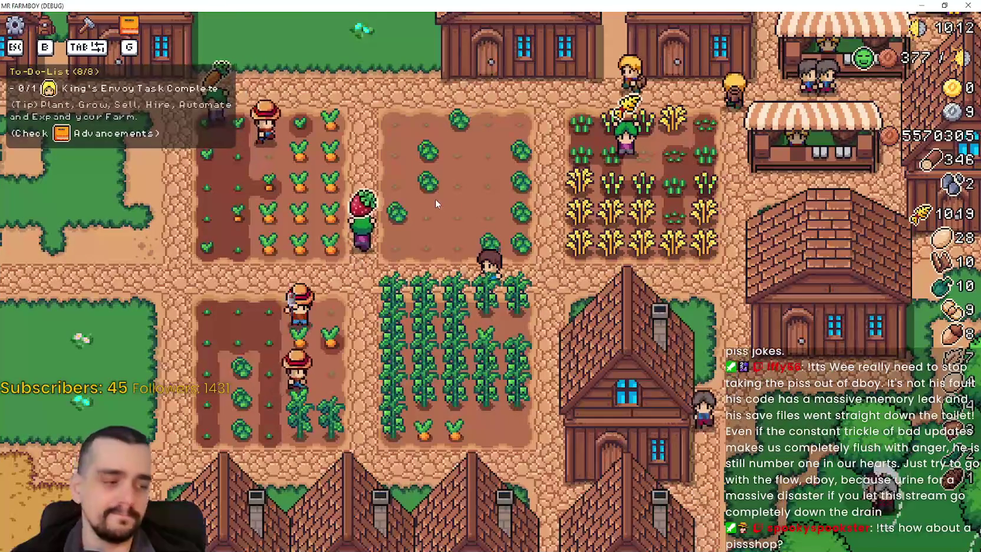
key("w")
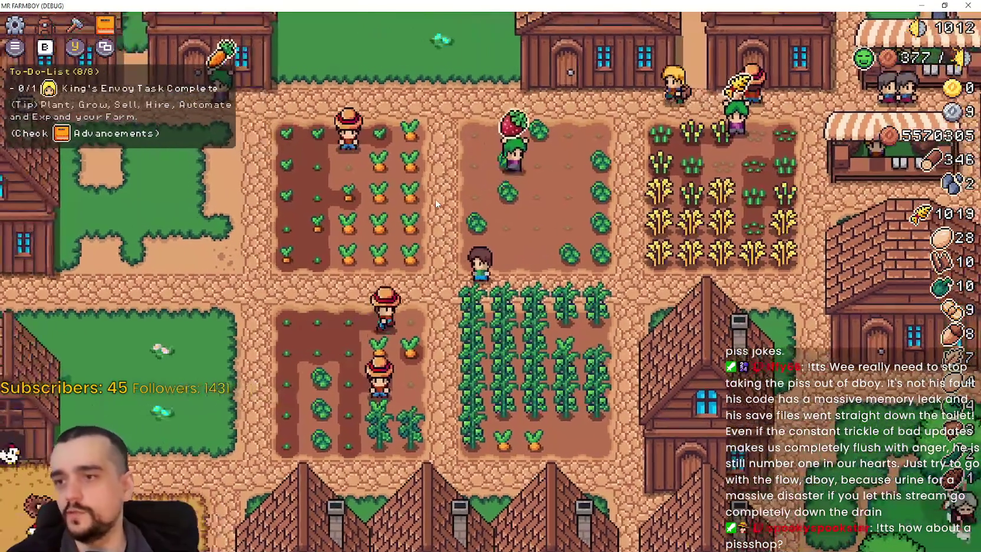
key("b")
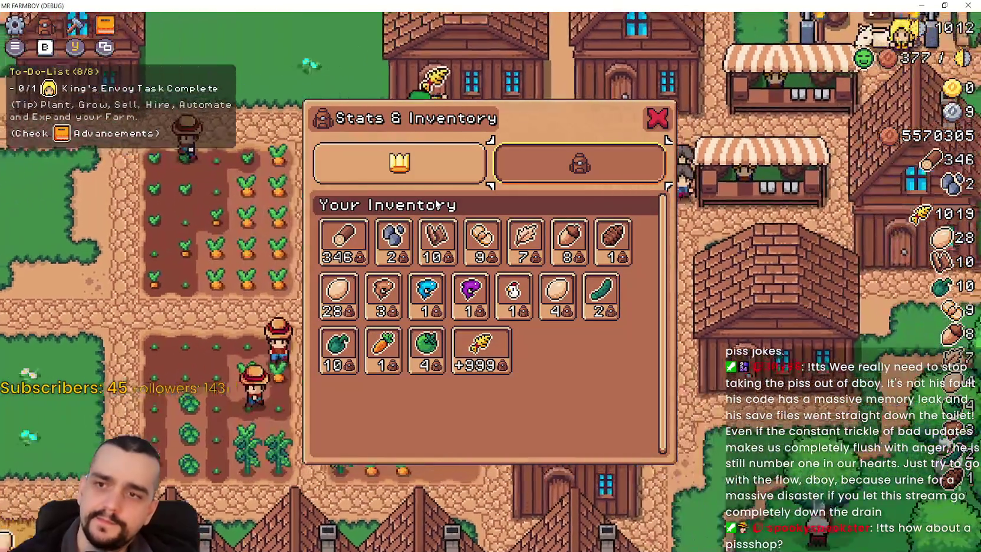
key("b")
key("w")
key("e")
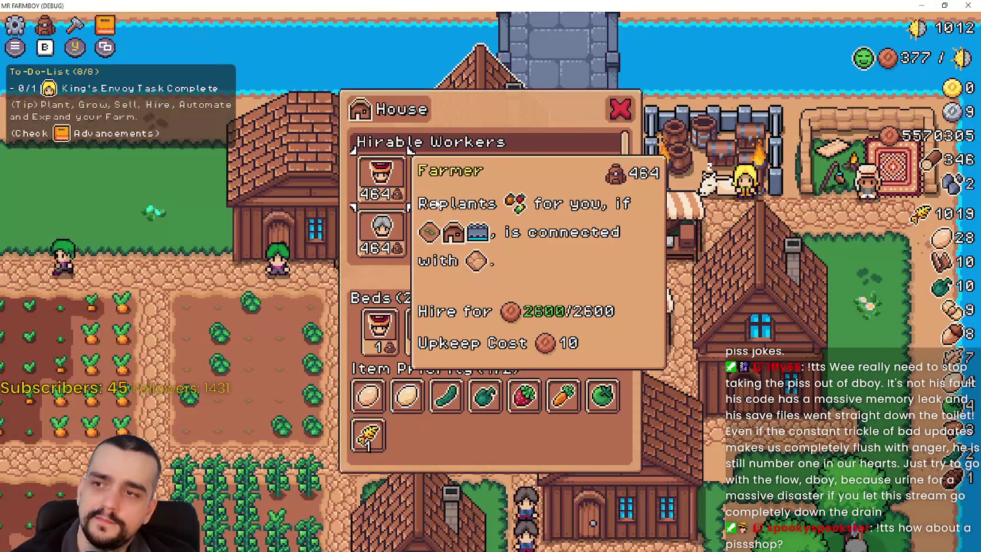
key("Escape")
key("b")
key("b")
key("e")
key("Escape")
key("b")
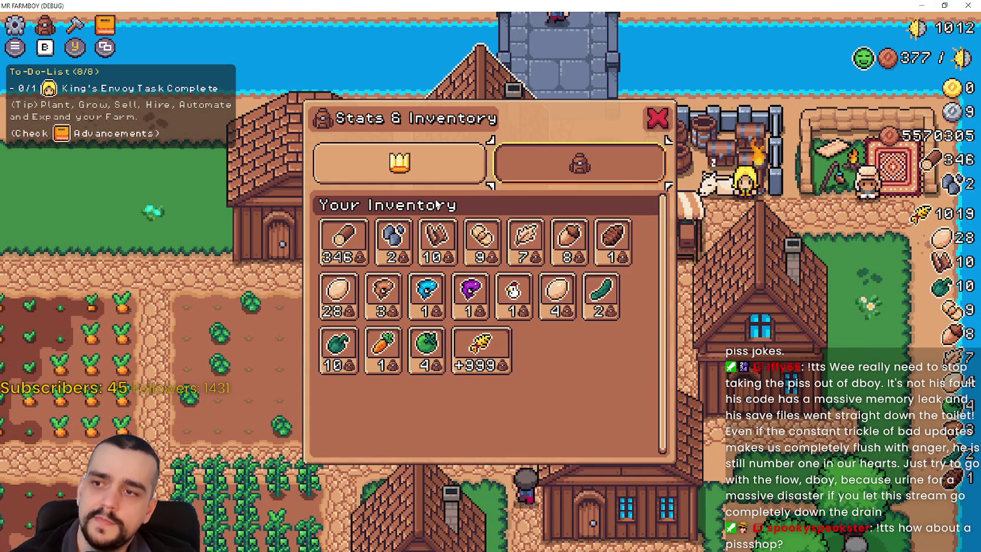
key("b")
key("d")
key("b")
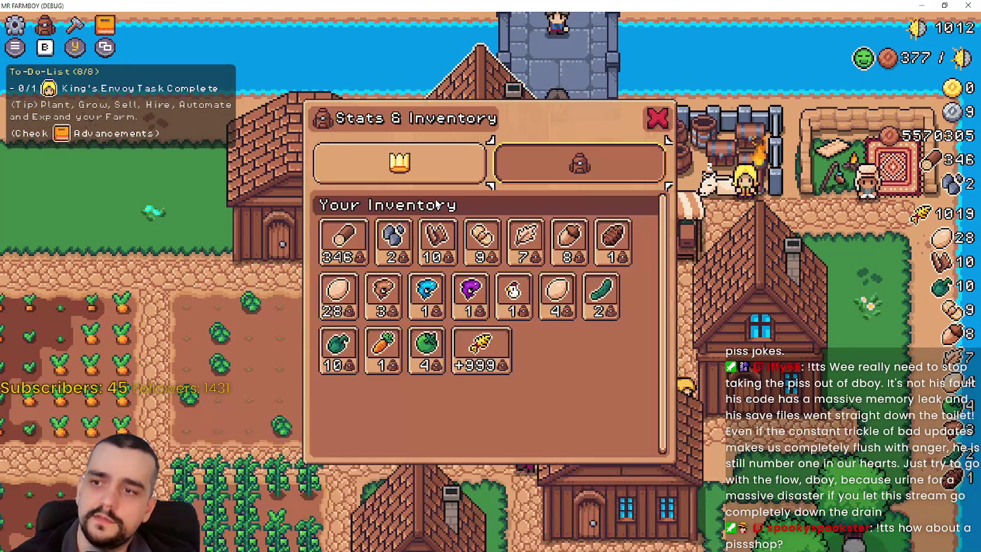
key("b")
key("e")
key("Escape")
key("s")
key("d")
key("e")
key("Escape")
key("w")
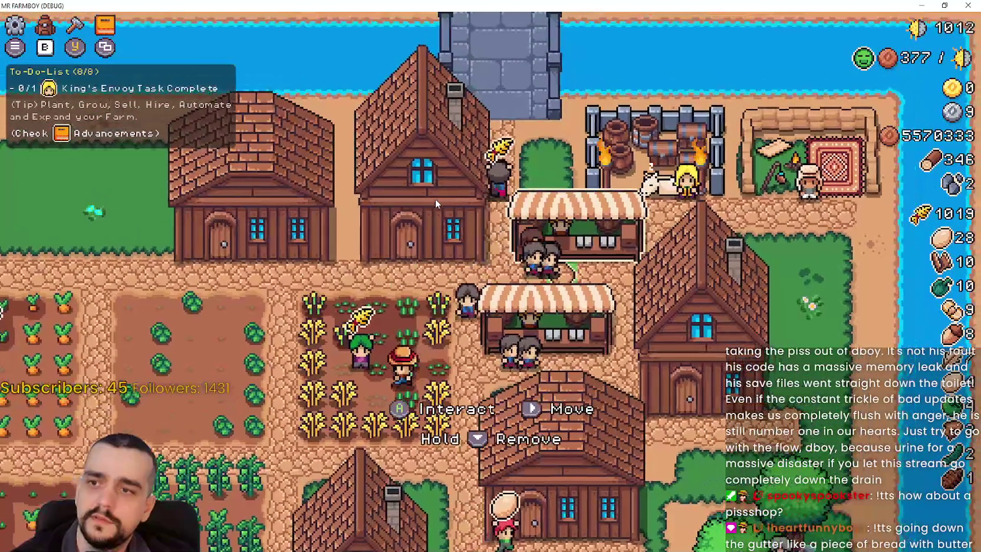
key("e")
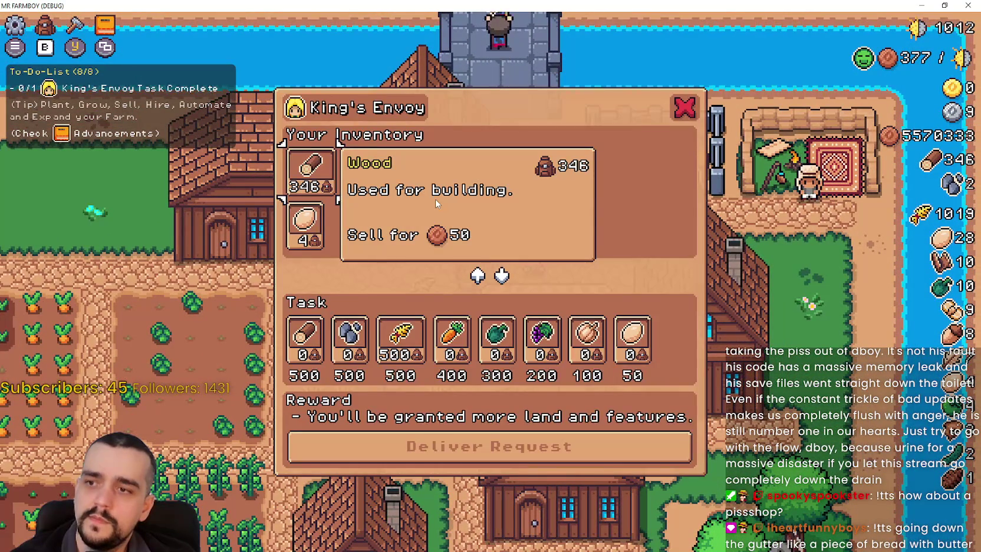
key("i")
key("Escape")
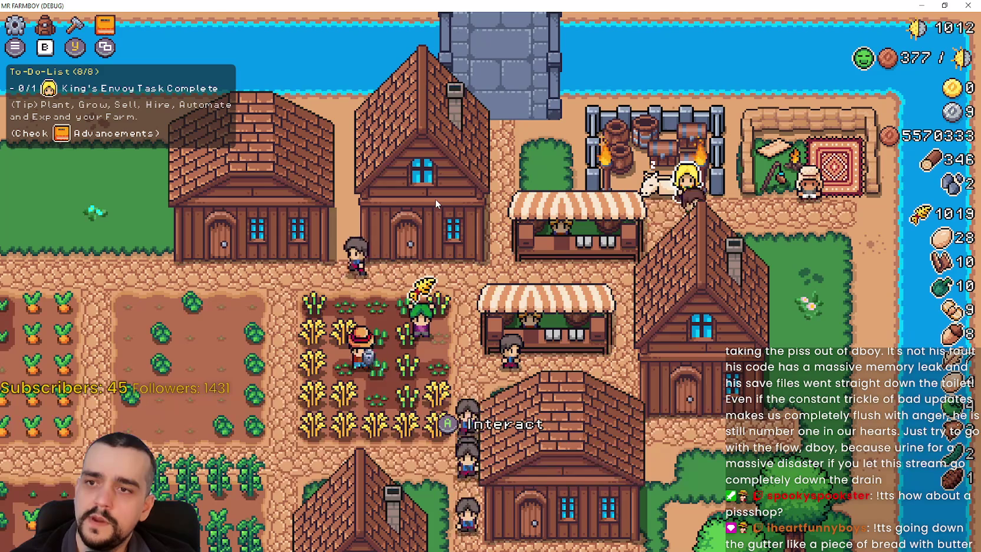
key("e")
key("i")
key("i")
key("i")
key("i")
key("a")
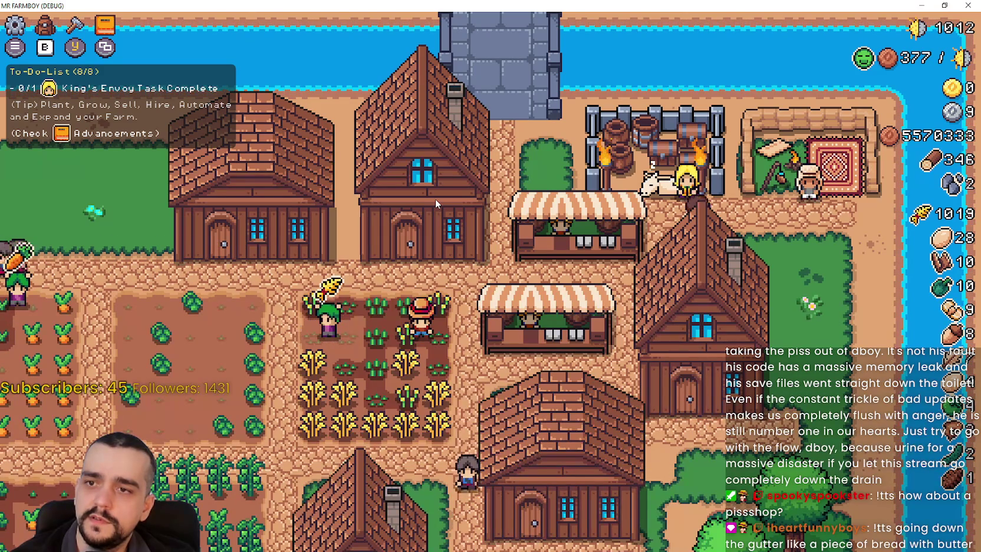
key("e")
key("i")
key("i")
key("d")
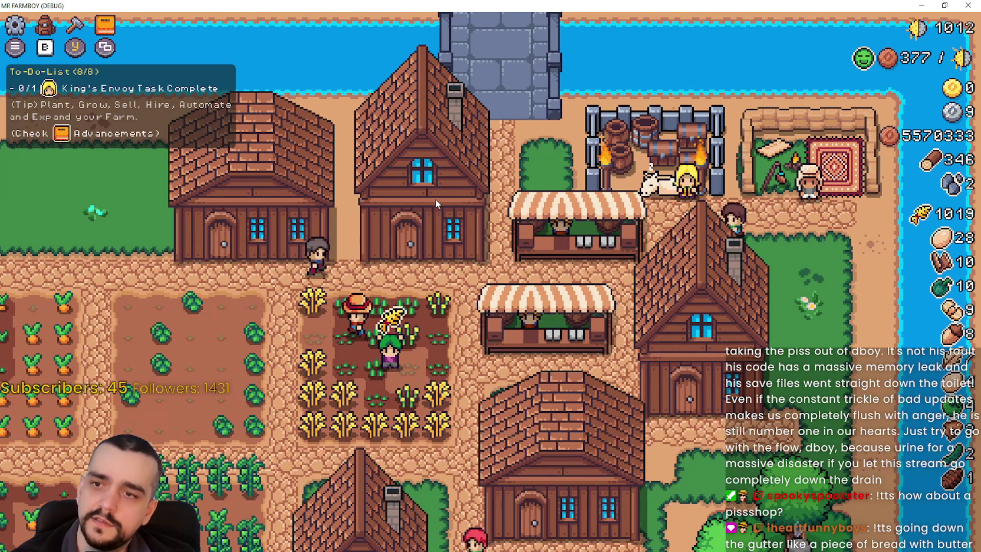
Step: Toggle the King's Envoy task, the inventory panel and the crafting panel
key("e")
key("i")
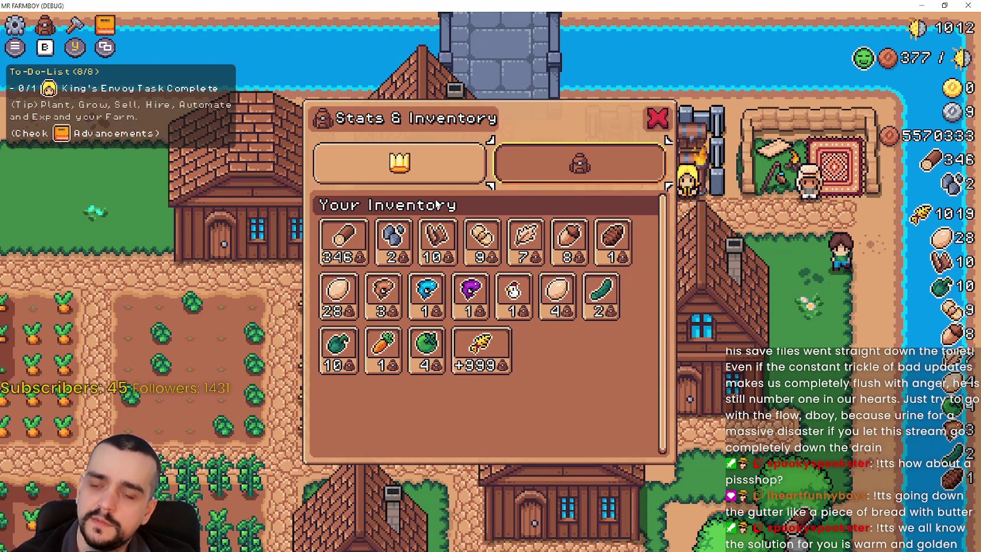
key("i")
key("c")
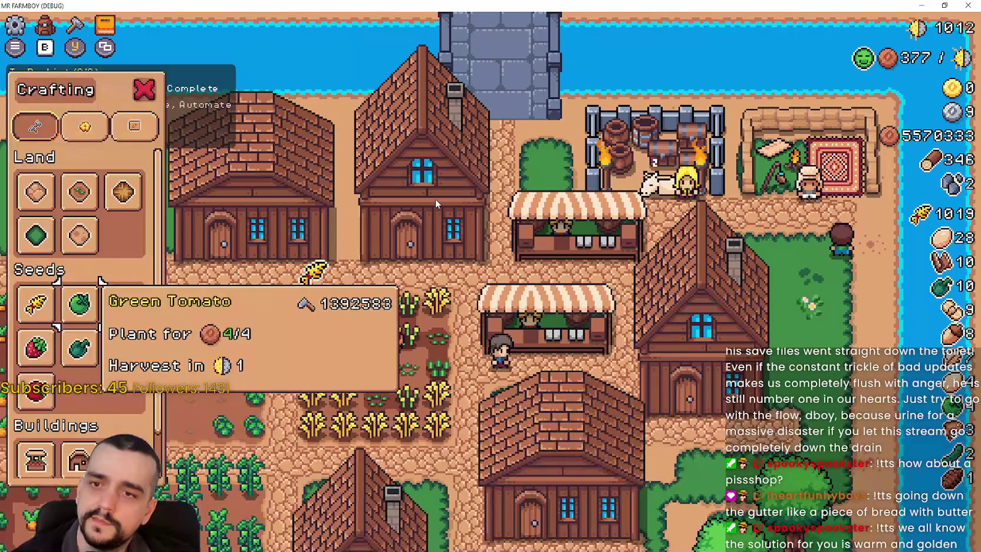
key("c")
key("c")
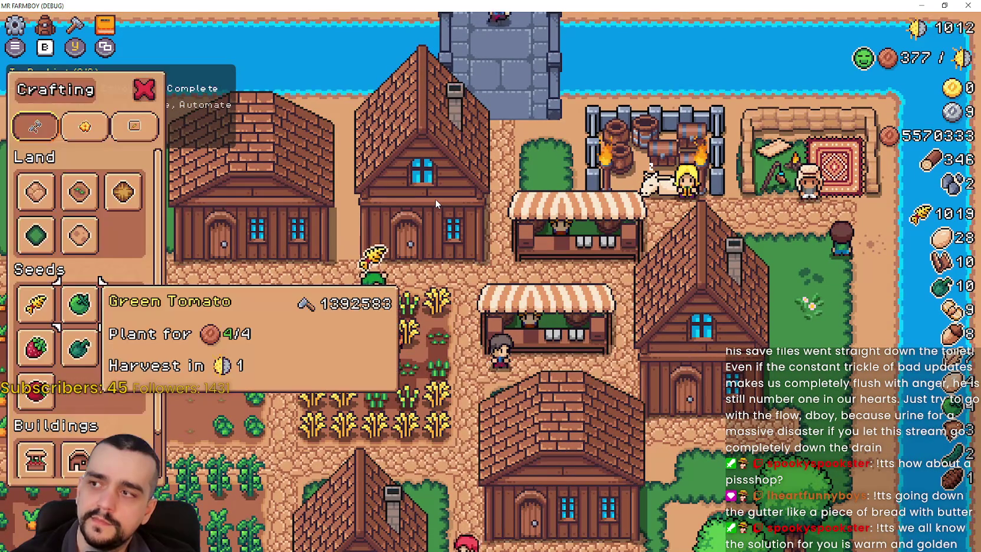
key("c")
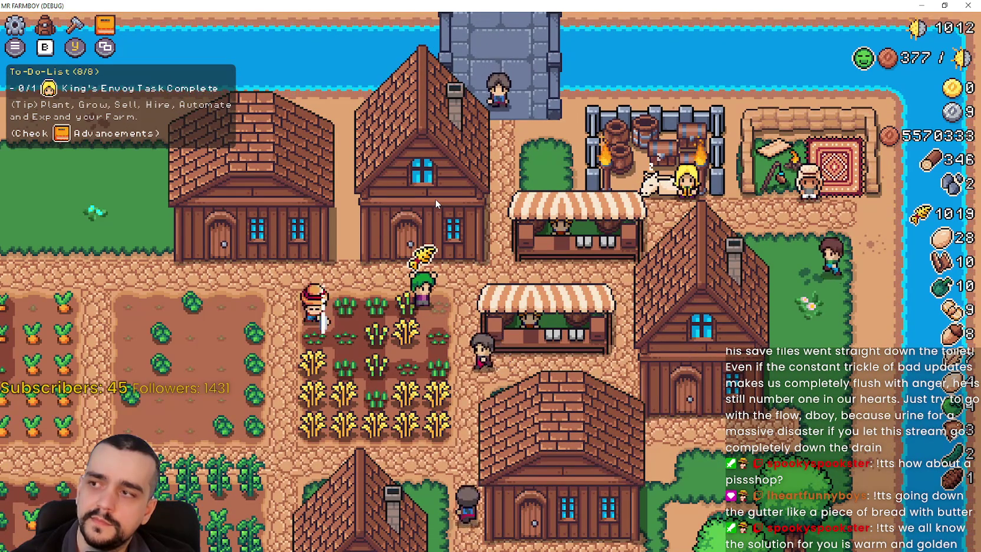
Step: Move the crafting selection up through land tiles to tools, then close the panel
key("s")
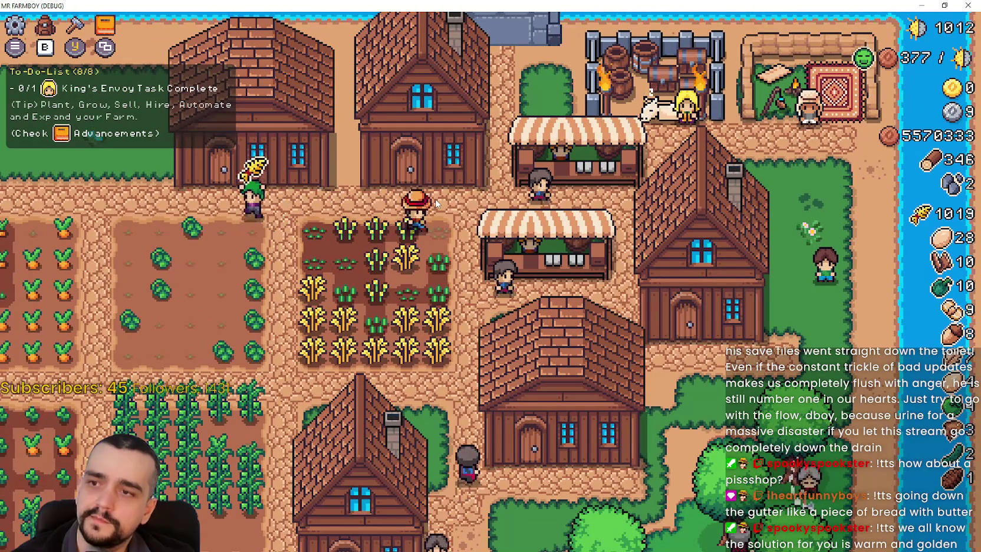
key("b")
key("b")
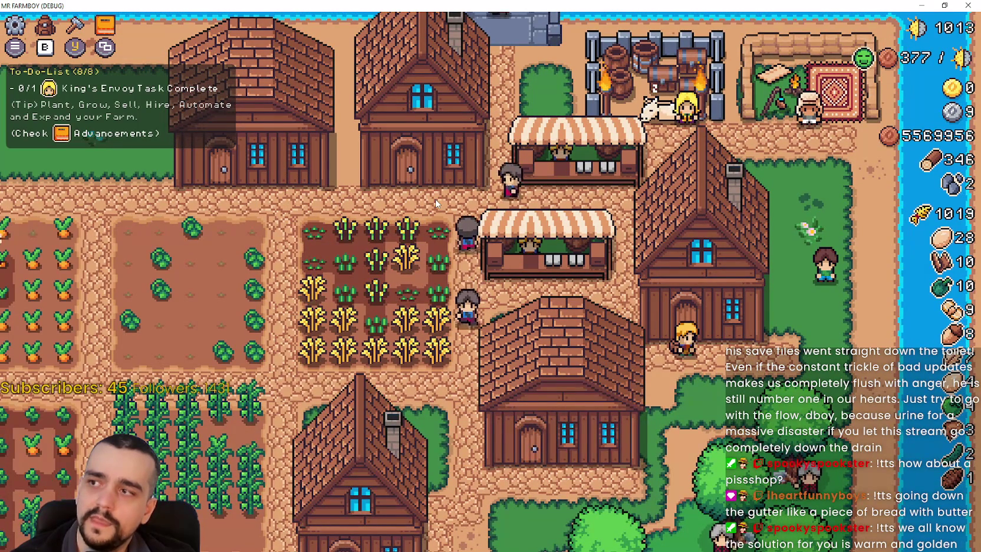
key("b")
key("Up")
key("Up")
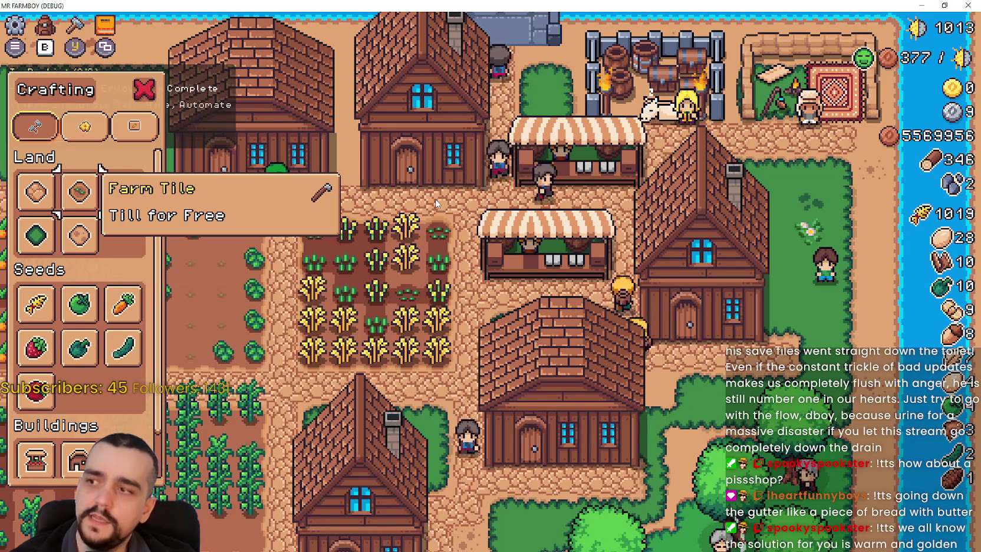
key("Up")
key("Up")
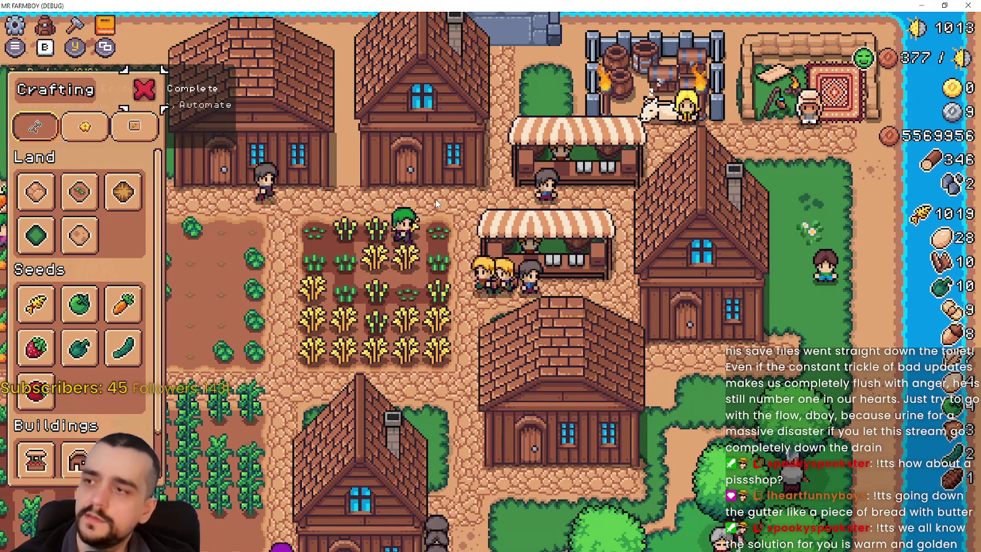
key("Return")
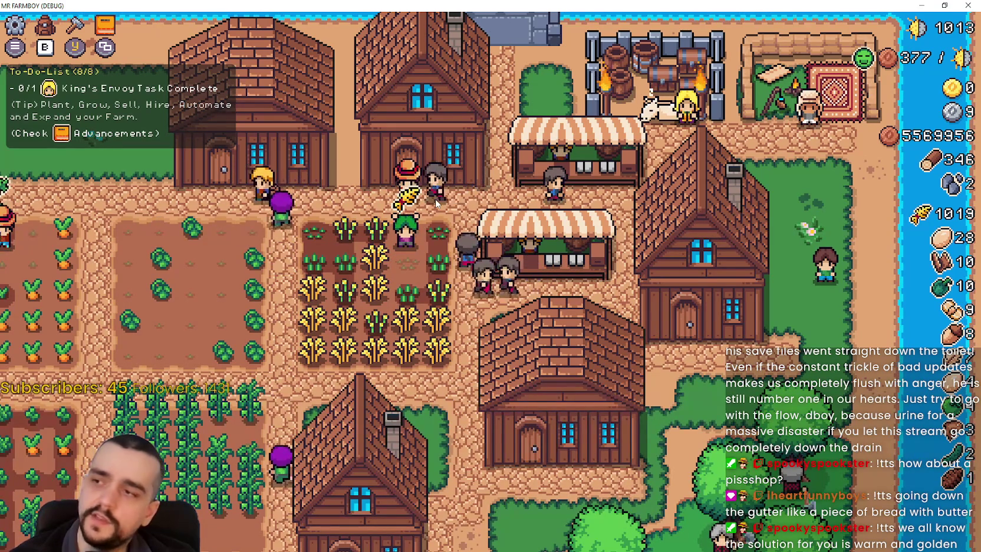
Step: Walk the farmer through the village toward the carrot and cabbage fields
key("Down")
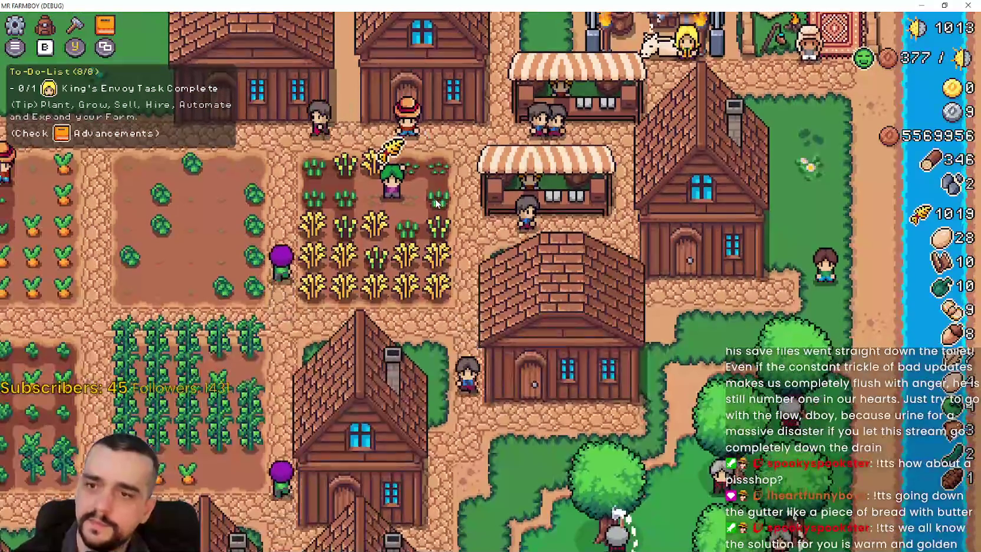
key("Down")
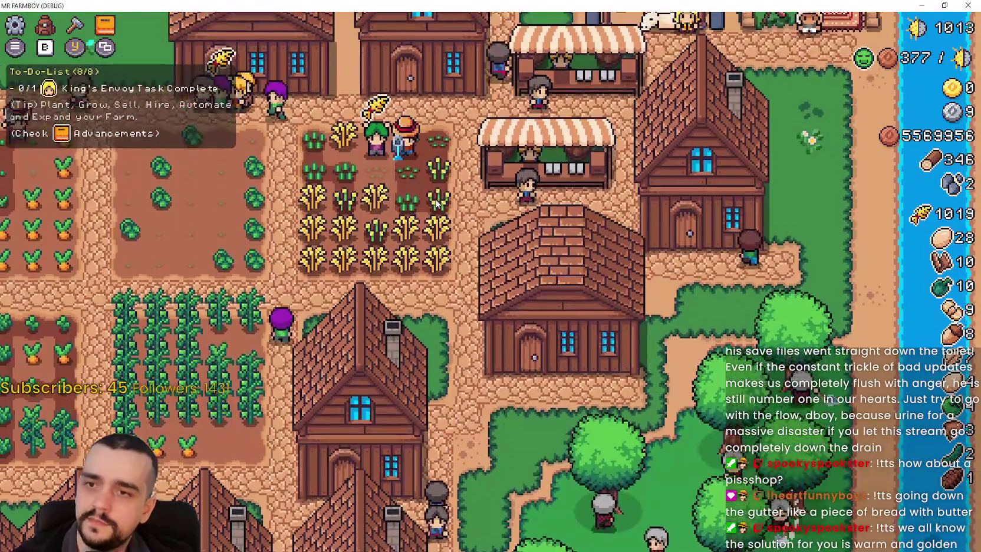
key("Down")
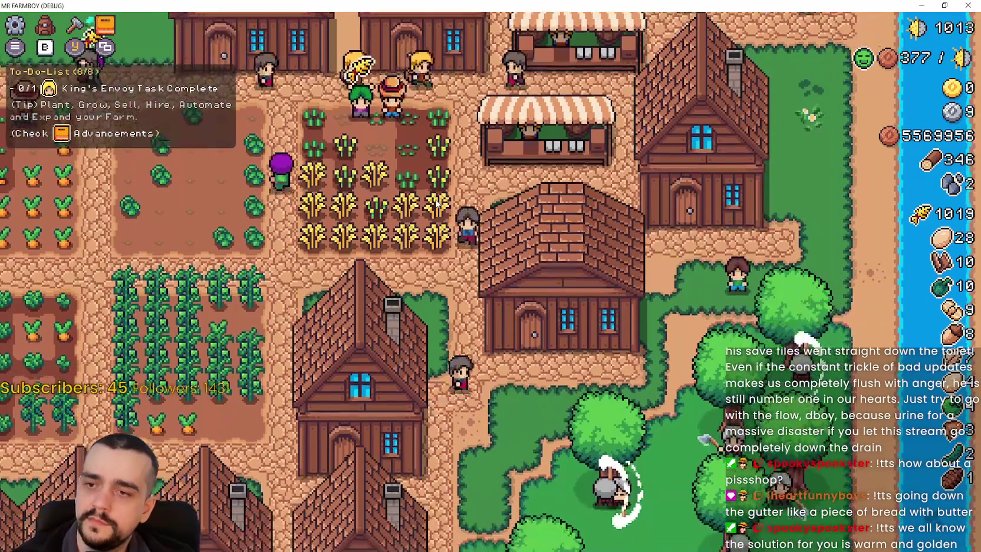
key("Up")
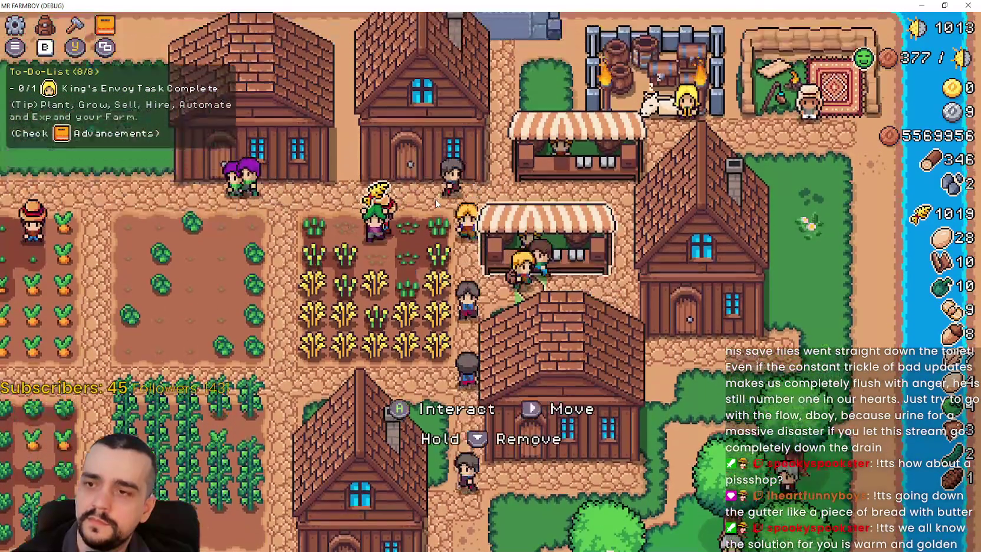
key("Left")
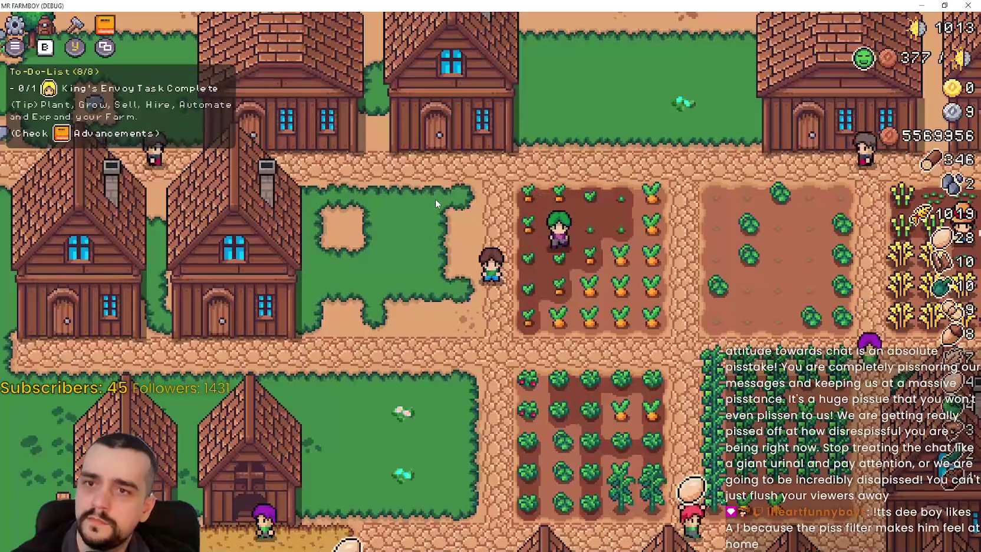
key("Up")
key("Right")
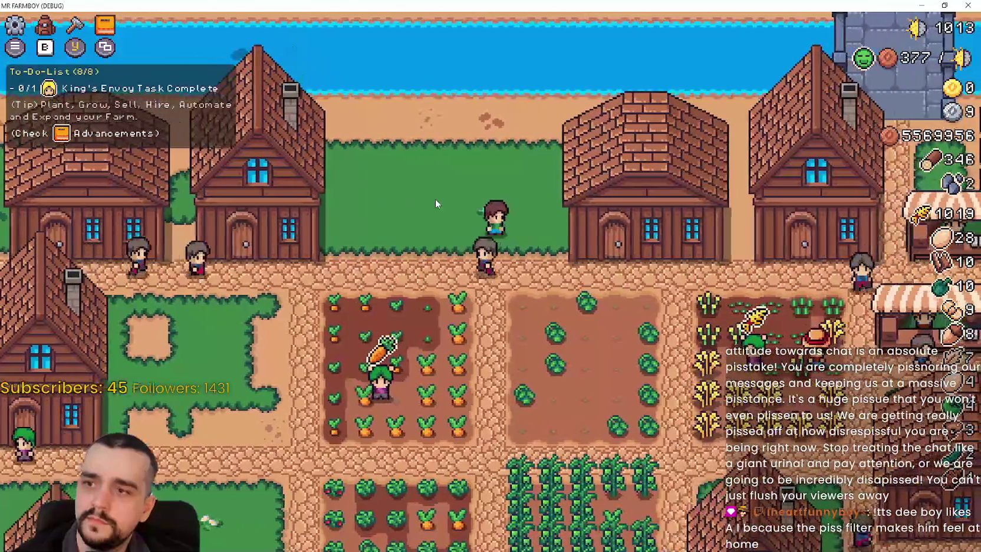
Step: Walk to the garden plots and harvest green tomatoes
key("Down")
key("Right")
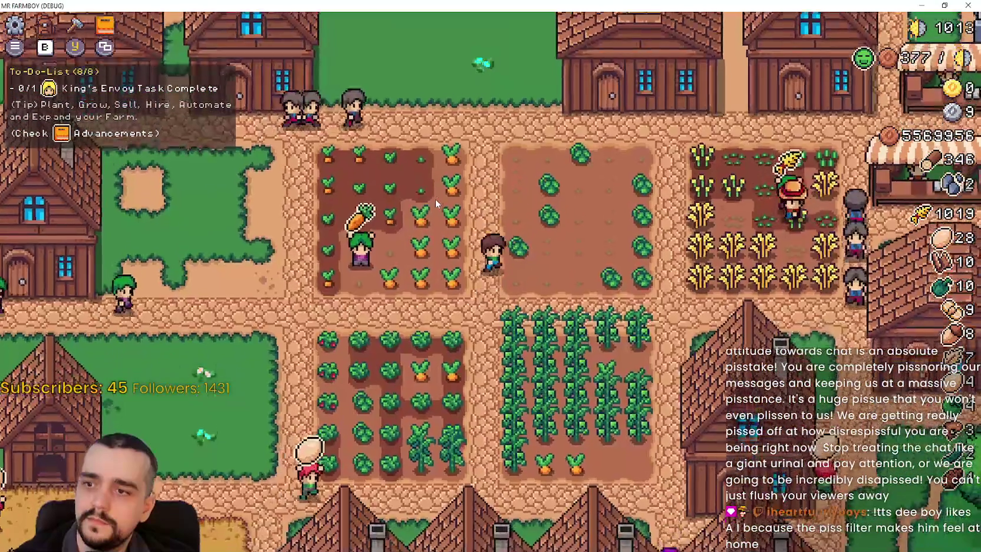
key("space")
key("Right")
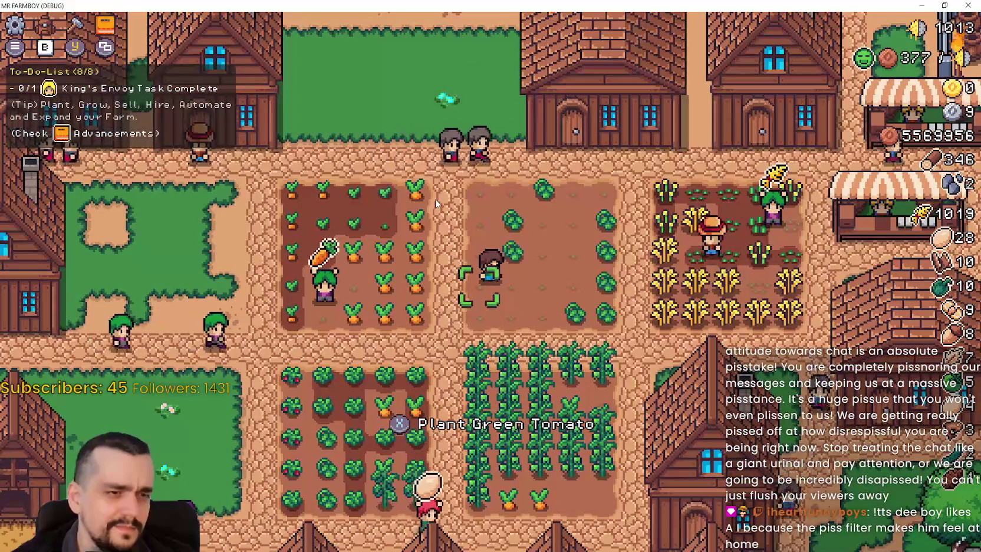
key("Up")
key("Right")
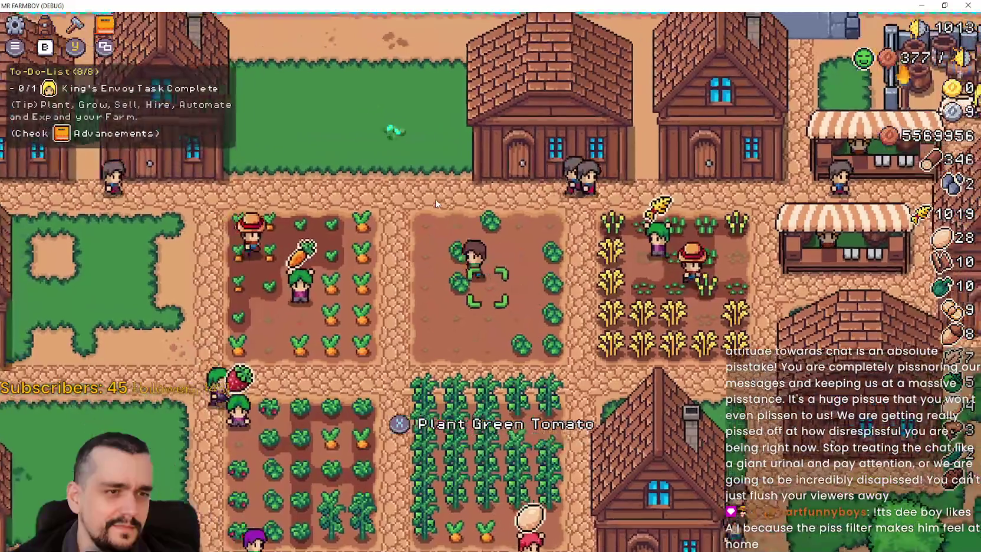
key("Up")
key("Right")
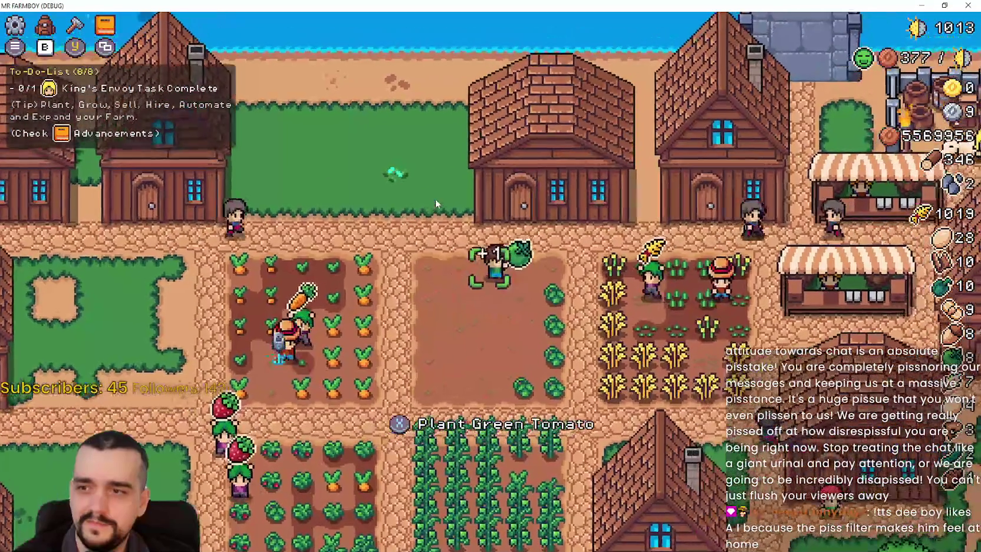
key("space")
key("Down")
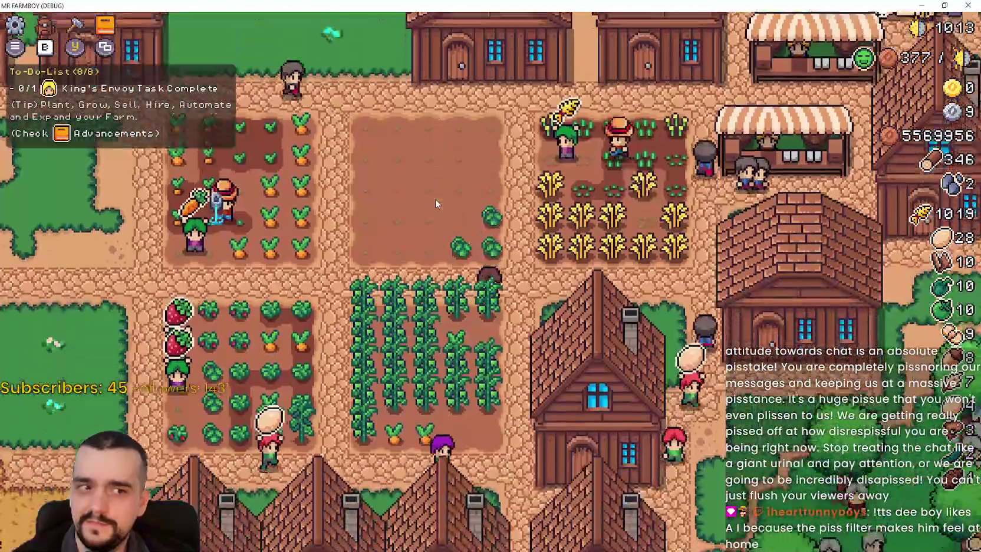
key("Up")
key("space")
Step: Harvest green peppers along the pepper row
key("Down")
key("Left")
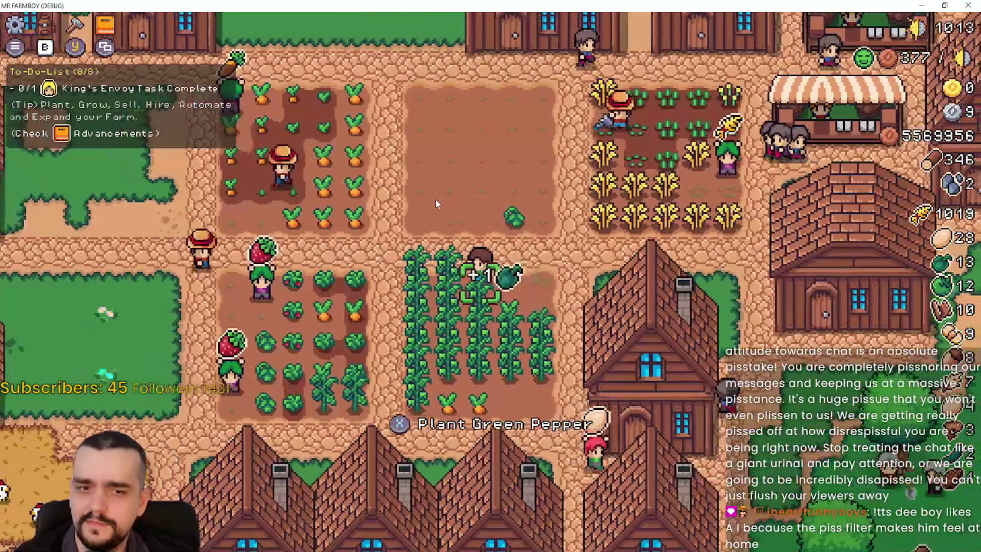
key("space")
key("Down")
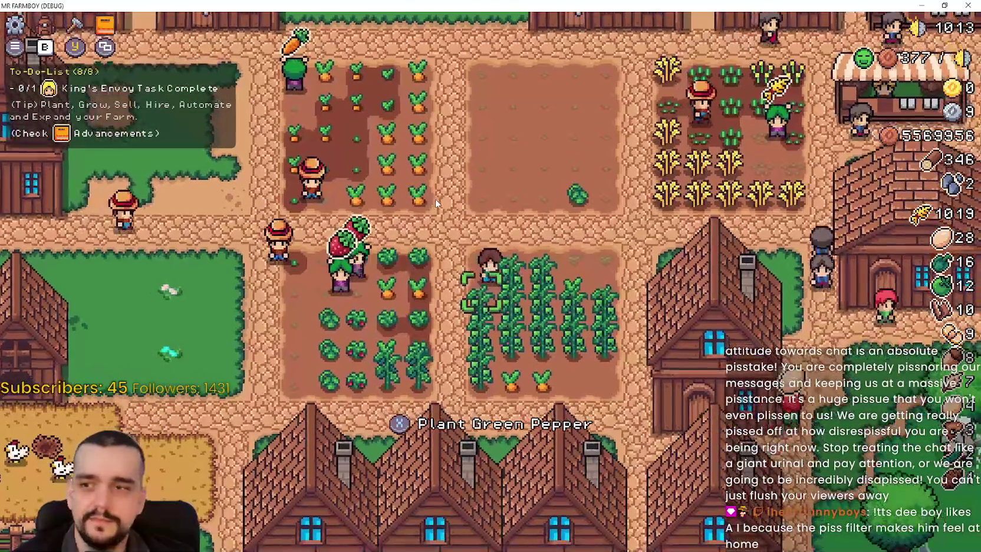
key("Right")
key("Up")
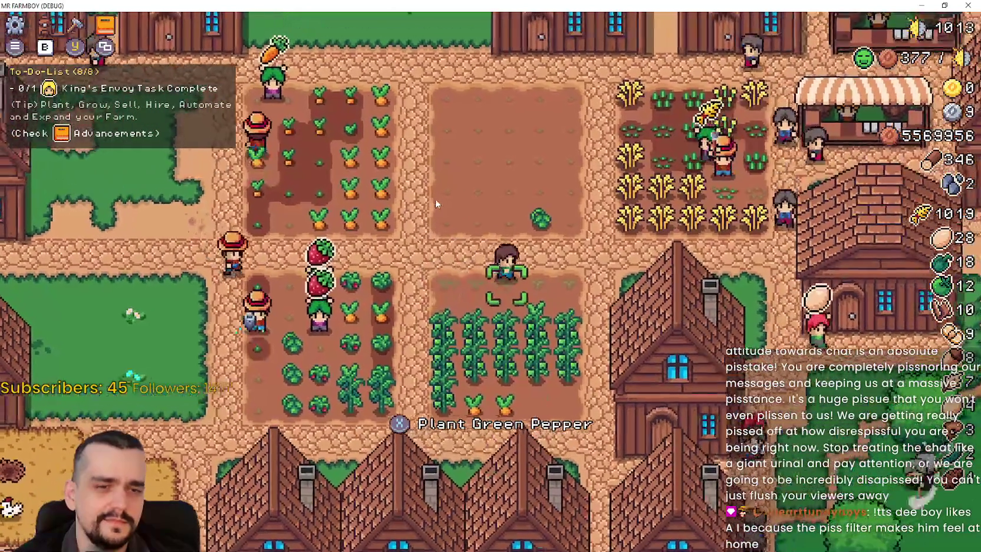
Step: Walk around the empty plot and back up toward the path
key("Up")
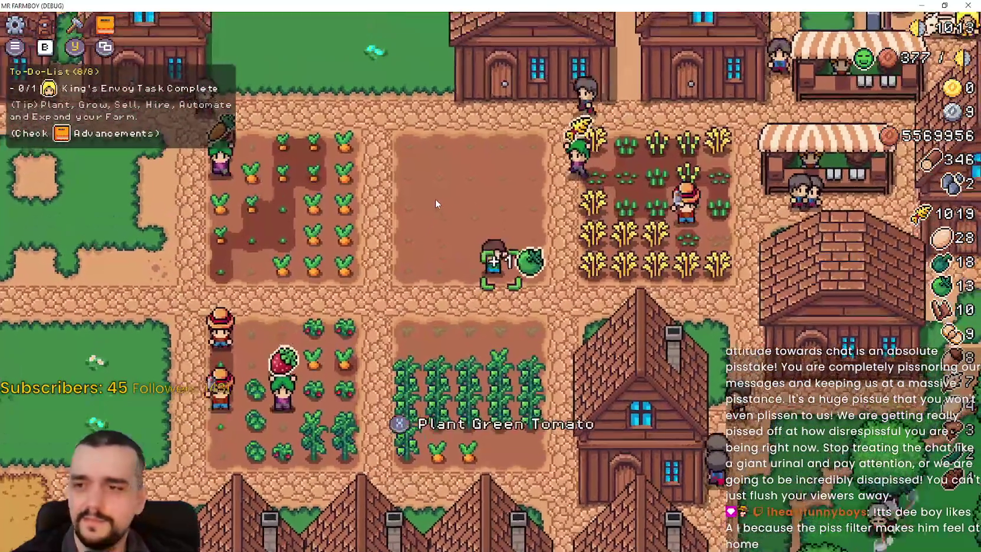
key("Up")
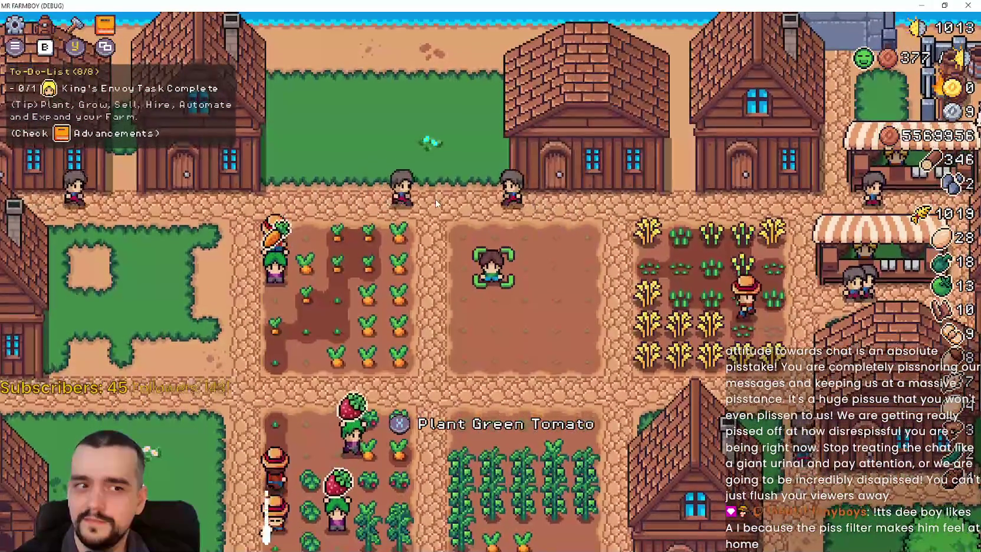
key("Down")
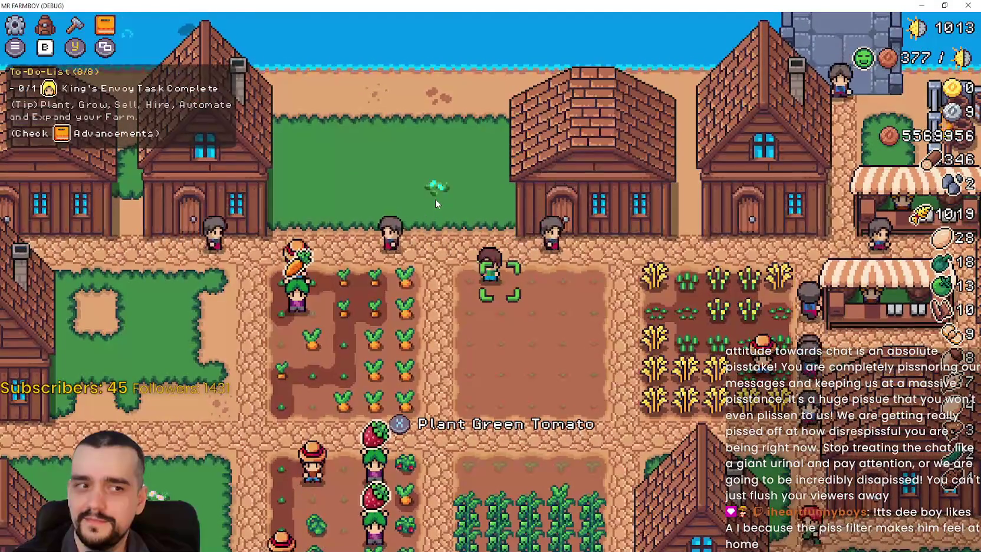
key("Right")
key("Up")
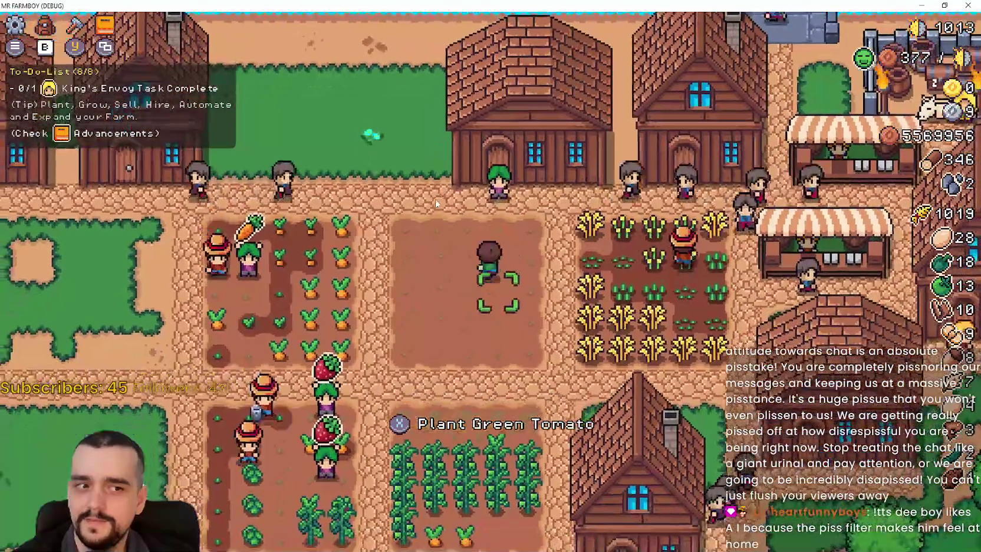
key("Down")
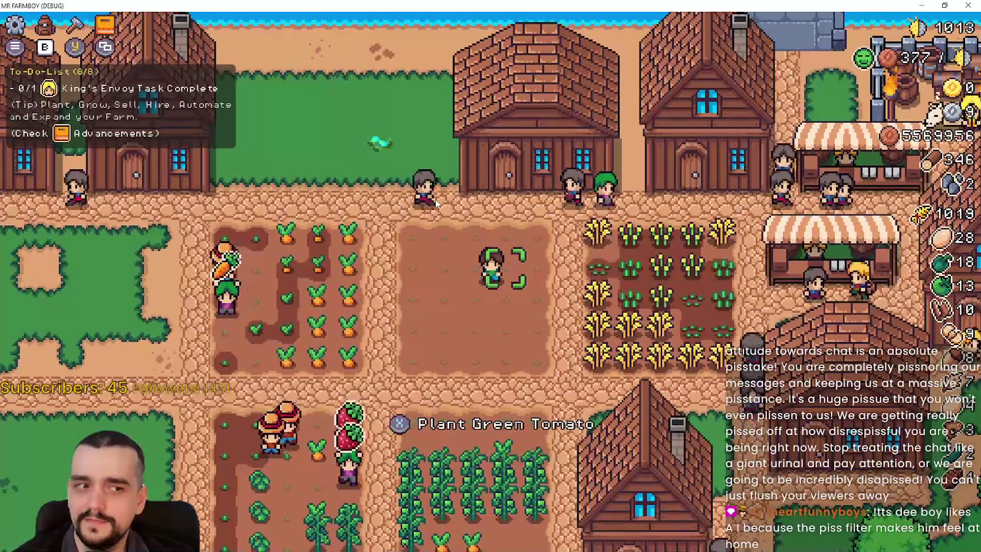
key("Up")
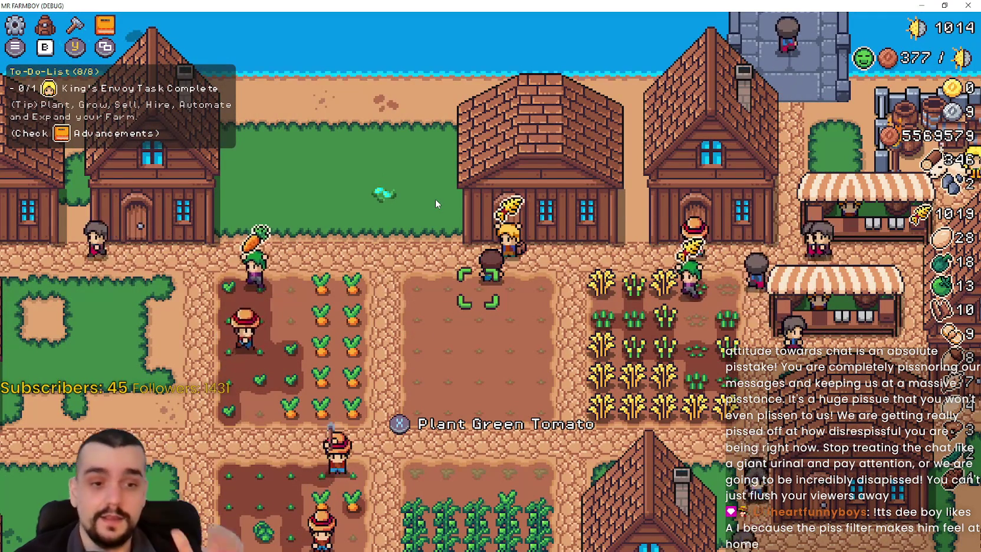
Step: Harvest wheat in the wheat field and walk on toward the market stalls
key("Right")
key("Down")
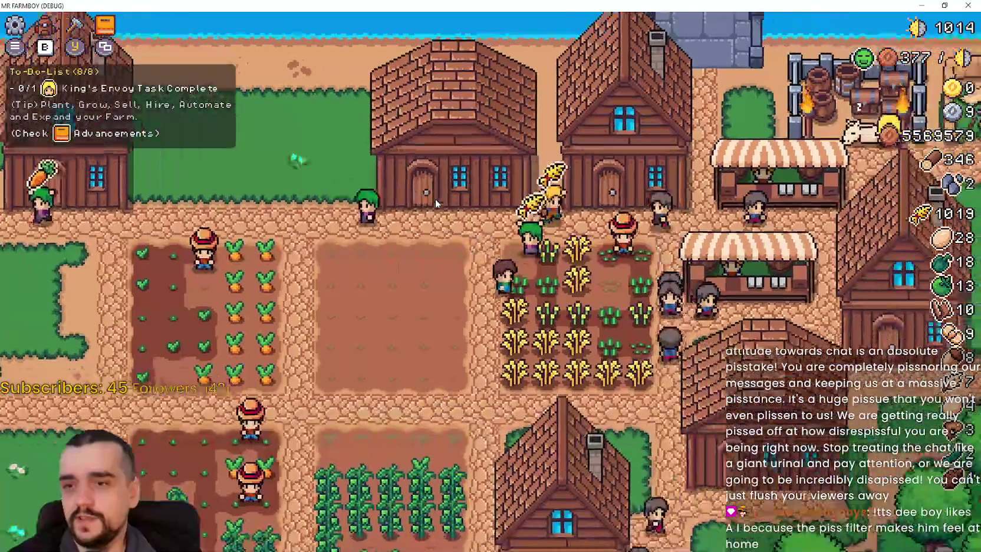
key("Up")
key("Right")
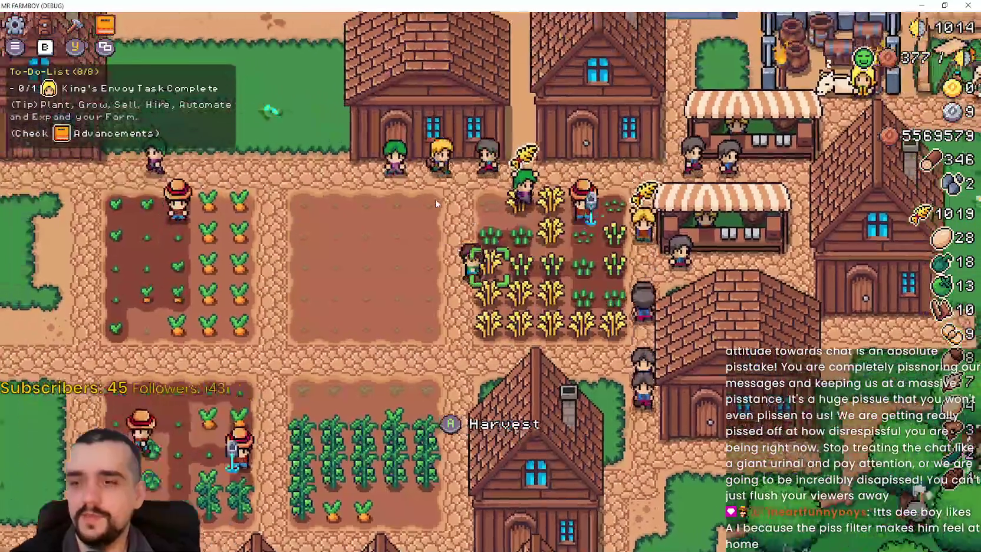
key("Up")
key("Right")
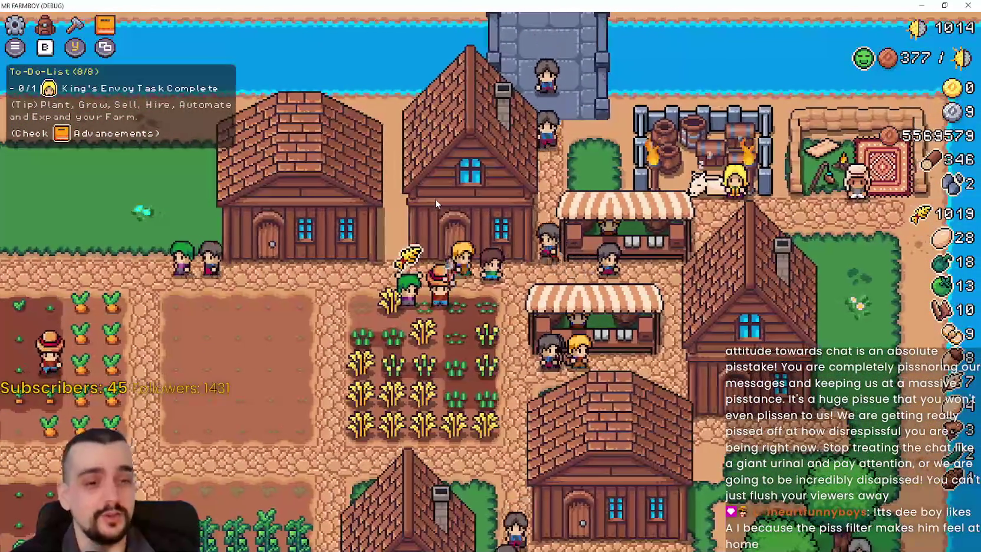
Step: Walk past the houses and open the Stats & Inventory panel
key("Left")
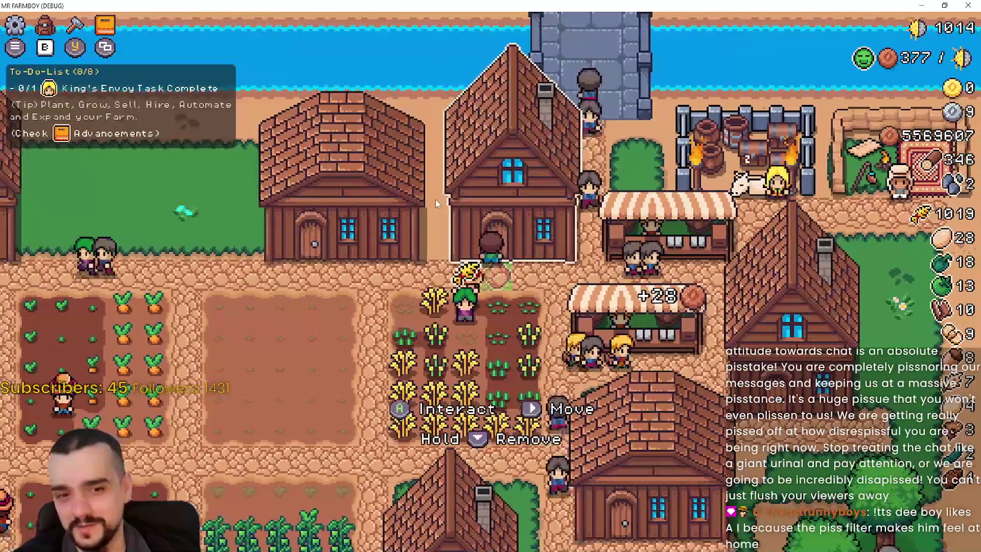
key("Left")
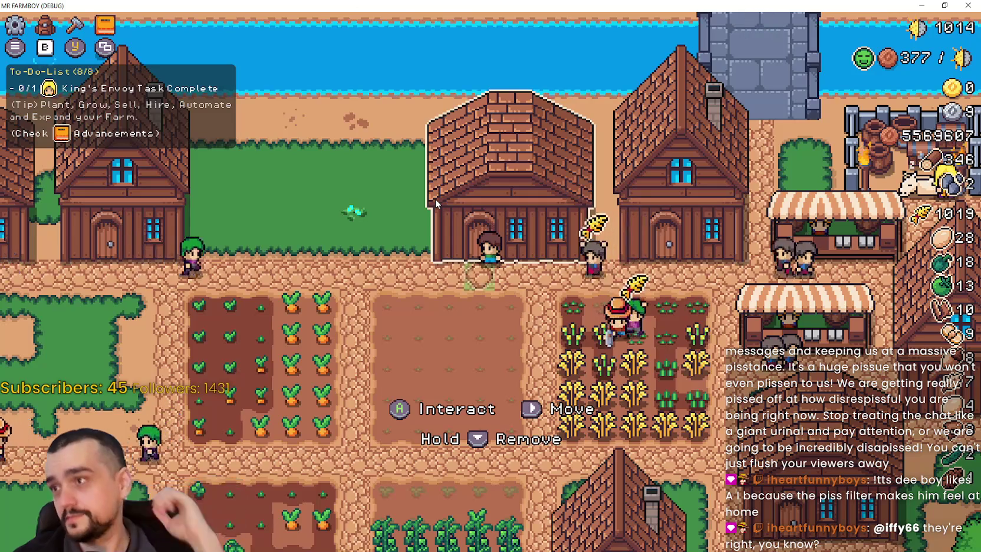
key("Right")
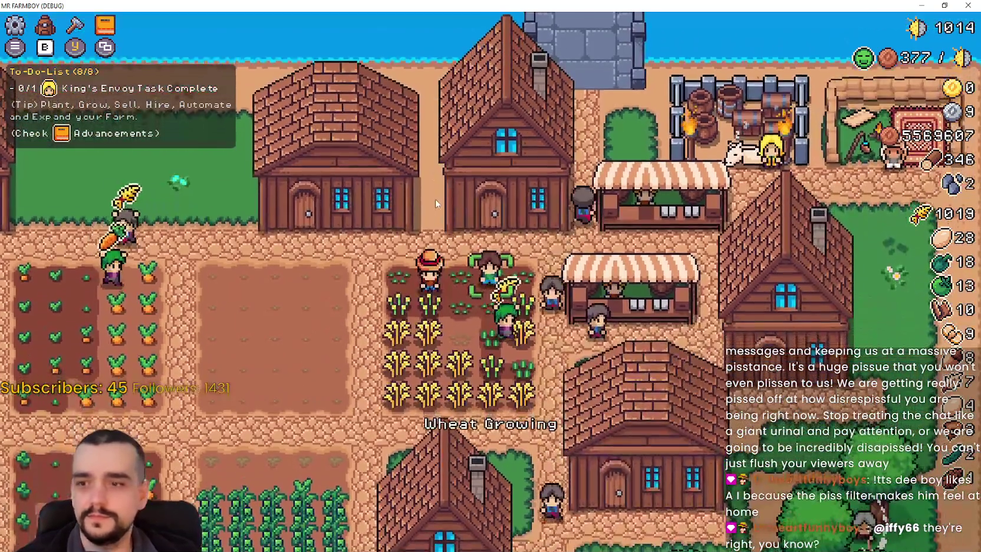
key("b")
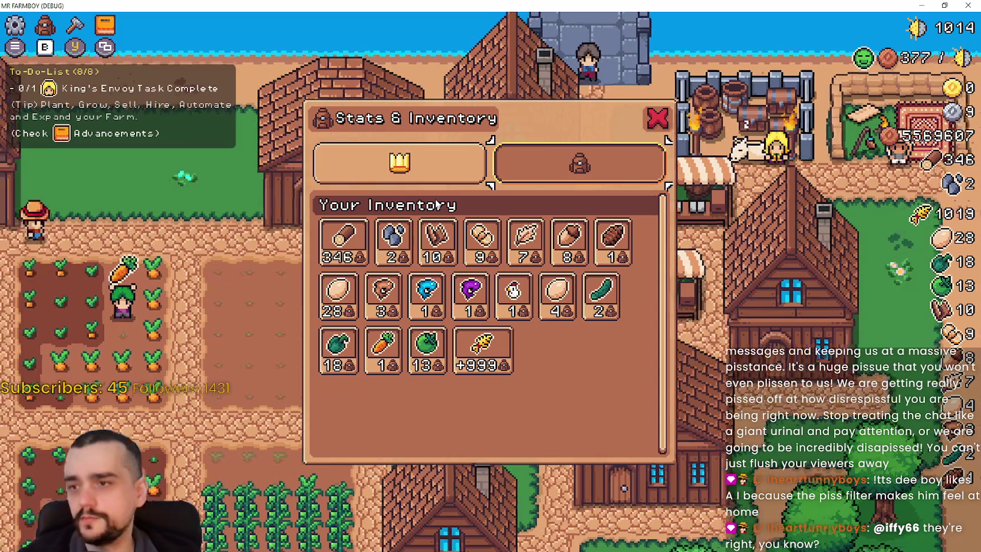
Step: Toggle the Stats & Inventory panel repeatedly and check the pause and crafting menus
key("b")
key("Left")
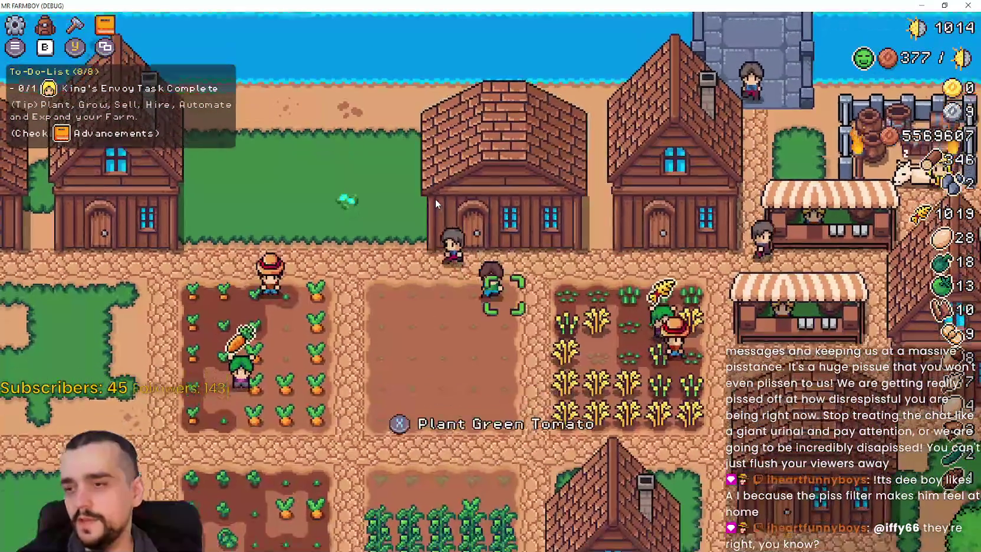
key("Down")
key("b")
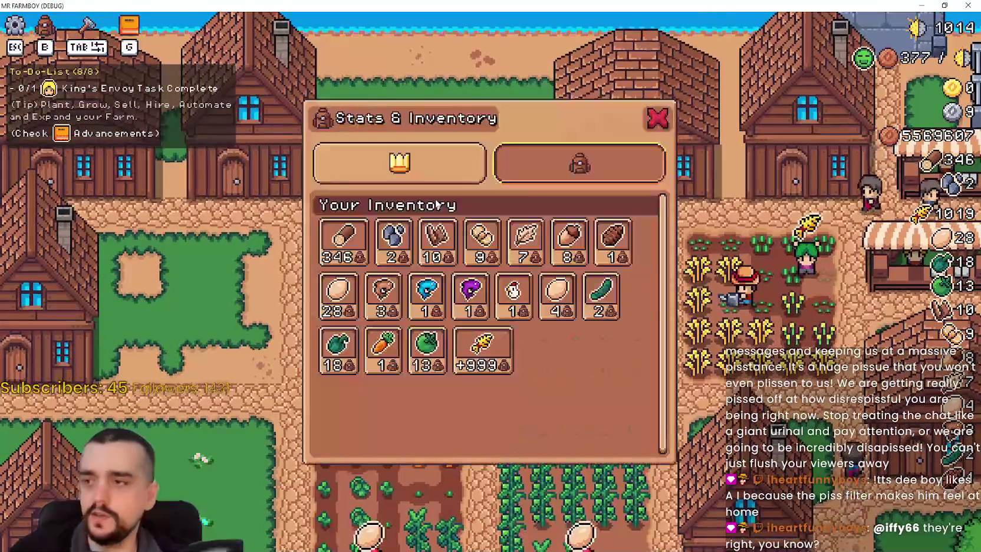
key("b")
key("Right")
key("b")
key("b")
key("Escape")
key("Escape")
key("b")
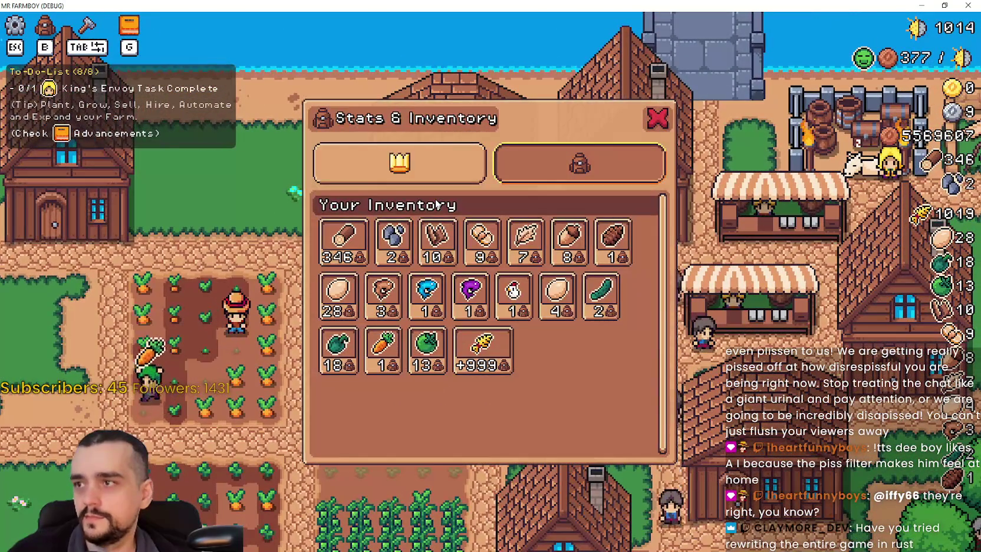
key("Tab")
key("Tab")
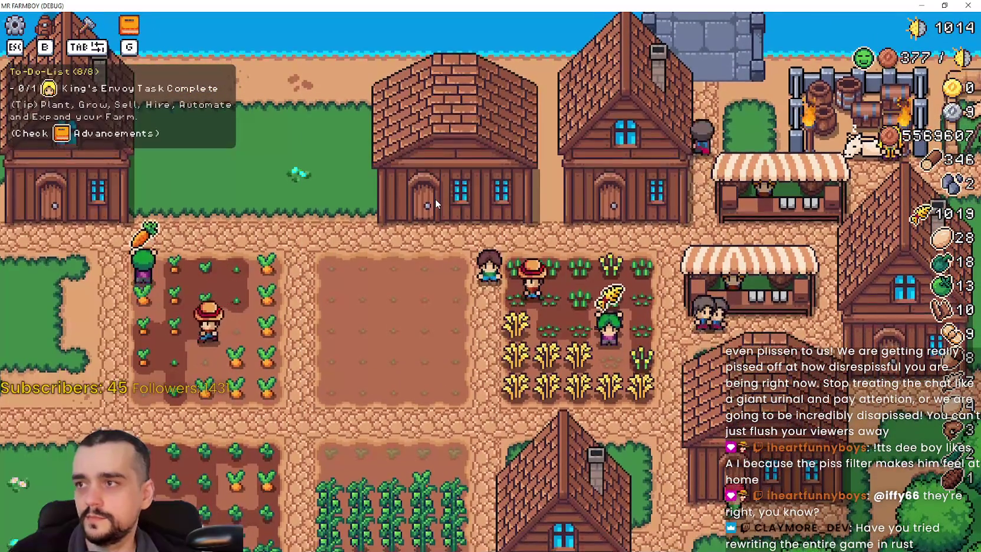
Step: Switch between Advancements and Stats & Inventory, then close the inventory
key("b")
key("g")
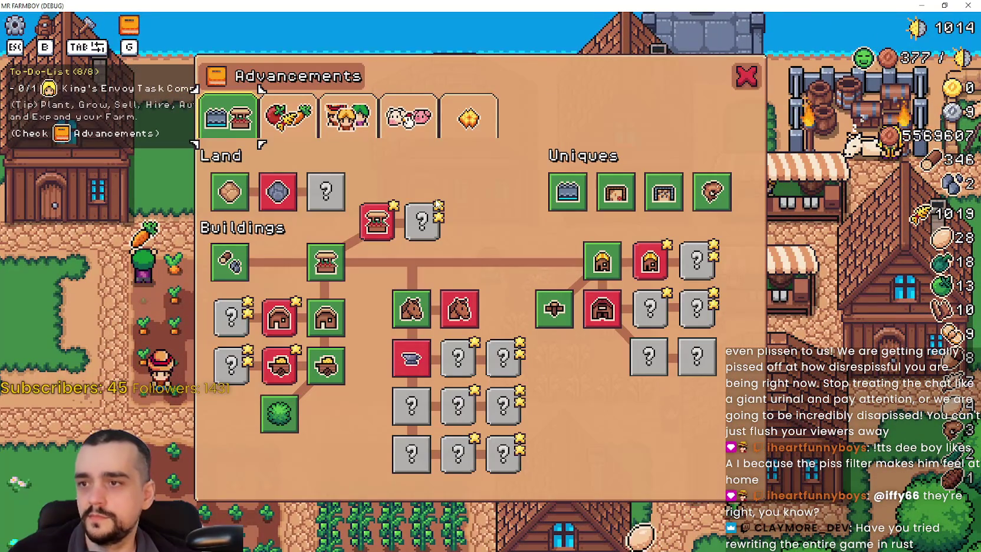
key("g")
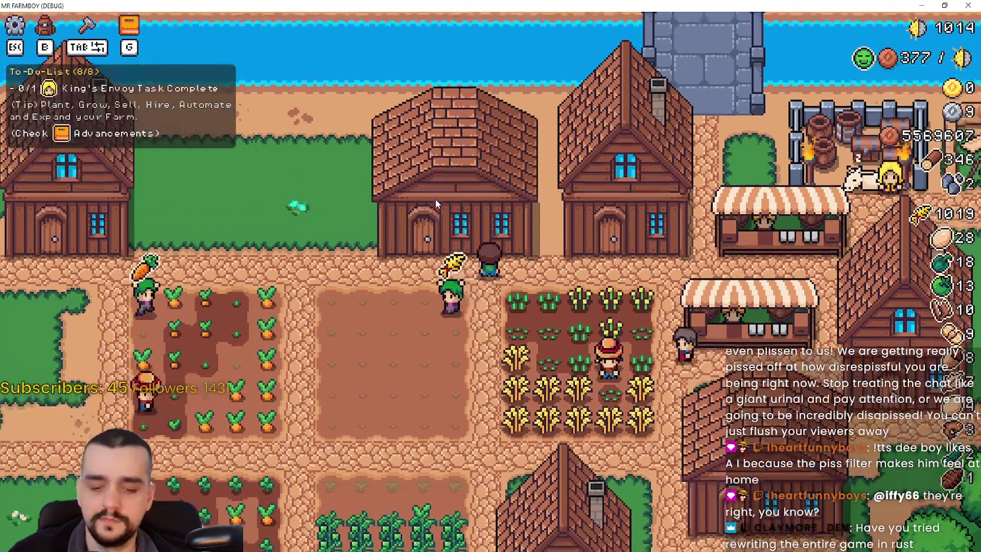
key("b")
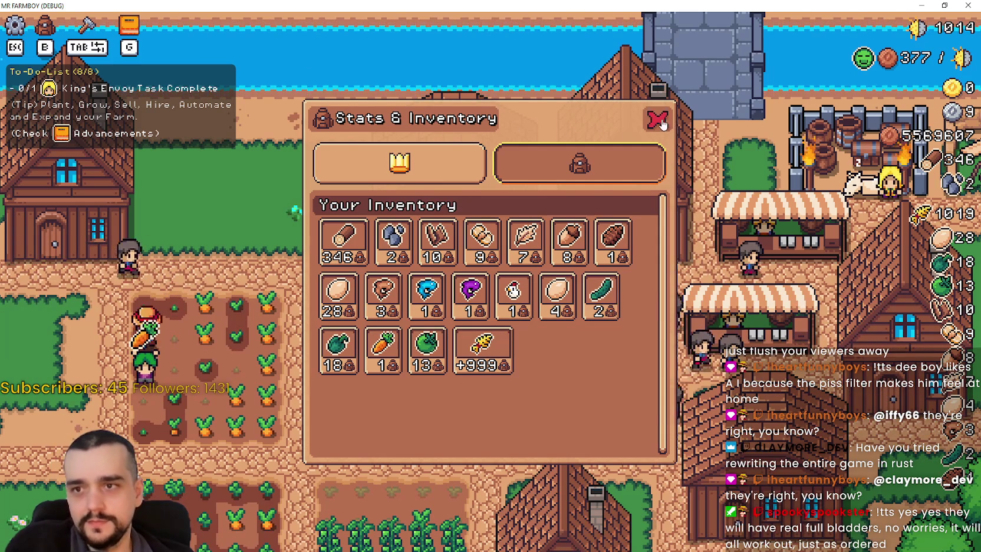
left_click(658, 118)
Step: Minimize the game, dismiss the Steam review popup and minimize Steam
scroll(607, 247, "up", 3)
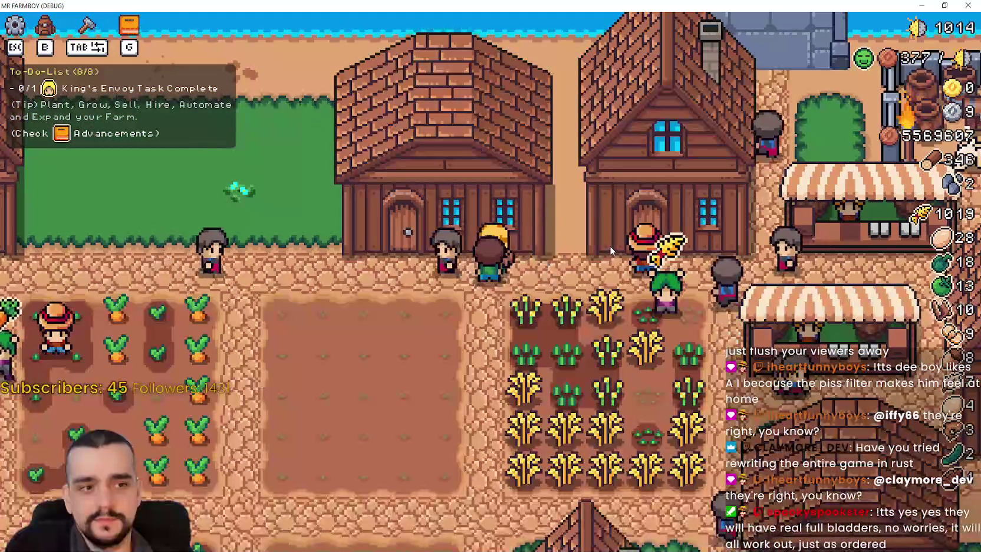
scroll(611, 236, "down", 3)
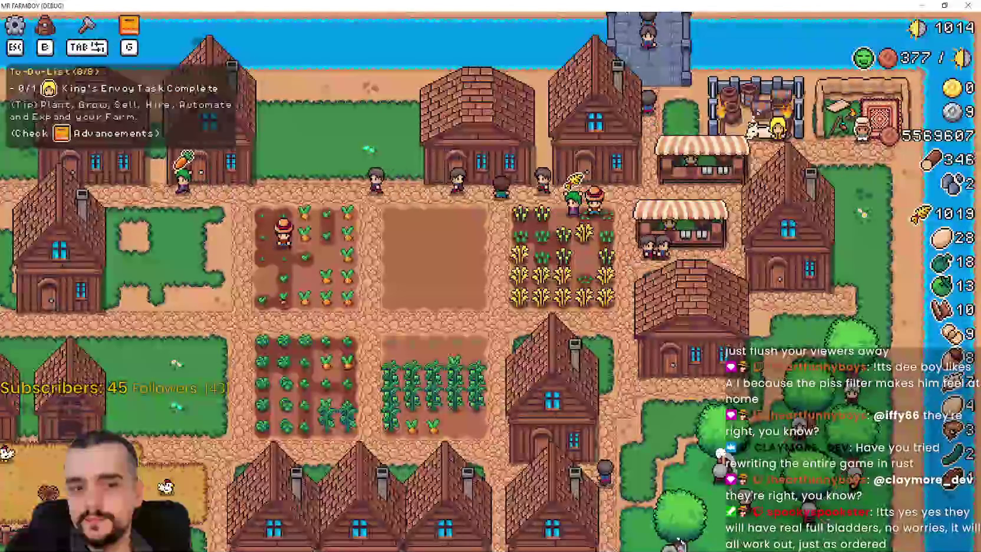
left_click(921, 5)
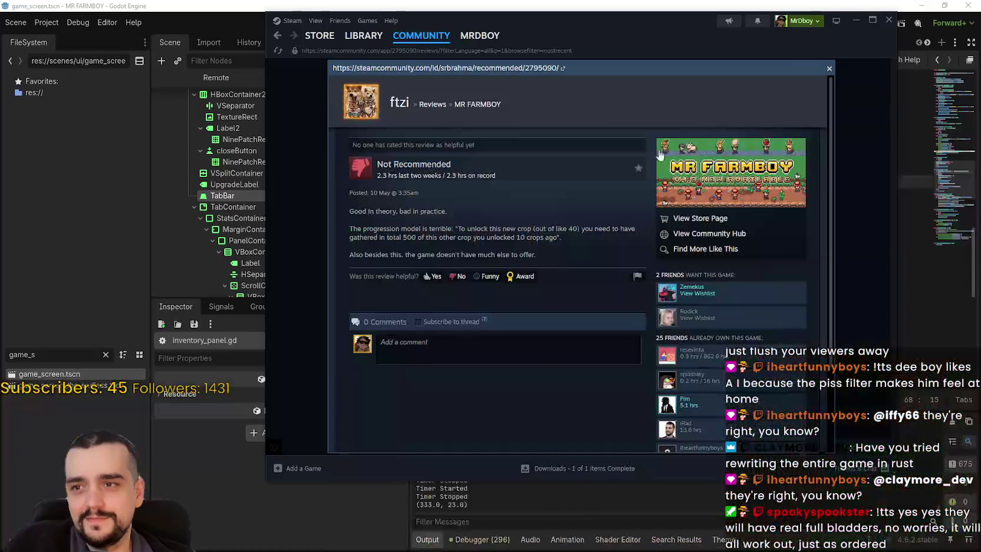
left_click(829, 70)
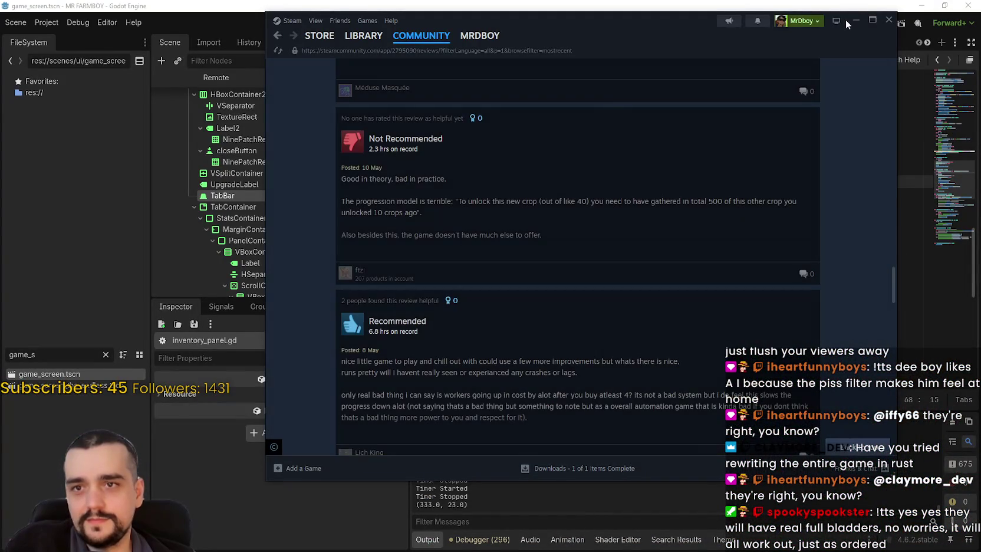
left_click(852, 23)
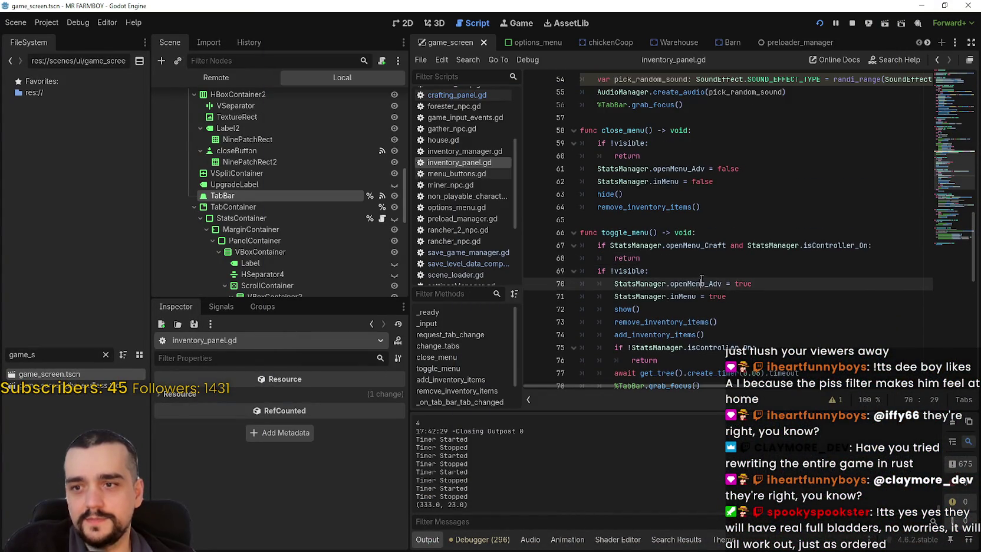
Step: Use Lookup Symbol on the close_menu() call on line 80 of inventory_panel.gd
scroll(729, 218, "down", 1)
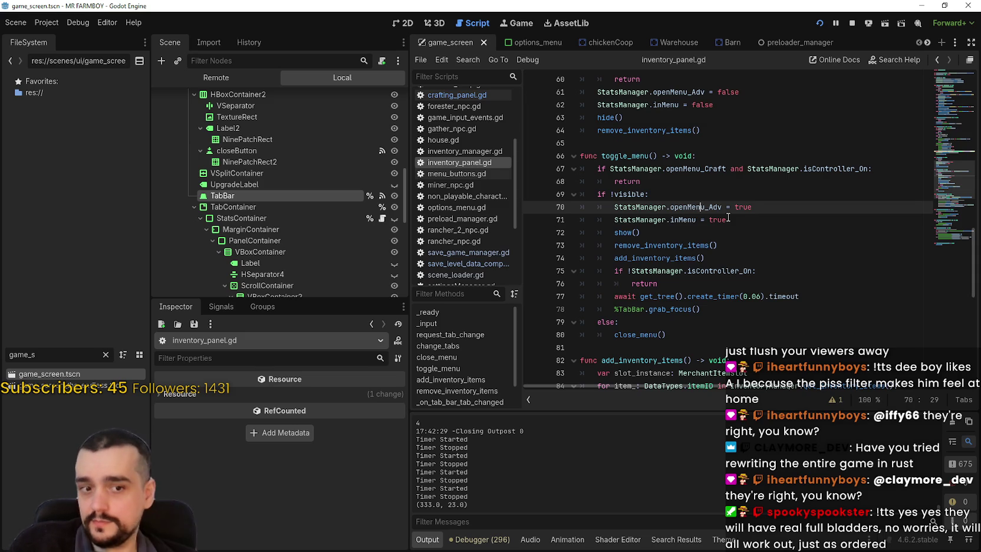
scroll(728, 217, "down", 4)
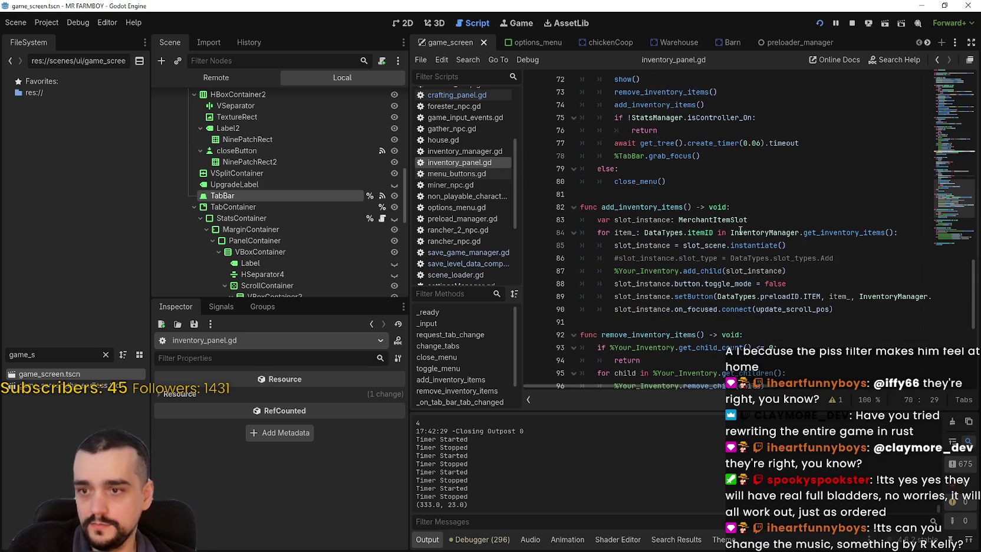
scroll(741, 227, "down", 2)
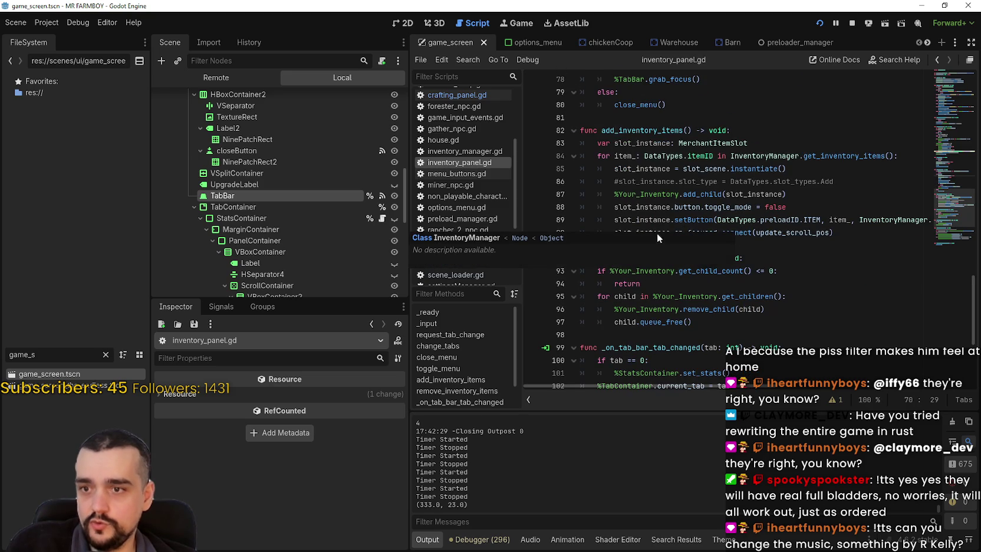
scroll(720, 226, "up", 3)
left_click(715, 220)
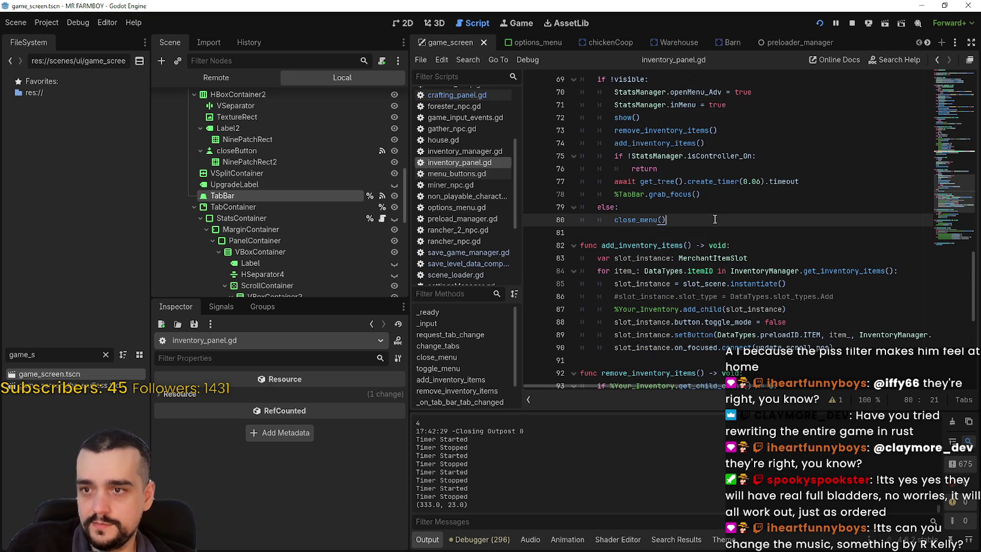
right_click(621, 220)
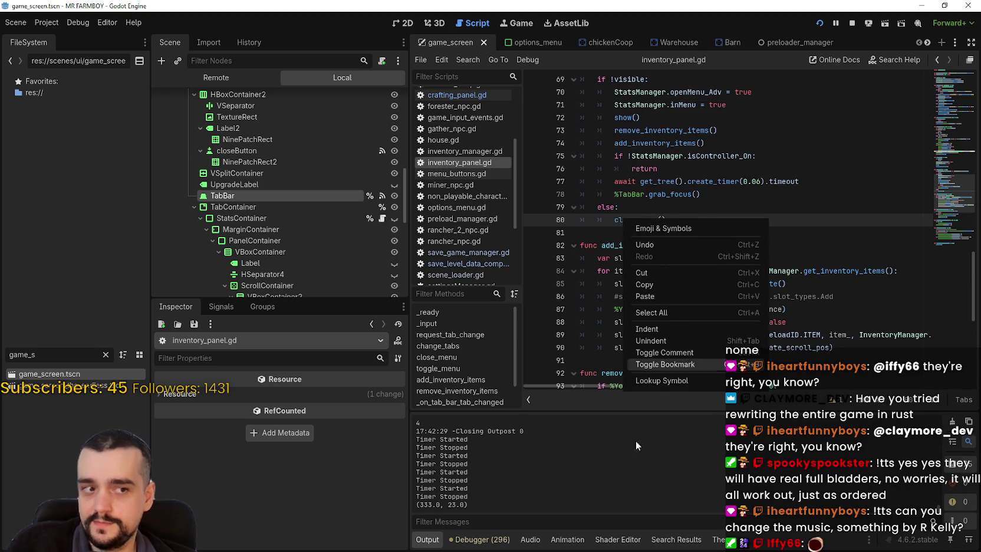
left_click(662, 381)
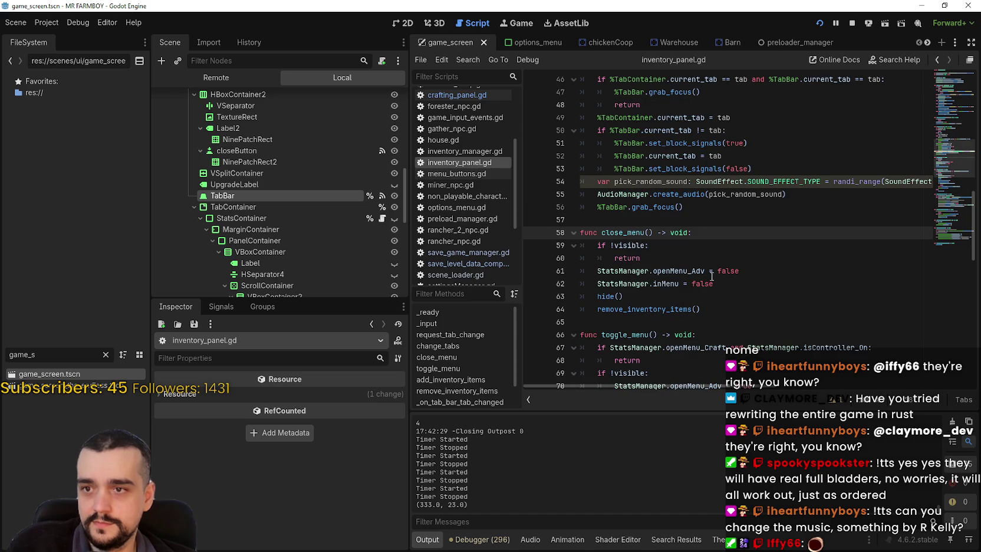
Step: Select toggle_menu lines 66–68 and read the openMenu_Craft tooltip
left_click_drag(640, 258, 569, 240)
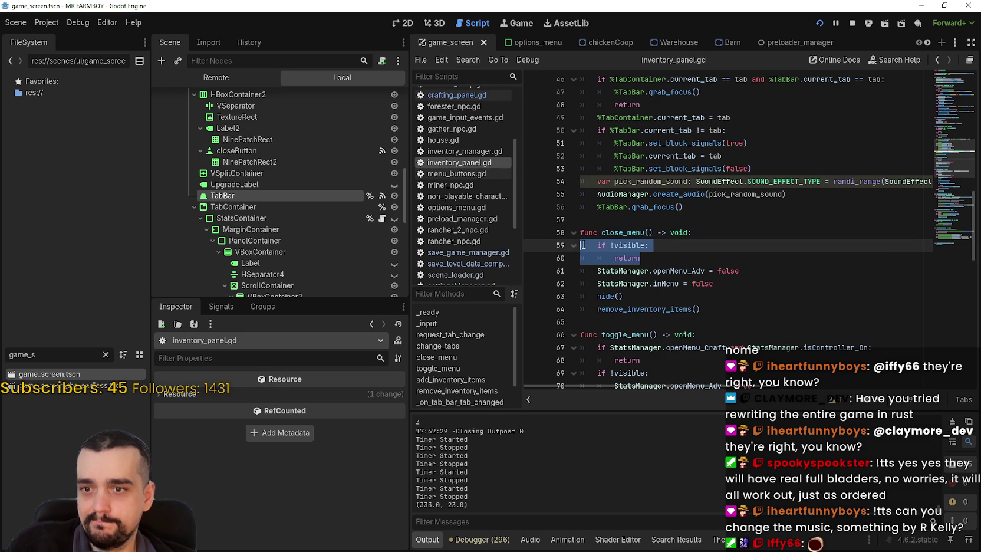
scroll(651, 252, "down", 3)
left_click_drag(652, 246, 579, 231)
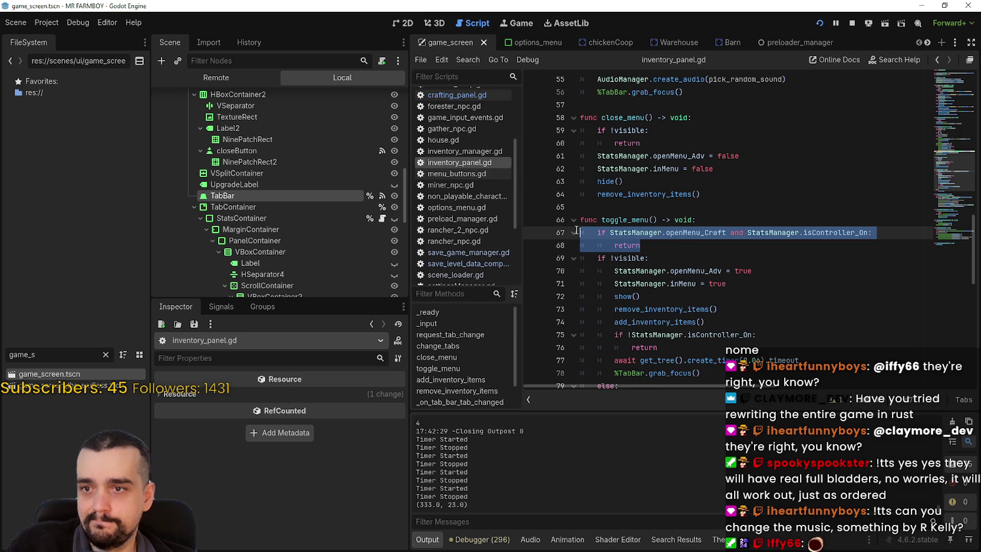
scroll(589, 231, "down", 2)
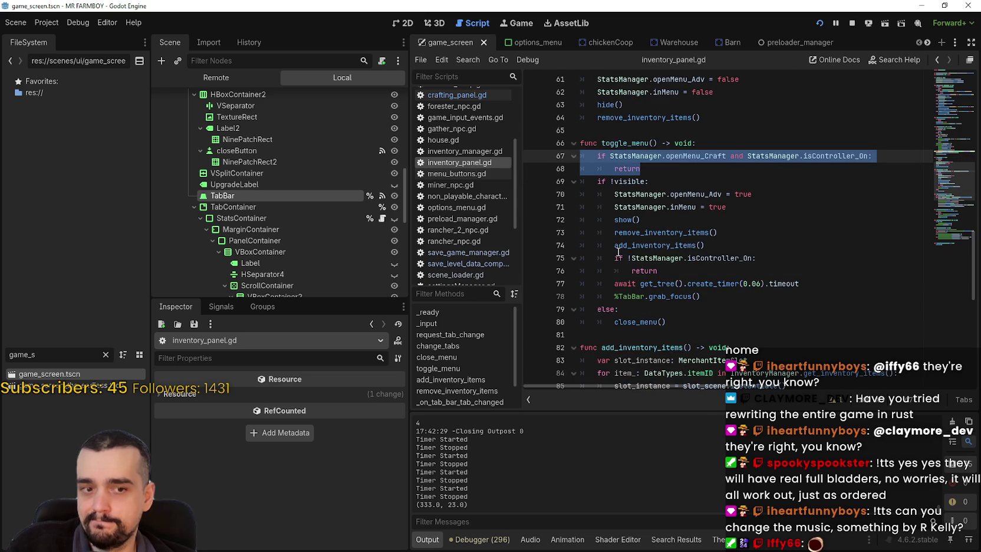
scroll(619, 250, "up", 2)
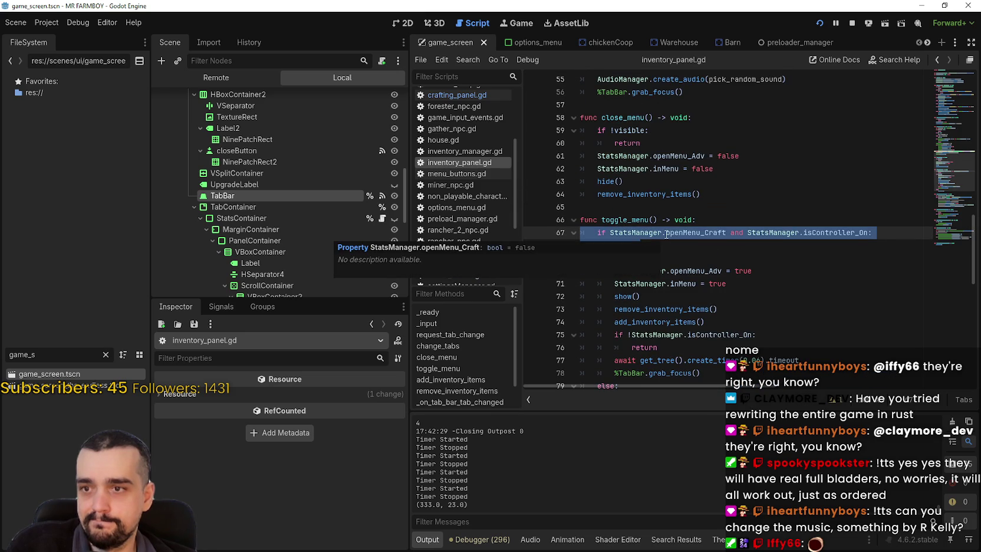
mouse_move(641, 246)
left_mouse_down()
mouse_move(530, 217)
mouse_move(538, 232)
left_mouse_up()
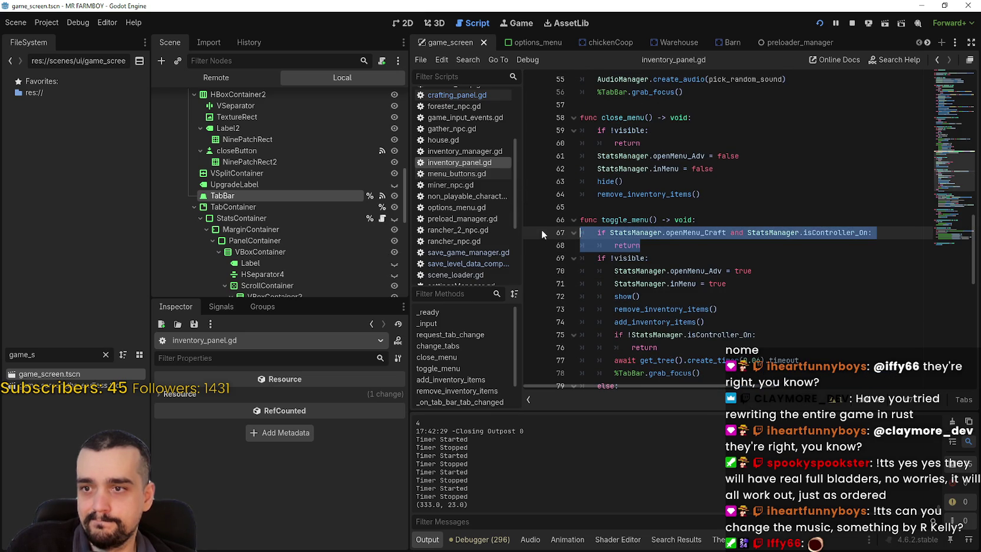
mouse_move(683, 229)
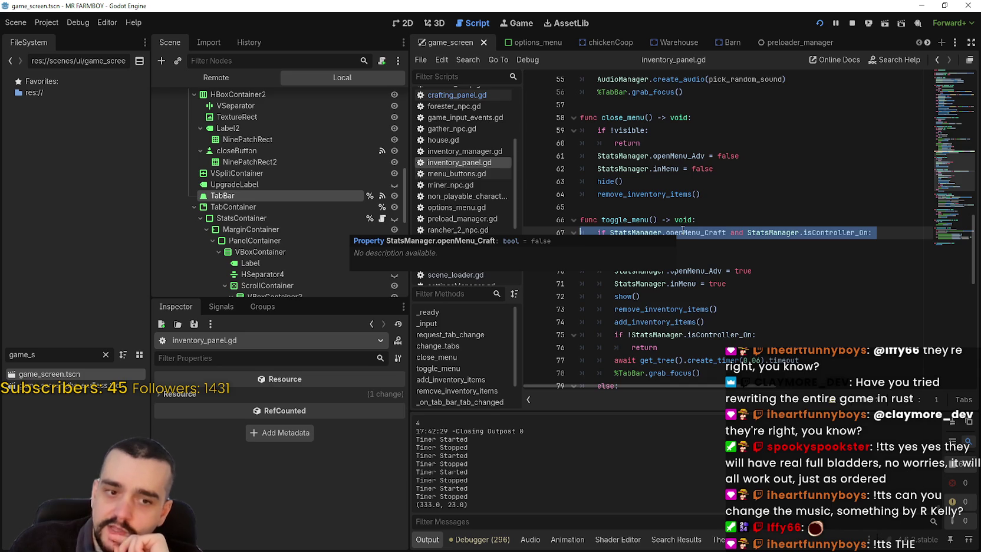
Step: Clear the selection and run the project with F5
key("Up")
key("Up")
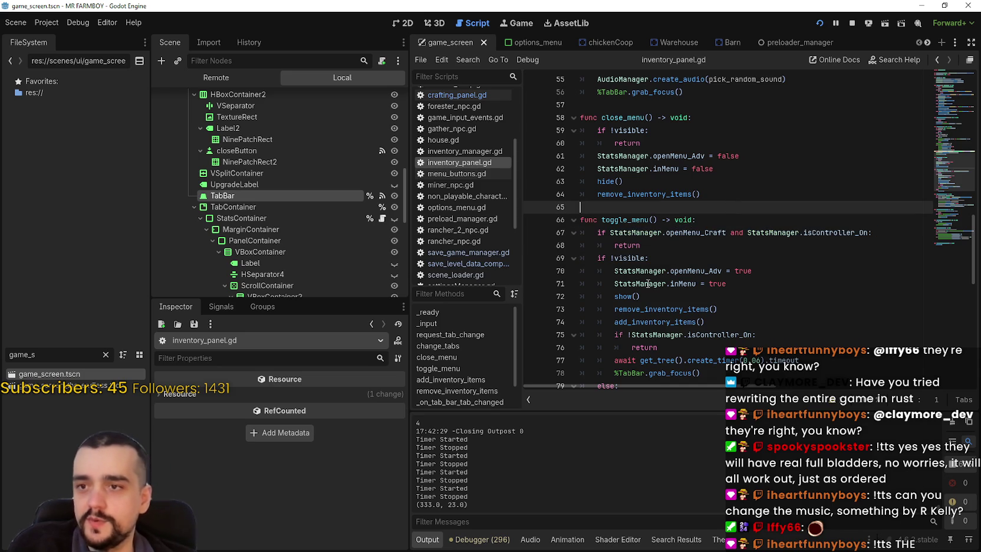
left_click(668, 247)
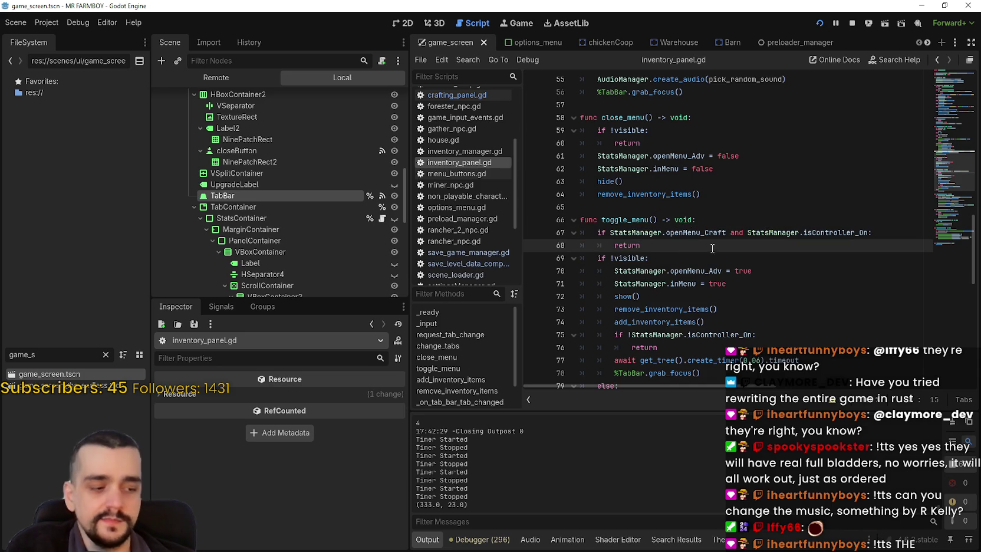
key("F5")
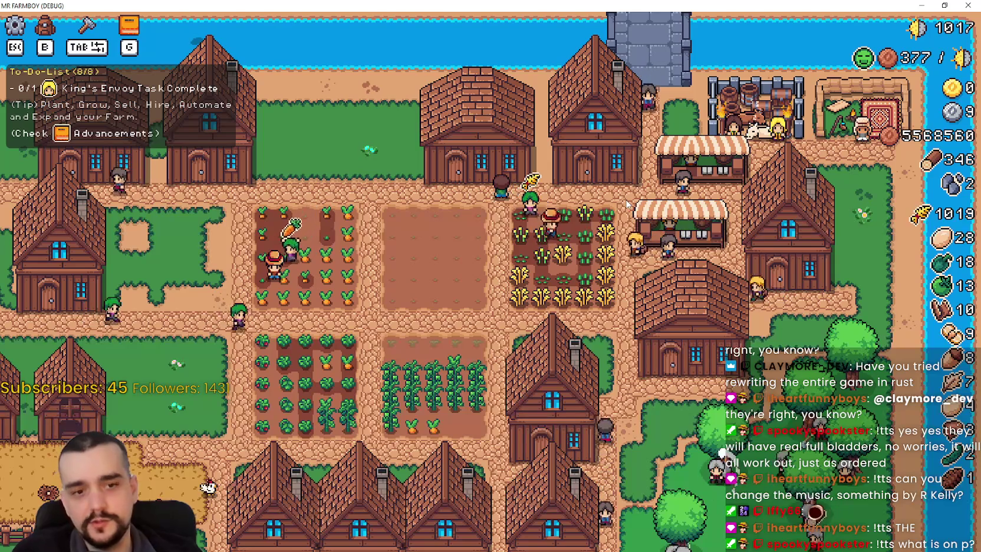
key("Left")
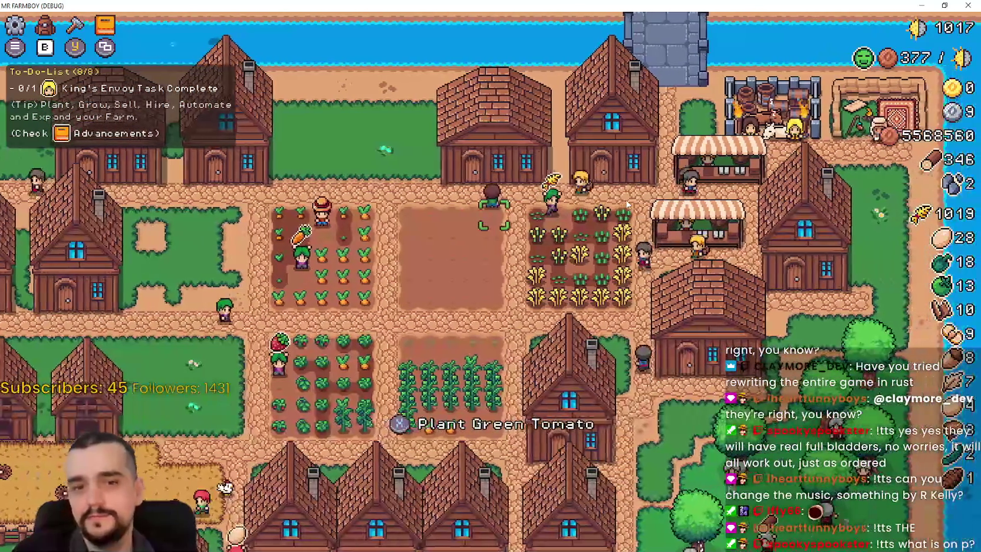
key("Down")
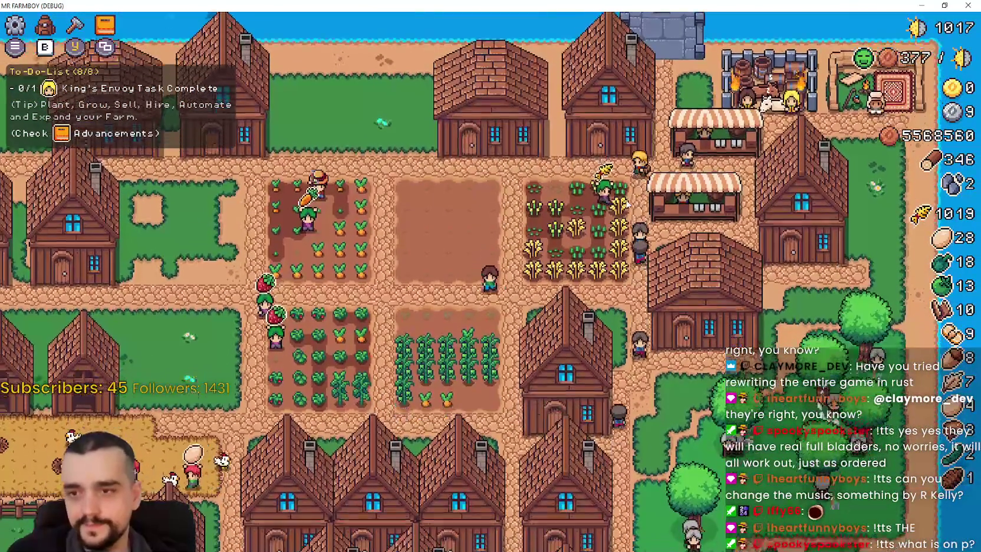
key("Up")
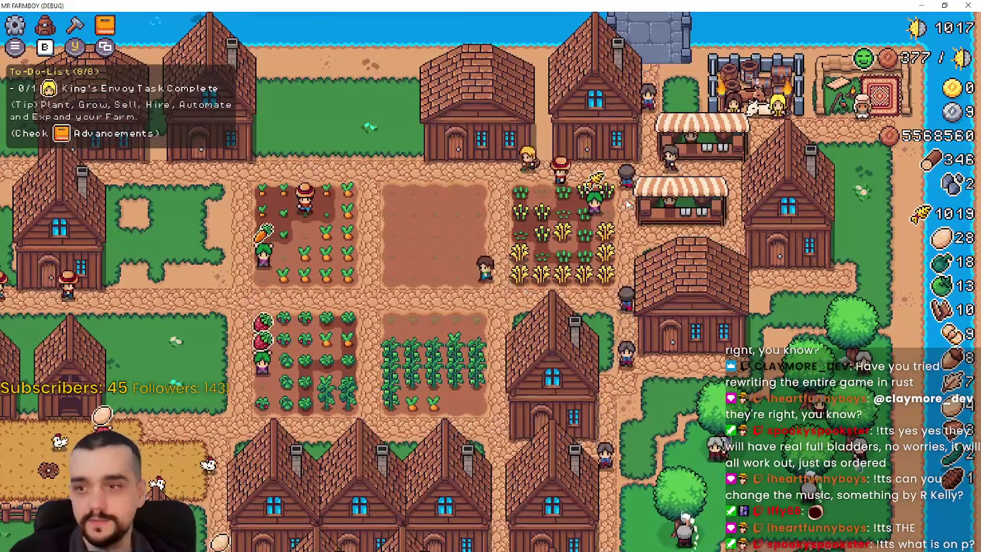
key("i")
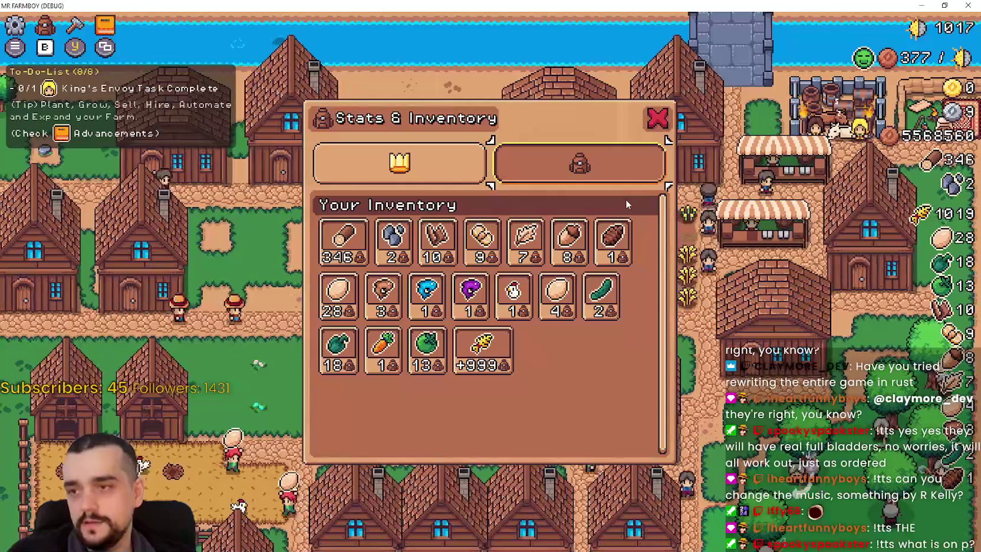
key("Left")
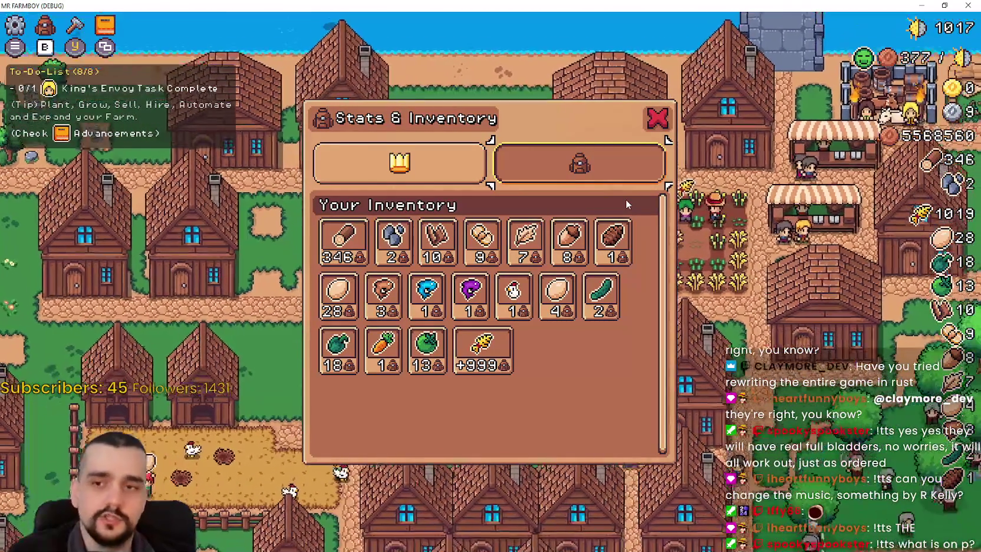
key("Right")
key("i")
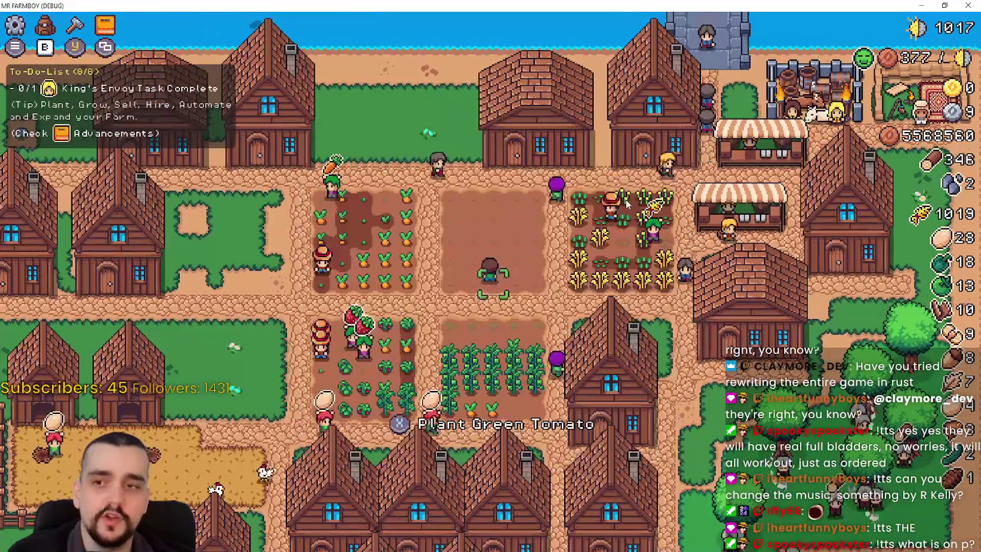
key("Right")
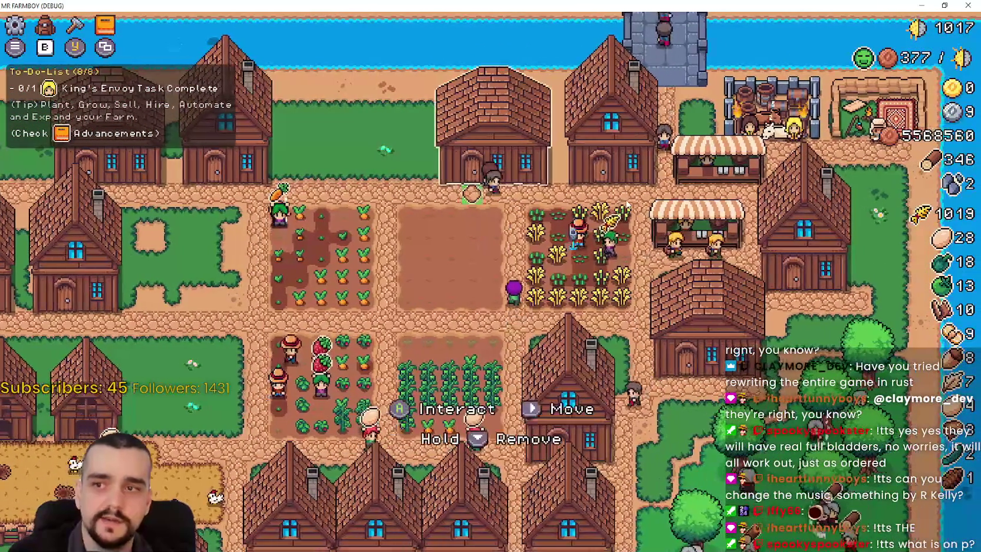
key("e")
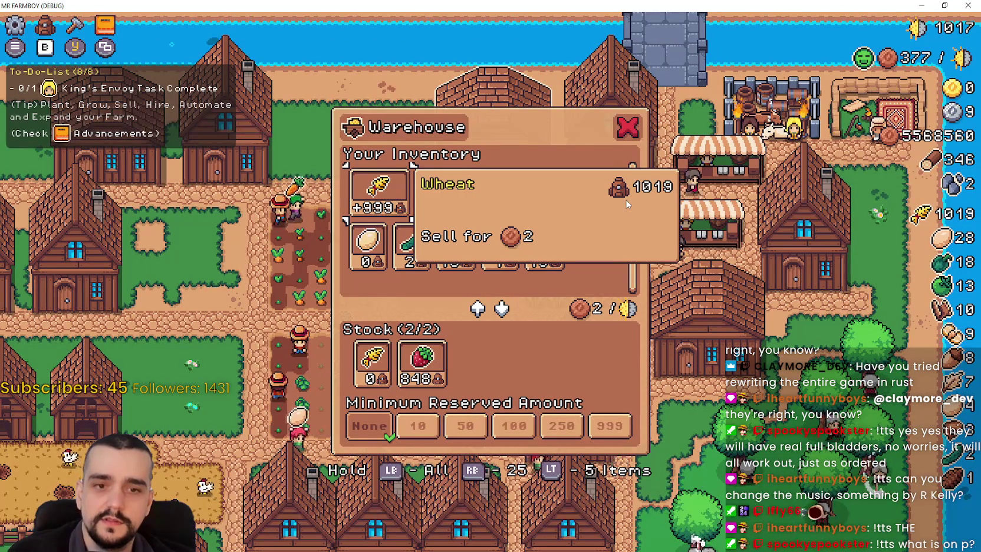
key("Escape")
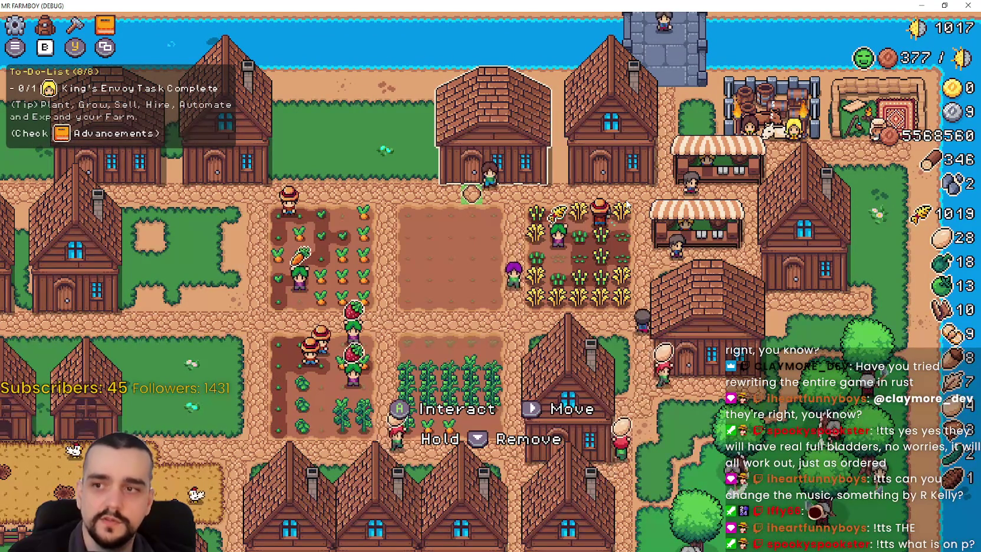
key("e")
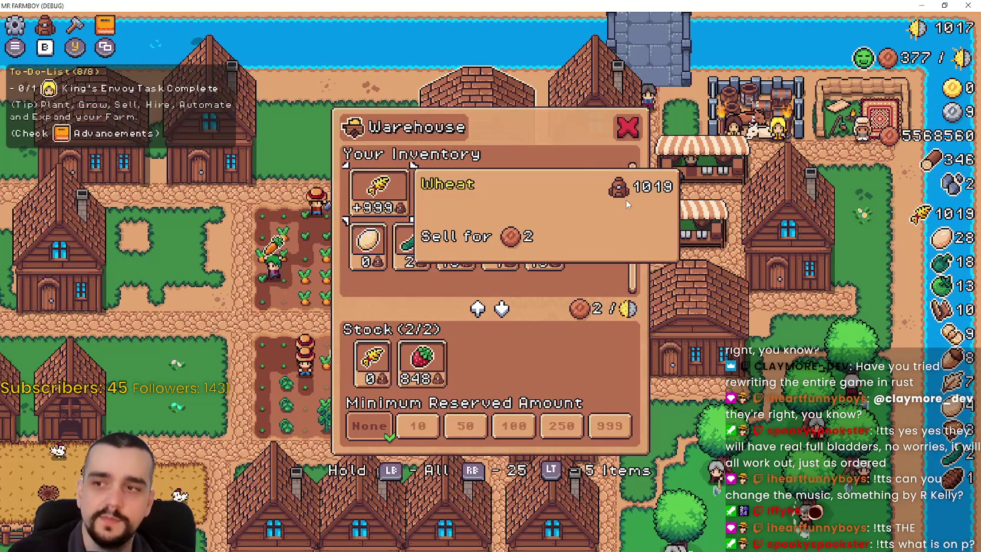
key("Escape")
key("e")
key("Escape")
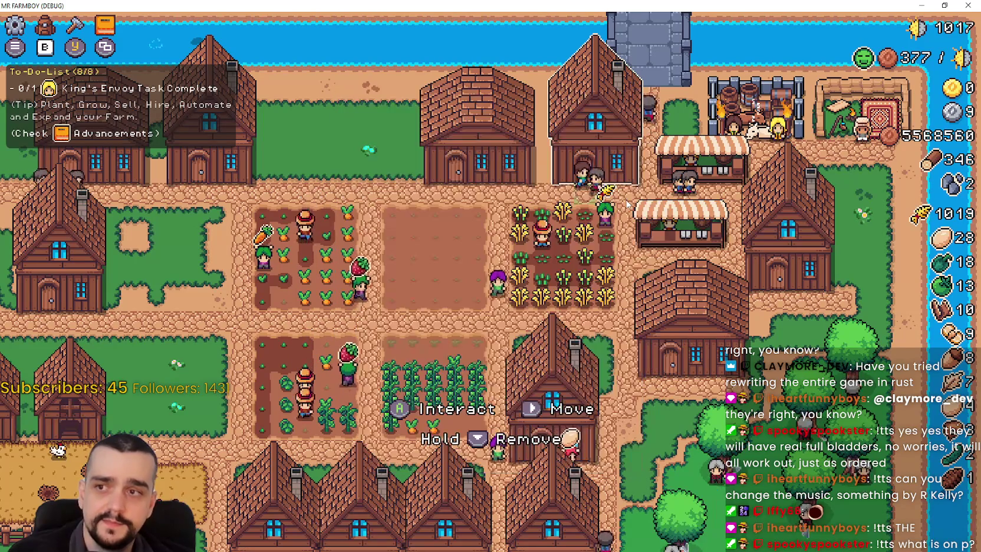
key("e")
key("Escape")
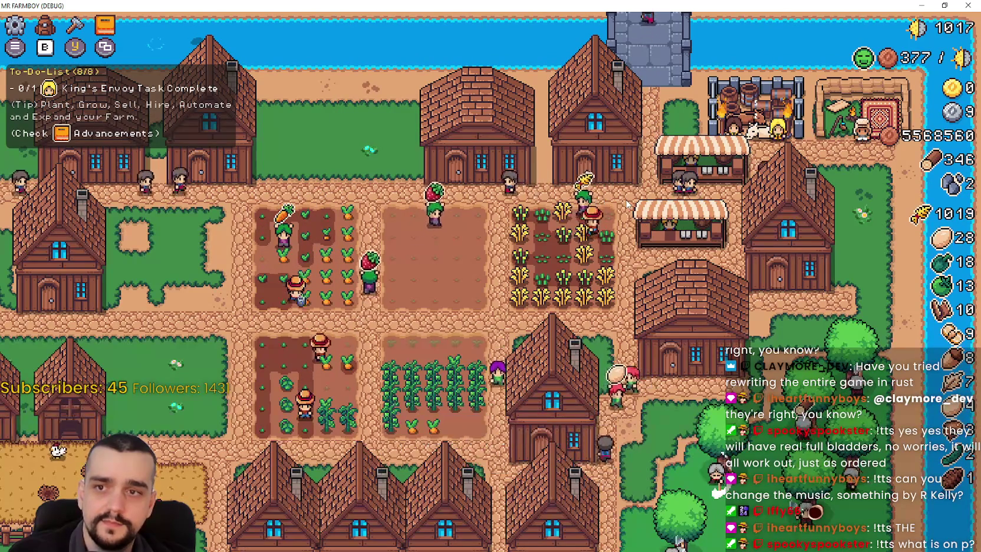
key("e")
key("i")
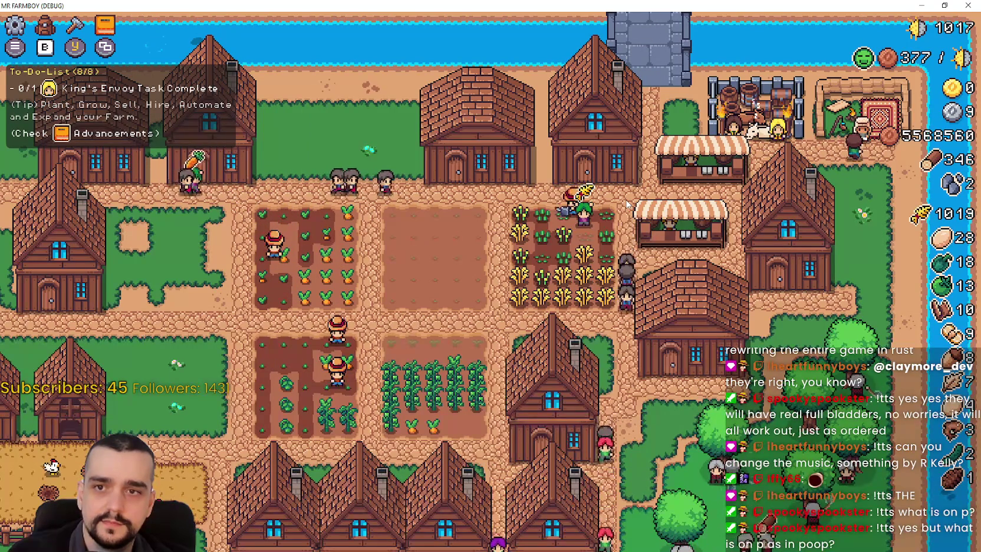
Step: Open and close the Stats & Inventory window, the House workers window and the Crafting panel
left_click(628, 204)
left_click(628, 204)
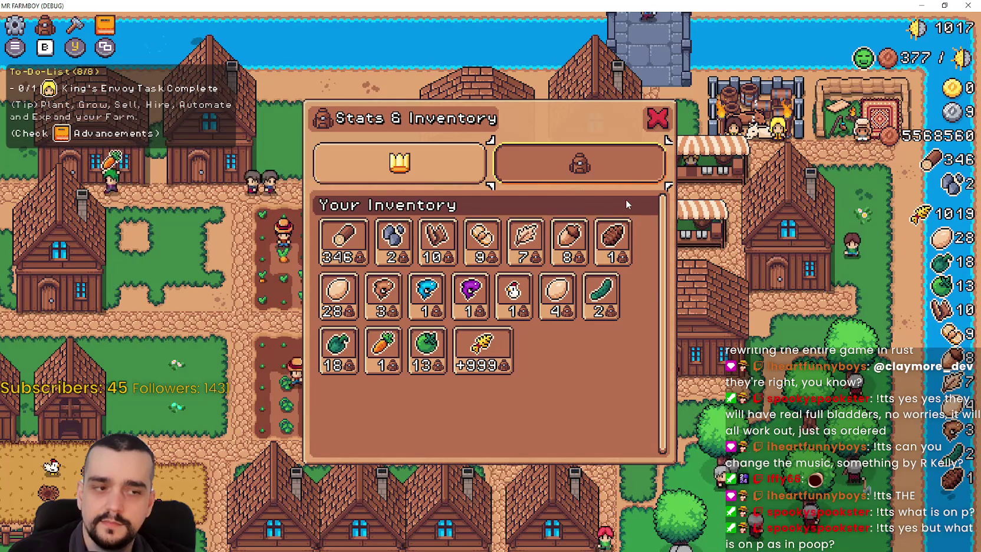
key("Escape")
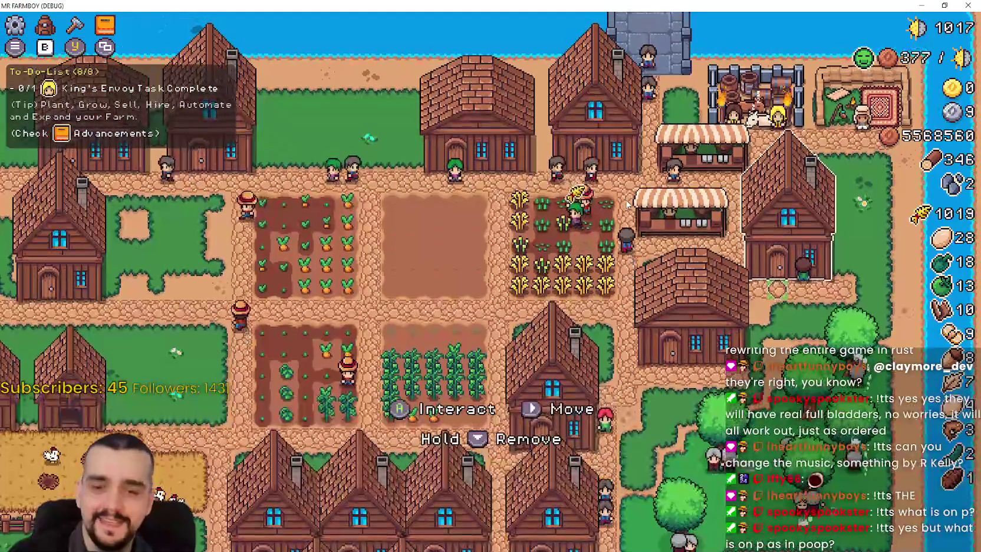
left_click(629, 204)
key("Escape")
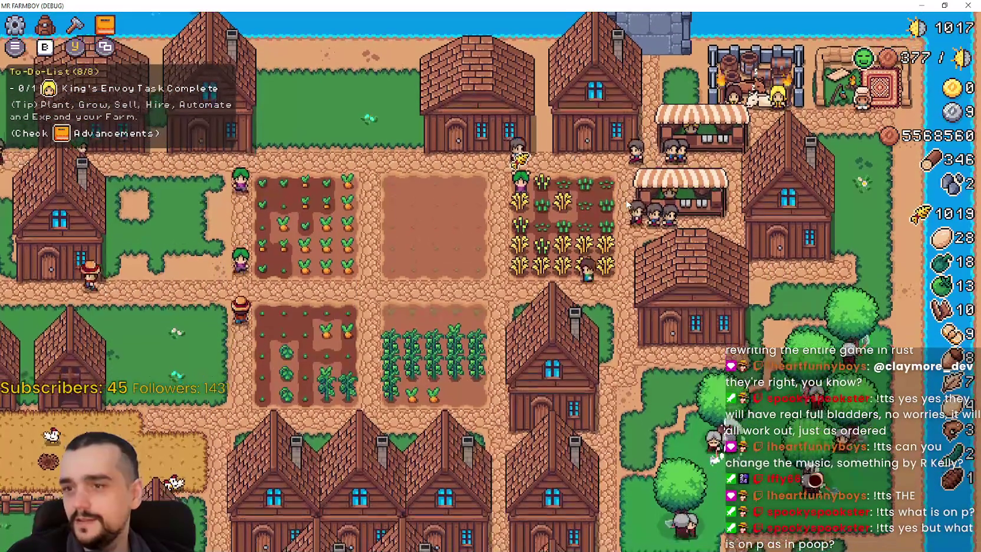
key("c")
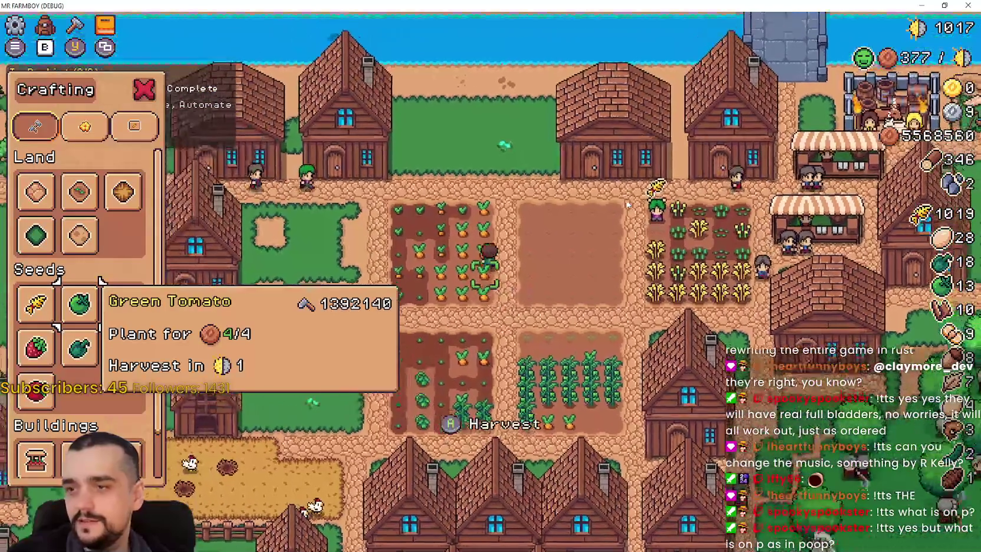
key("Escape")
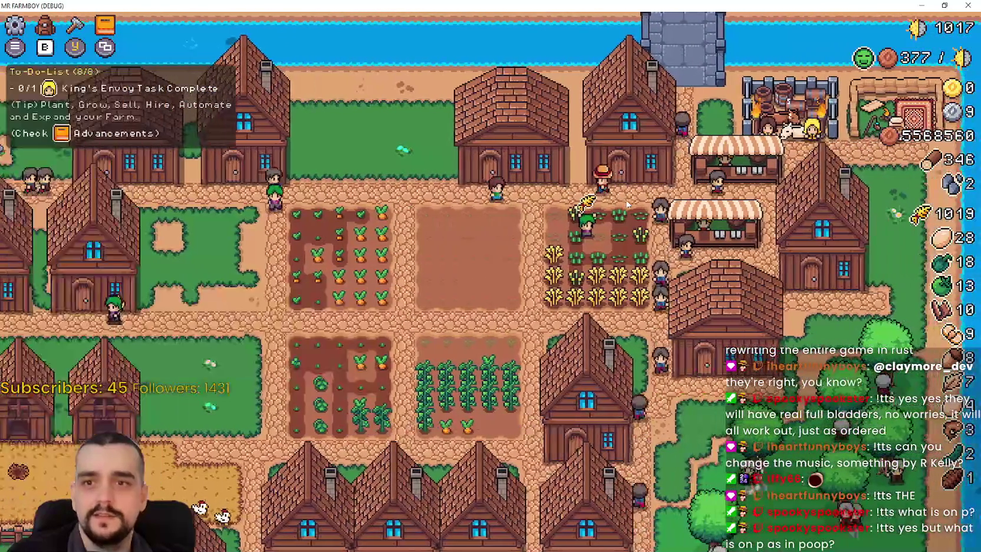
Step: Walk south to the house, reopening and closing its workers window and the Crafting panel
key("d")
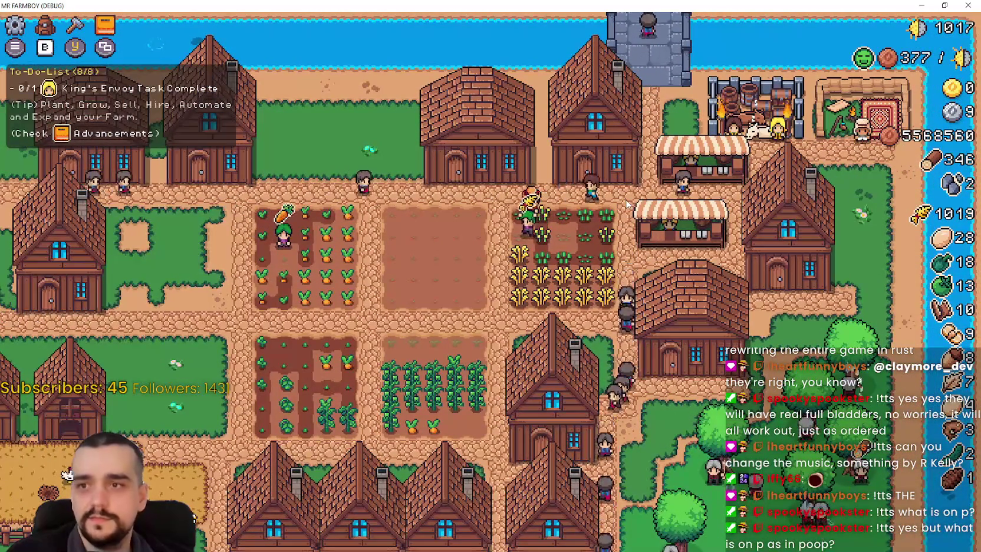
key("s")
key("s")
key("e")
key("Escape")
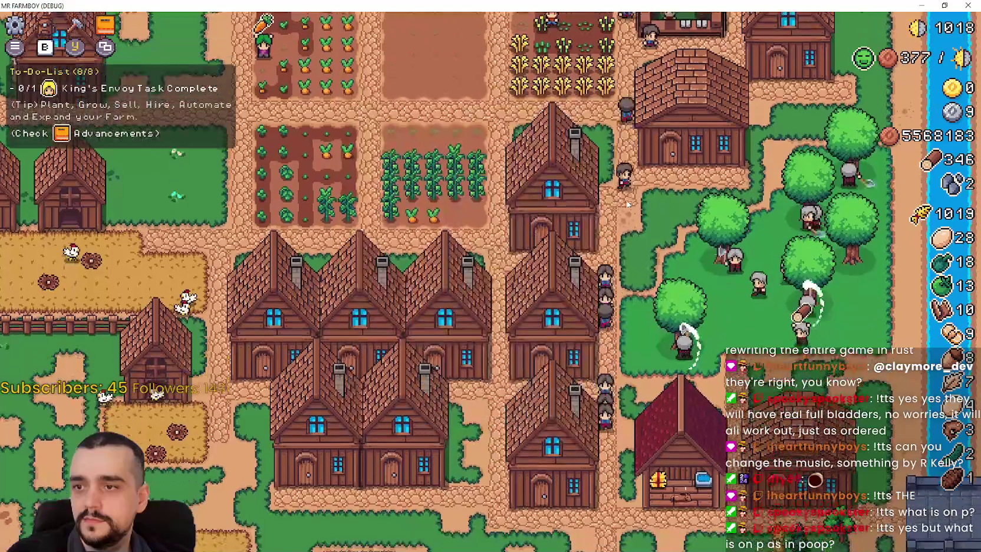
key("s")
key("e")
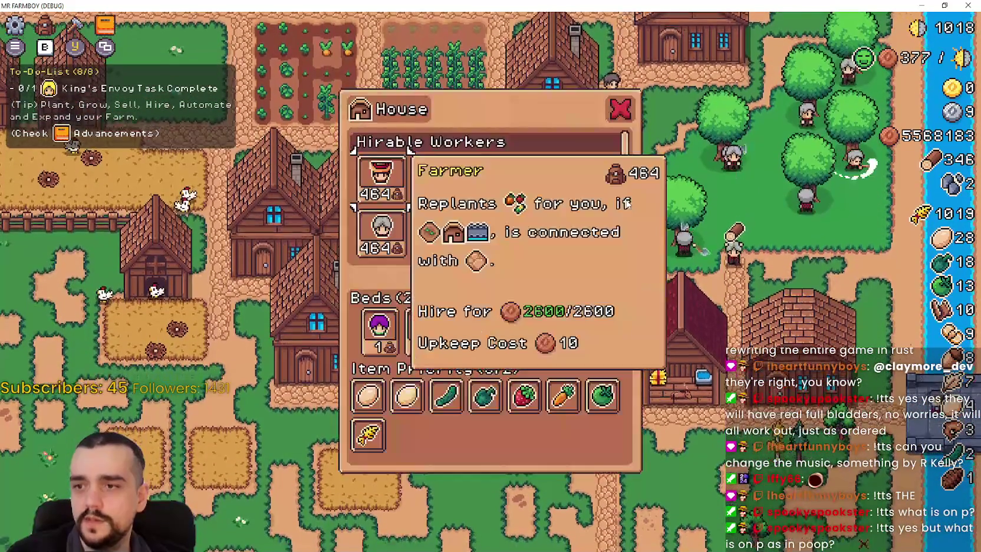
key("Escape")
key("s")
key("b")
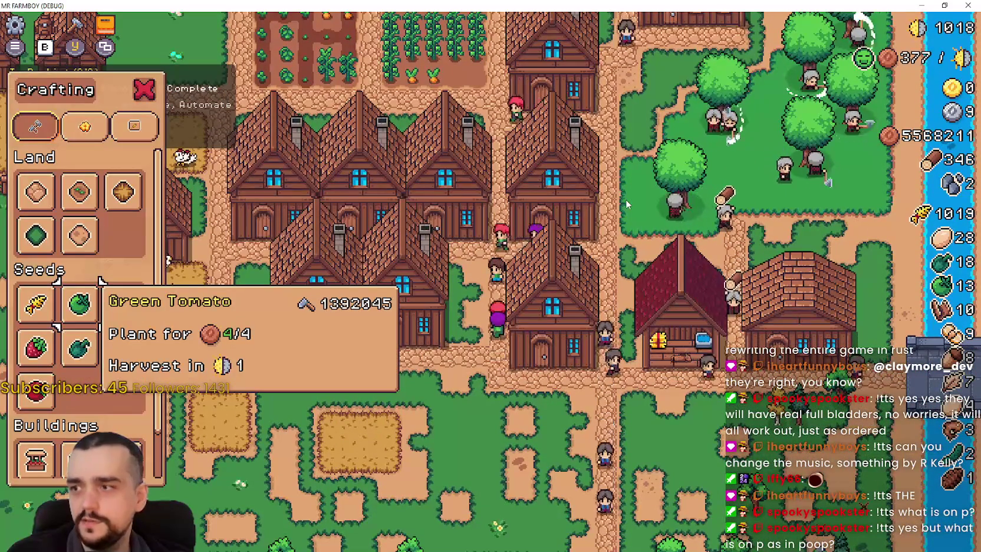
key("a")
key("Escape")
Step: Walk back north, toggle Stats & Inventory over the King's Envoy window, then return to Godot
key("w")
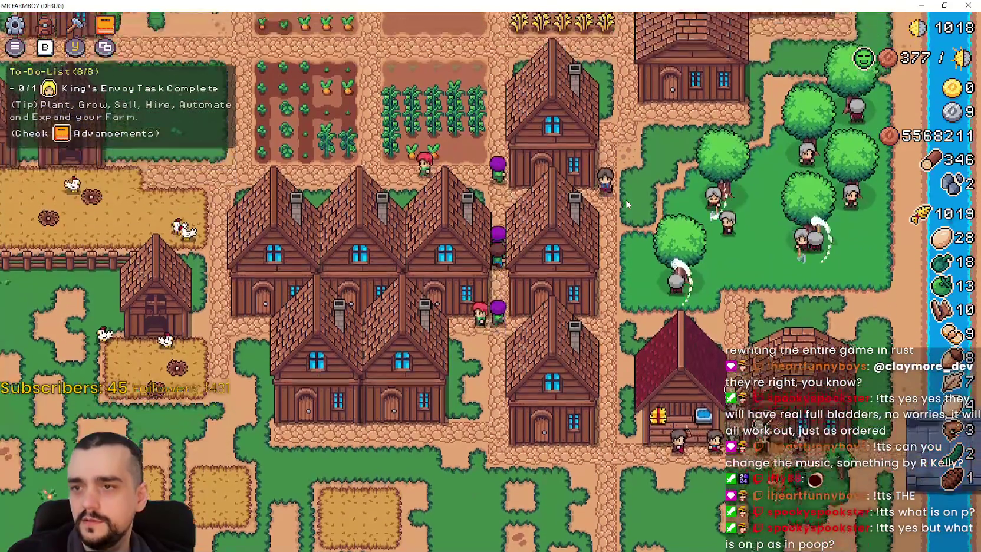
key("w")
key("w")
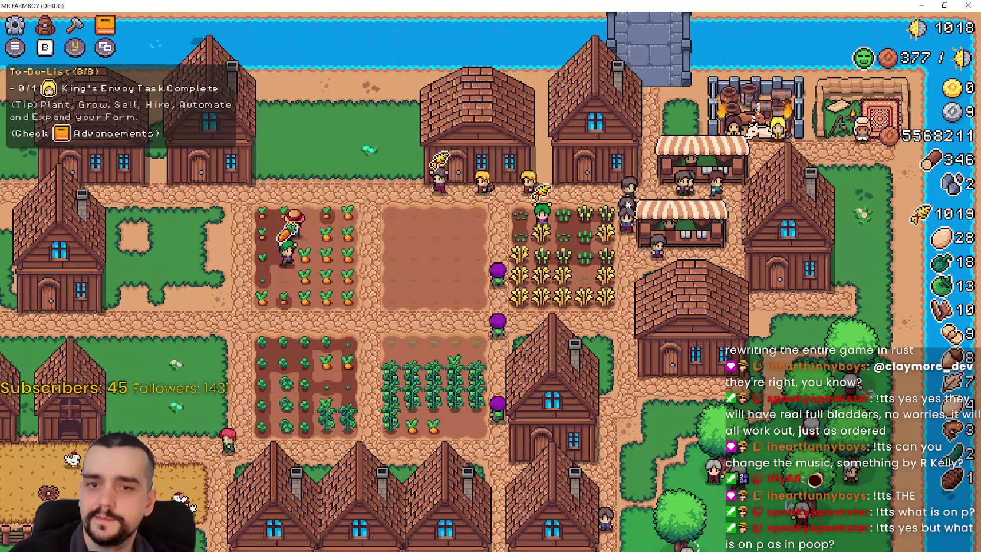
key("e")
key("i")
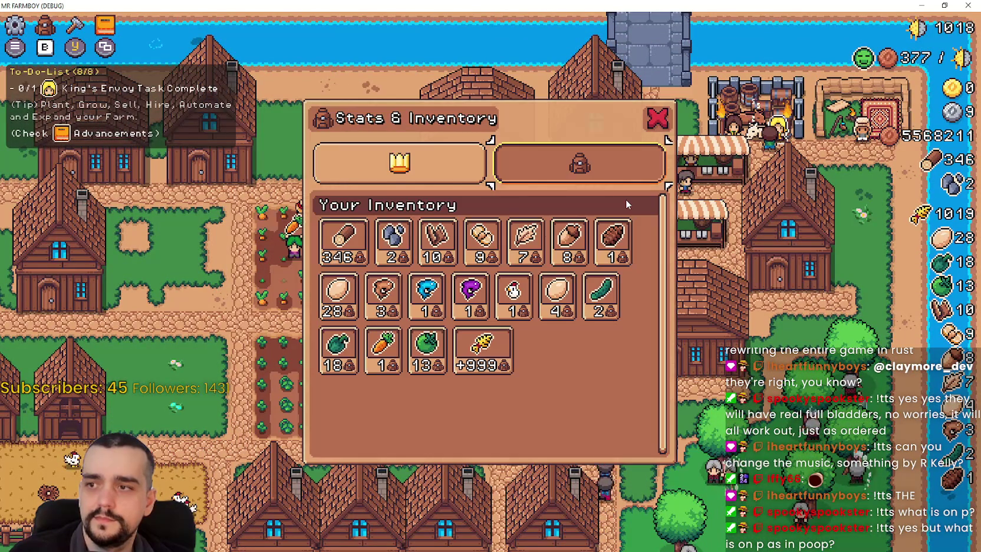
key("i")
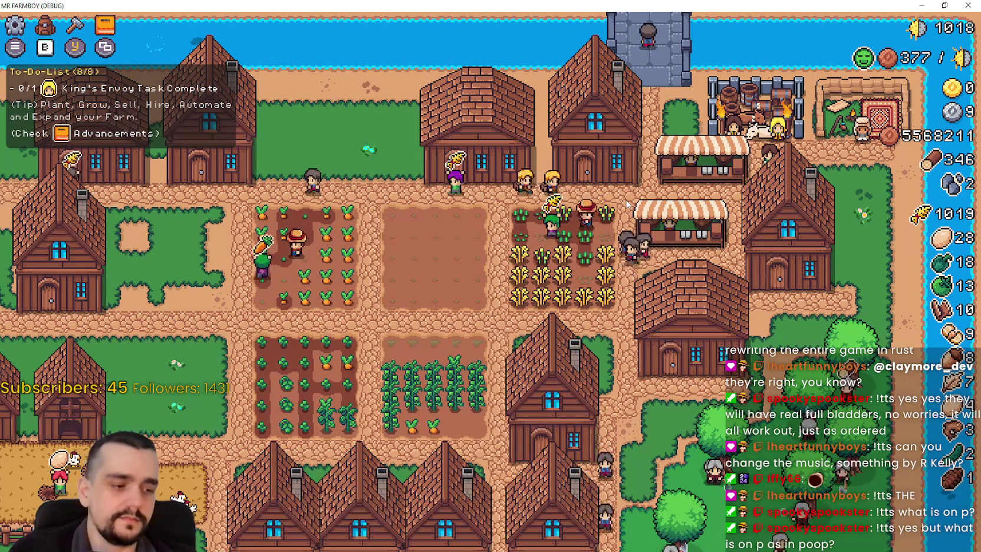
key("alt+Tab")
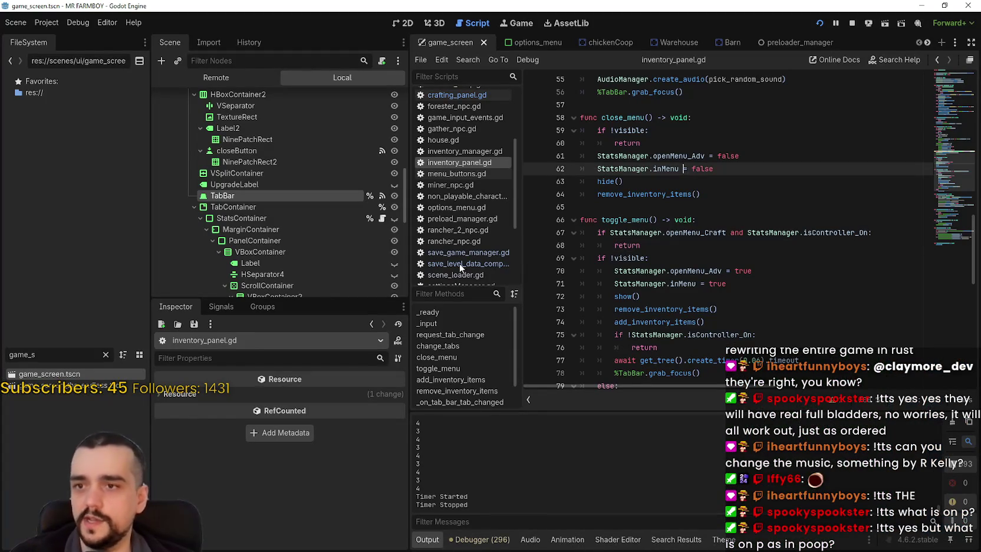
Step: Filter the FileSystem for 'royal' and open royal_npc.gd
left_click_drag(60, 353, 2, 353)
type("ro")
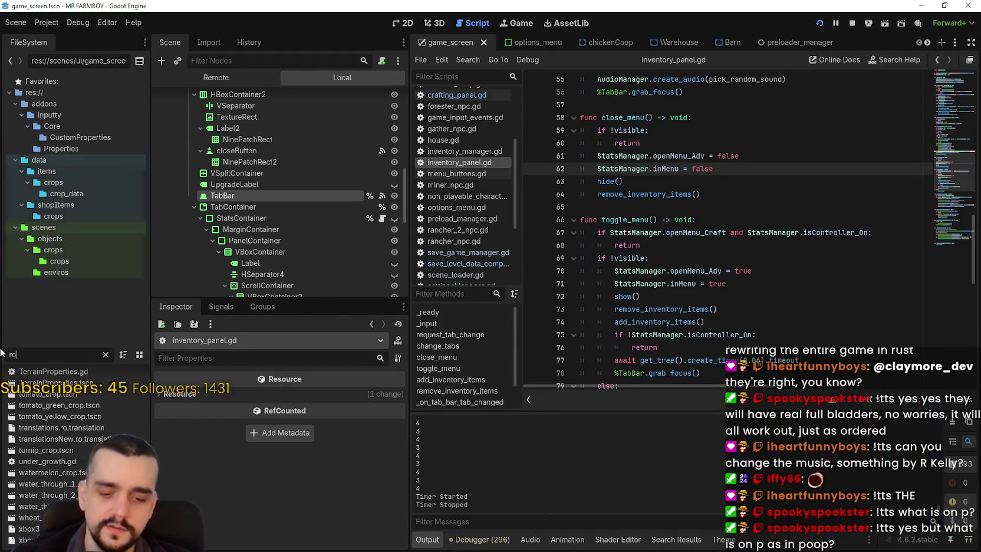
type("yal")
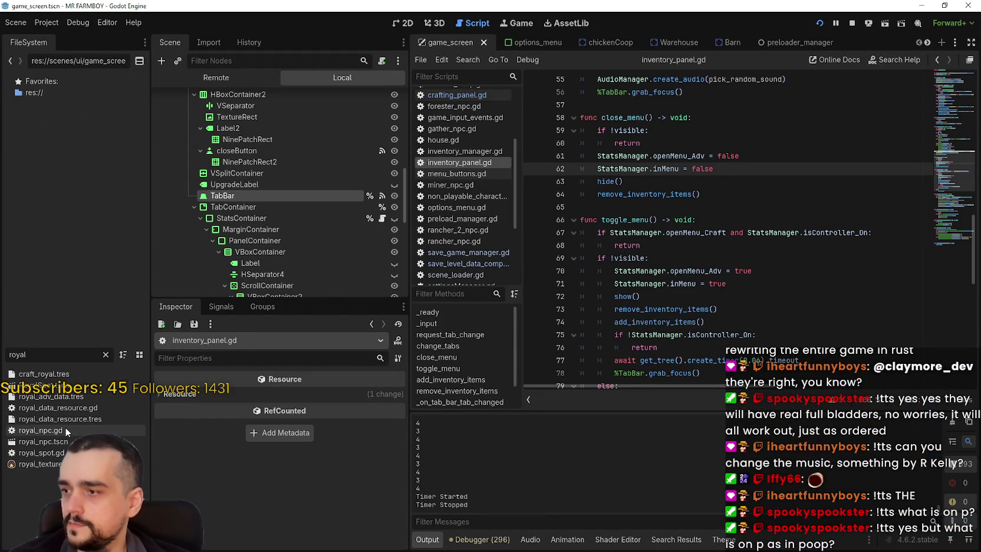
double_click(65, 430)
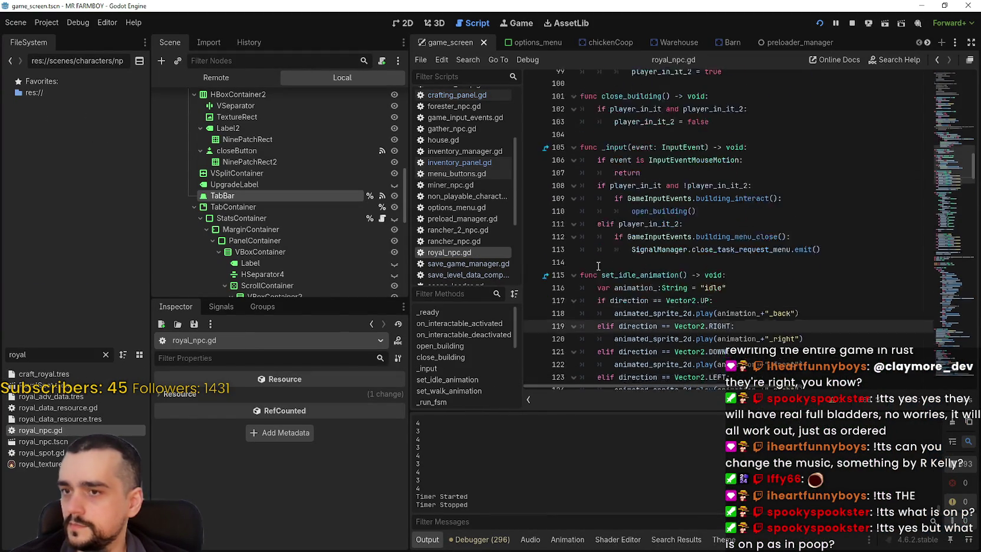
Step: Review the _input handler and its open_building and close_building calls in royal_npc.gd
scroll(593, 266, "down", 1)
left_click(684, 234)
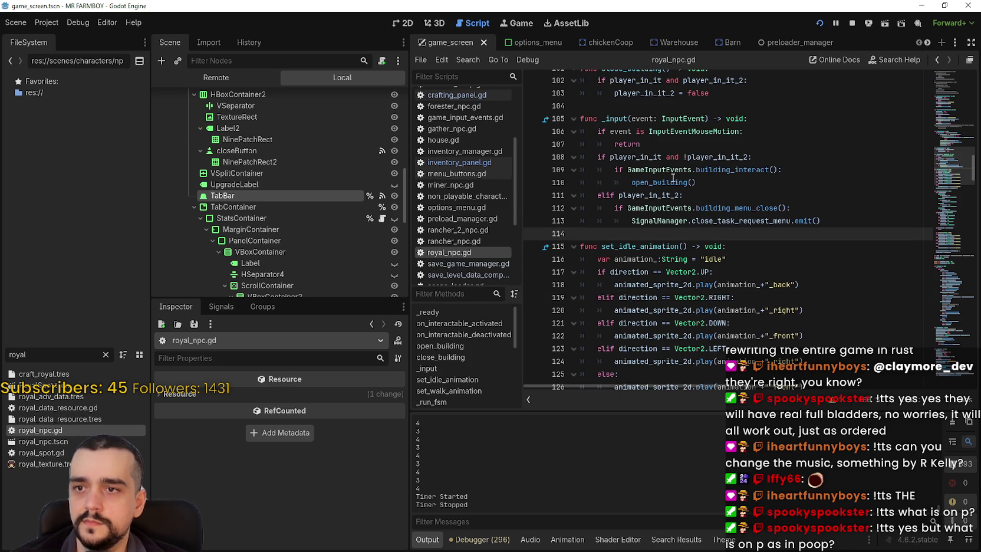
scroll(654, 153, "down", 3)
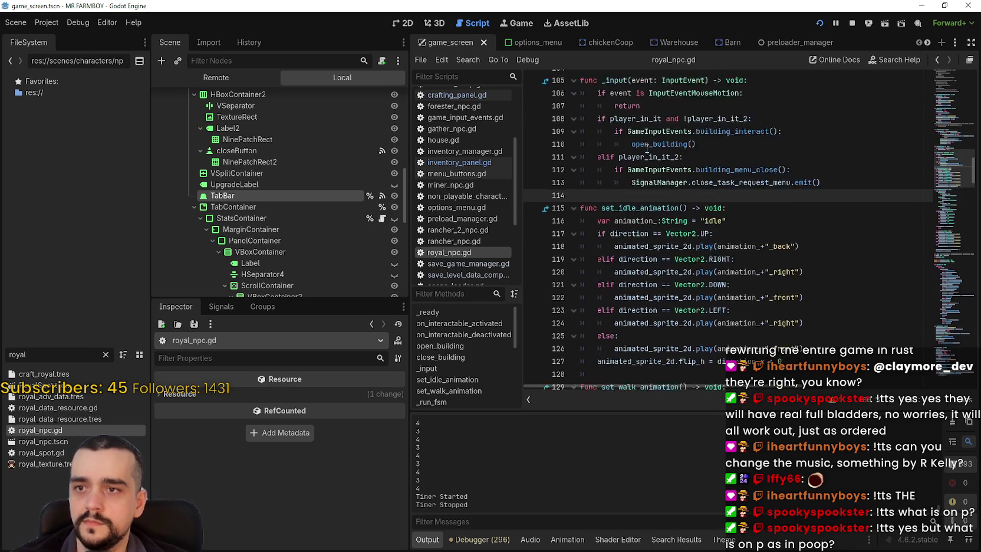
scroll(670, 204, "up", 4)
left_click(616, 158)
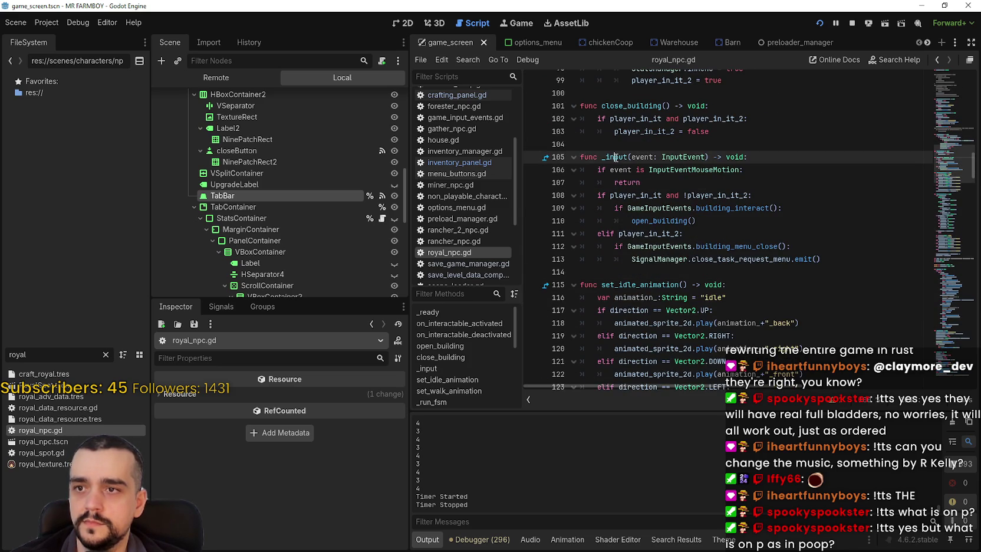
scroll(645, 218, "up", 4)
double_click(645, 260)
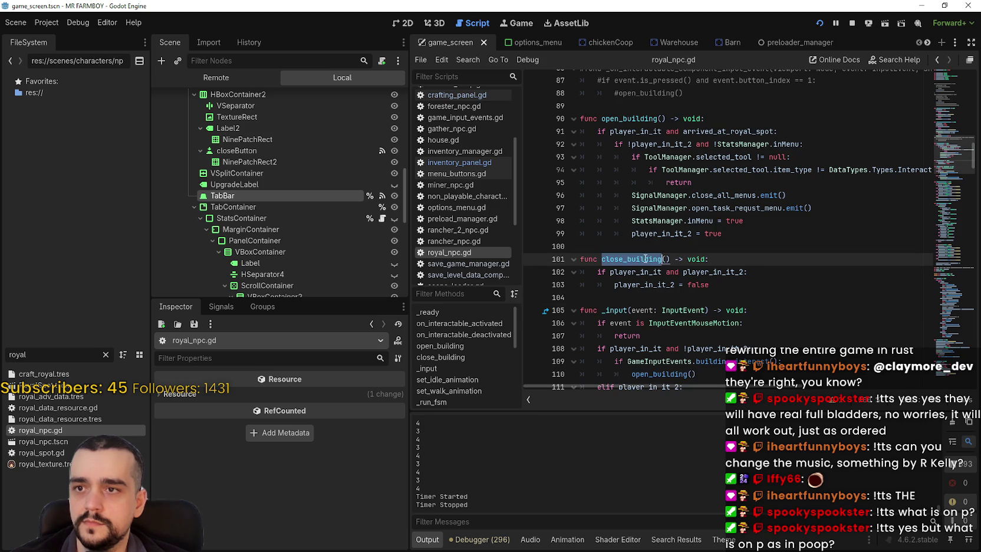
double_click(629, 119)
scroll(649, 236, "up", 5)
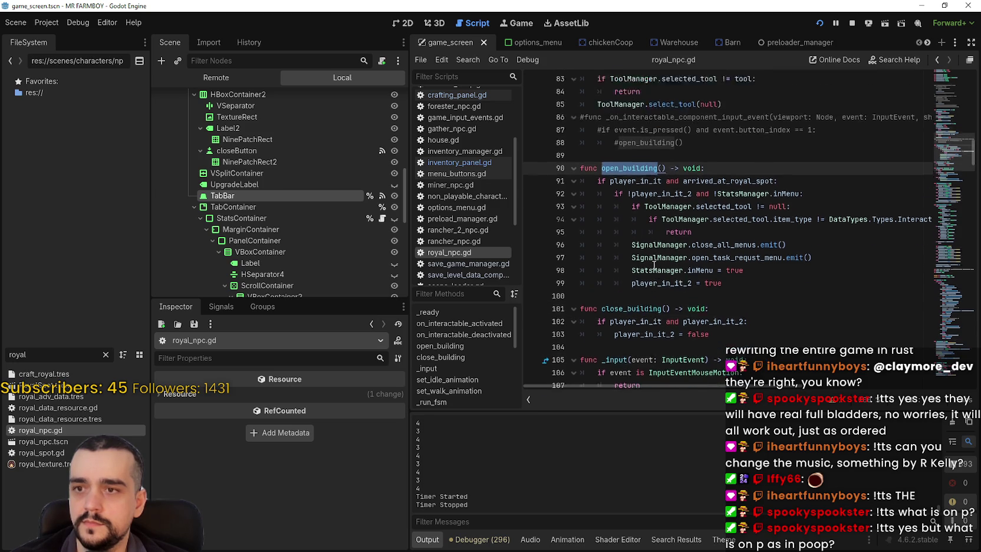
scroll(638, 170, "up", 5)
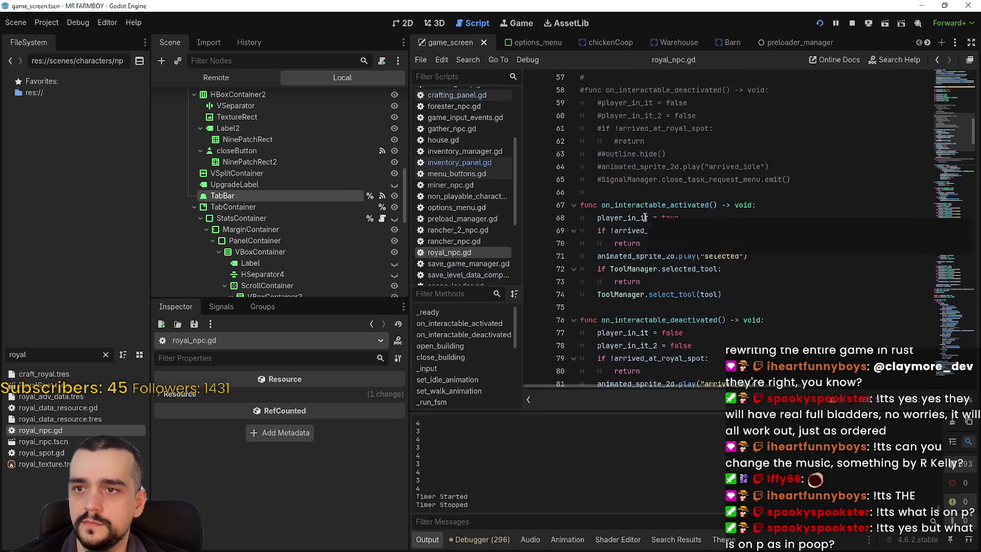
scroll(691, 307, "down", 14)
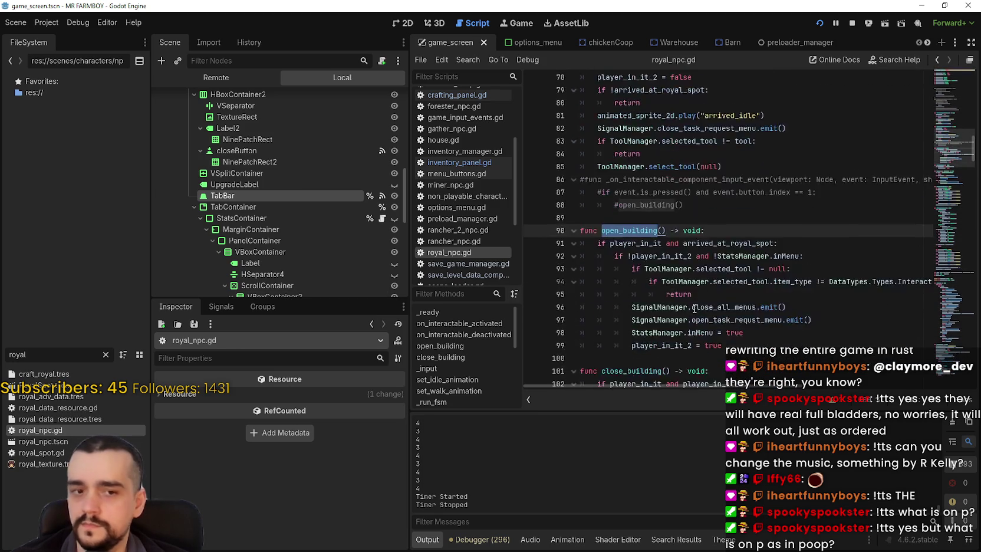
scroll(691, 308, "down", 2)
left_click(634, 190)
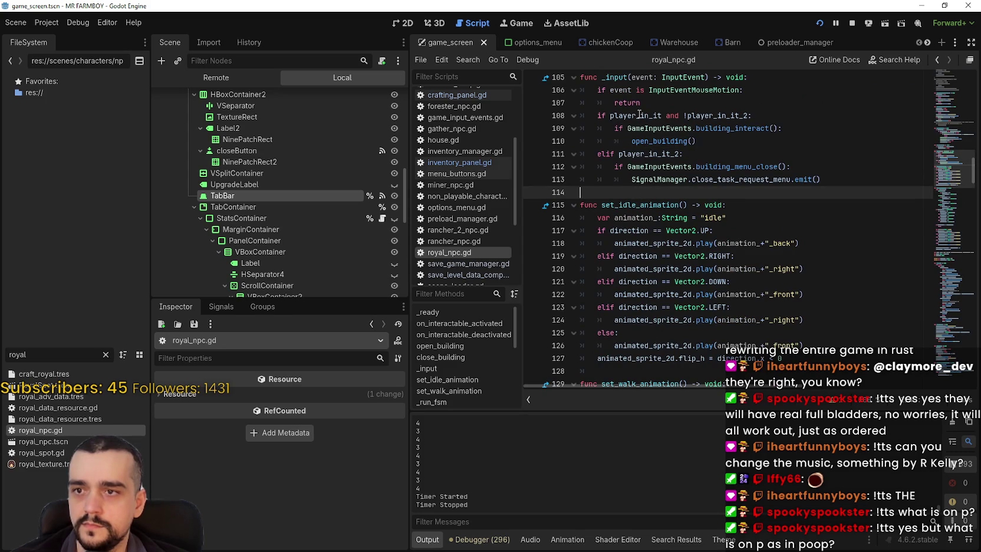
scroll(666, 154, "down", 5)
scroll(637, 202, "up", 4)
scroll(637, 201, "up", 1)
scroll(660, 207, "down", 3)
scroll(703, 222, "up", 6)
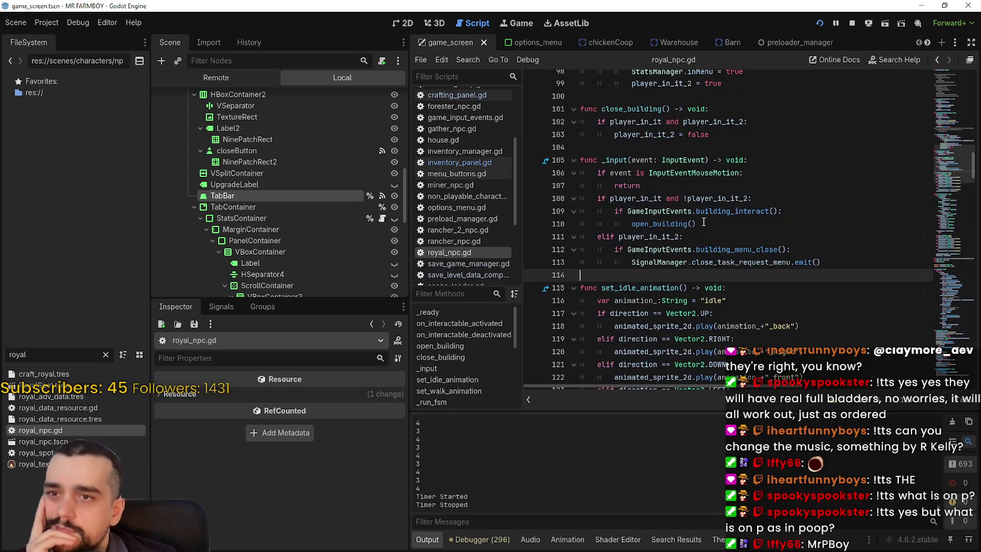
Step: Look up open_building's definition at line 90 and examine its StatsManager.inMenu check
right_click(669, 221)
left_click(706, 386)
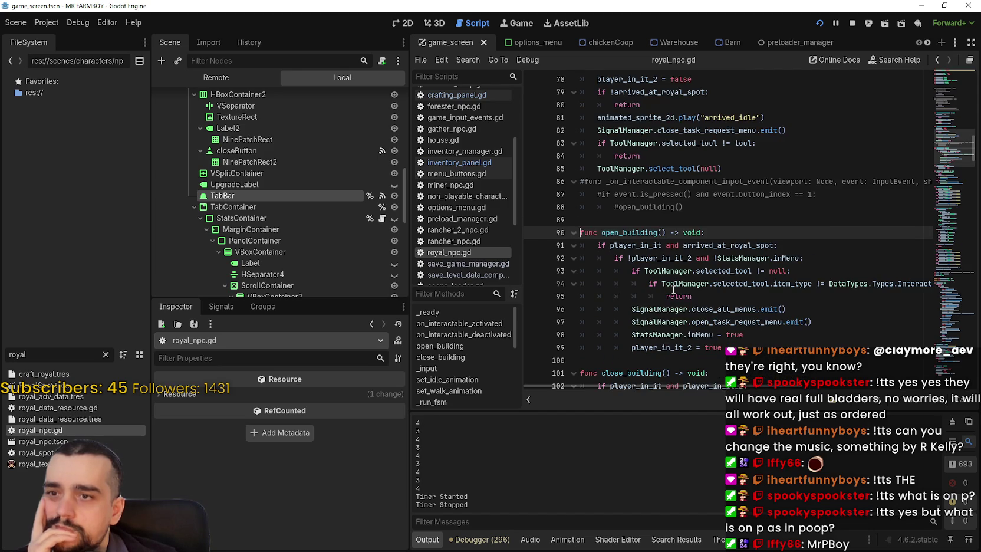
left_click_drag(799, 258, 717, 258)
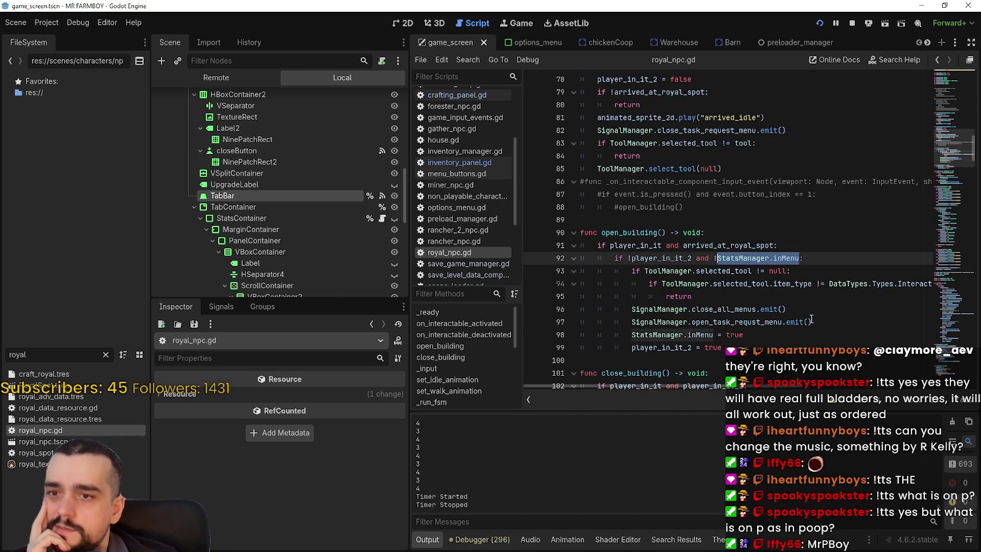
scroll(787, 261, "down", 1)
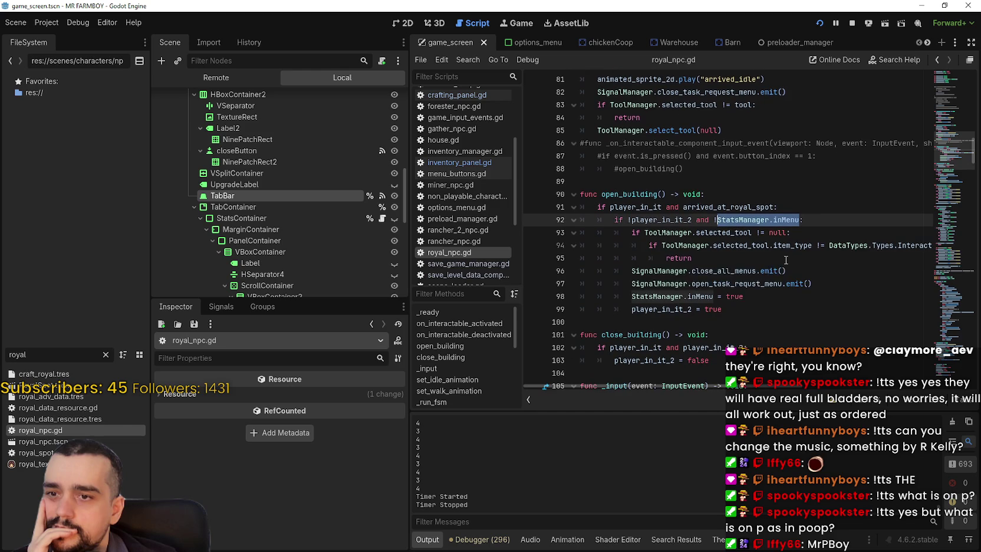
left_click(743, 328)
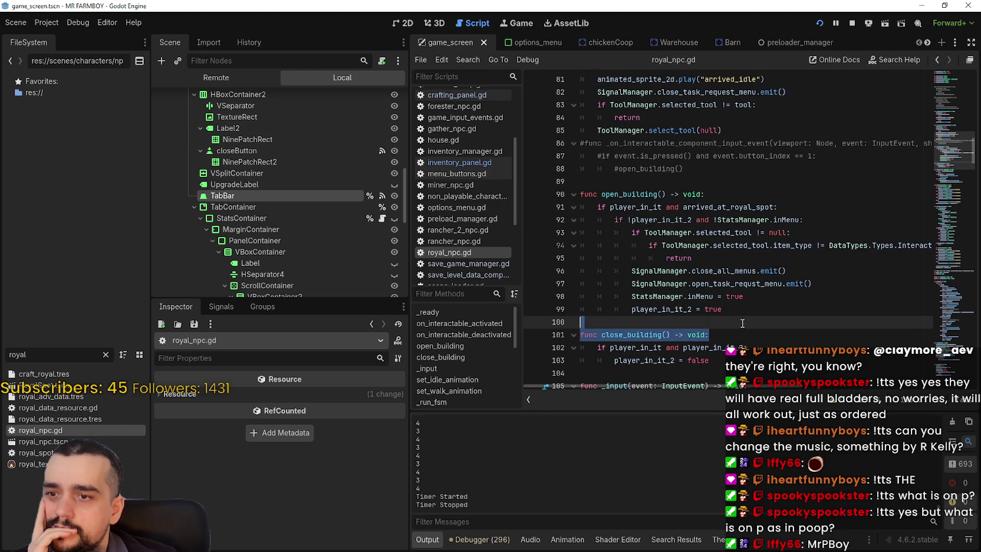
scroll(742, 322, "down", 2)
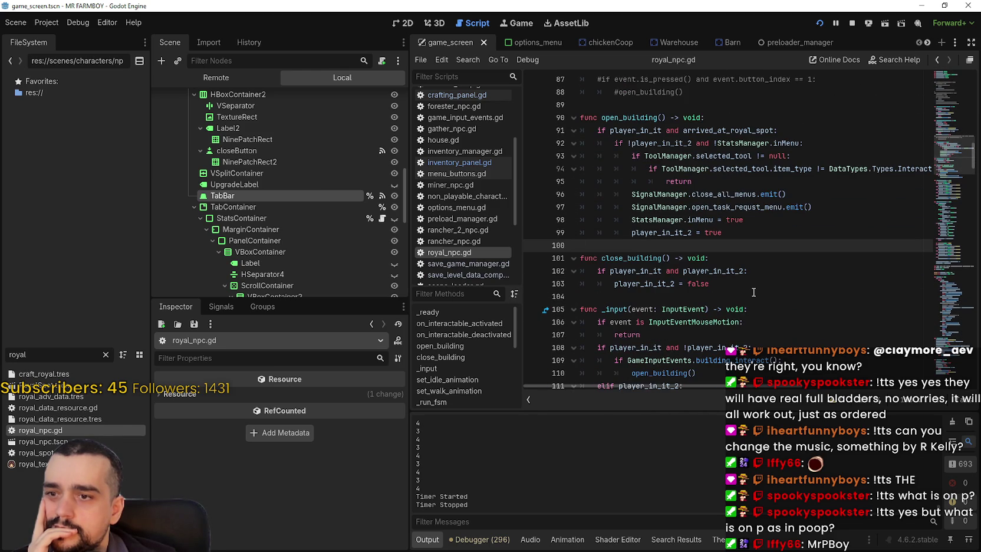
scroll(753, 292, "down", 2)
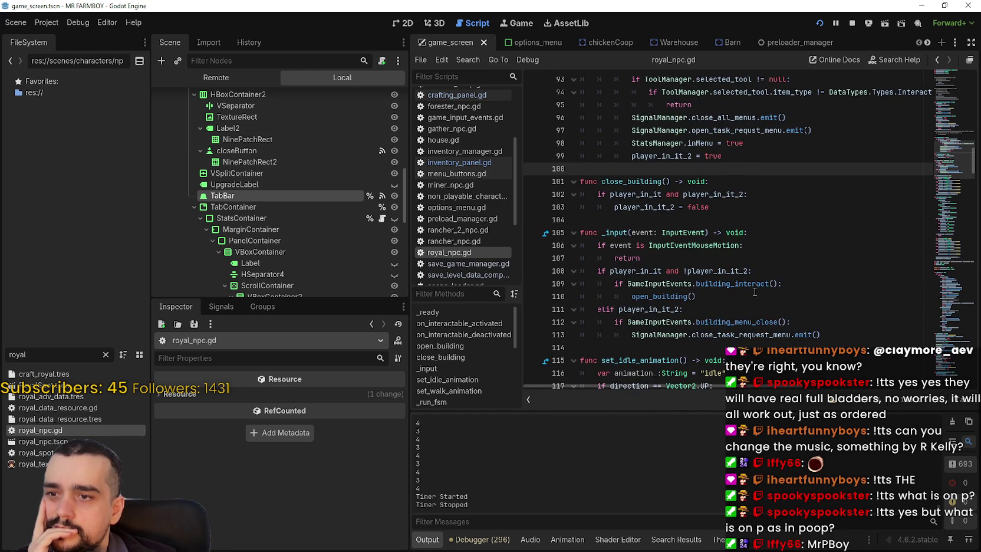
scroll(754, 291, "up", 2)
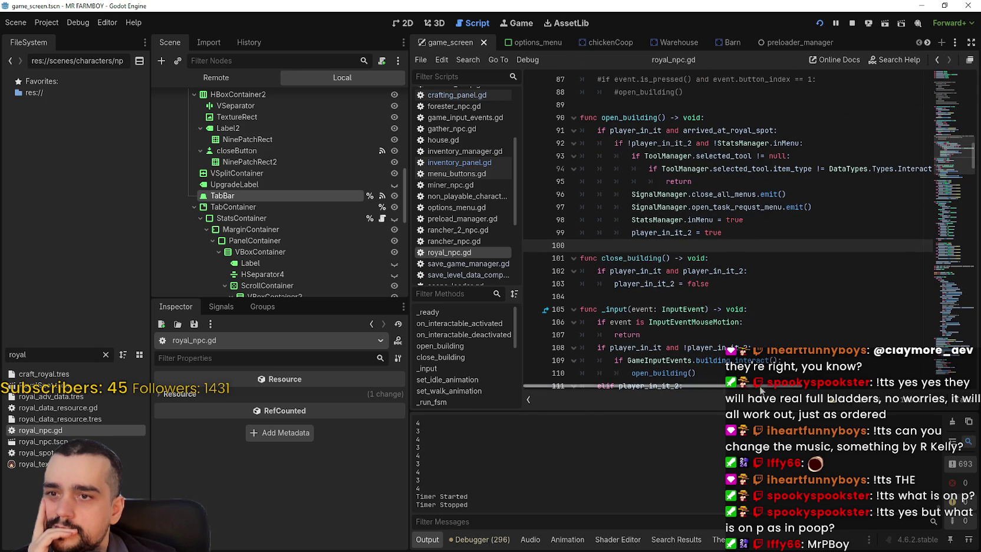
scroll(749, 330, "right", 2)
scroll(745, 344, "left", 2)
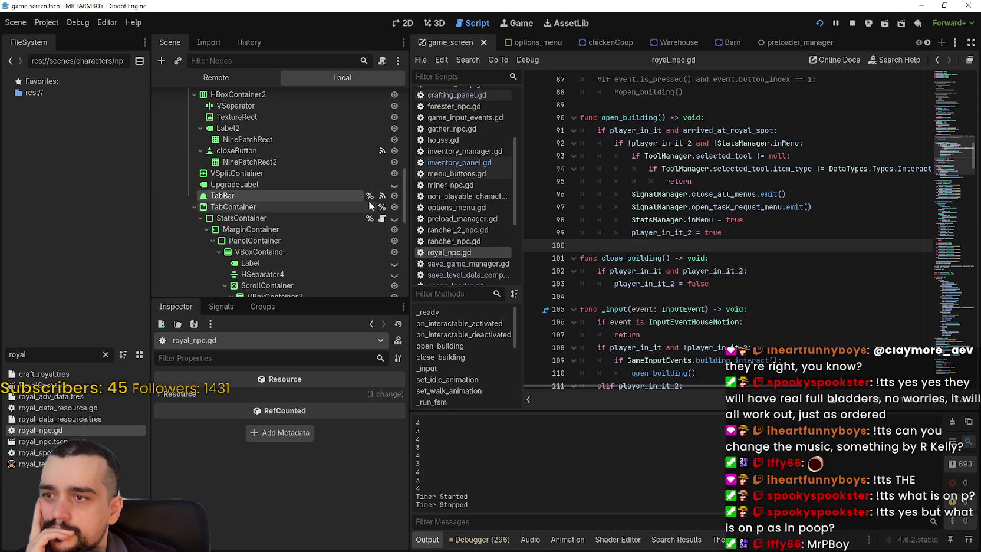
scroll(368, 200, "up", 3)
left_click(382, 135)
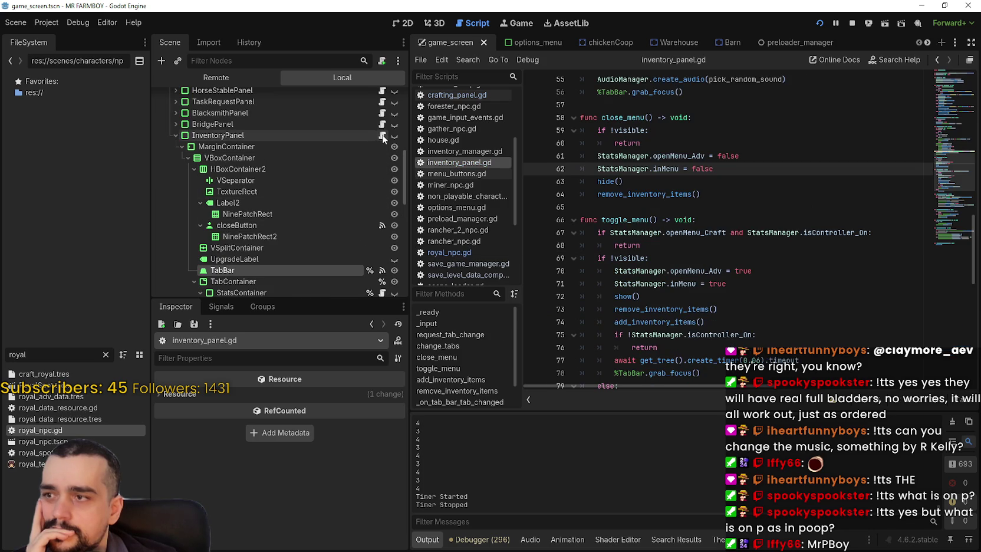
Step: Review close_menu and toggle_menu in inventory_panel.gd, checking the inMenu line and openMenu_Craft condition
left_click(727, 240)
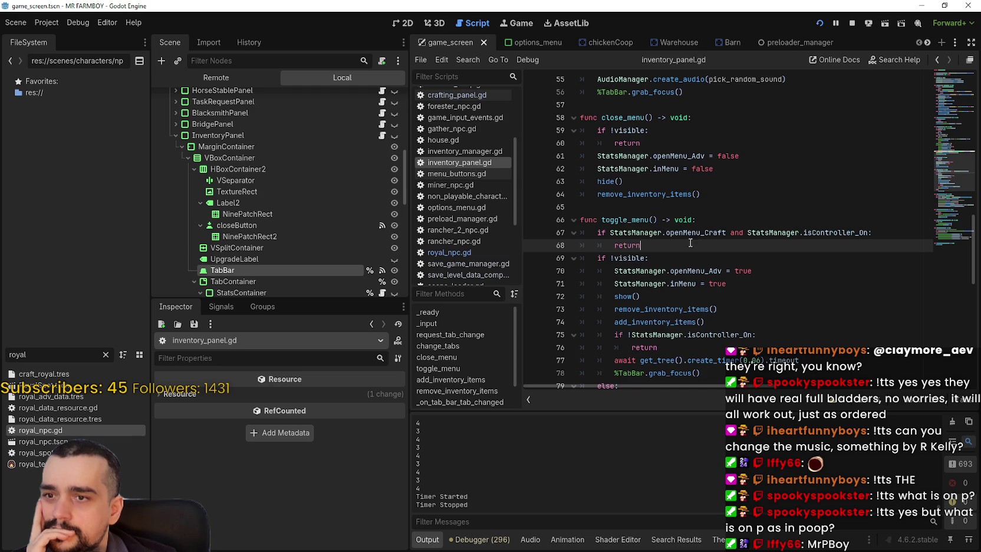
scroll(699, 242, "down", 3)
left_click_drag(728, 168, 596, 170)
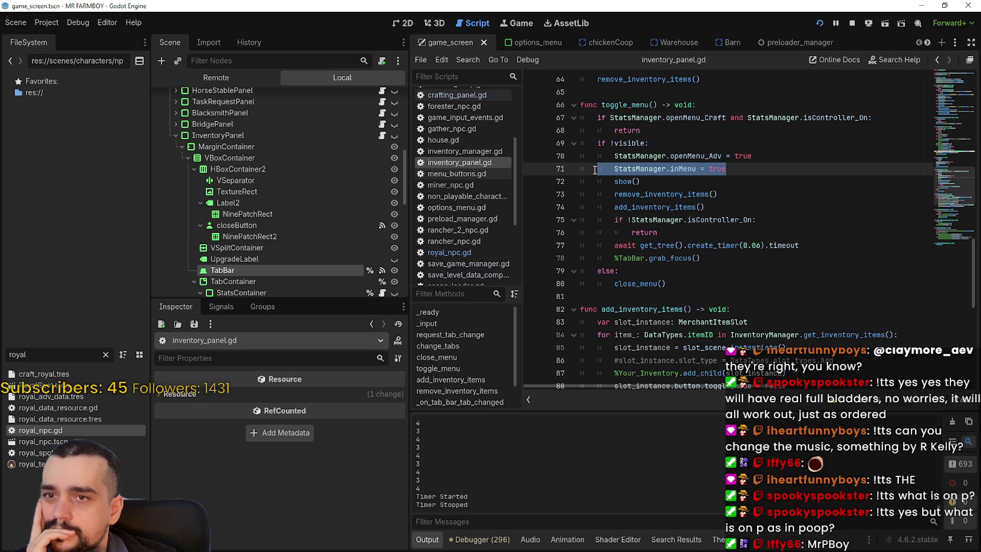
left_click_drag(596, 171, 645, 172)
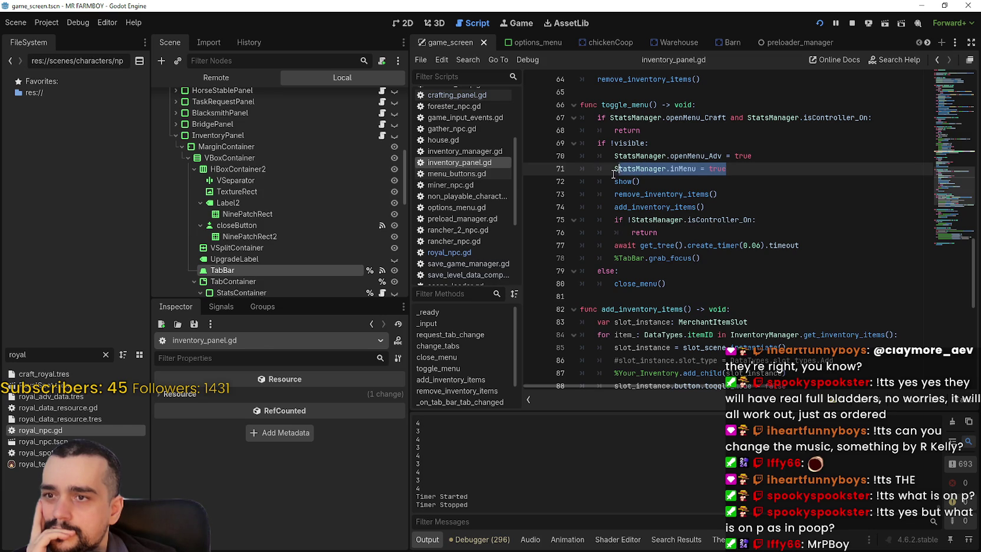
scroll(643, 211, "down", 3)
left_click(675, 172)
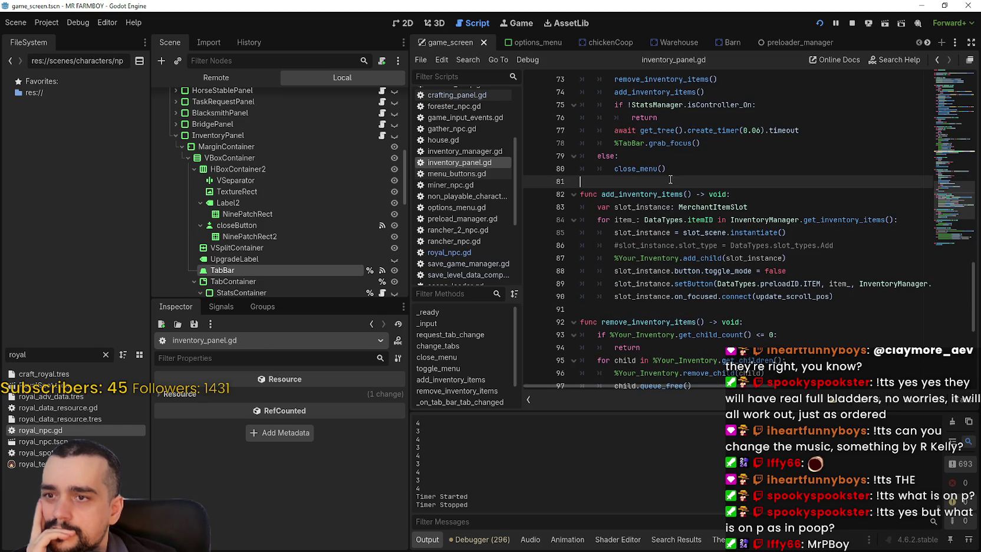
scroll(671, 177, "down", 7)
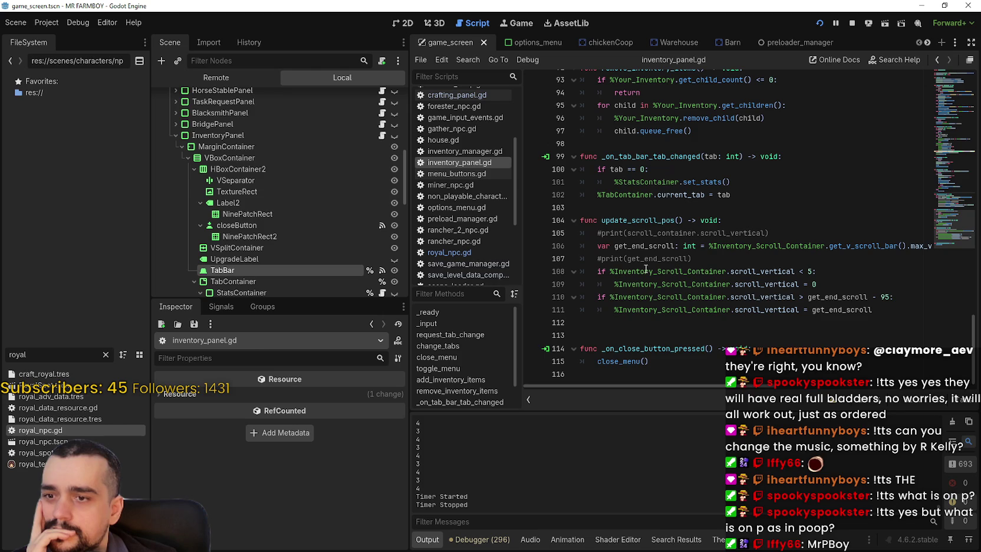
scroll(640, 319, "up", 7)
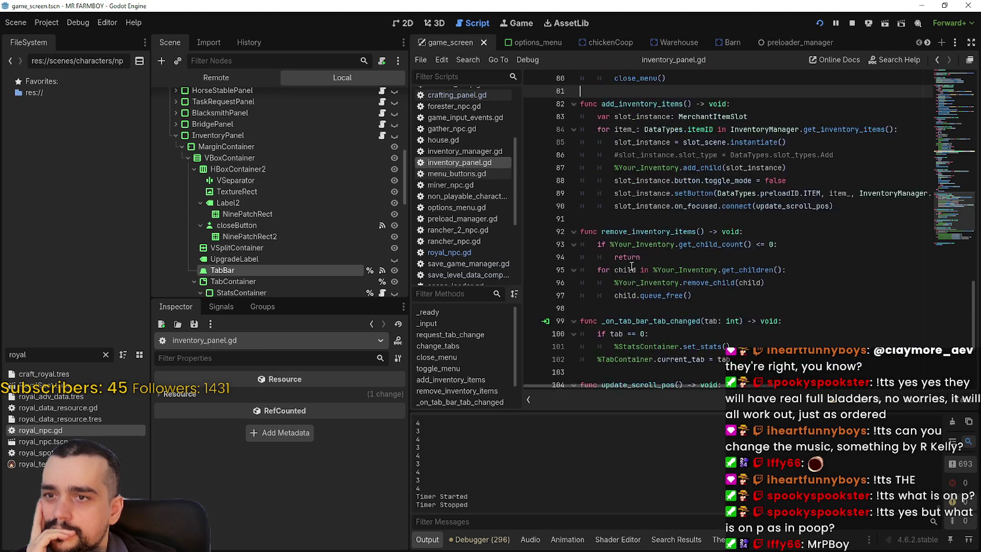
left_click(639, 332)
scroll(660, 254, "up", 4)
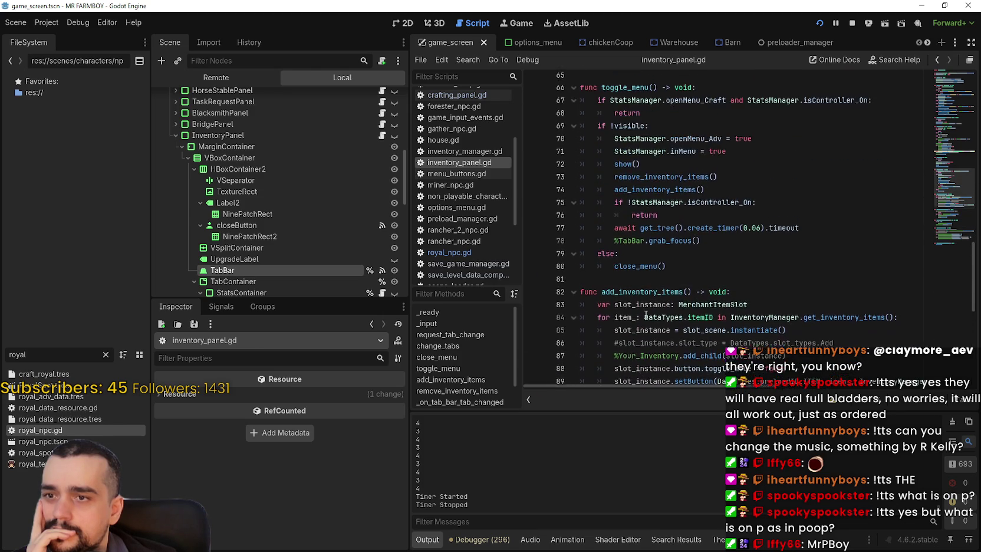
double_click(706, 169)
scroll(702, 174, "up", 3)
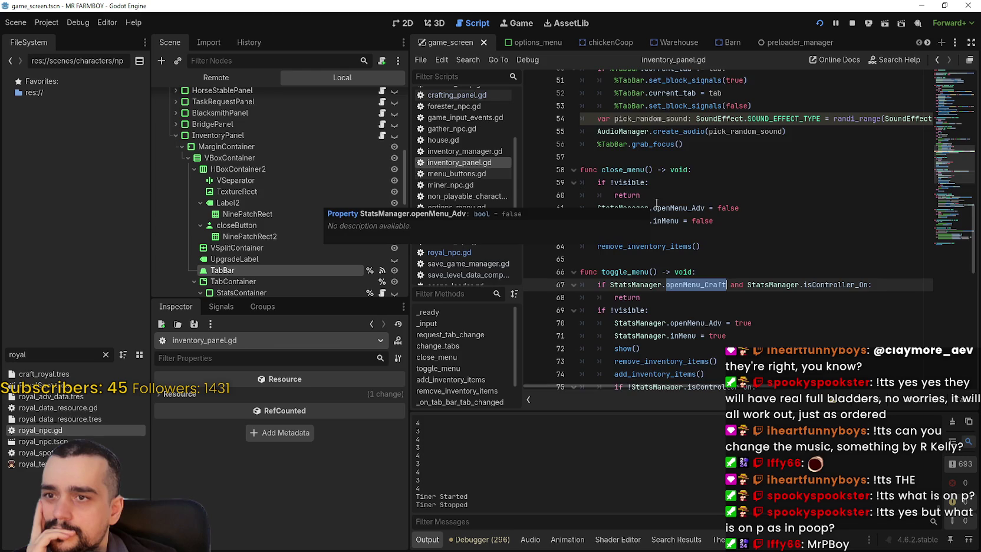
scroll(678, 233, "down", 2)
left_click(685, 237)
Step: Test-run the game with F5 and stop it with F8
key("F5")
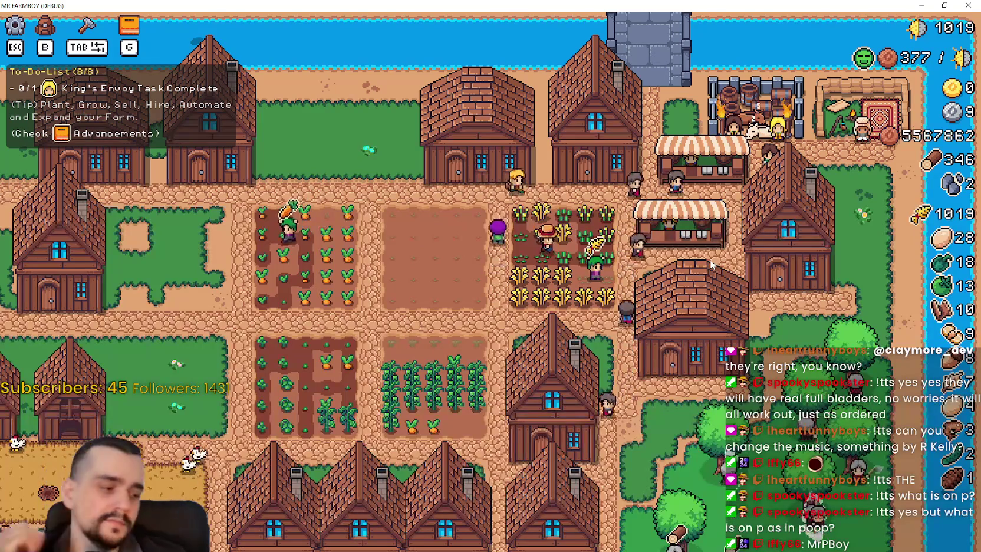
key("F8")
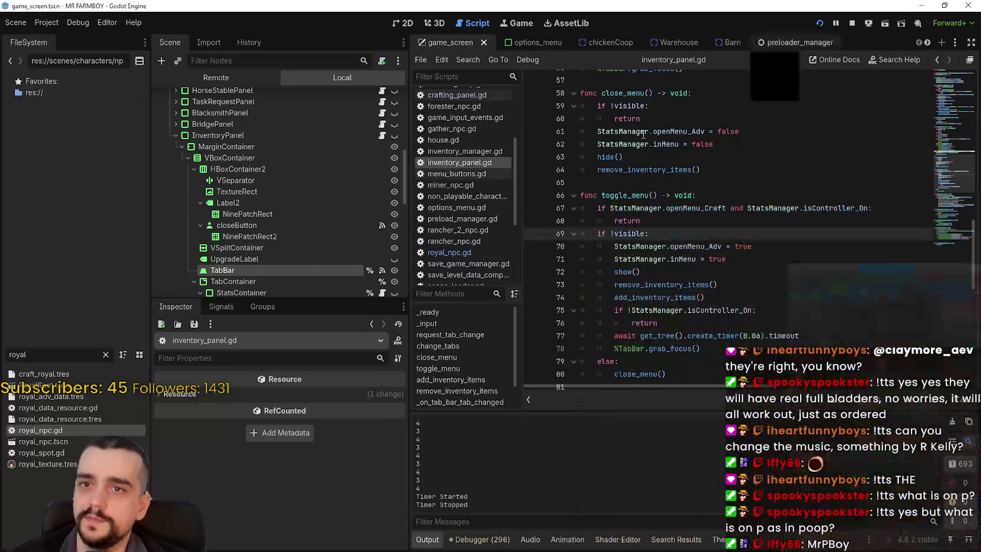
scroll(353, 189, "up", 10)
scroll(366, 177, "down", 1)
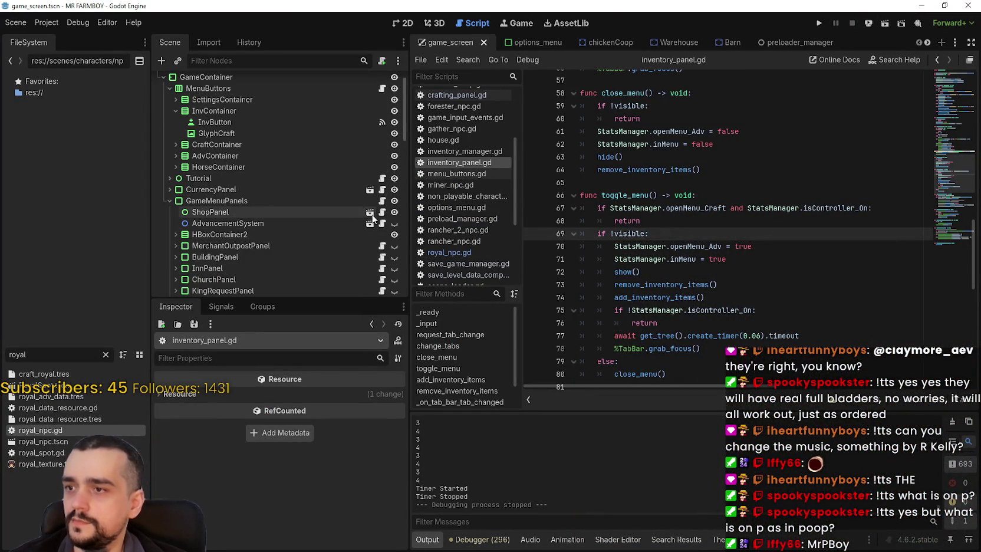
Step: Inspect the InvButton, CurrencyPanel, GameMenuPanels, CraftContainer, HorseContainer and AdvContainer nodes
left_click(323, 122)
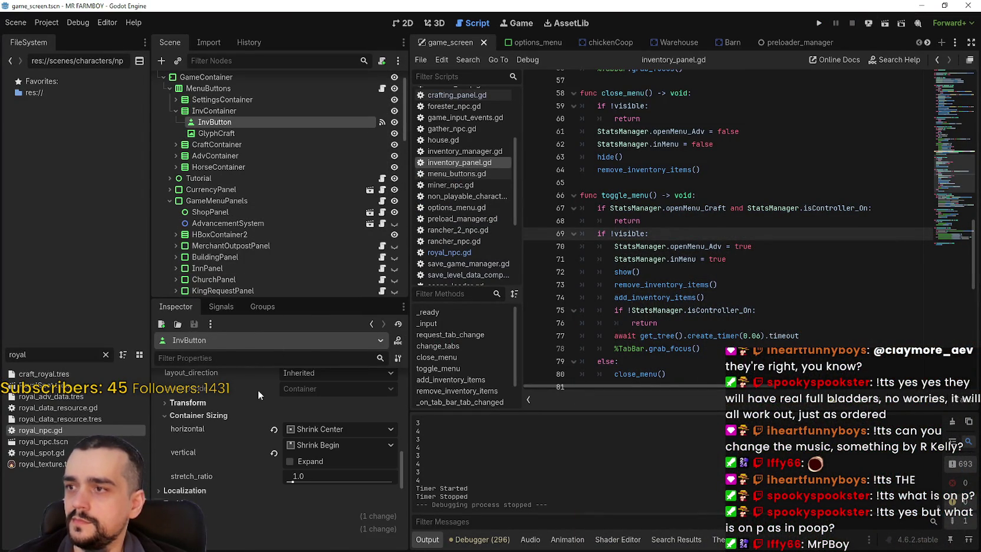
left_click(247, 191)
left_click(223, 203)
left_click(249, 143)
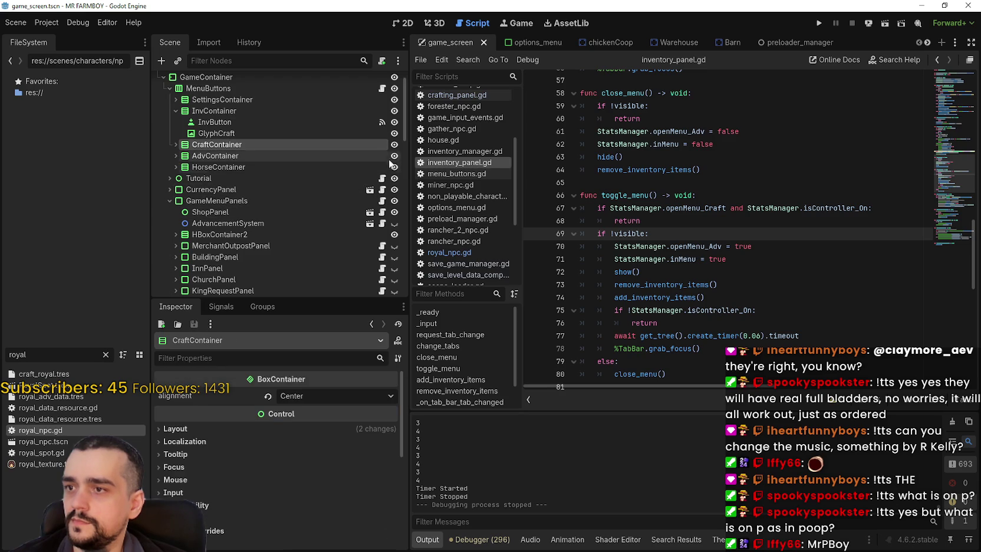
left_click(328, 157)
left_click(312, 166)
left_click(318, 155)
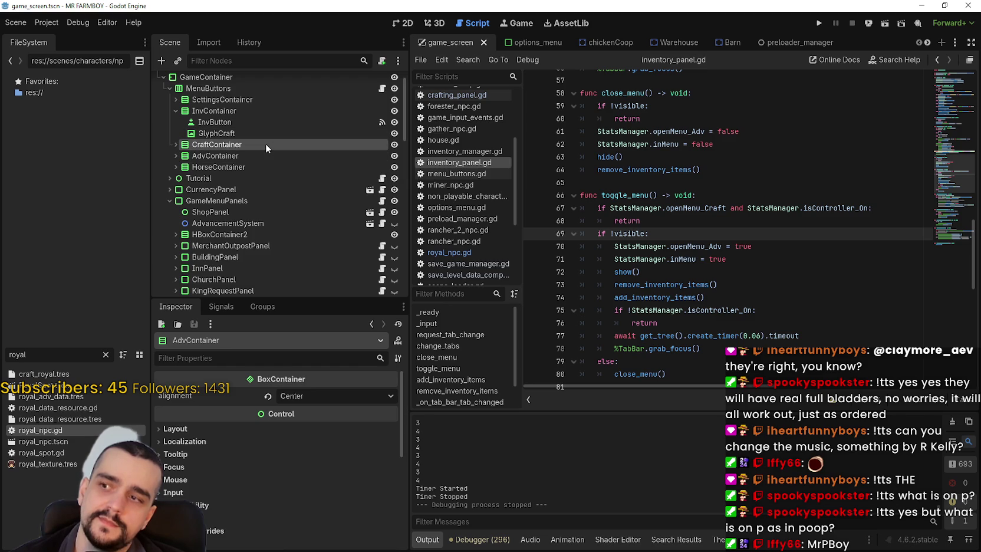
left_click(264, 145)
left_click(257, 157)
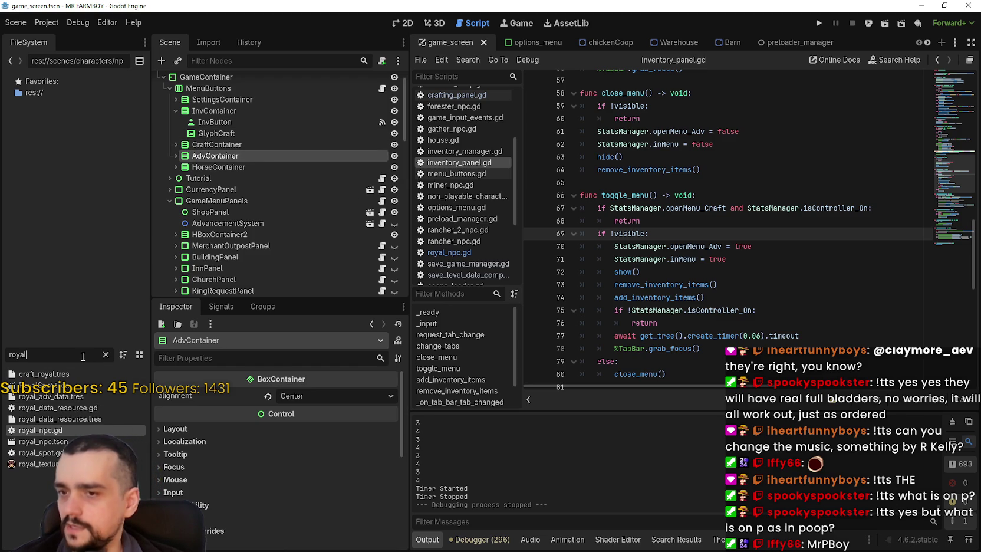
Step: Return to inventory_panel.gd above toggle_menu and run the game again
left_click_drag(35, 354, 1, 345)
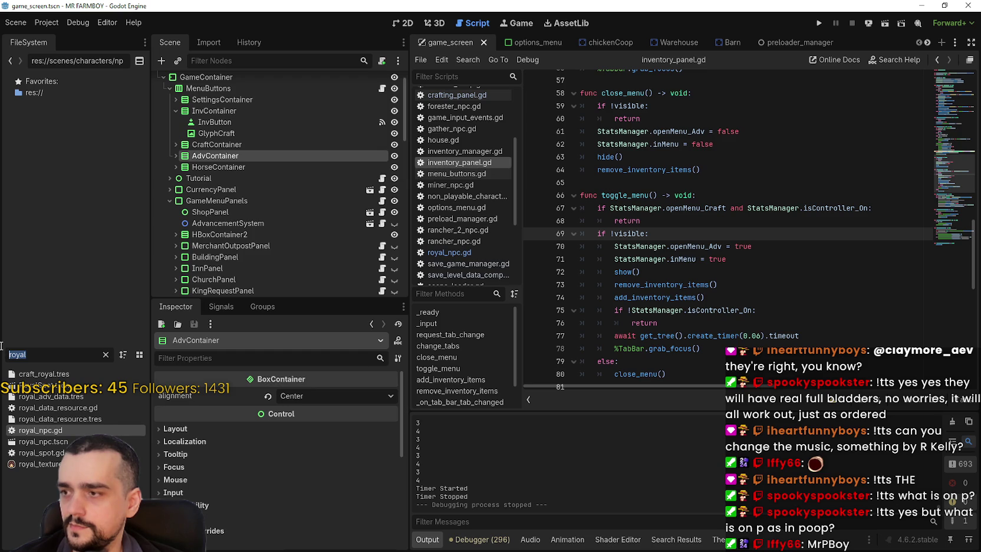
left_click(659, 208)
left_click_drag(665, 195, 664, 183)
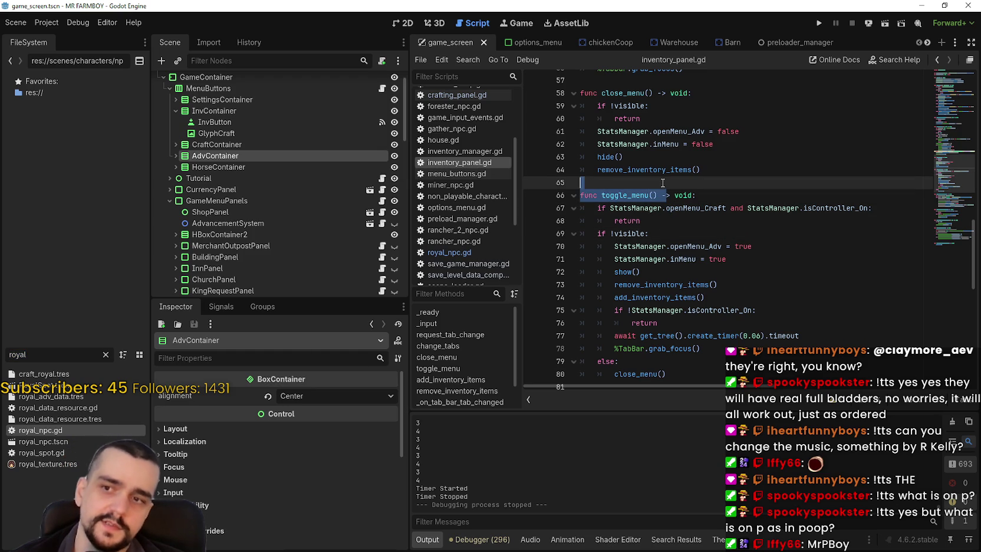
left_click(663, 183)
left_click(821, 23)
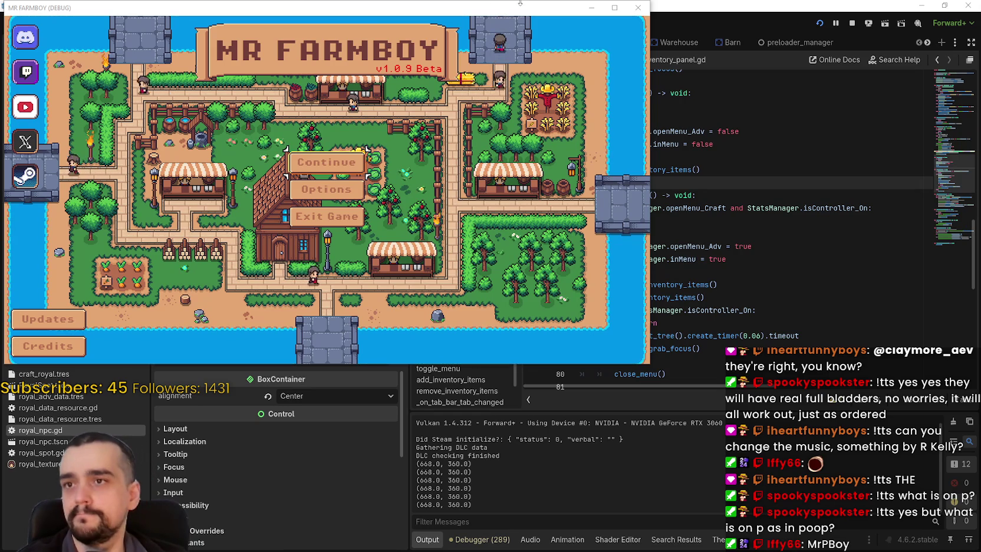
Step: Maximize the game window and load Save 7 (Normal) from the Continue list
left_click(615, 7)
key("Return")
key("Down")
key("Down")
key("Down")
key("Down")
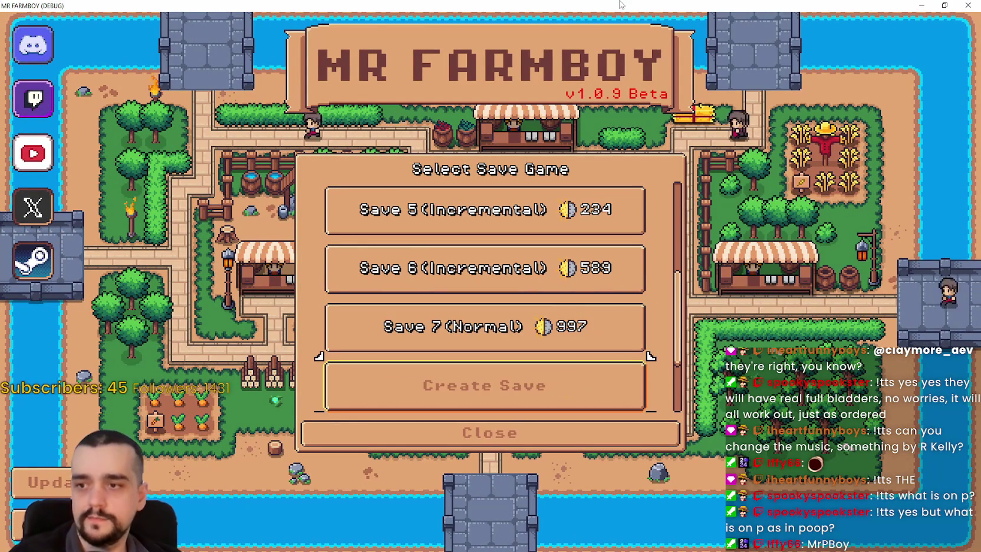
key("Return")
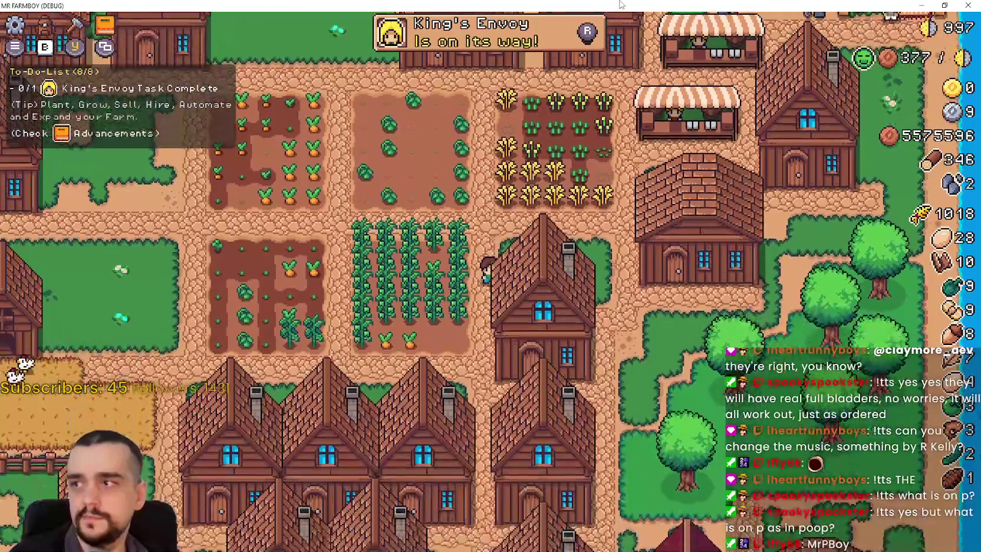
Step: Toggle the Stats & Inventory panel, then walk down to the Horse Stable and bring up its dialog
key("i")
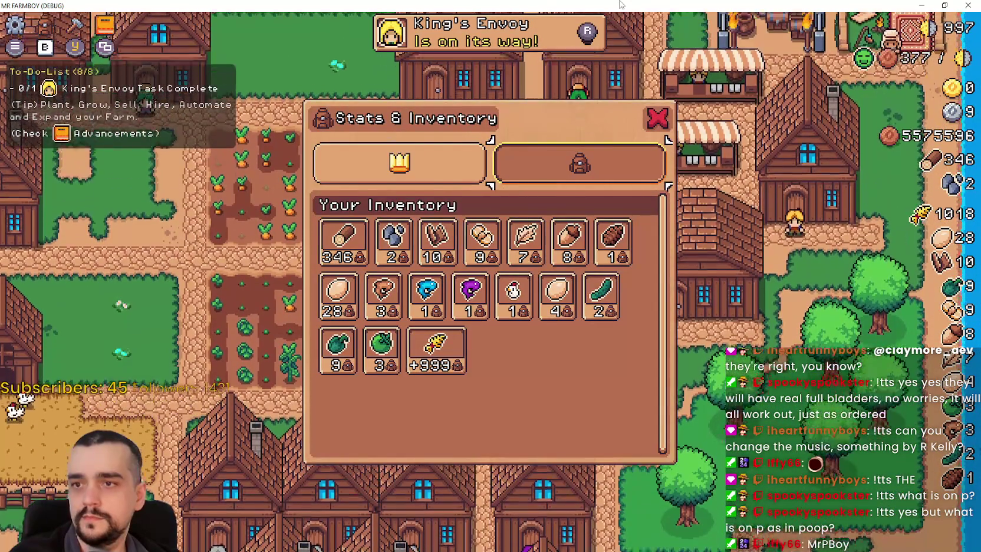
key("Escape")
key("w")
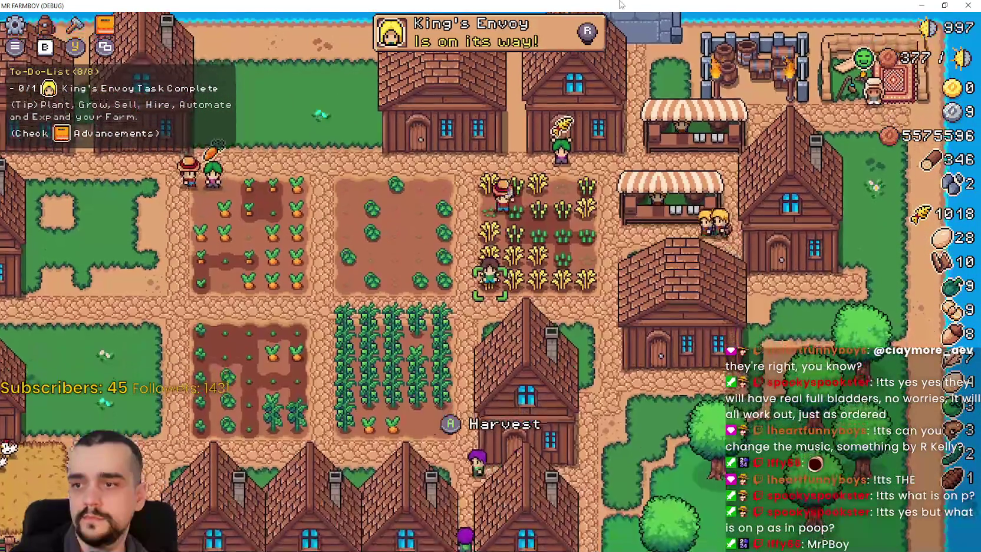
key("s")
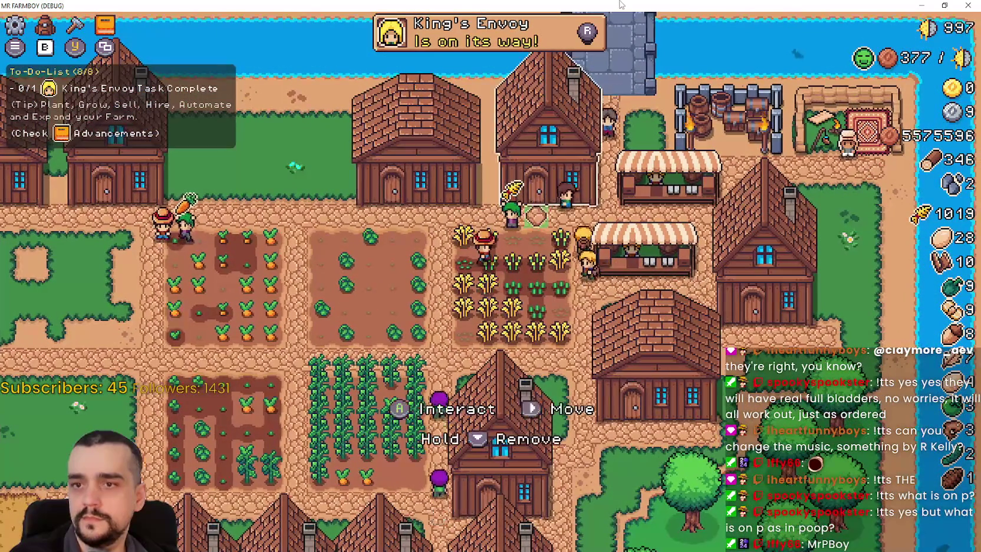
key("s")
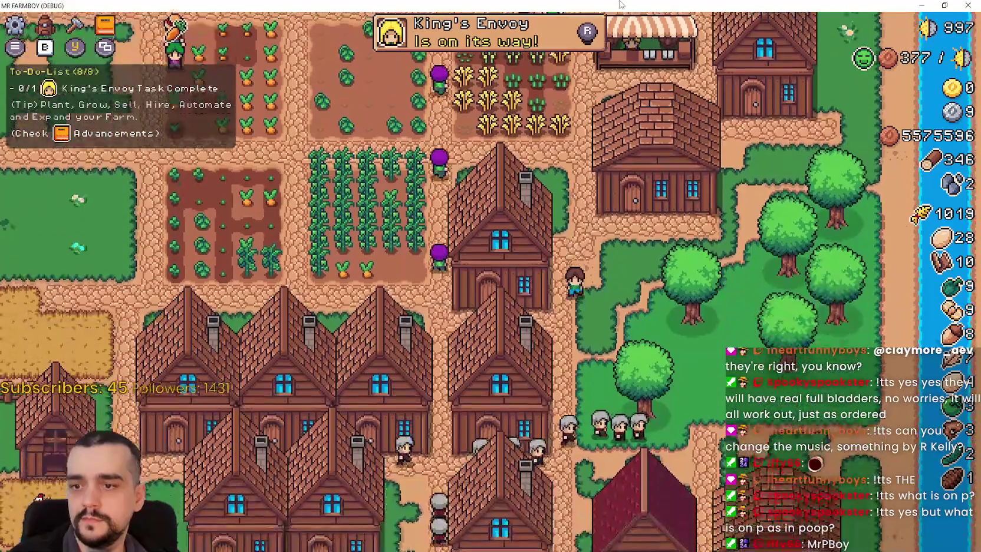
key("s")
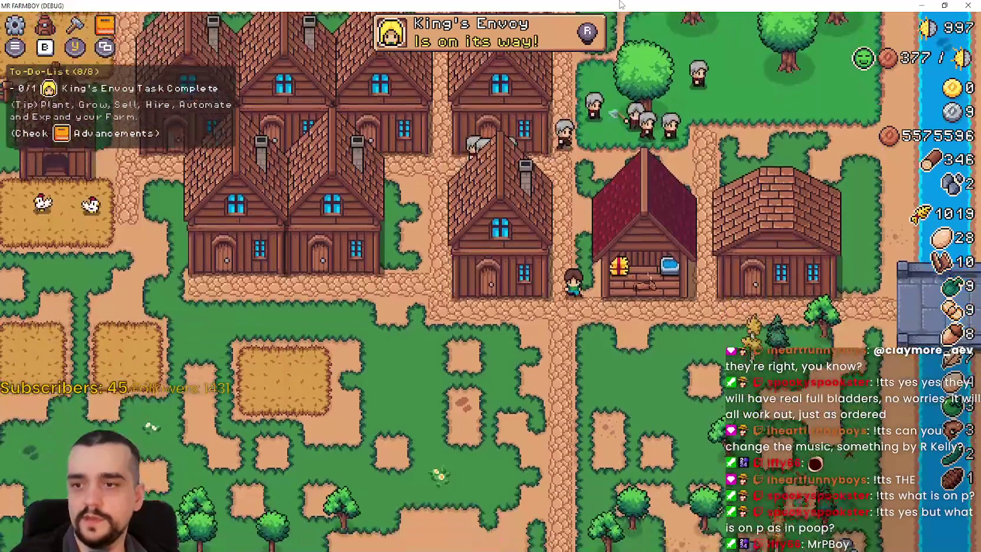
key("e")
Step: Open and close the inventory over the stable dialog twice, then return to toggle_menu in Godot
key("i")
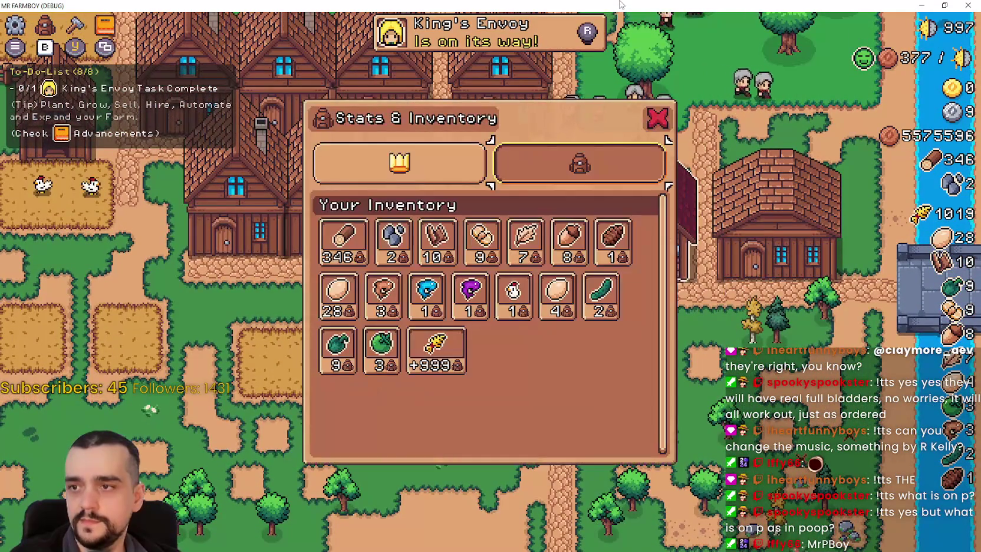
key("i")
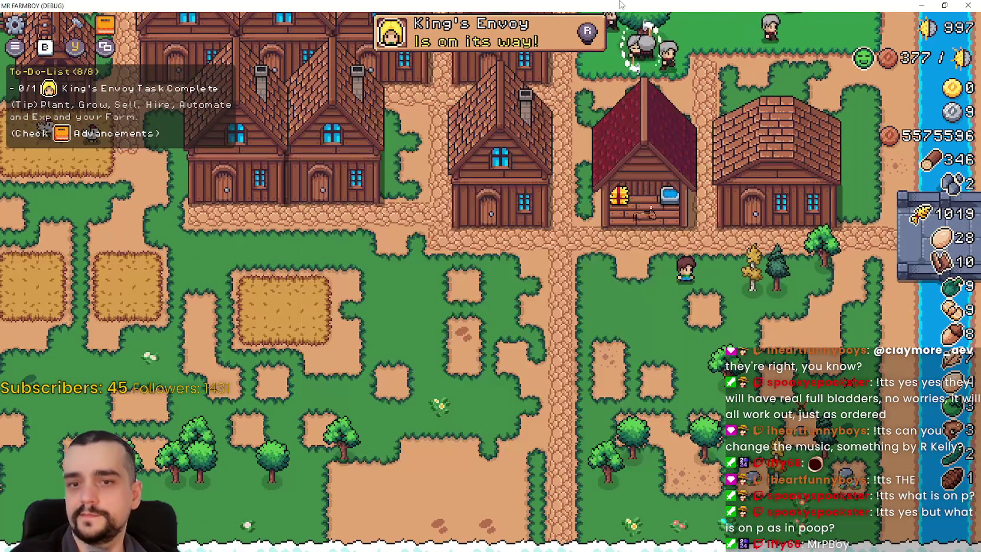
key("w")
key("e")
key("i")
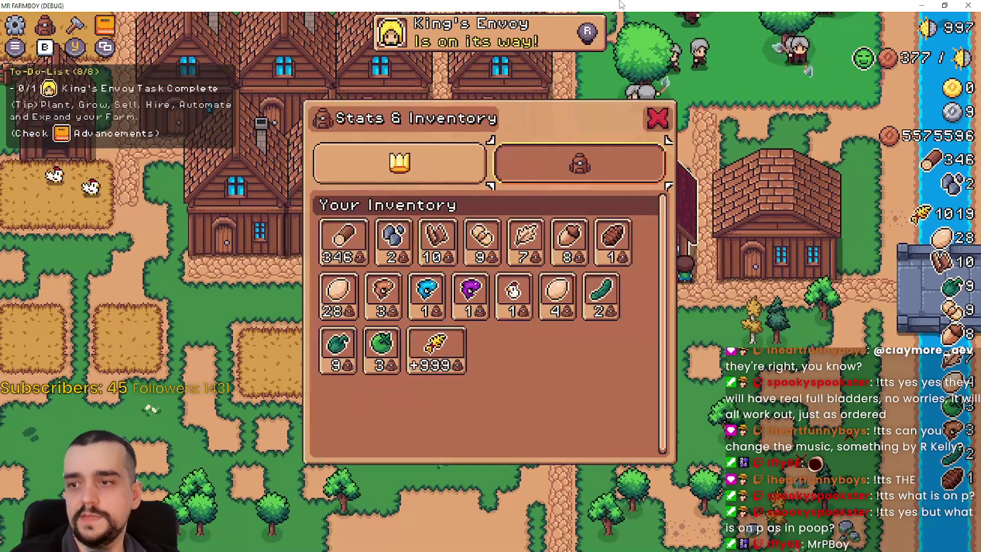
key("i")
key("a")
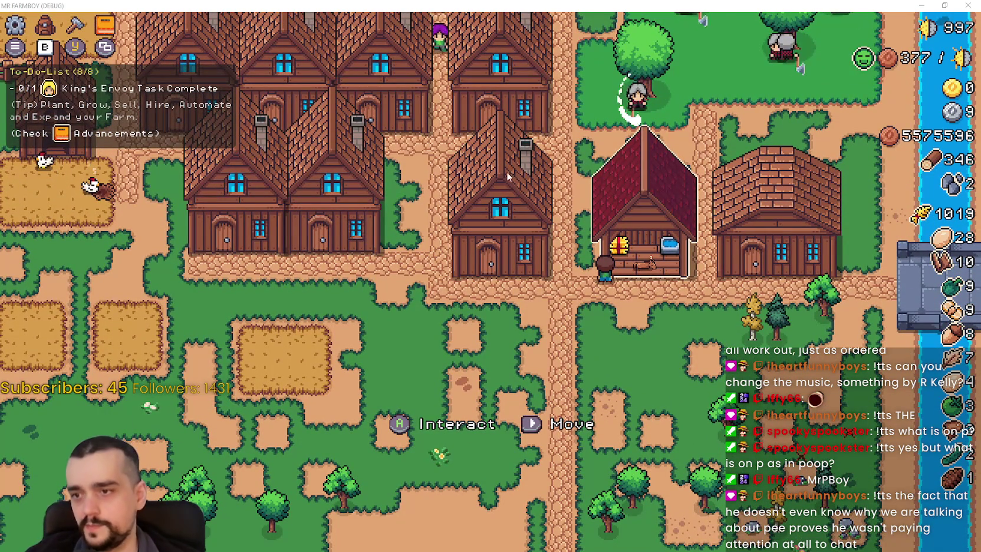
key("alt+Tab")
left_click(790, 251)
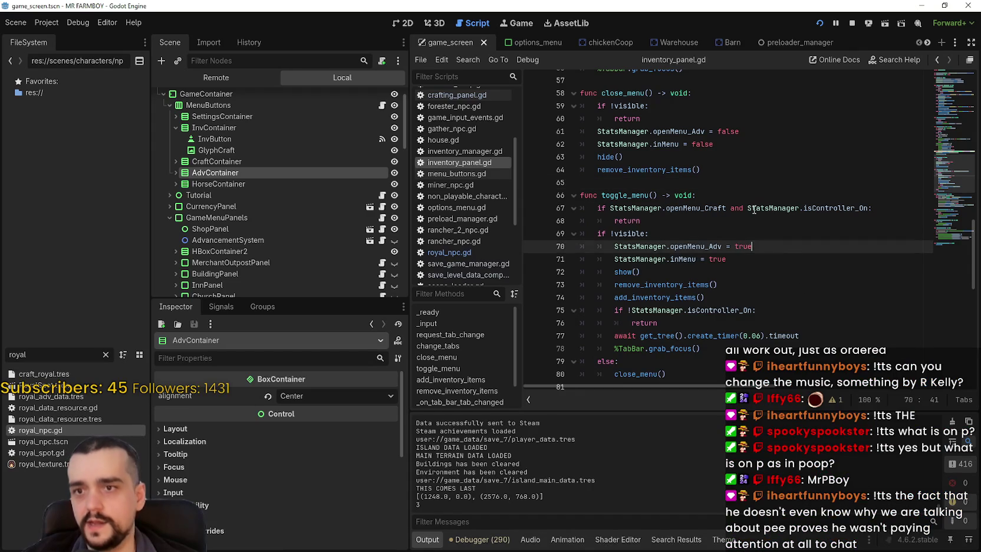
Step: Jump to stats_manager.gd with F12 and insert a new line below openMenu_Adv
right_click(690, 208)
key("Escape")
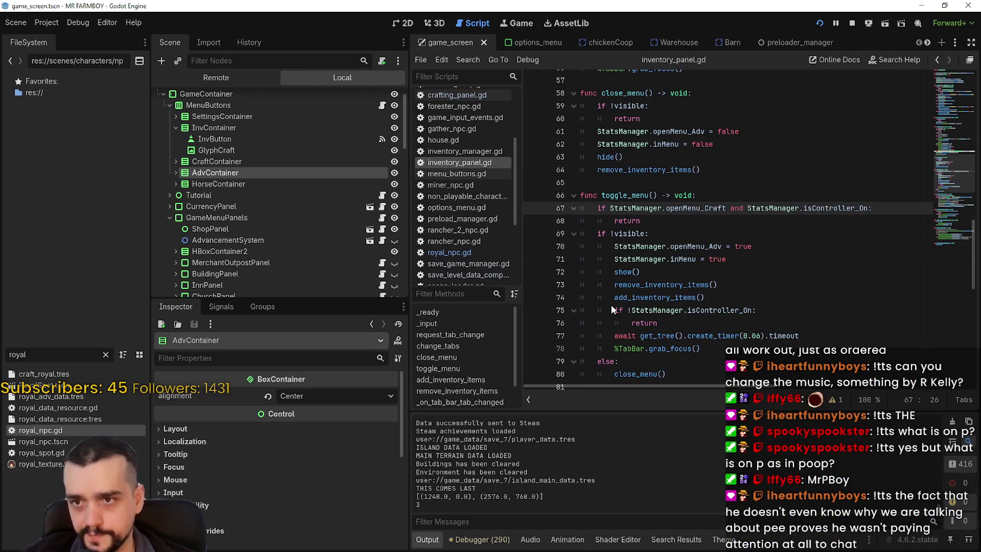
key("F12")
scroll(737, 213, "up", 1)
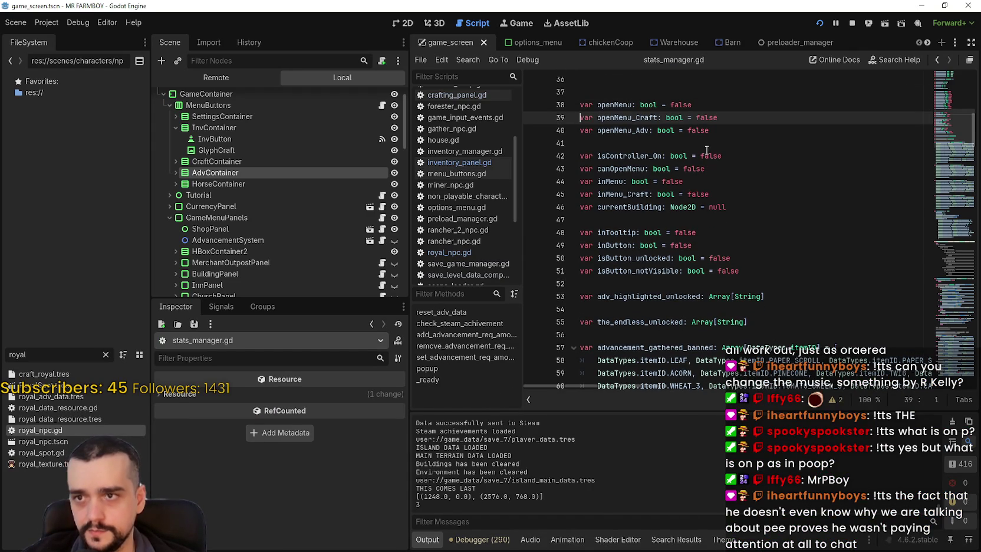
left_click(748, 131)
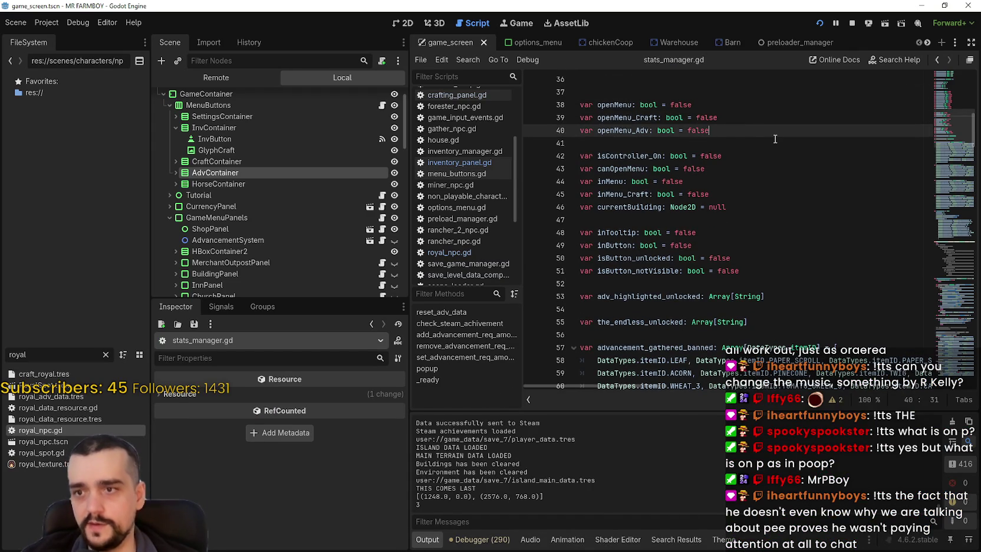
key("Return")
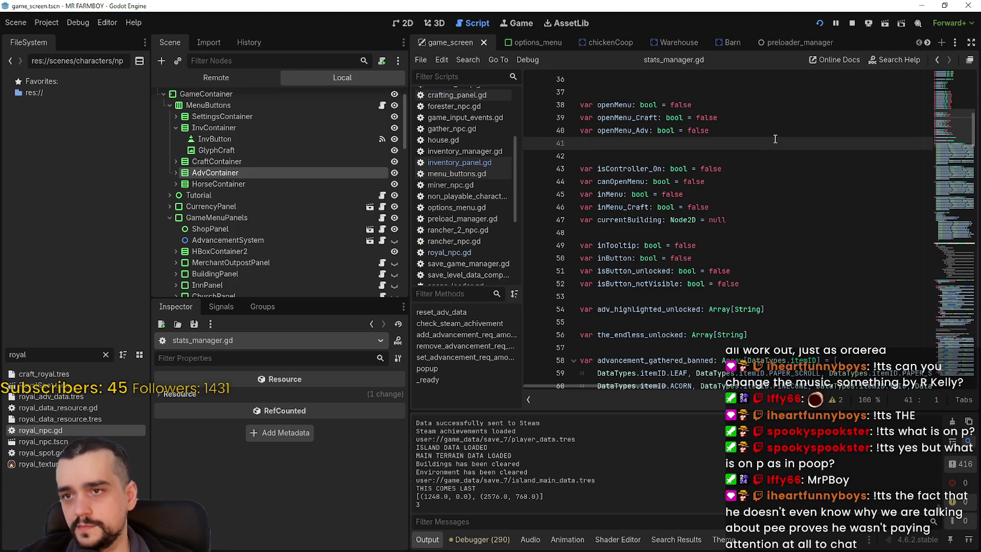
Step: Add 'var open_Menu_Uniques: bool = false' on line 41 and save the script
double_click(615, 105)
left_click(625, 147)
type("var open_Menu_Uniques")
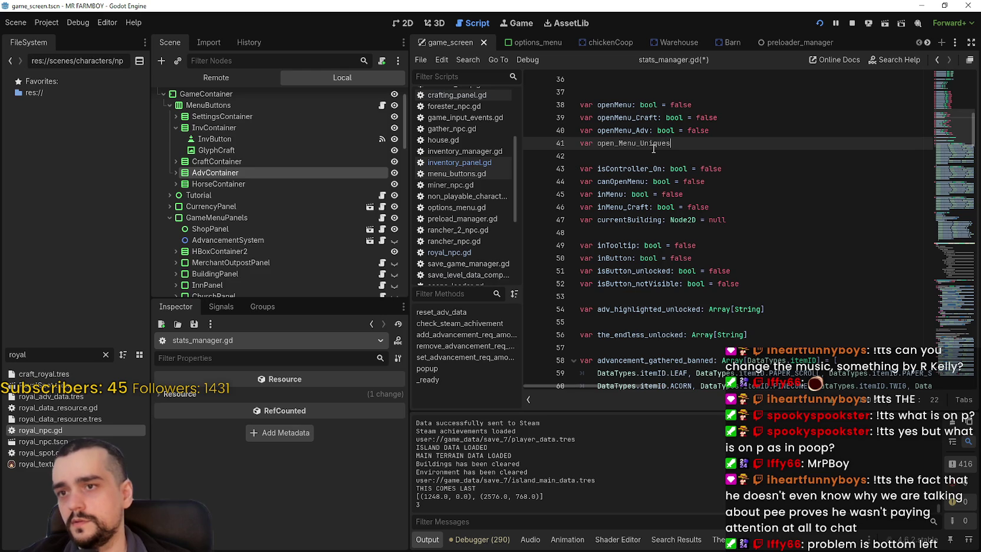
type(":")
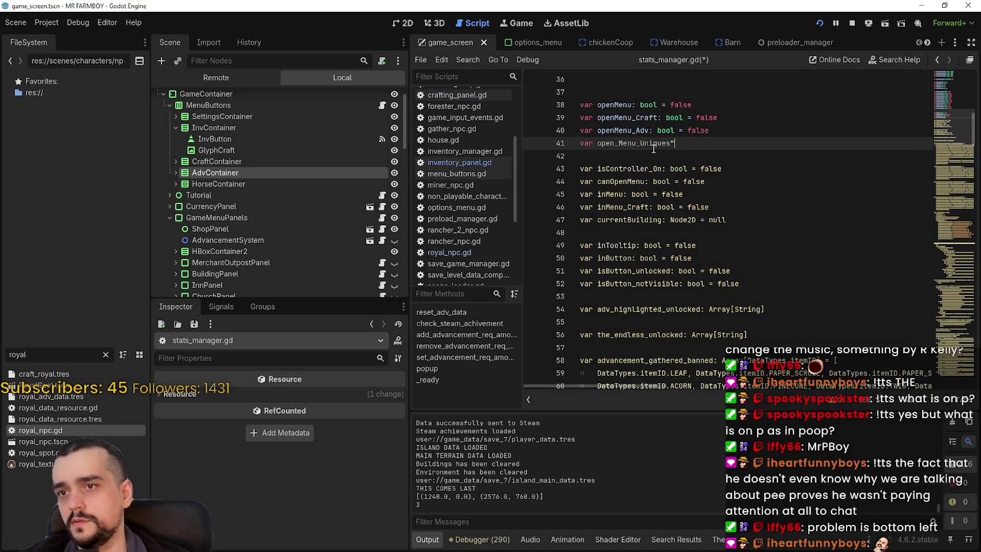
key("BackSpace")
type(": bool")
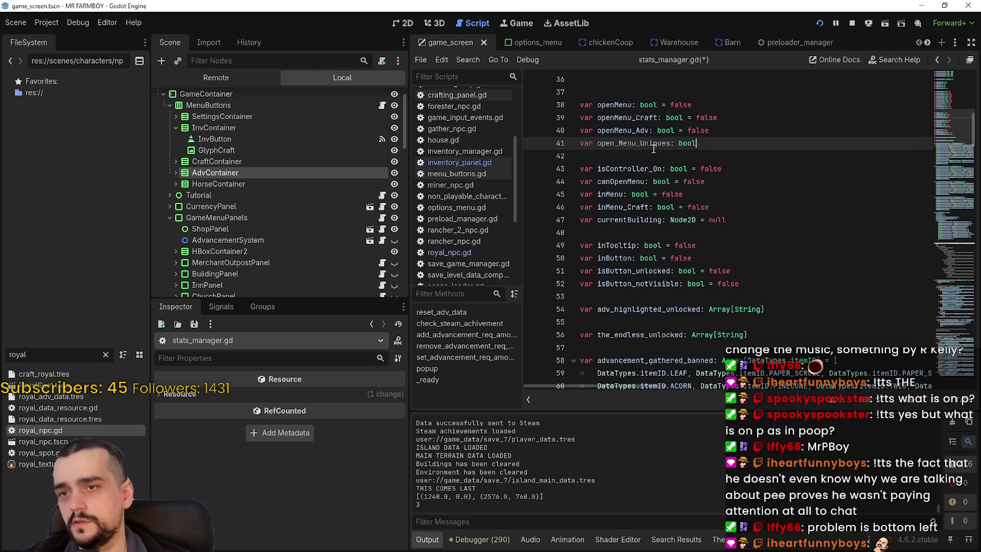
type("= false")
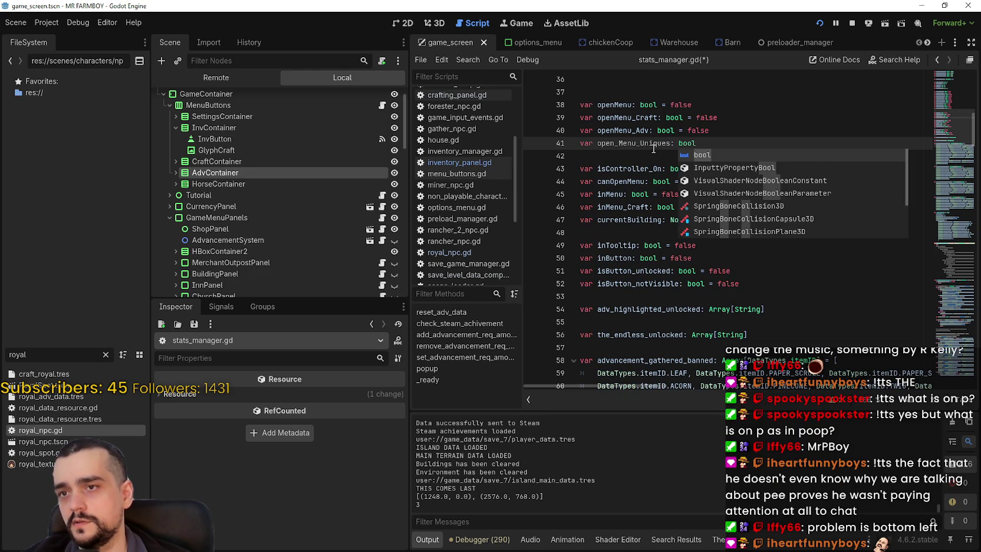
key("ctrl+s")
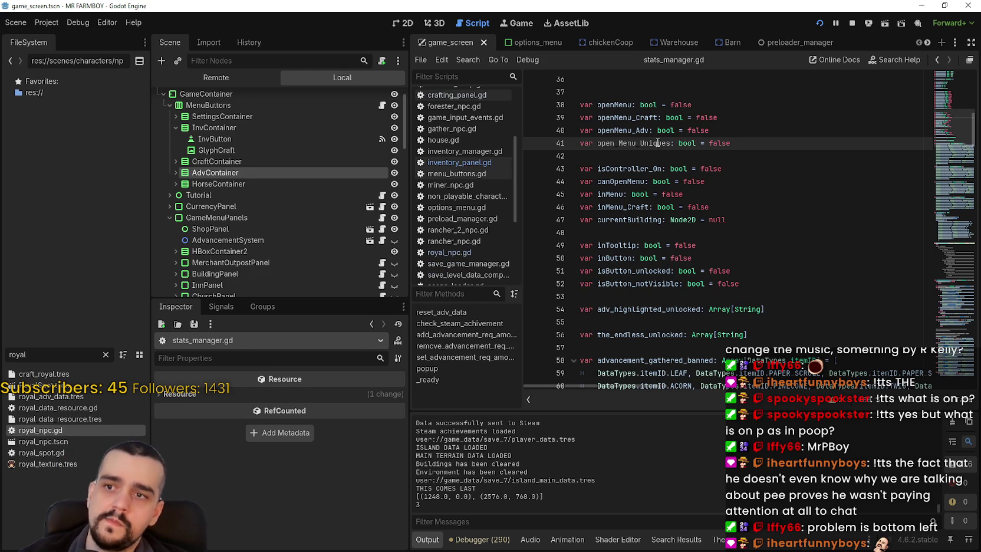
Step: Verify the new open_Menu_Uniques declaration and clear the royal file filter
double_click(658, 142)
left_click(649, 156)
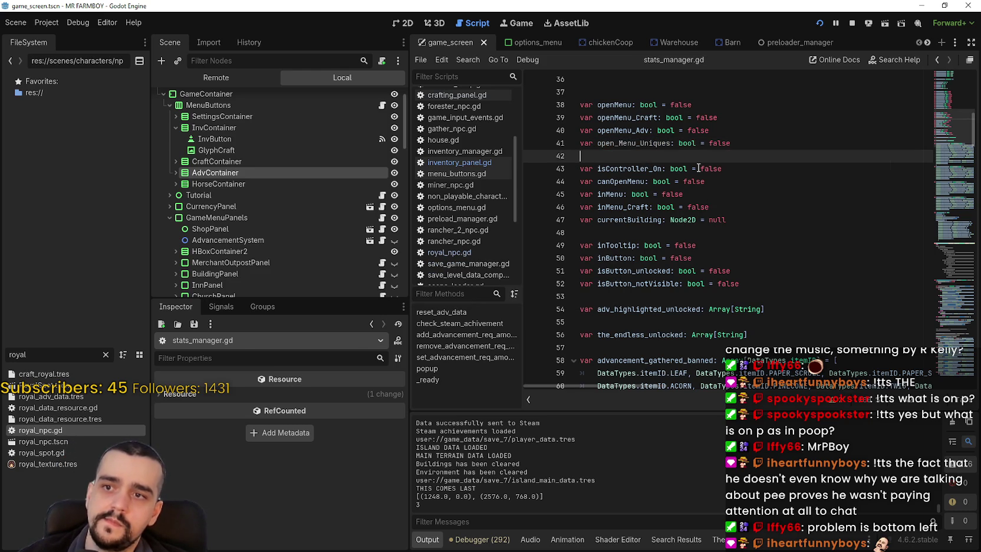
scroll(683, 176, "up", 2)
double_click(663, 219)
left_click(654, 233)
left_click(105, 354)
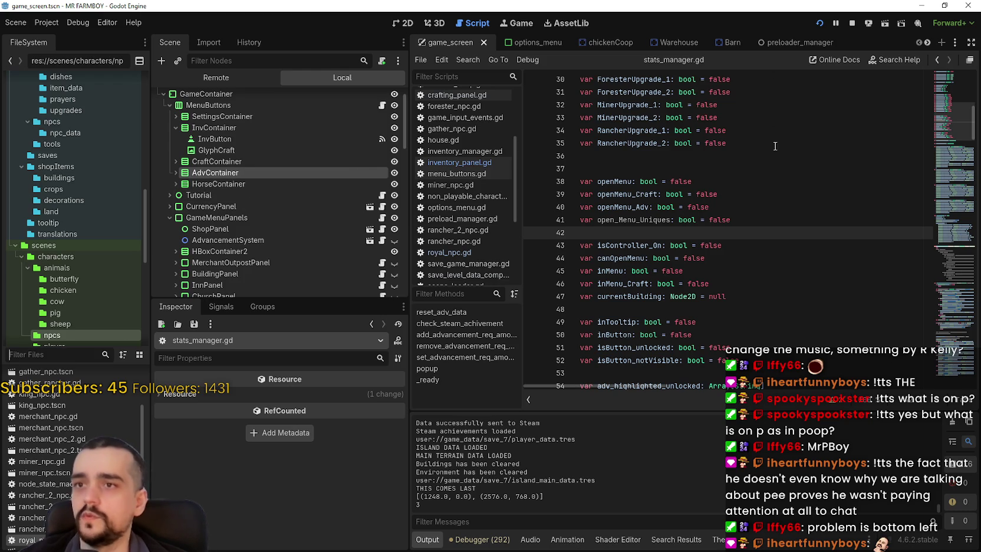
Step: Open house.gd via a 'house' filter and look up its building parent class's open_building
type("h")
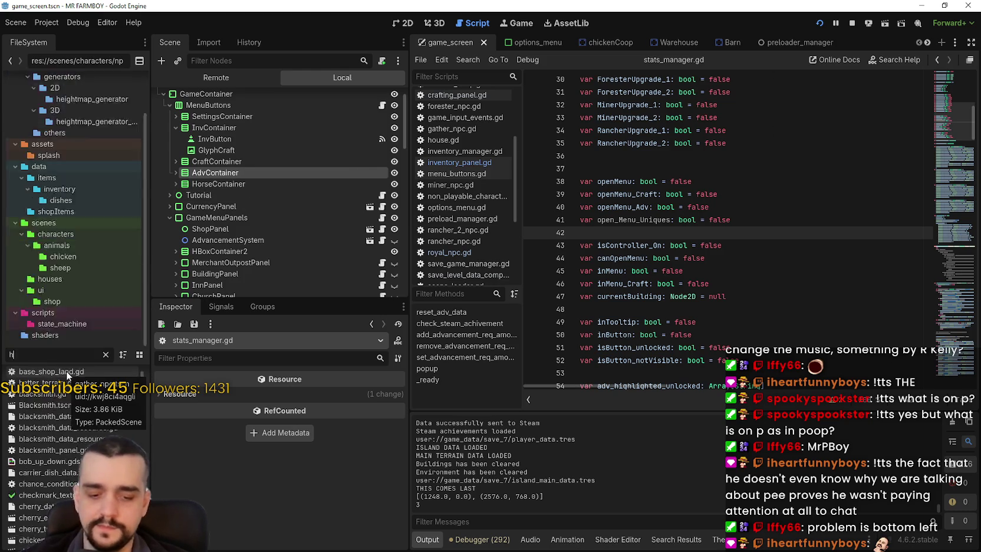
type("ouse")
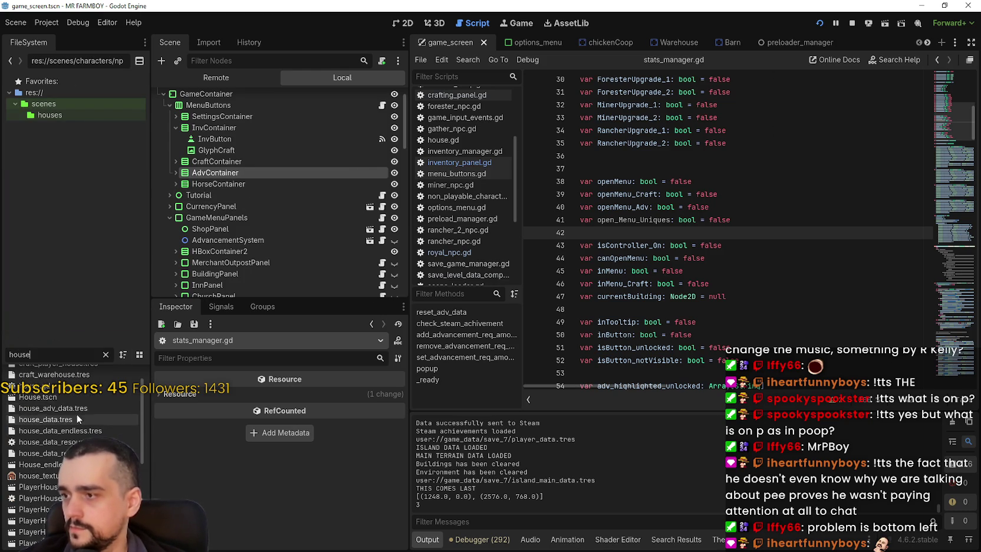
double_click(61, 388)
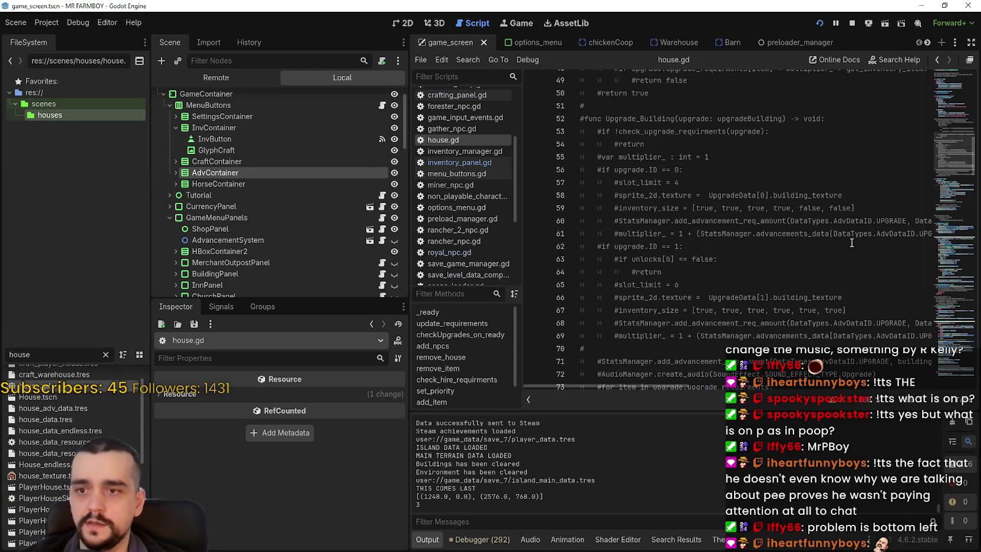
left_click_drag(954, 155, 959, 75)
right_click(648, 93)
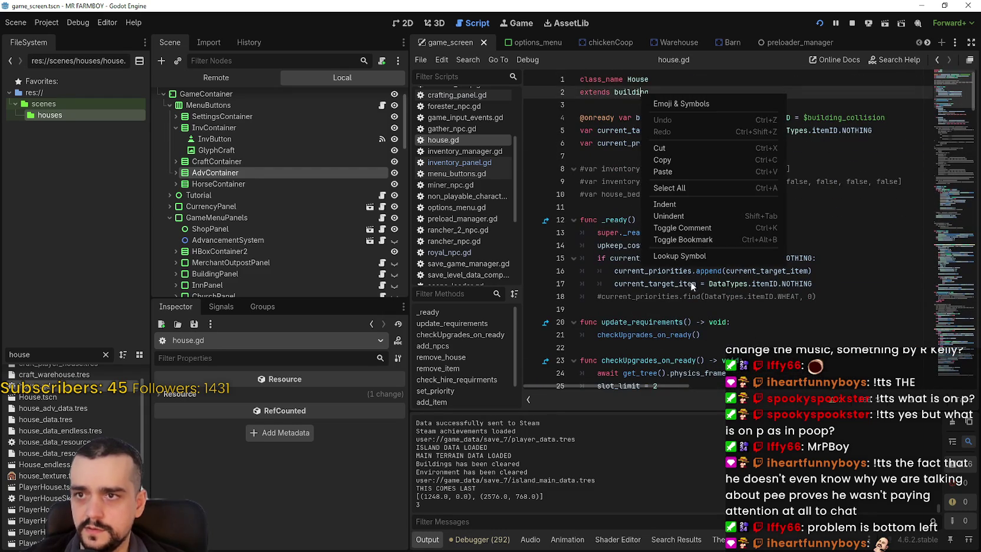
left_click(680, 255)
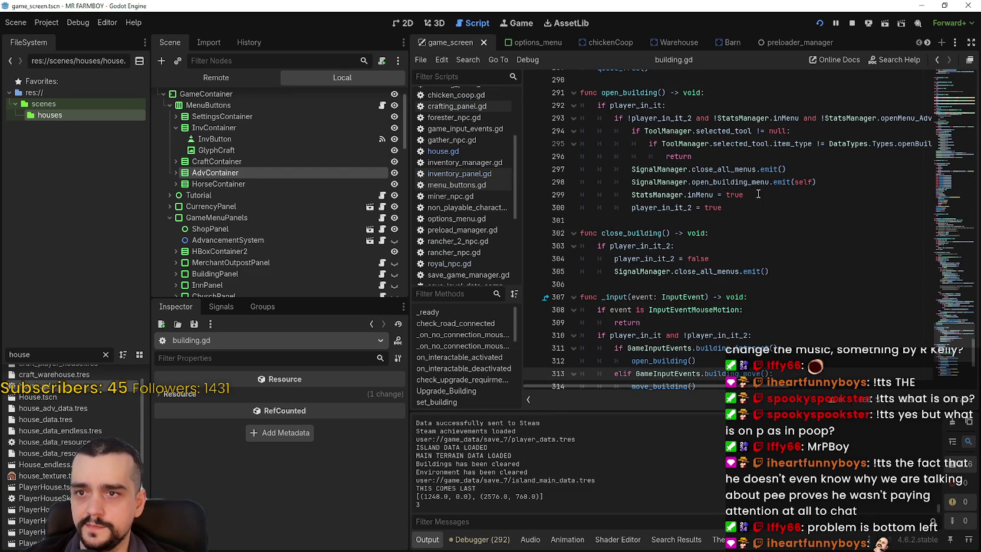
Step: Highlight the StatsManager.inMenu check in open_building, then scroll down through building.gd's _input function
mouse_move(693, 194)
left_mouse_down()
mouse_move(640, 197)
mouse_move(654, 207)
mouse_move(744, 195)
left_mouse_up()
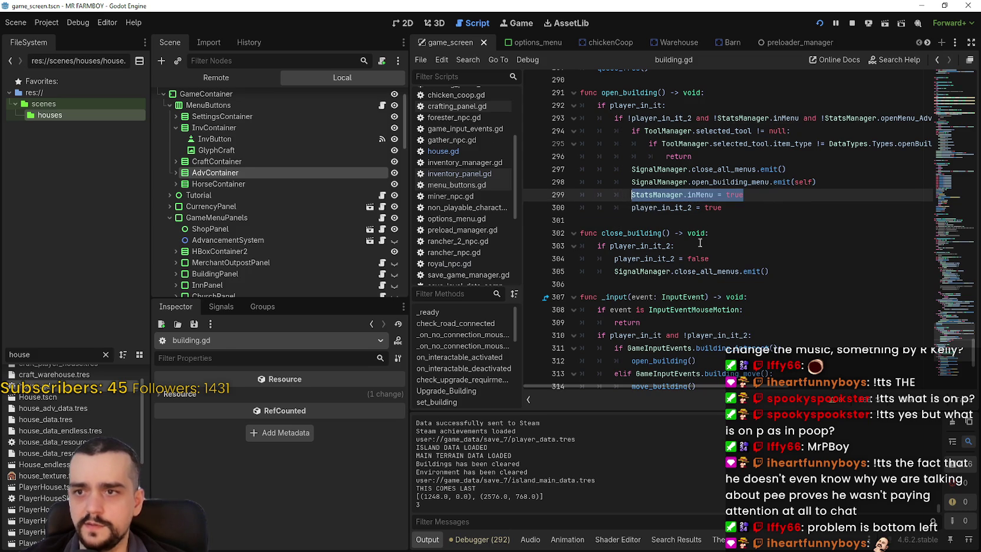
mouse_move(715, 385)
left_mouse_down()
mouse_move(756, 388)
mouse_move(677, 384)
left_mouse_up()
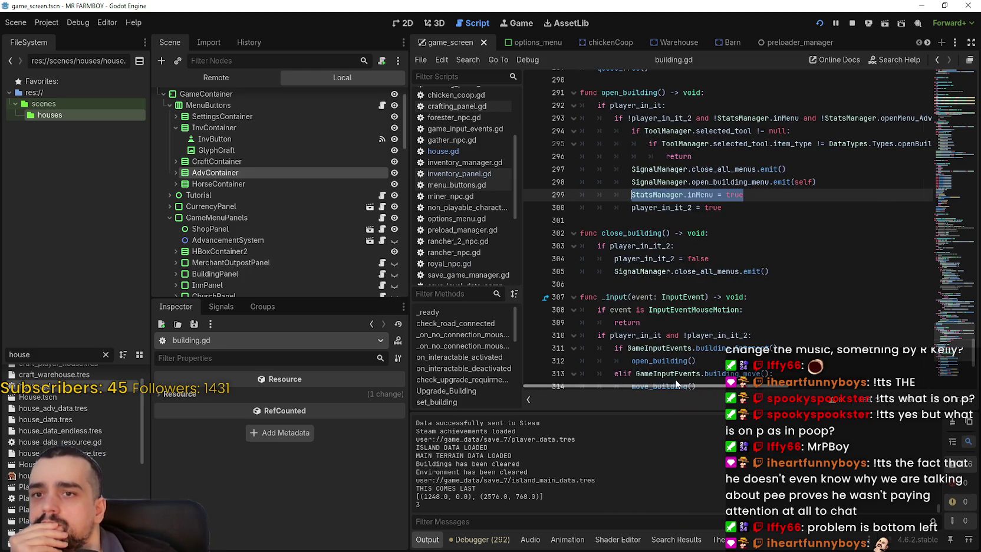
left_click(626, 218)
scroll(761, 266, "down", 2)
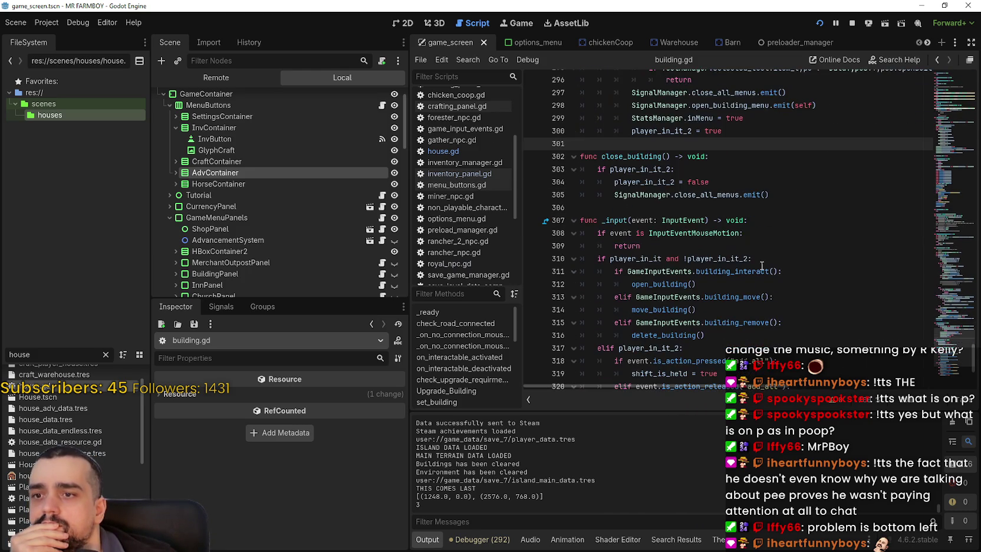
scroll(764, 268, "down", 2)
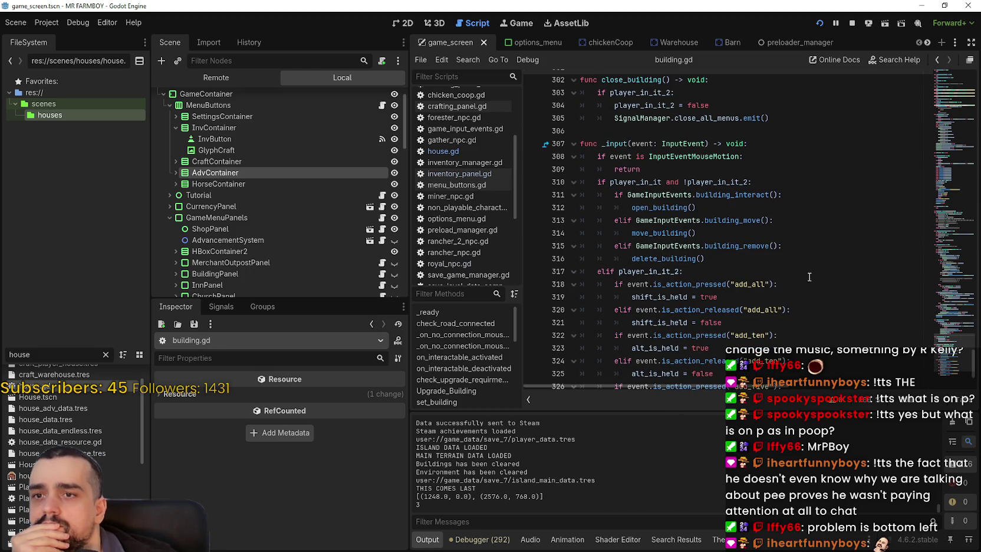
Step: Review the building_interact, building_remove and menu-close checks, then jump to building_menu_close() in game_input_events.gd
left_click(734, 197)
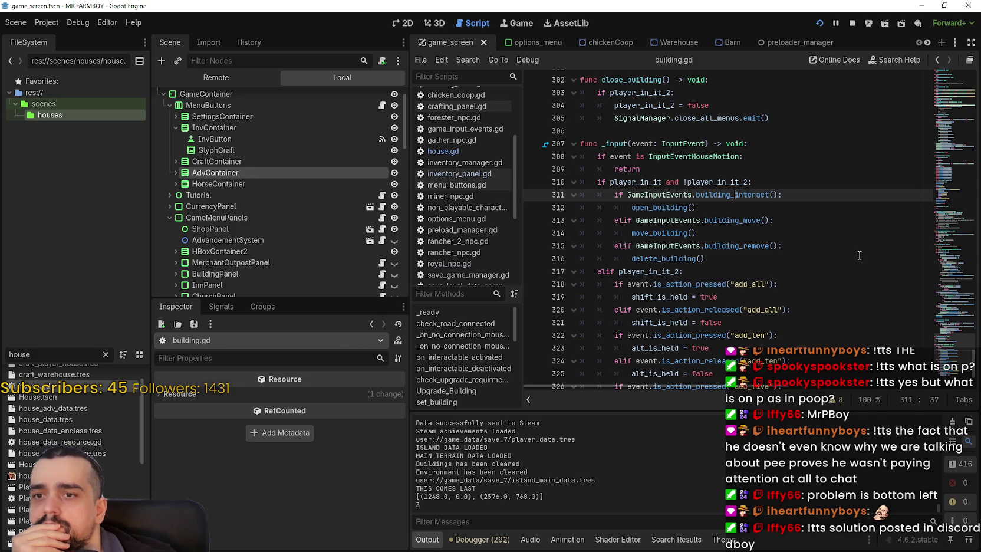
left_click(751, 225)
left_click(757, 245)
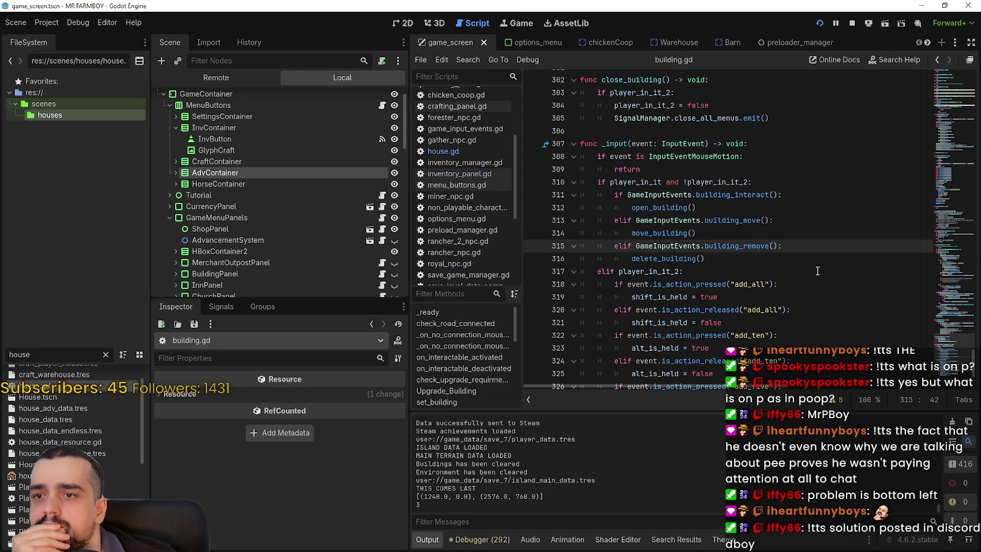
scroll(649, 203, "down", 2)
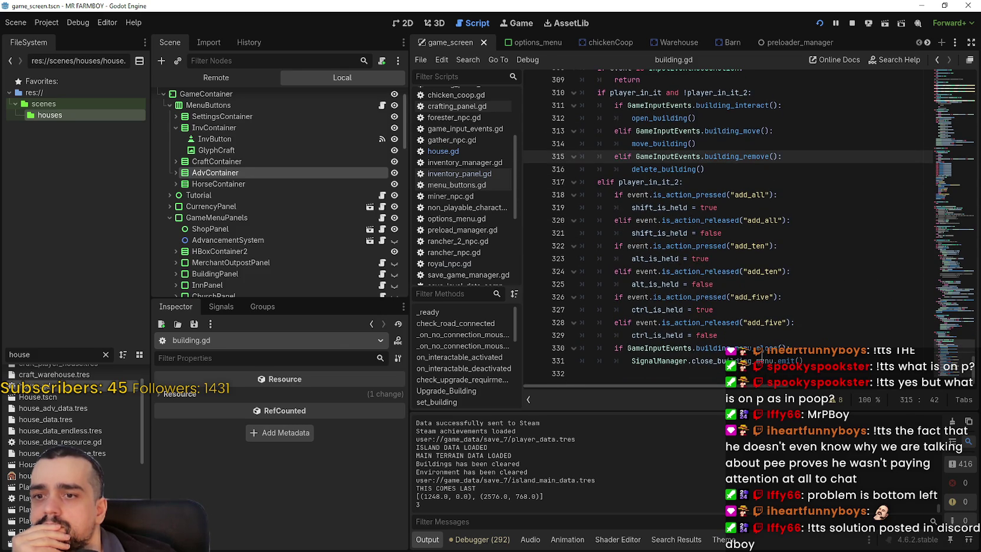
left_click(757, 349)
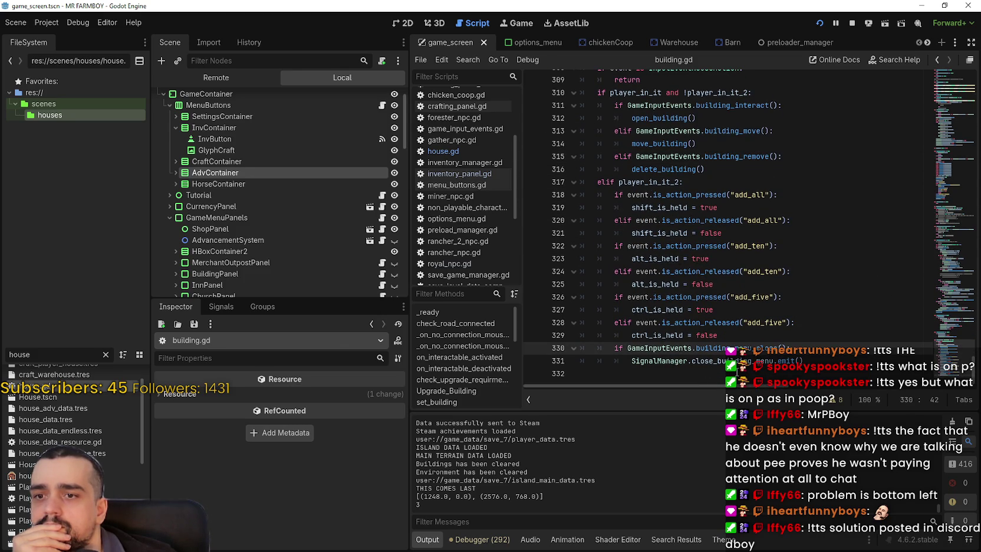
left_click(737, 360)
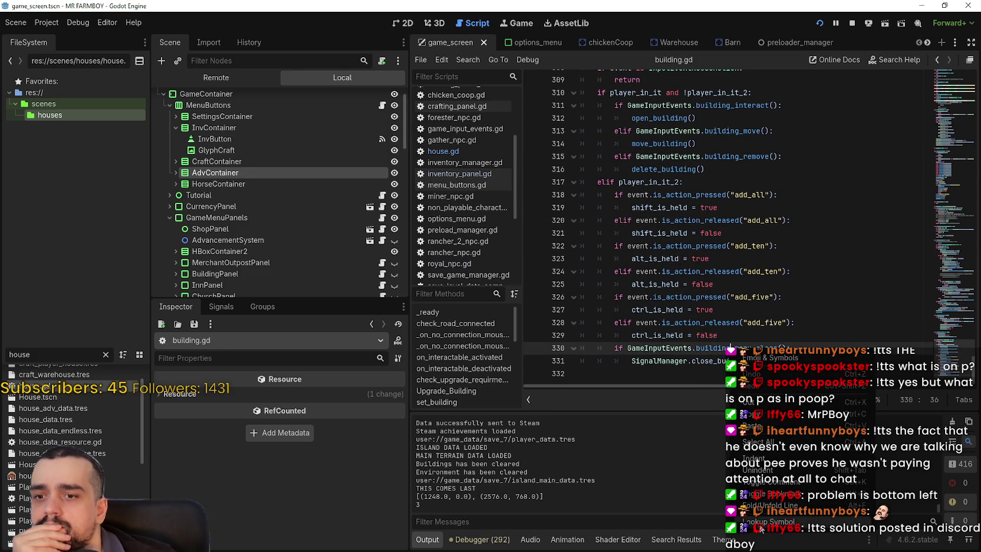
left_click(731, 347, "ctrl")
mouse_move(724, 389)
left_mouse_down()
mouse_move(815, 388)
mouse_move(667, 375)
left_mouse_up()
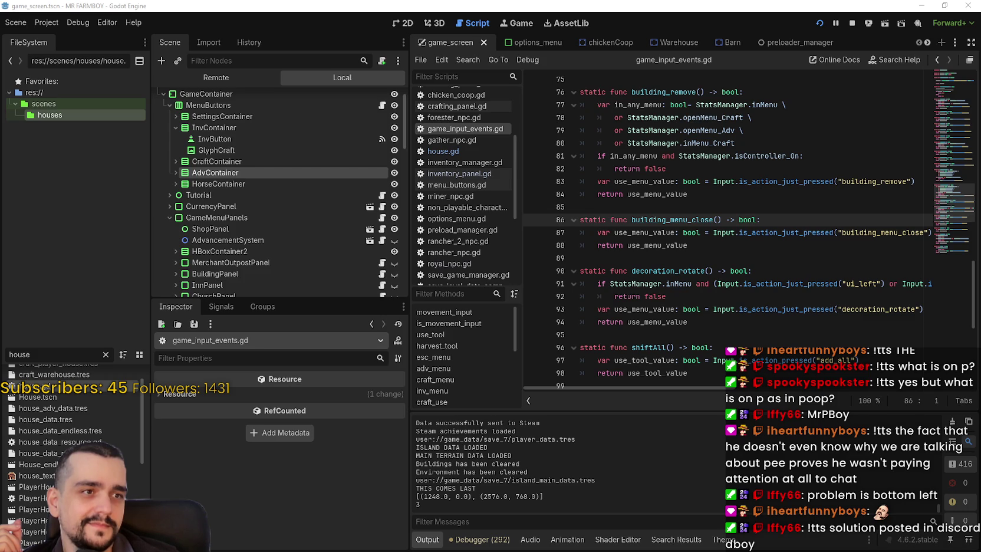
Step: Bring the Discord image viewer over the editor, zoom in, and pan across the boat, PISSUE sign and sky
mouse_move(534, 0)
left_mouse_down()
mouse_move(534, 25)
mouse_move(555, 26)
left_mouse_up()
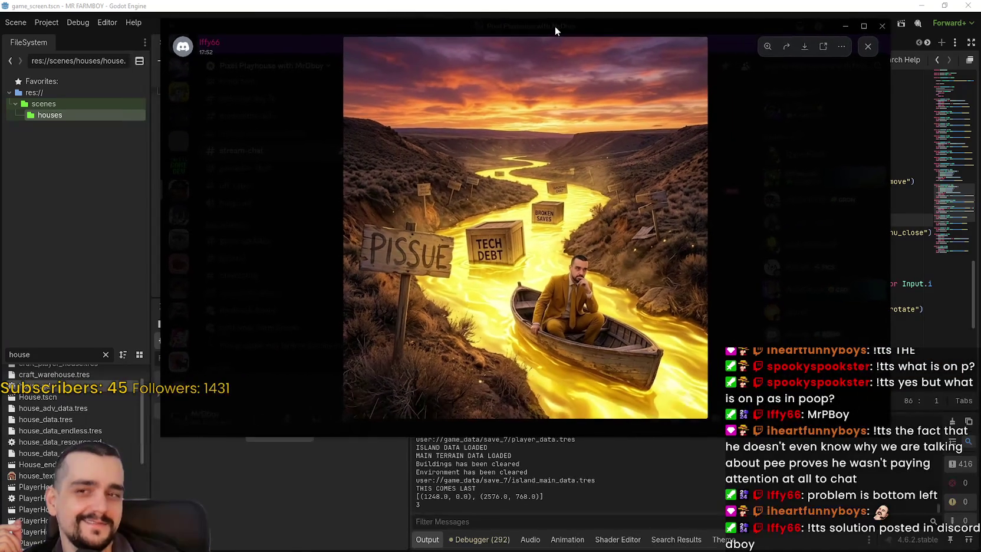
left_click(518, 160)
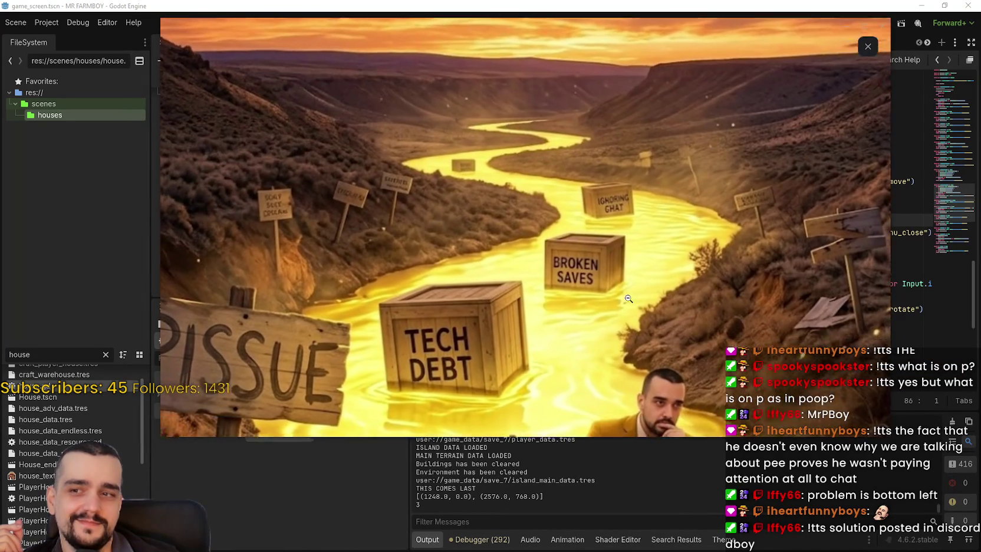
mouse_move(628, 299)
left_mouse_down()
mouse_move(620, 114)
mouse_move(509, 2)
left_mouse_up()
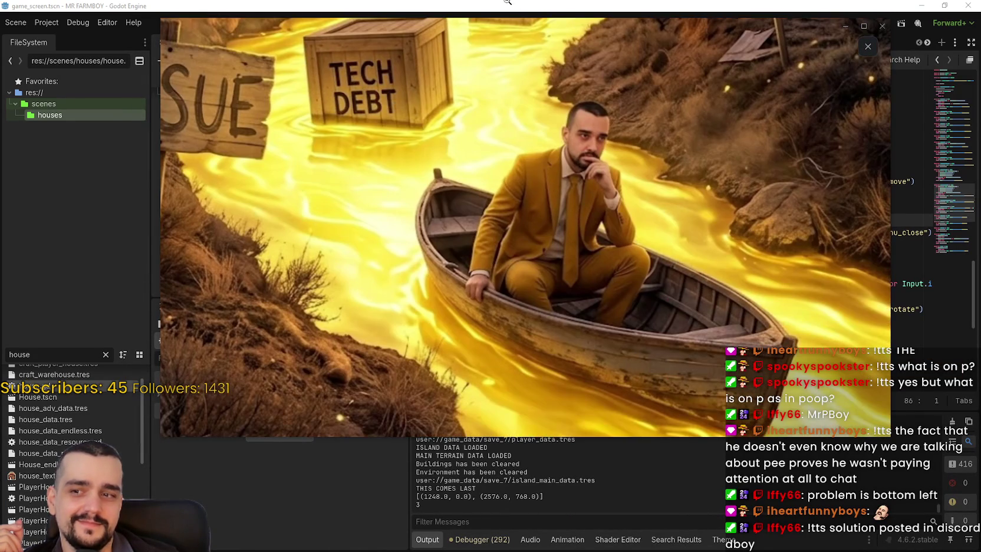
left_click_drag(568, 213, 703, 268)
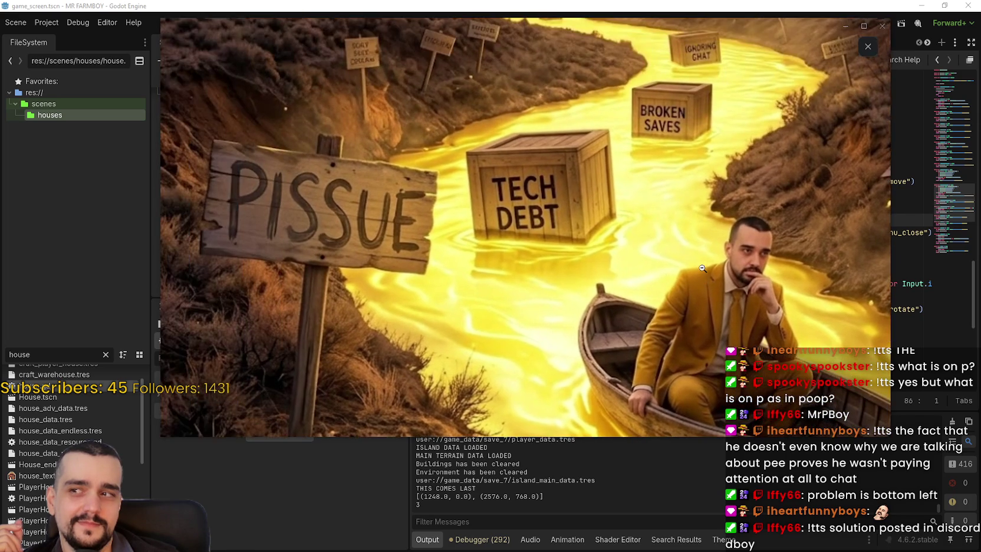
mouse_move(668, 140)
left_mouse_down()
mouse_move(628, 272)
mouse_move(598, 299)
left_mouse_up()
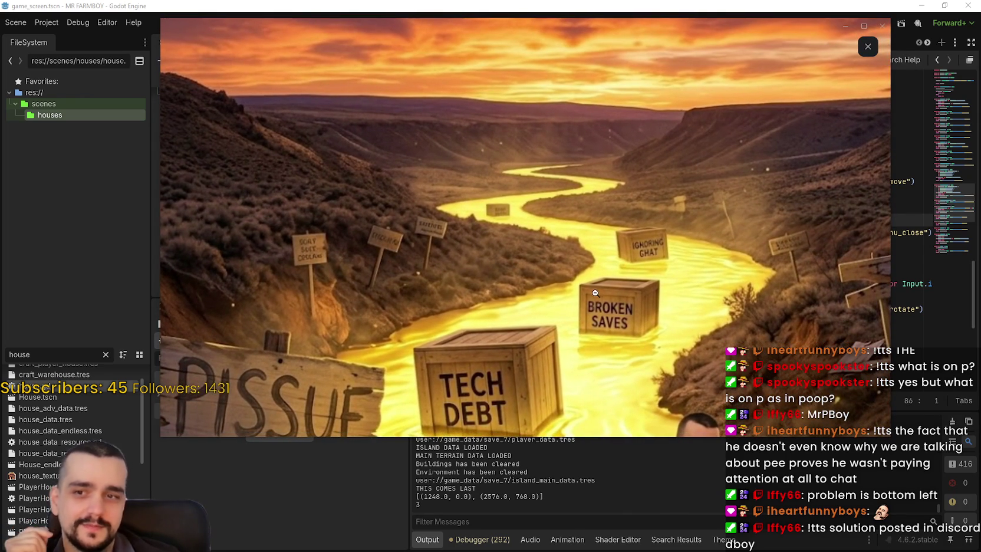
mouse_move(692, 228)
left_mouse_down()
mouse_move(584, 224)
mouse_move(381, 170)
mouse_move(443, 132)
mouse_move(373, 124)
left_mouse_up()
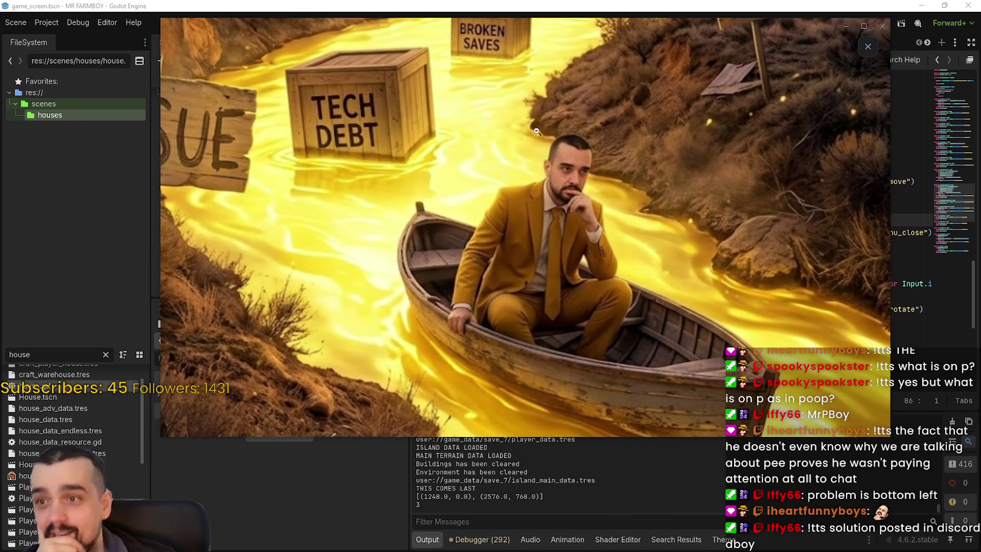
left_click_drag(530, 172, 609, 168)
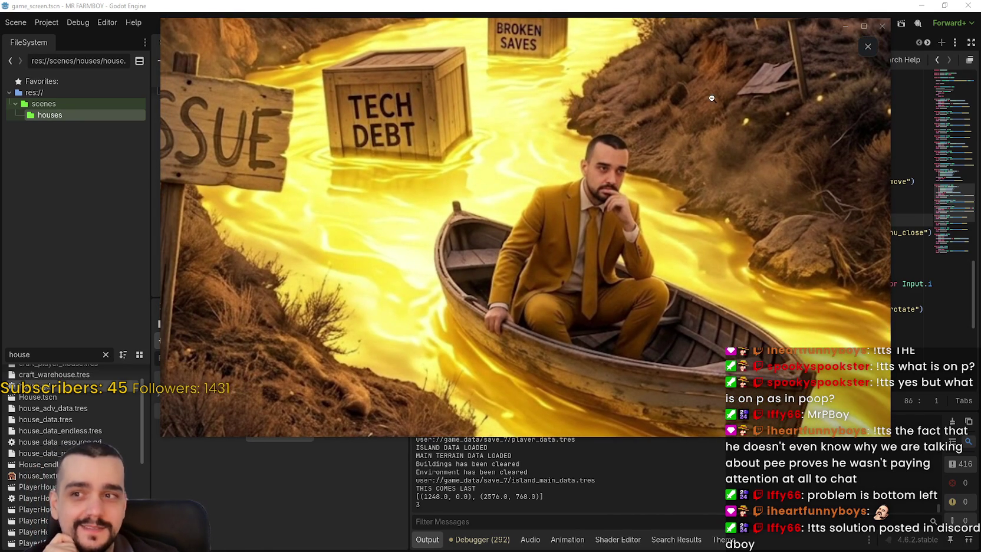
Step: Zoom in on the Tech Debt and Broken Saves crates, then zoom back out to fit the picture
left_click(520, 236)
left_click(599, 211)
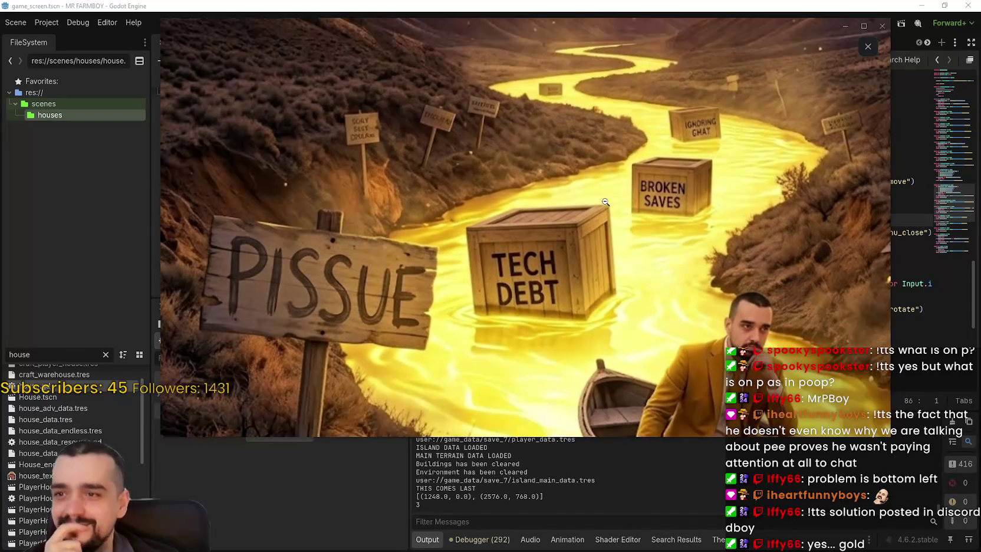
left_click(693, 192)
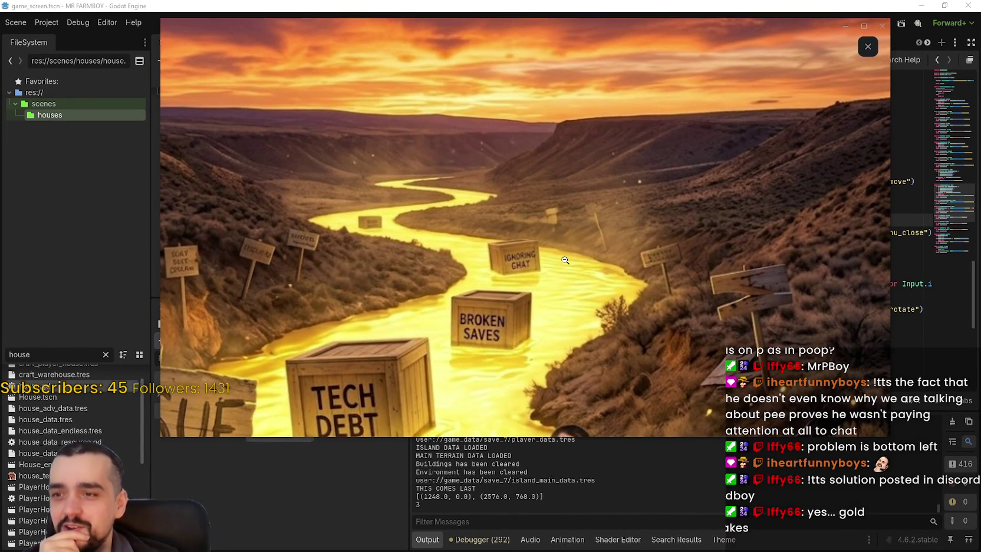
left_click(485, 272)
scroll(533, 259, "down", 2)
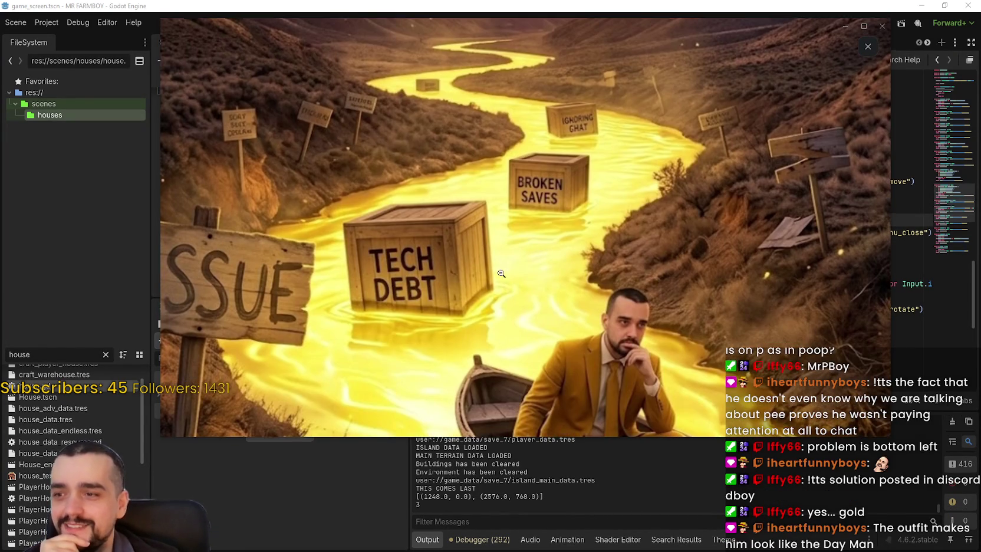
scroll(450, 283, "down", 2)
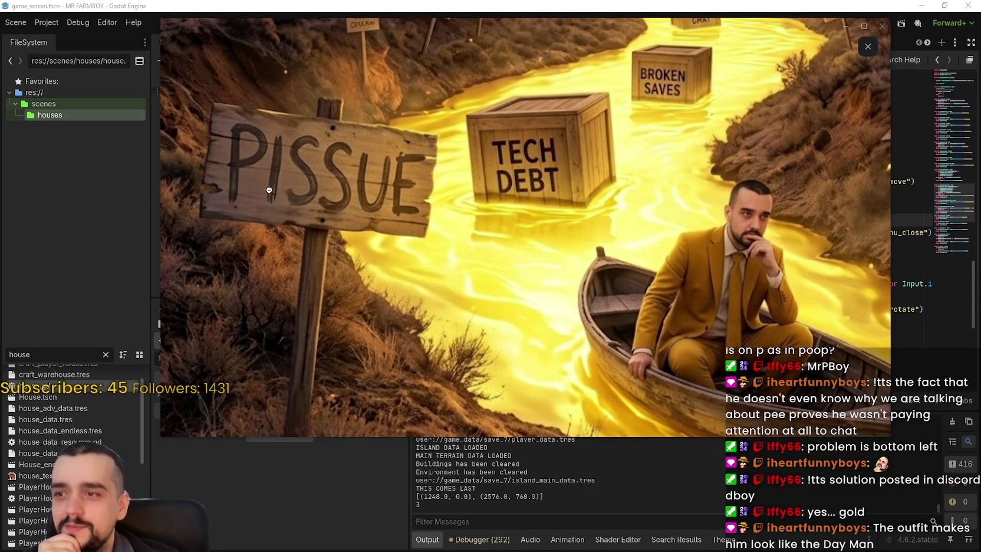
left_click(273, 177)
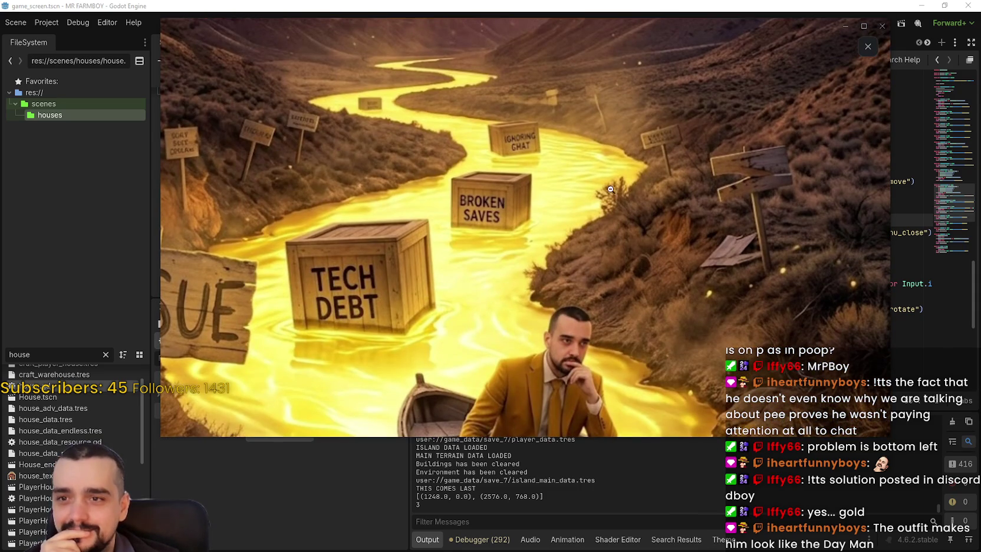
mouse_move(415, 175)
left_mouse_down()
mouse_move(543, 201)
mouse_move(489, 165)
mouse_move(485, 52)
left_mouse_up()
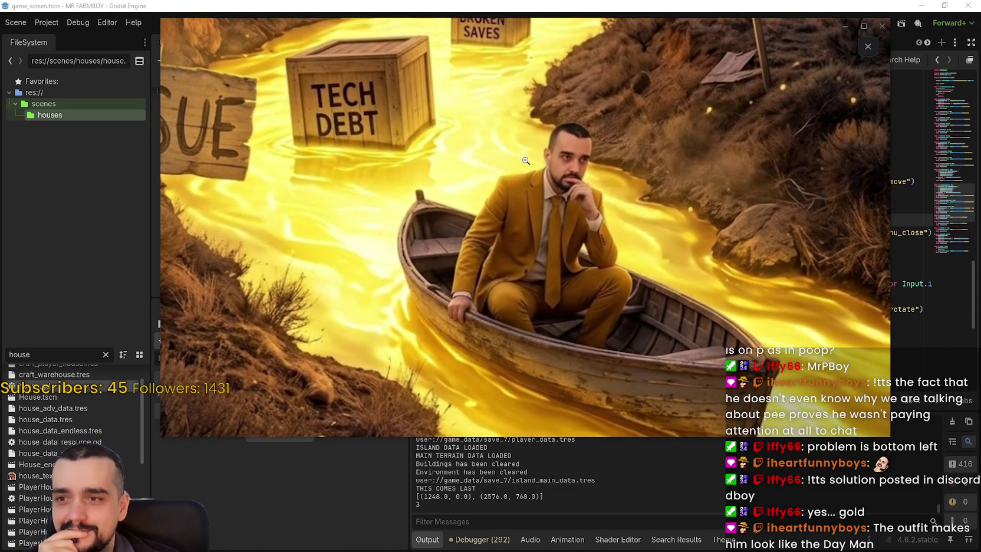
left_click(602, 252)
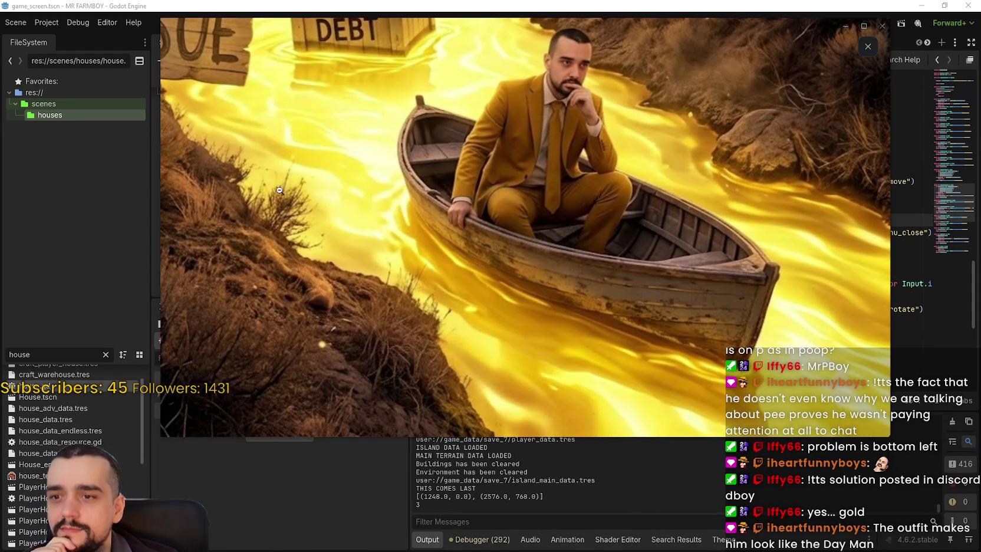
left_click(398, 243)
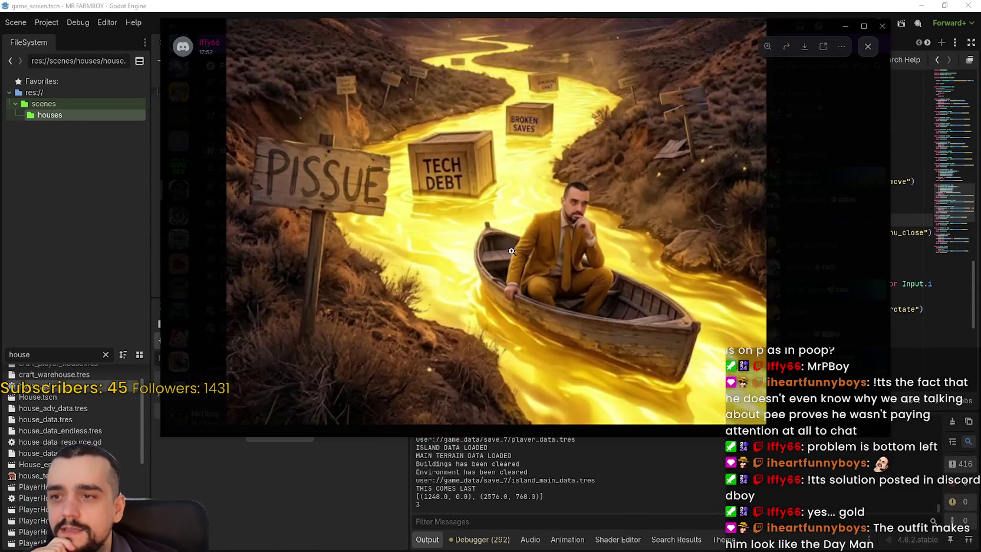
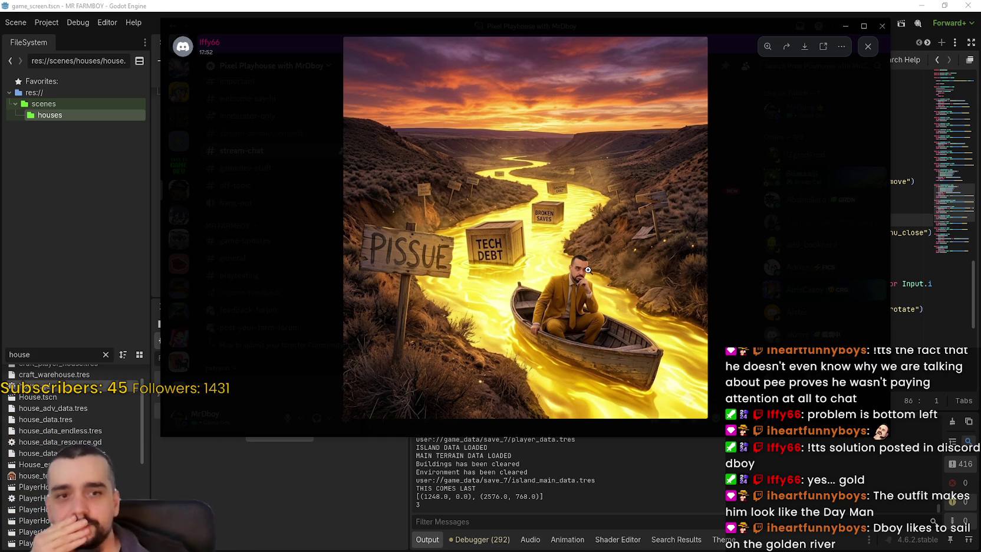
Step: Close the enlarged sunset image in Discord and switch back to the Godot script editor
left_click(767, 154)
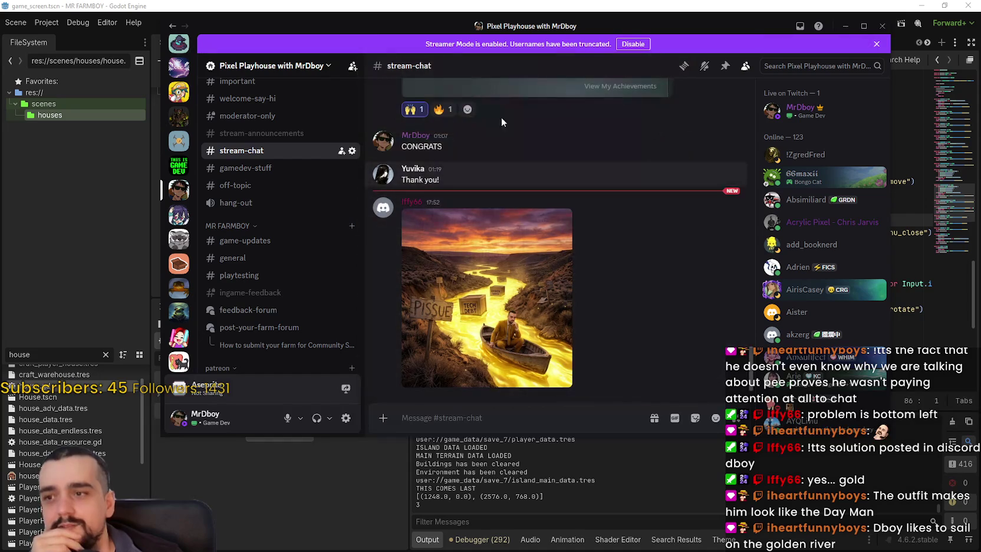
left_click_drag(384, 27, 395, 37)
key("alt+Tab")
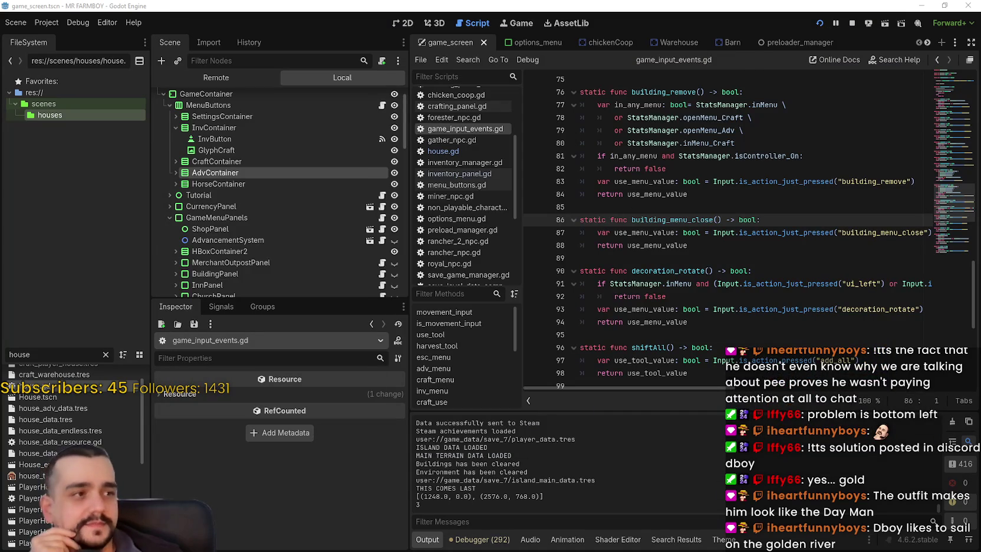
left_click(664, 194)
scroll(653, 216, "down", 1)
scroll(654, 215, "up", 2)
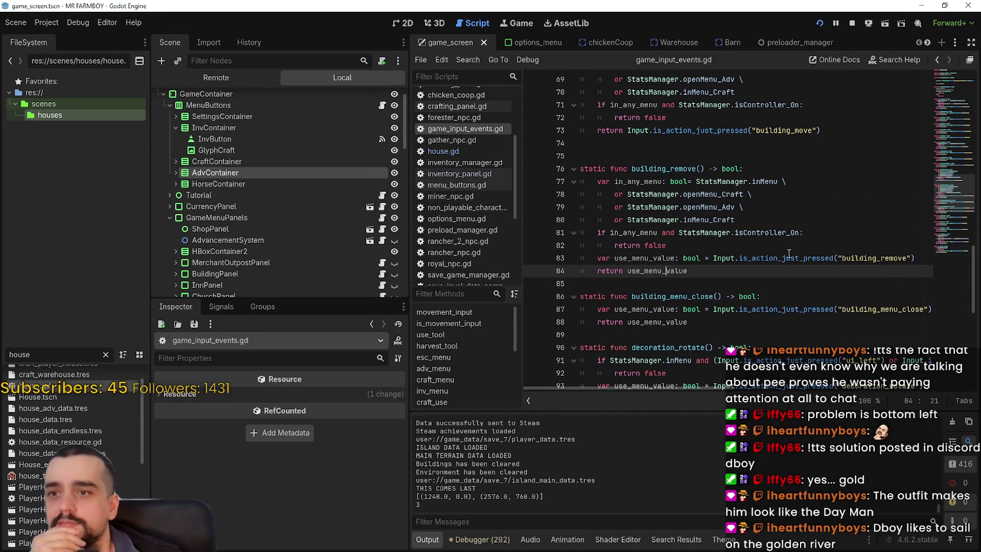
left_click(757, 220)
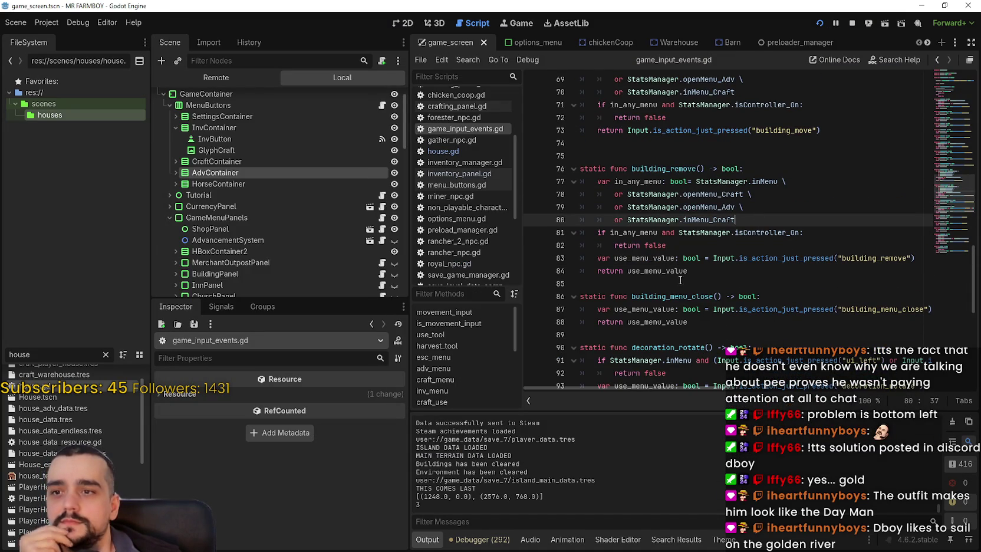
mouse_move(820, 309)
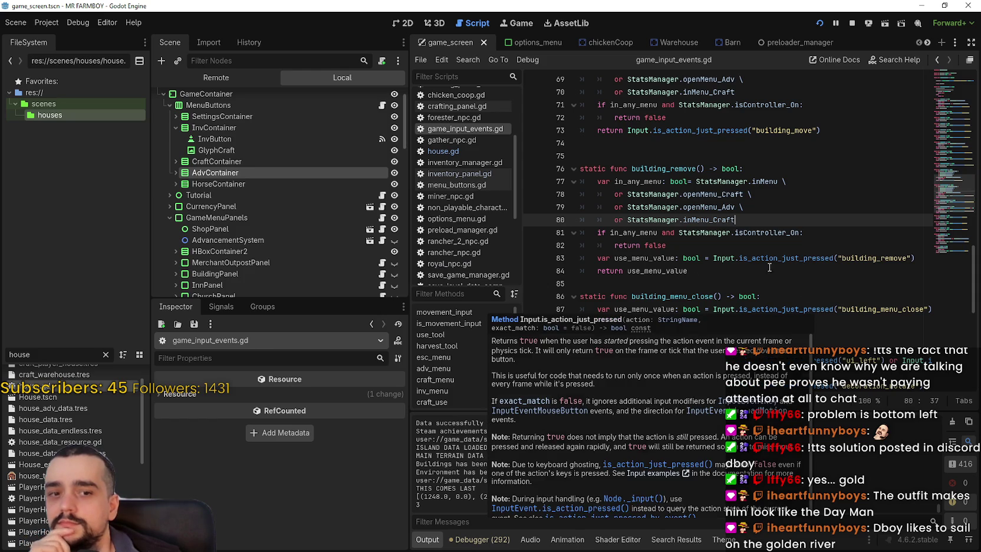
left_click(703, 240)
scroll(718, 266, "down", 3)
mouse_move(718, 265)
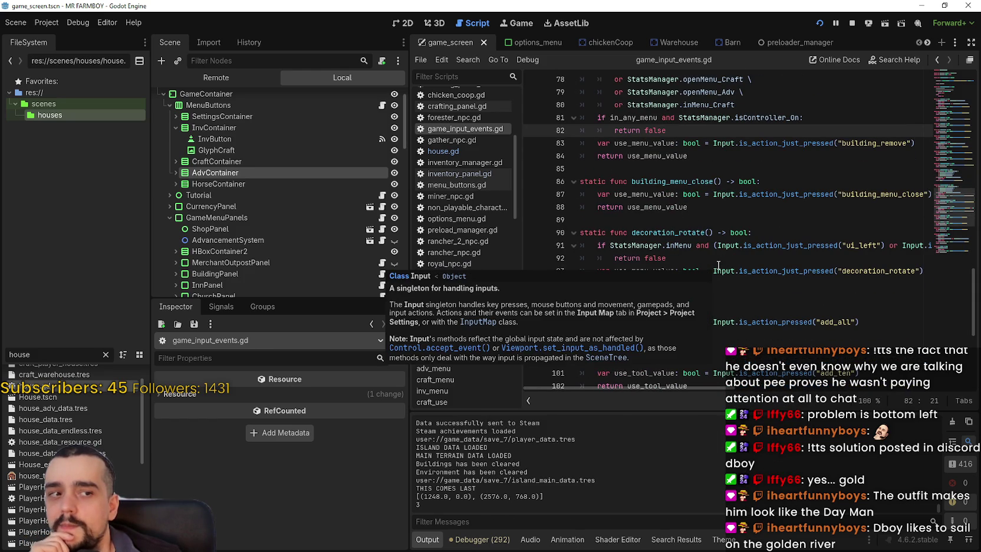
left_click(676, 234)
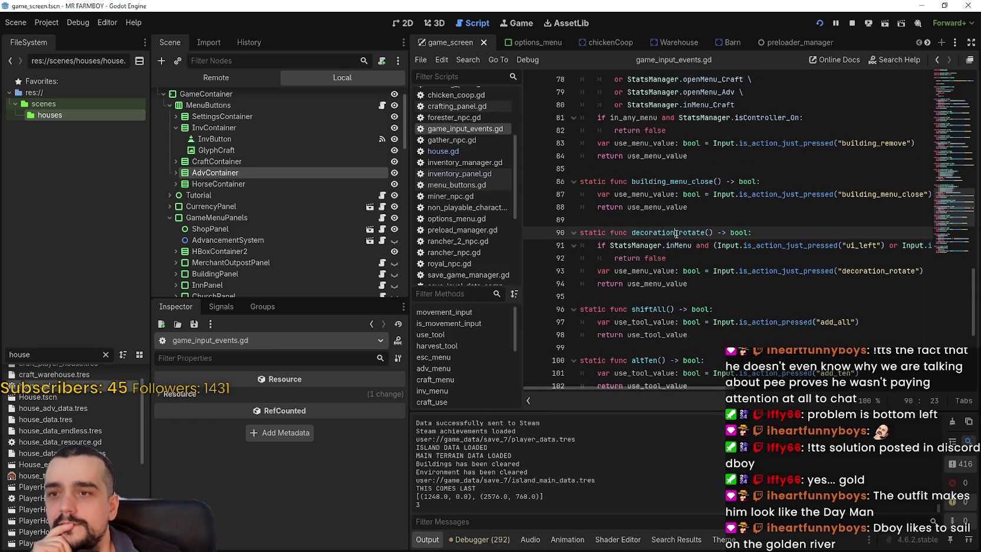
left_click(684, 223)
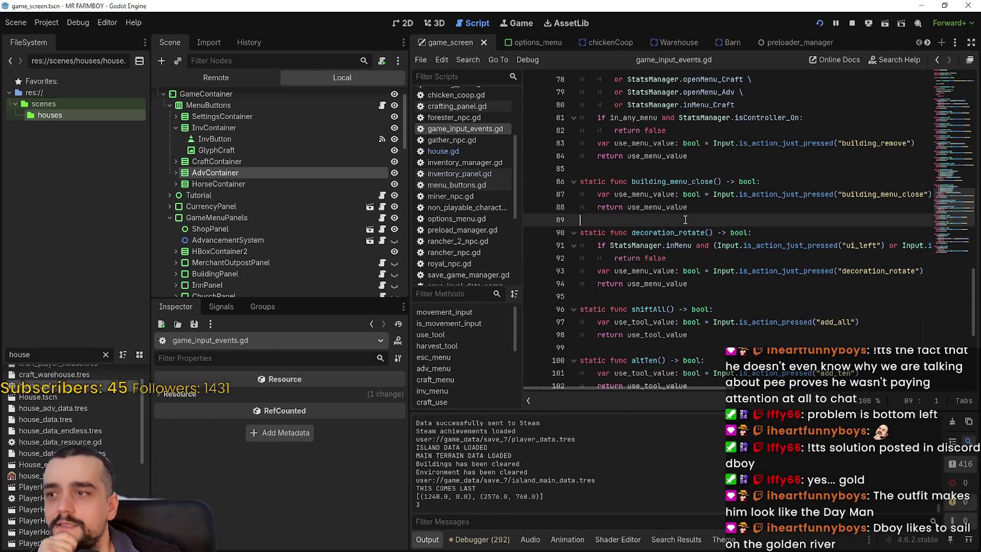
scroll(659, 248, "down", 2)
scroll(842, 301, "up", 8)
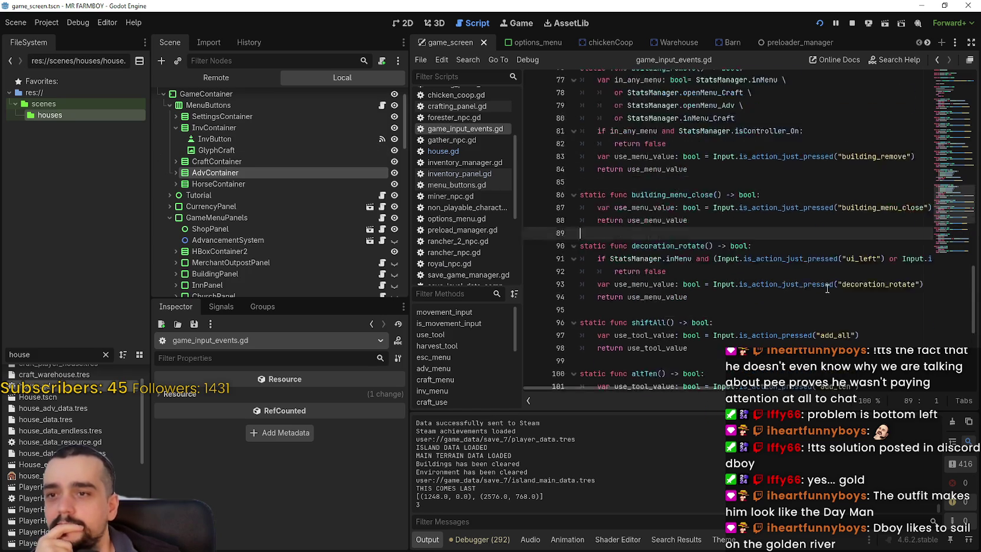
scroll(828, 288, "up", 2)
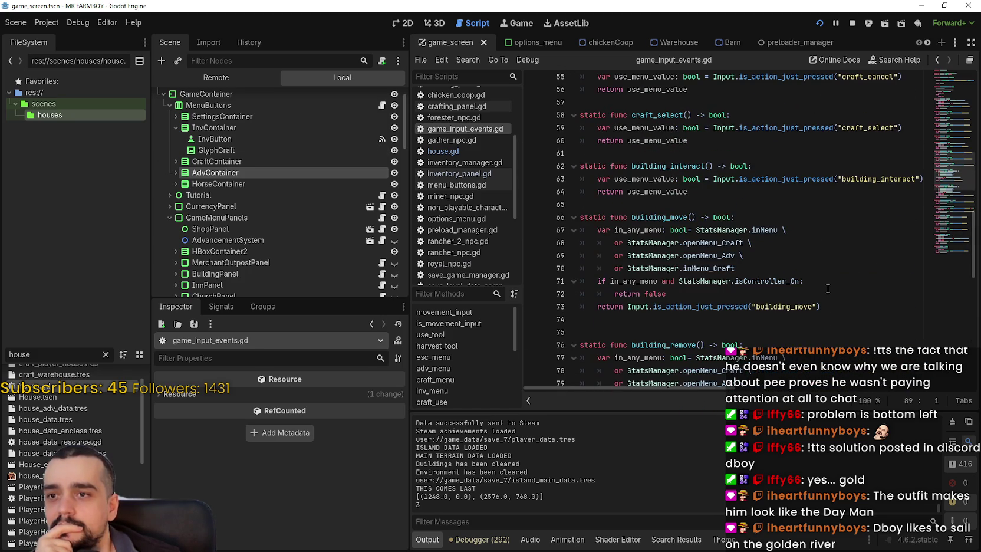
scroll(828, 288, "up", 5)
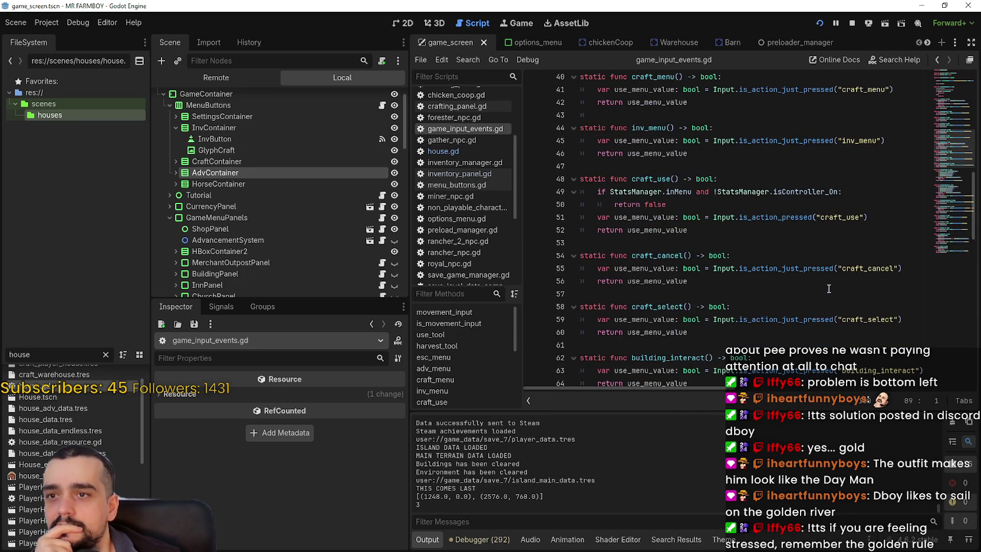
scroll(828, 288, "up", 3)
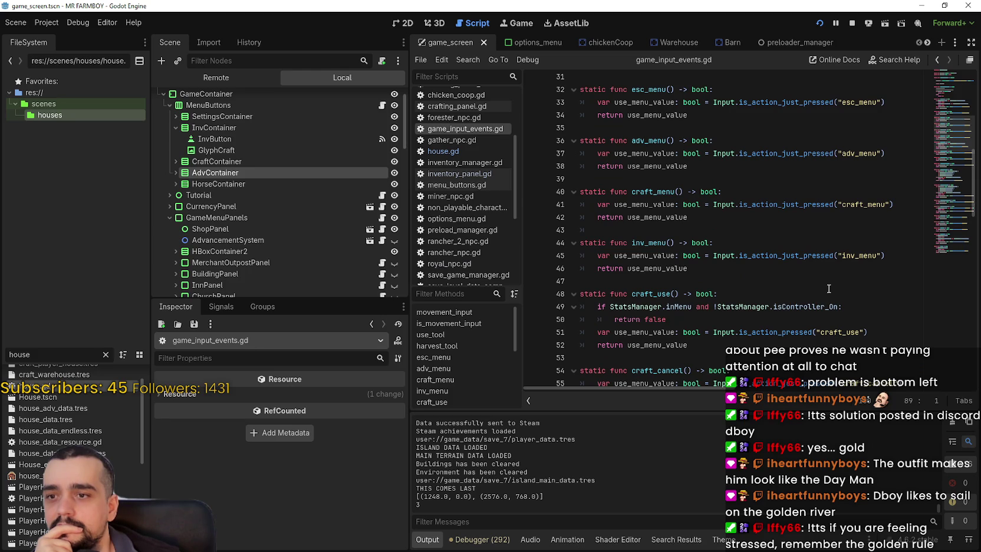
scroll(828, 288, "up", 1)
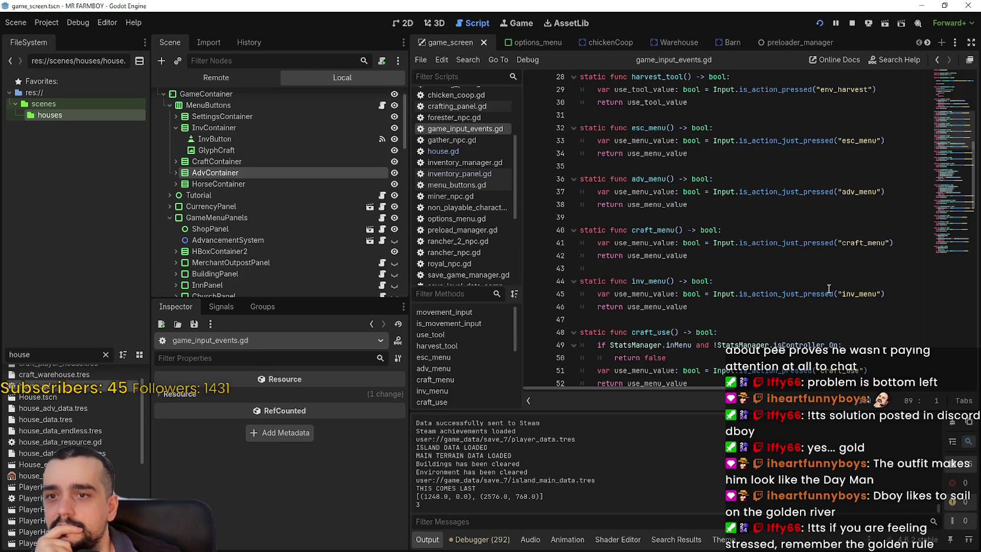
double_click(648, 127)
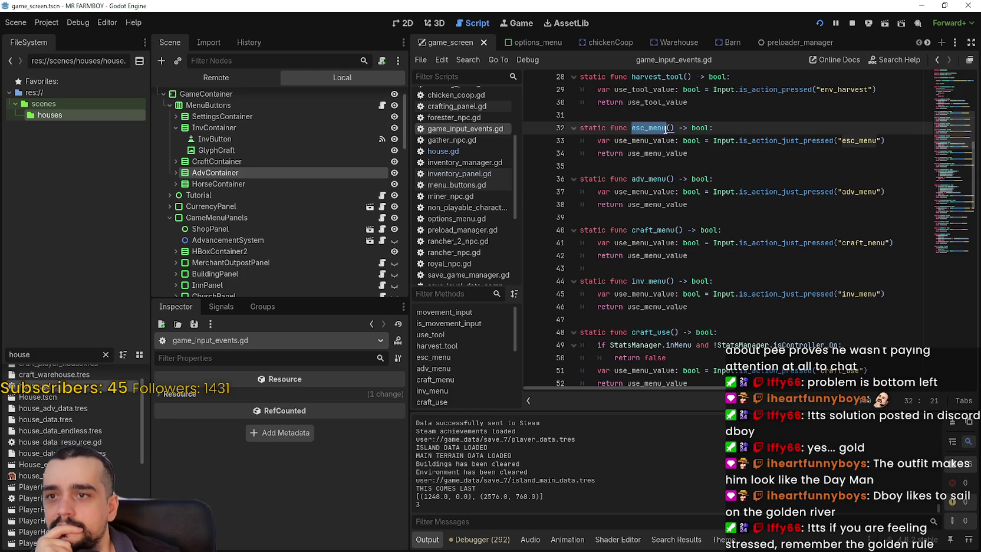
scroll(669, 306, "down", 2)
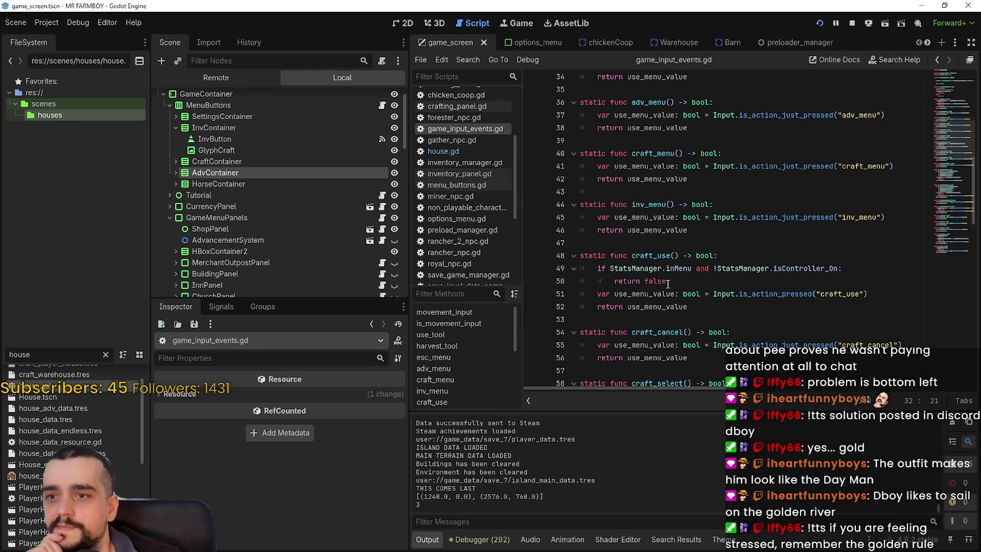
scroll(668, 284, "down", 10)
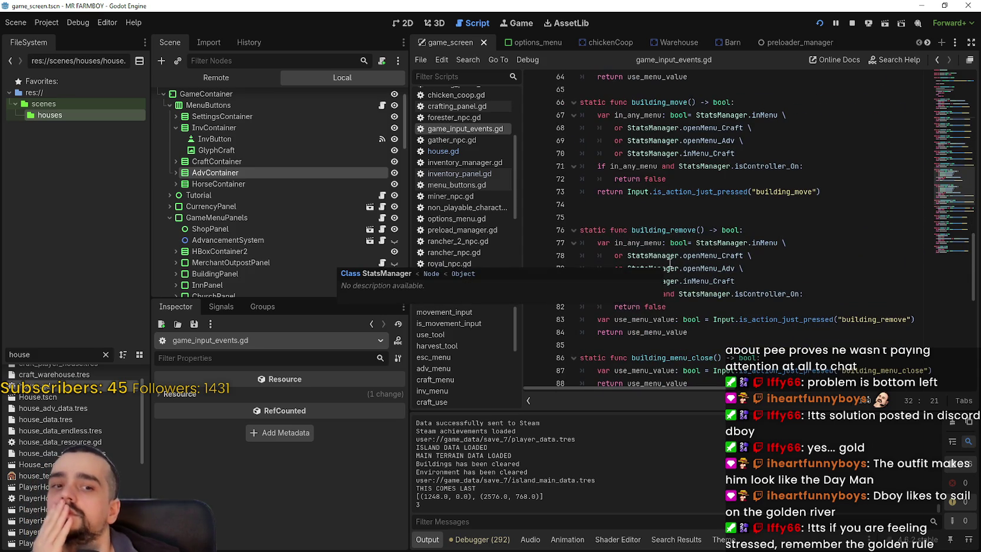
scroll(670, 263, "down", 3)
left_click(653, 229)
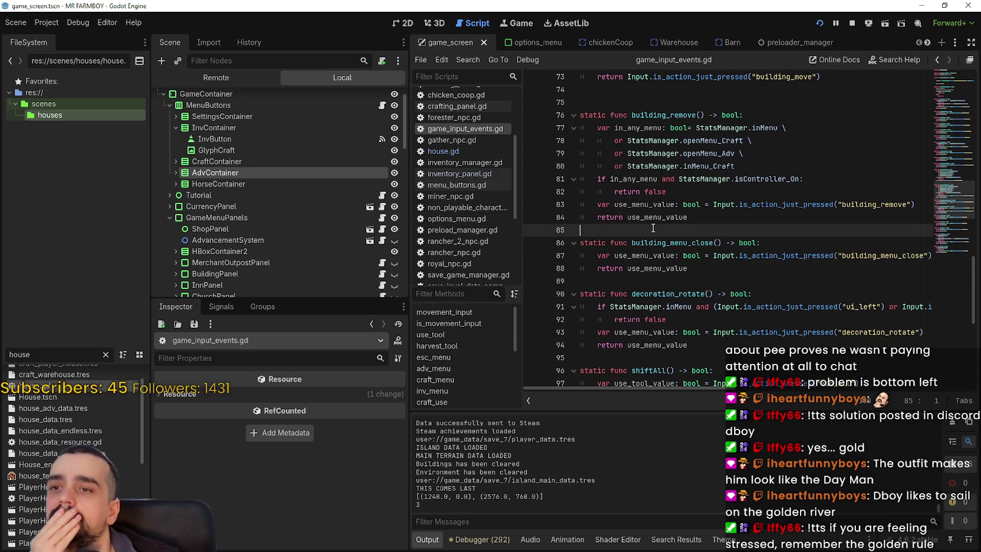
scroll(698, 214, "down", 1)
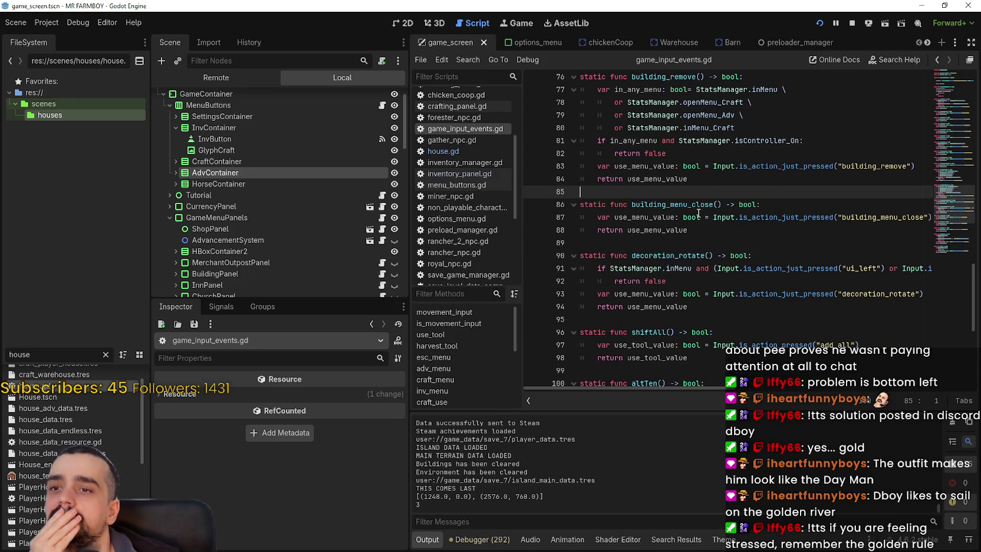
mouse_move(708, 387)
left_mouse_down()
mouse_move(793, 394)
mouse_move(708, 360)
mouse_move(656, 366)
left_mouse_up()
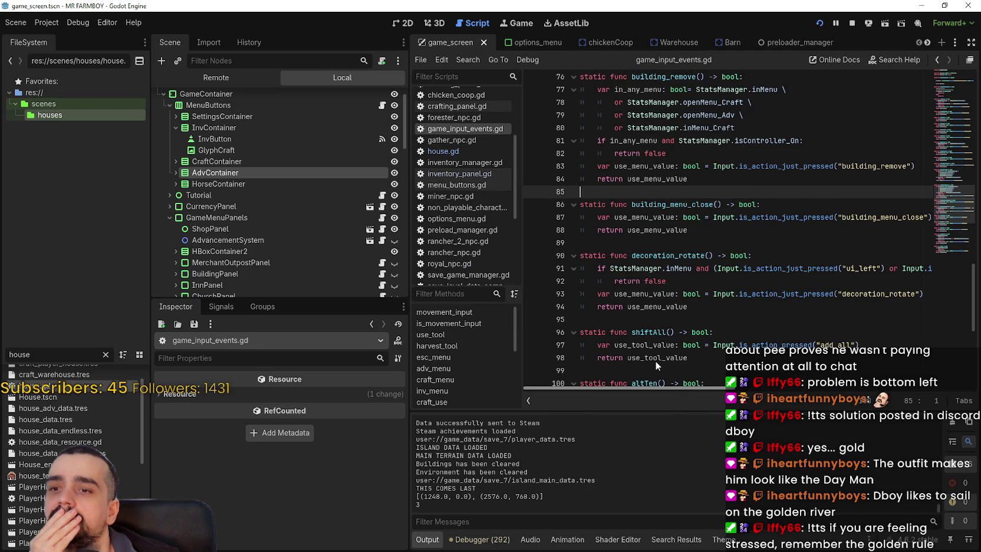
scroll(642, 318, "down", 5)
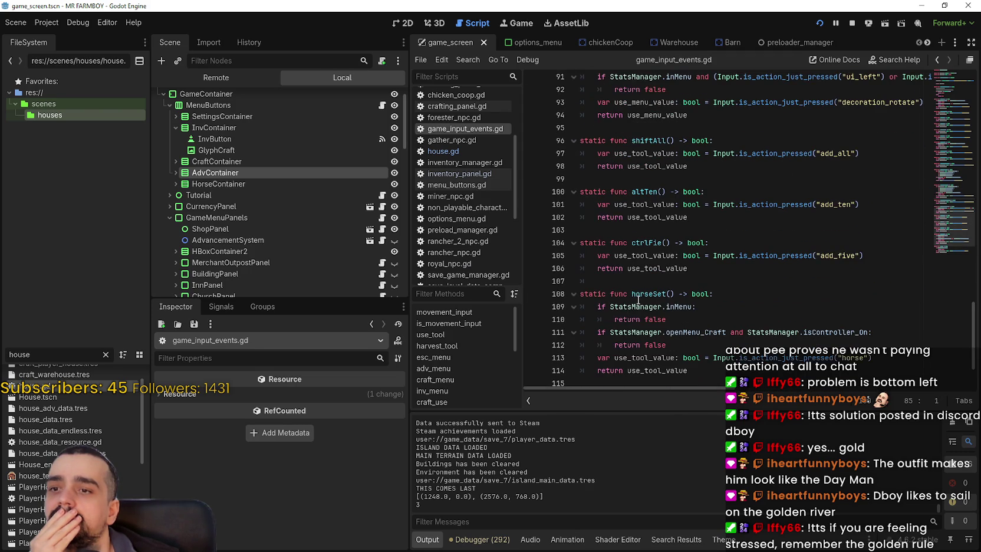
scroll(626, 271, "down", 2)
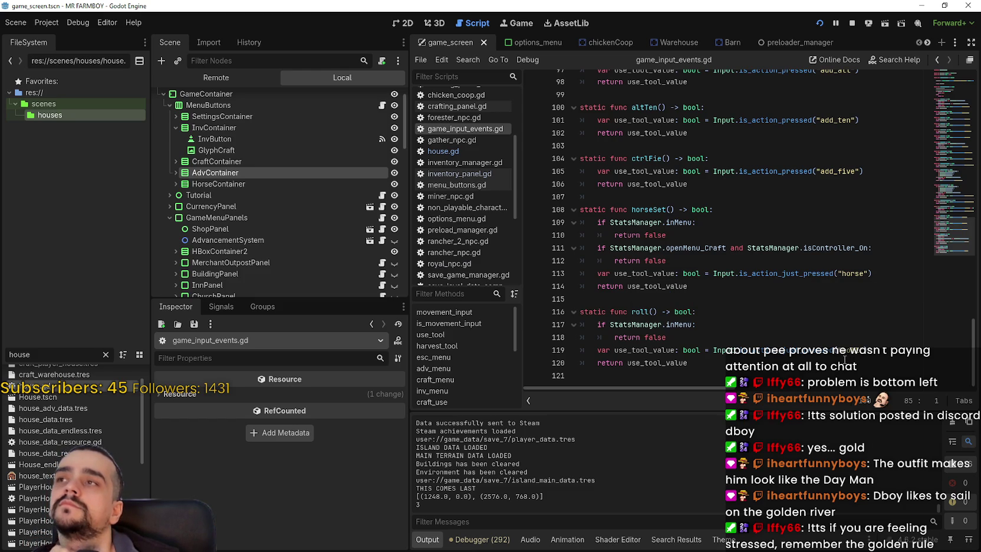
double_click(705, 247)
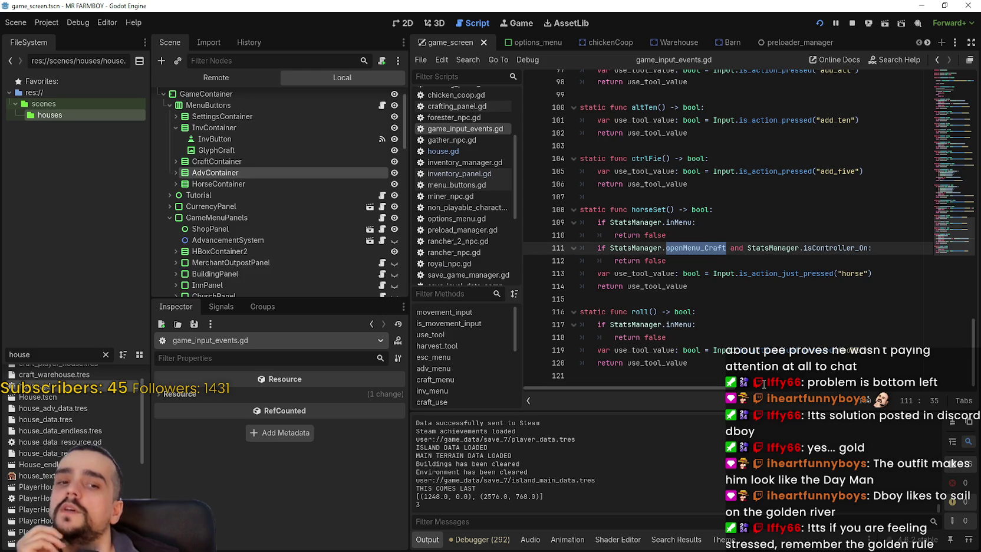
left_click_drag(725, 248, 610, 247)
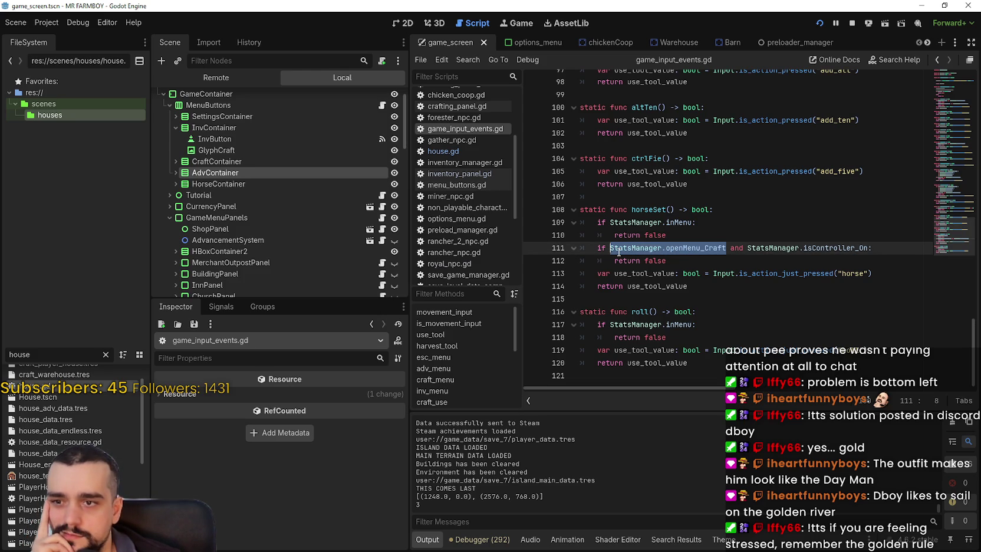
right_click(698, 250)
left_click(716, 311)
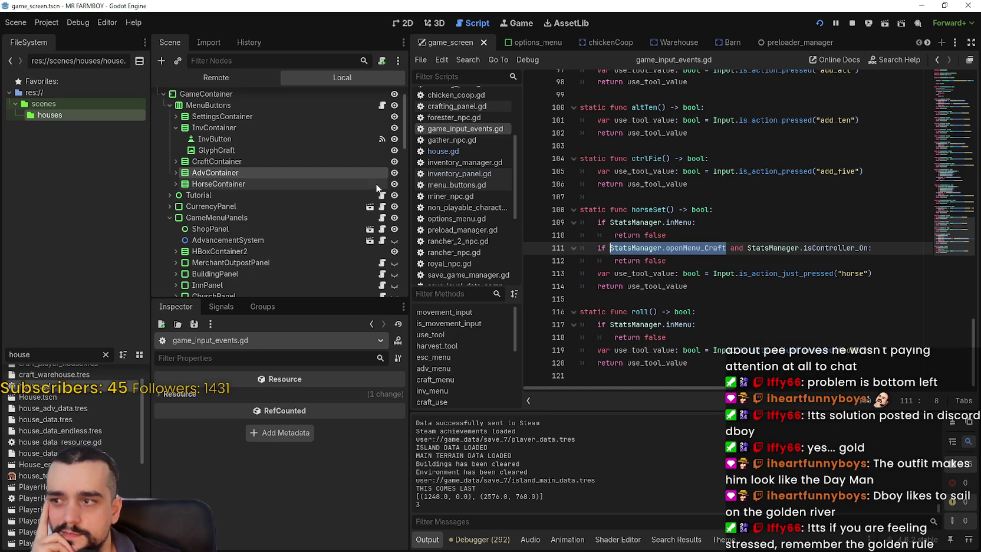
scroll(366, 186, "down", 2)
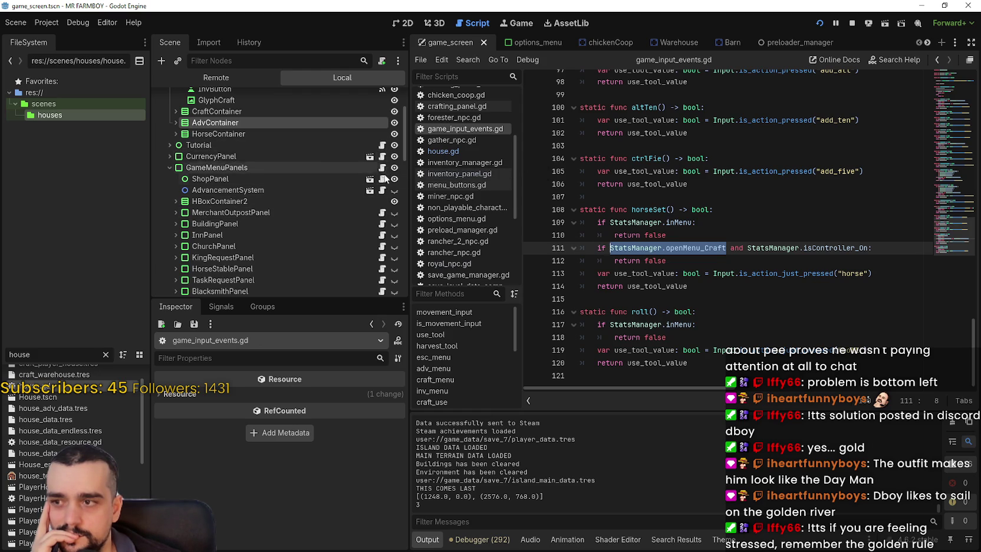
Step: Open the InventoryPanel's script and inspect the openMenu_Craft check in toggle_menu
scroll(387, 177, "down", 5)
left_click(384, 218)
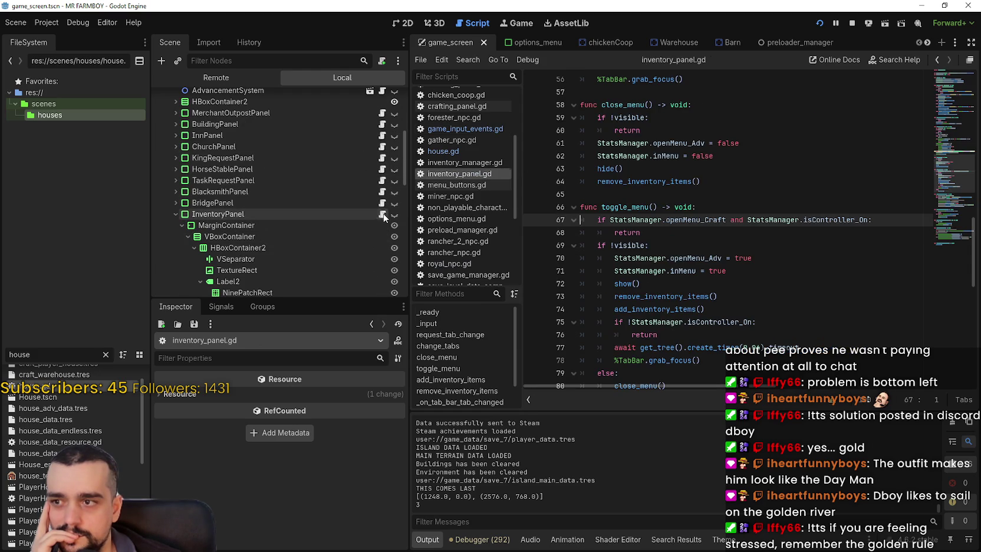
left_click(724, 236)
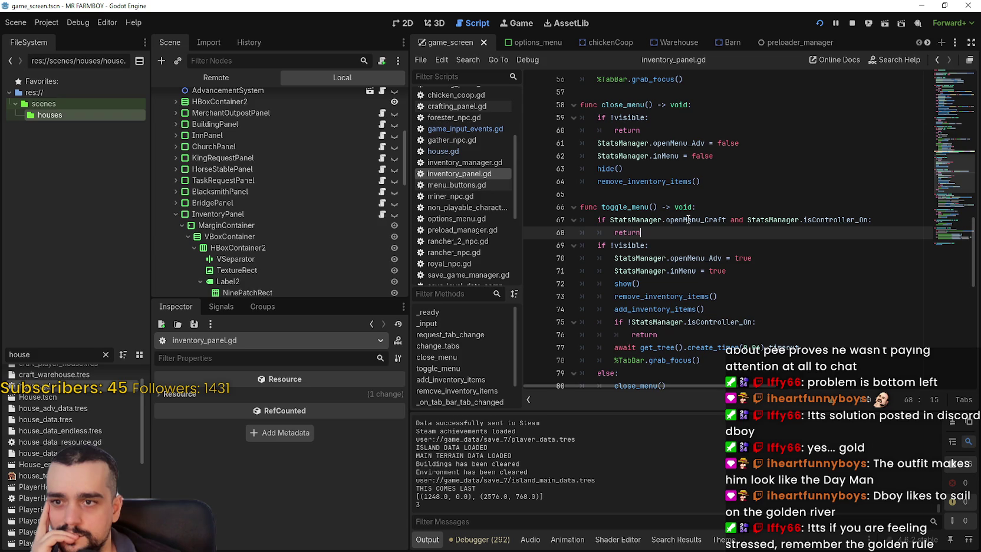
double_click(688, 219)
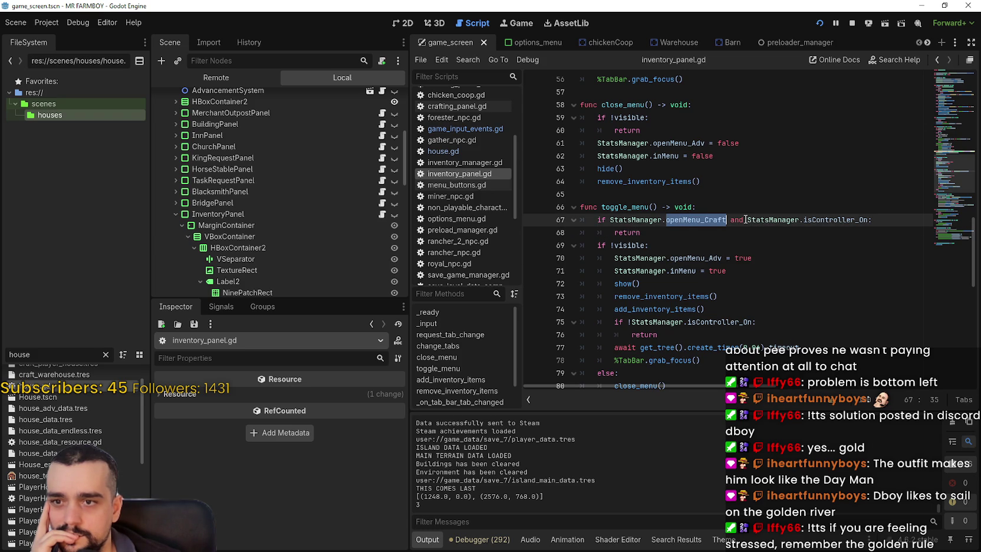
mouse_move(700, 221)
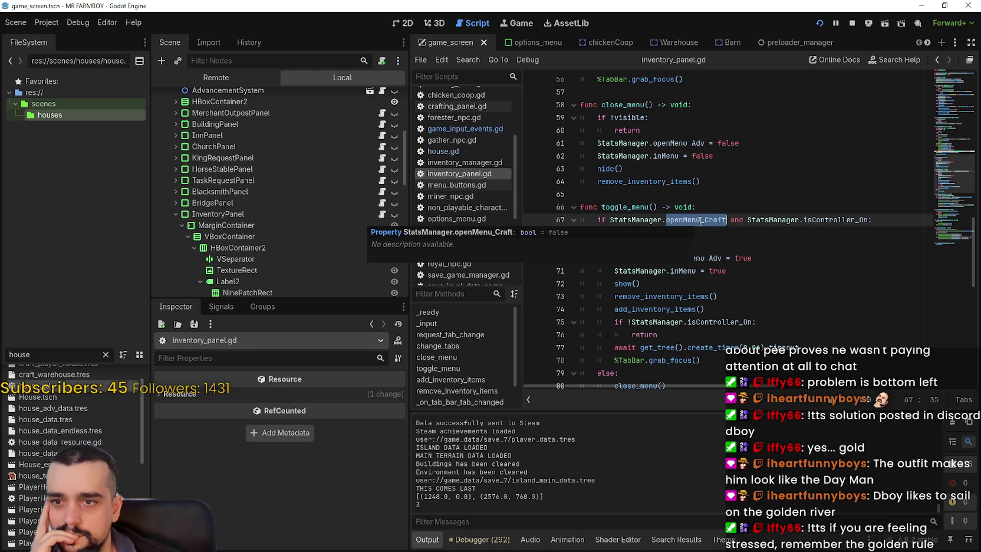
scroll(693, 187, "down", 1)
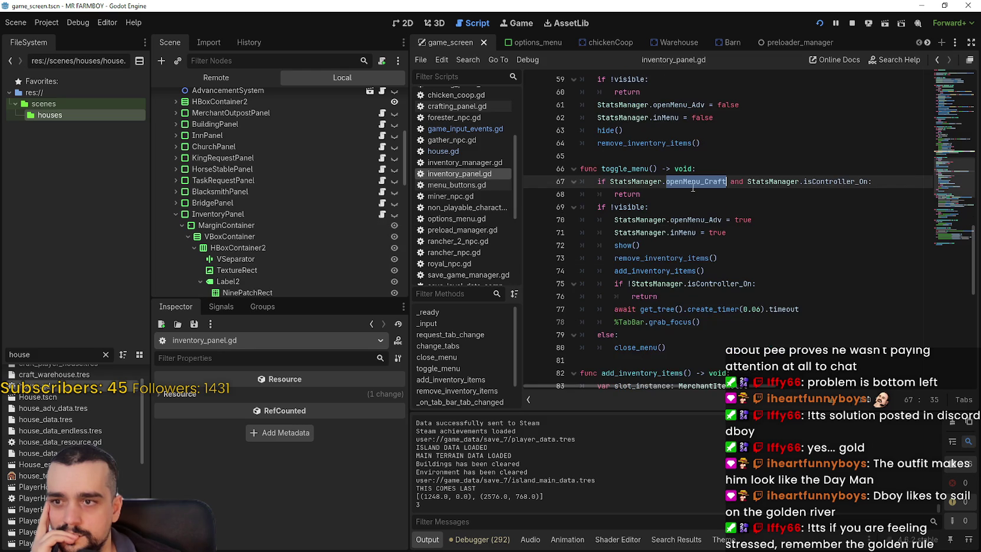
left_click(771, 221)
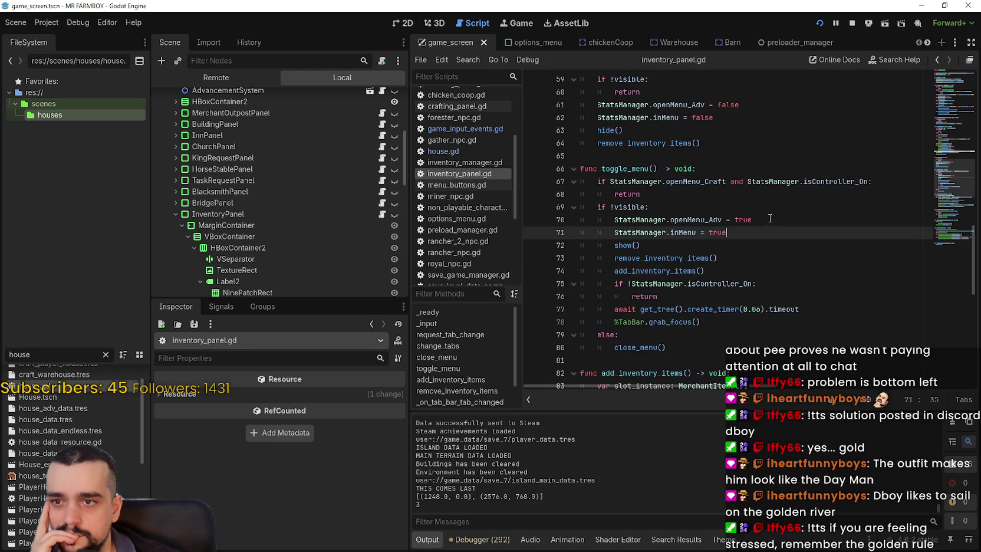
Step: Replace openMenu_Adv with openMenu_Craft on lines 70 and 61 of inventory_panel.gd
double_click(720, 216)
double_click(698, 182)
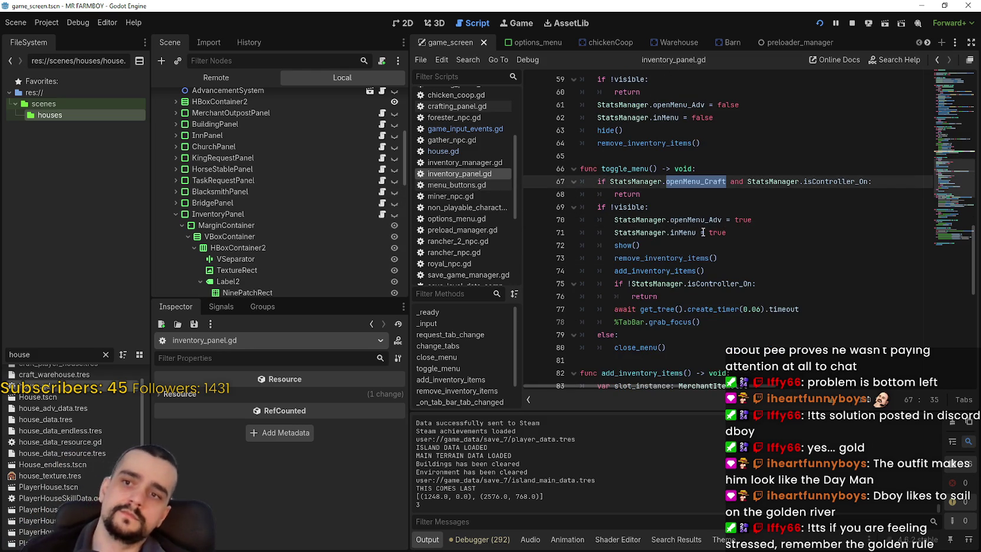
double_click(696, 219)
key("ctrl+v")
key("Down")
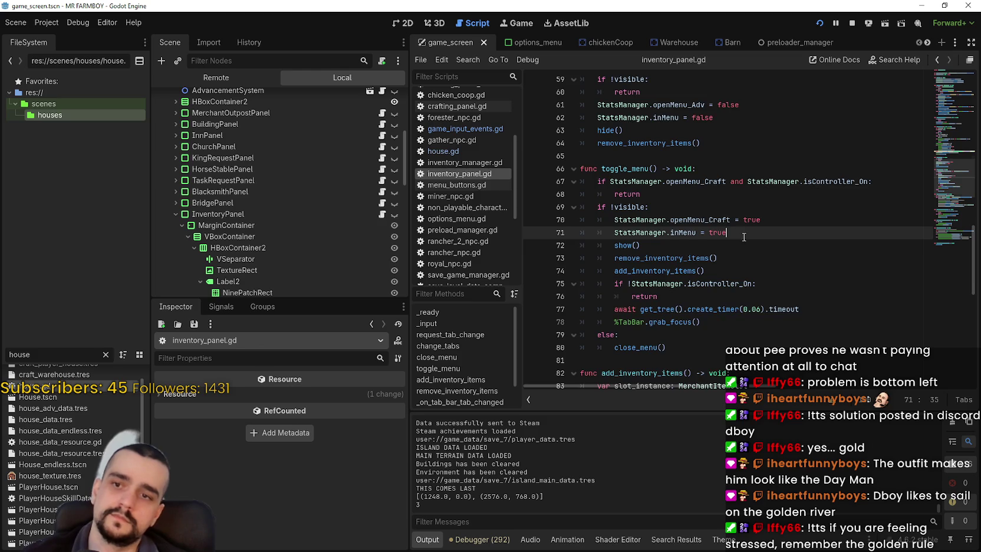
scroll(684, 158, "up", 1)
double_click(678, 142)
key("ctrl+v")
Step: Save inventory_panel.gd and run the project with F5
scroll(732, 218, "down", 3)
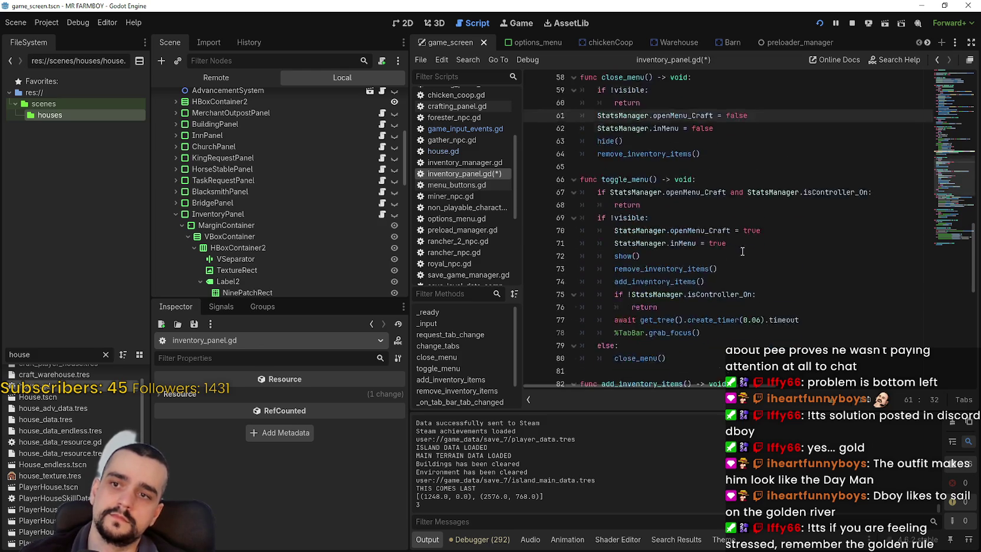
scroll(732, 218, "down", 8)
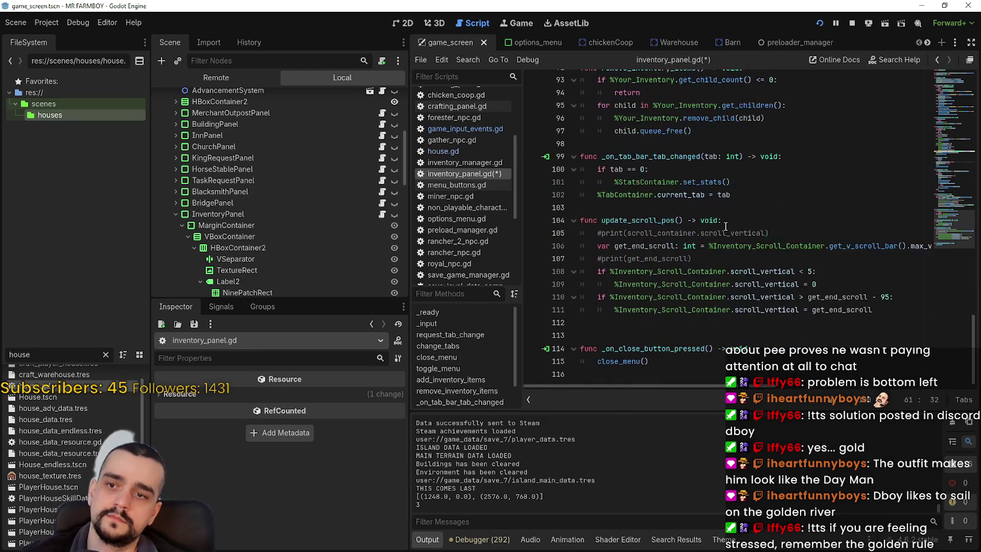
scroll(726, 226, "up", 8)
left_click(720, 248)
key("ctrl+s")
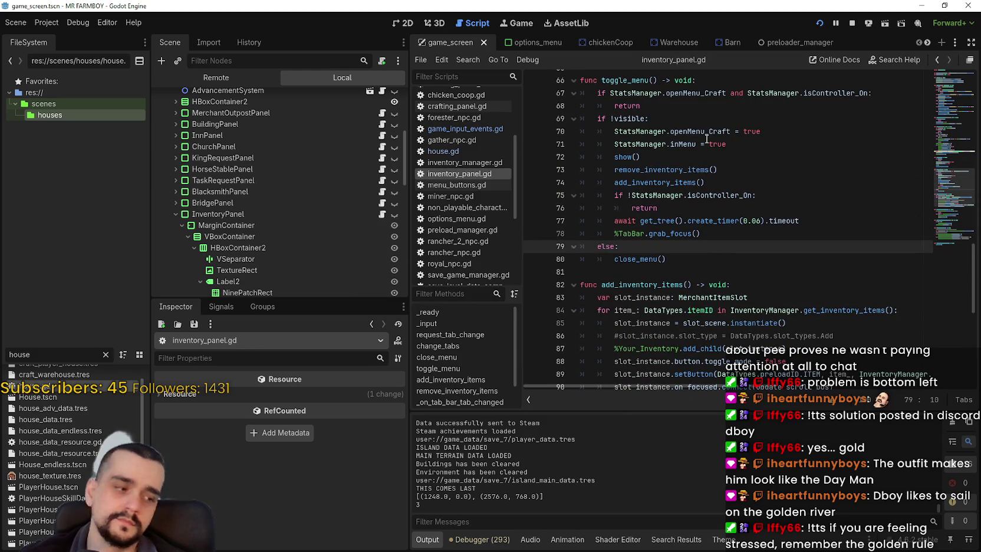
key("F5")
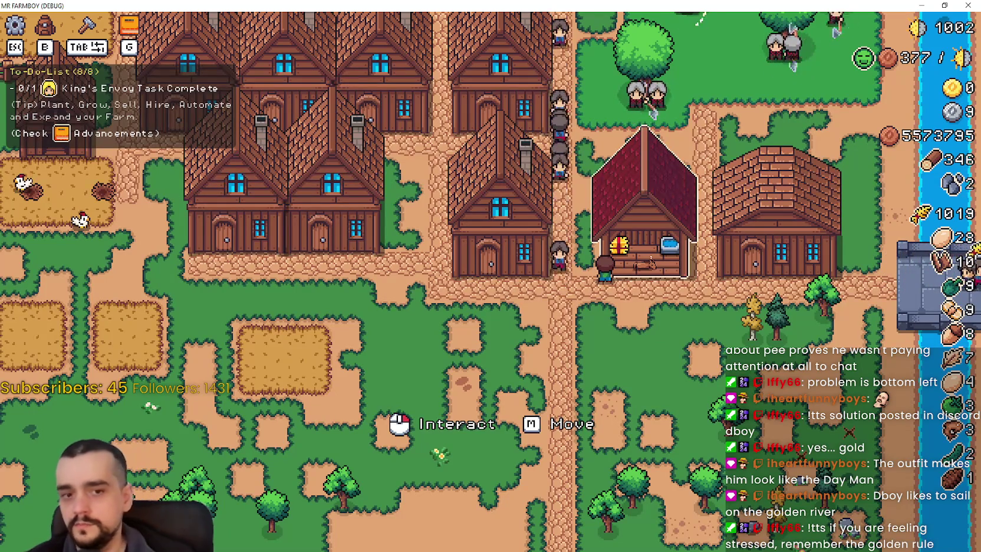
Step: Toggle the inventory and crafting panels in-game, briefly starting a Farm Tile placement
key("b")
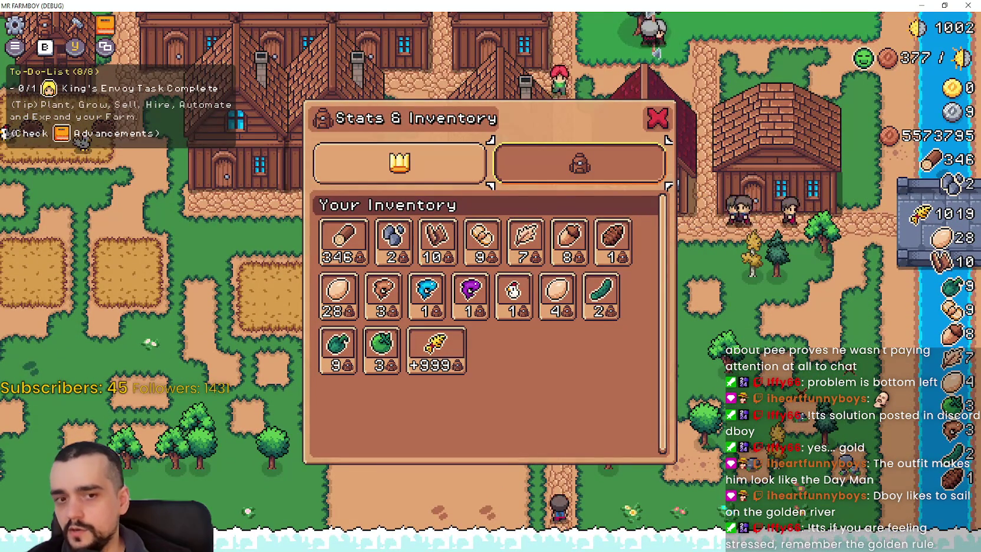
key("c")
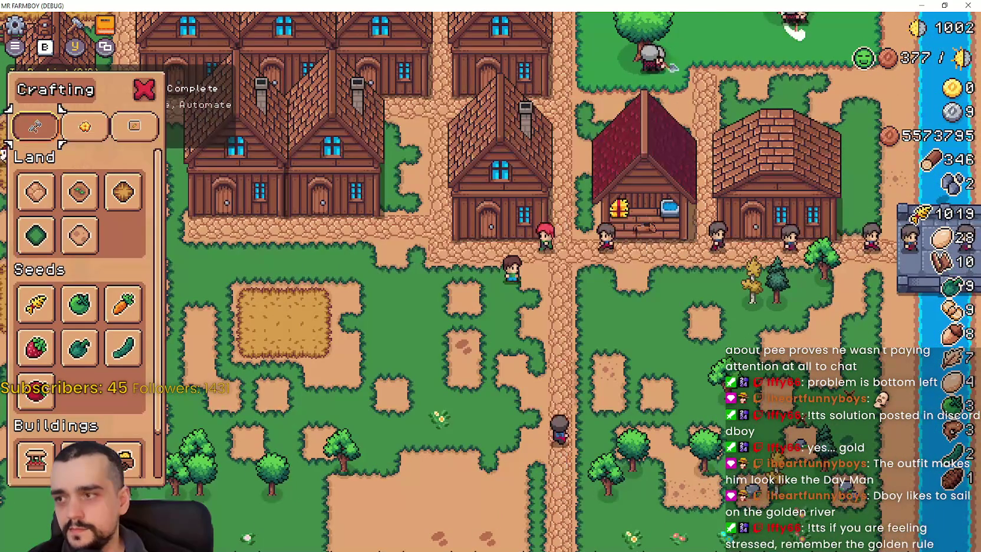
key("Down")
key("Right")
key("Return")
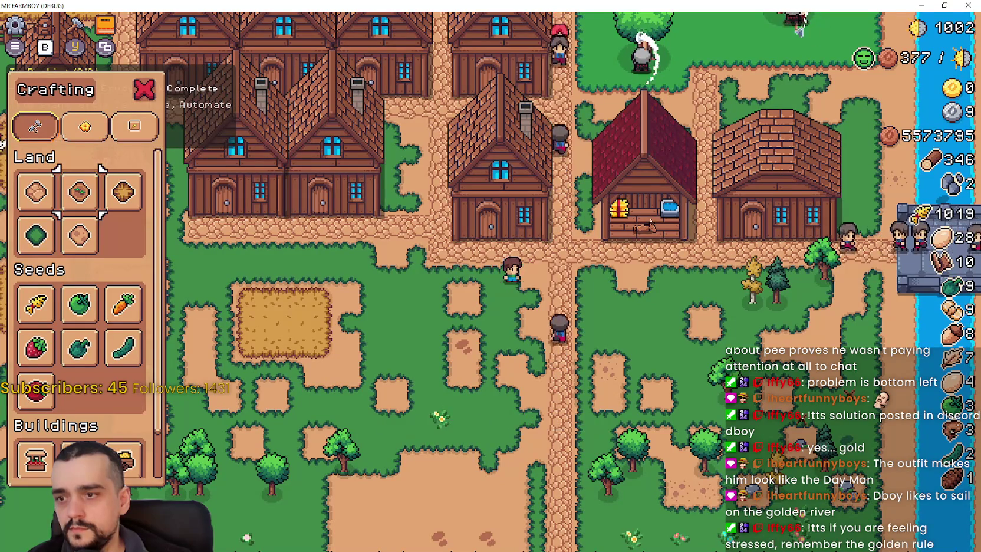
key("Escape")
key("i")
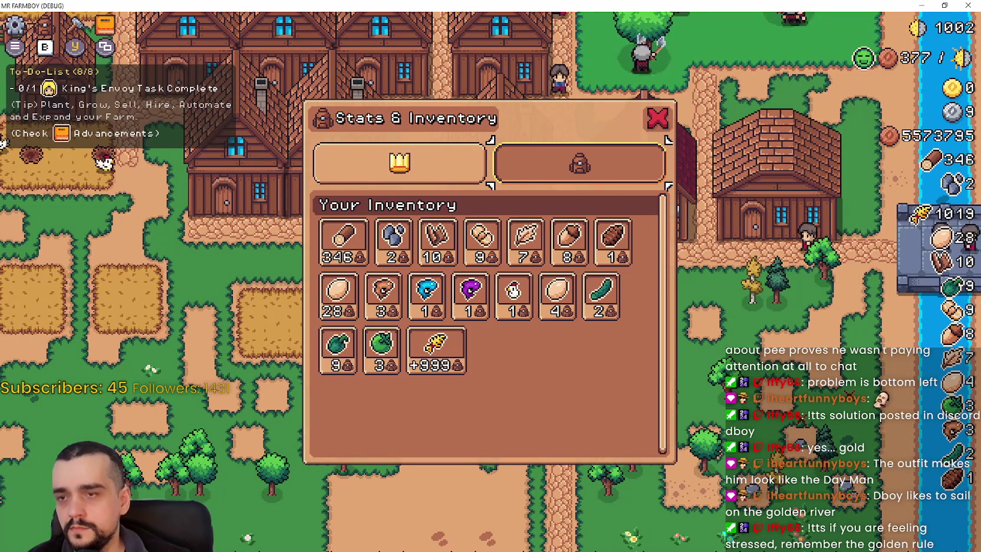
key("c")
key("Escape")
Step: Open and close the Horse Stable and inventory panels, then return to the Godot script
key("Up")
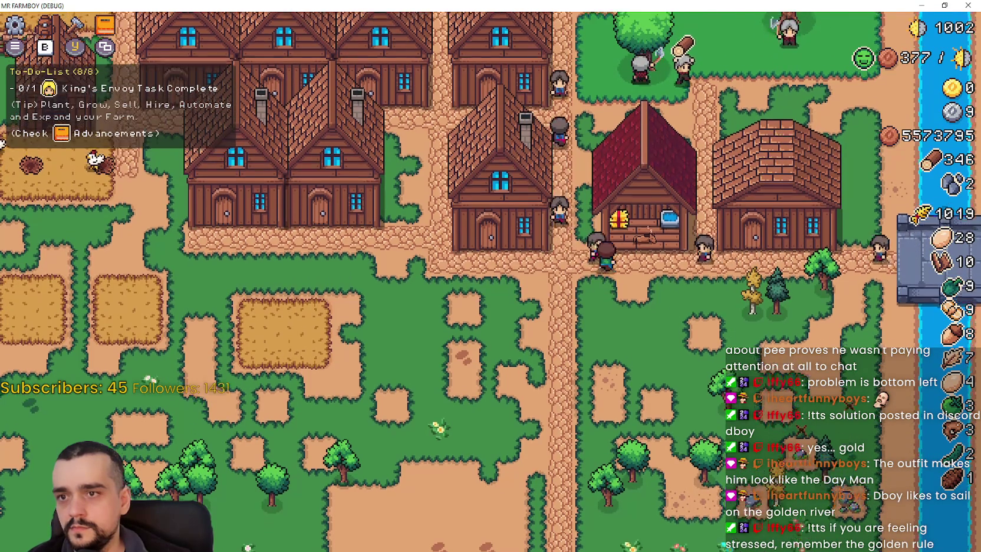
key("Right")
key("Return")
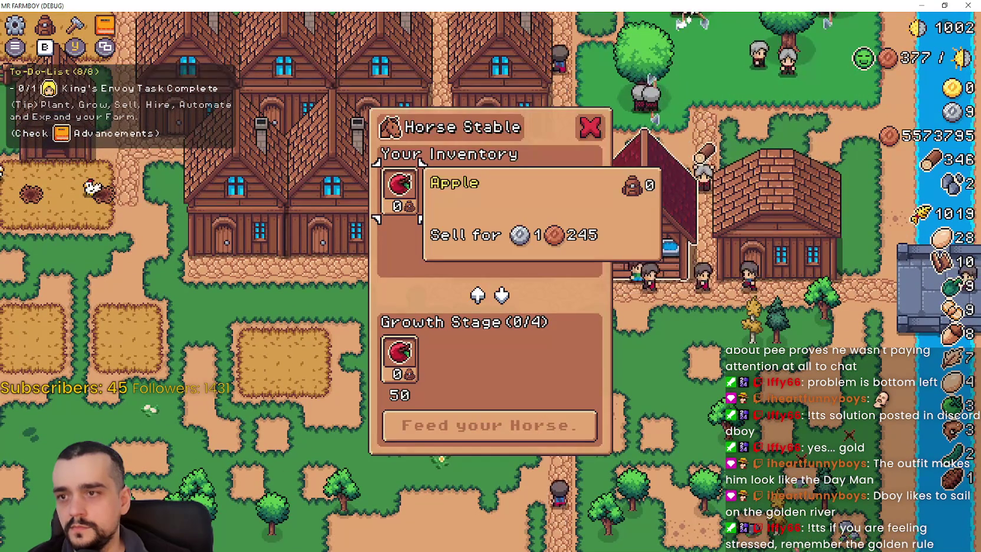
key("i")
key("Down")
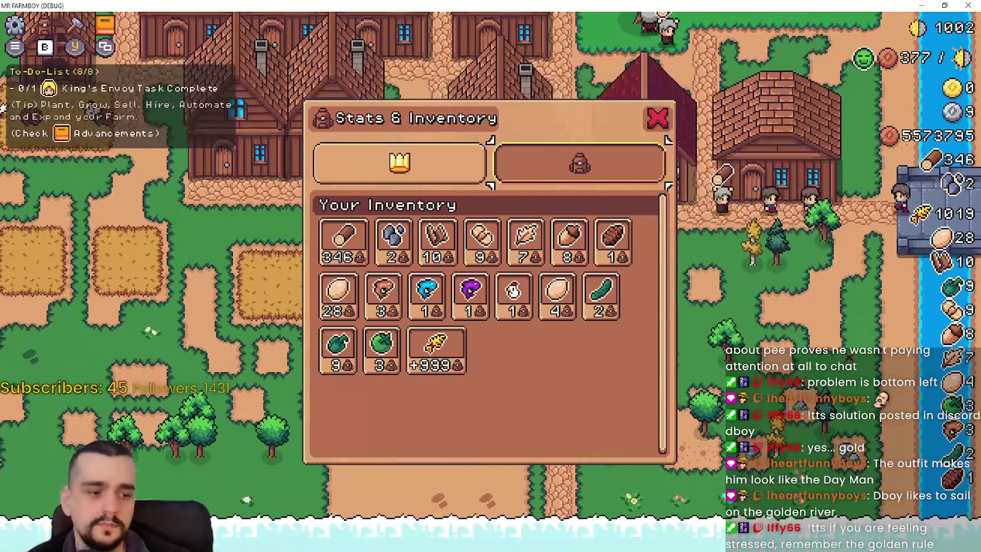
key("Escape")
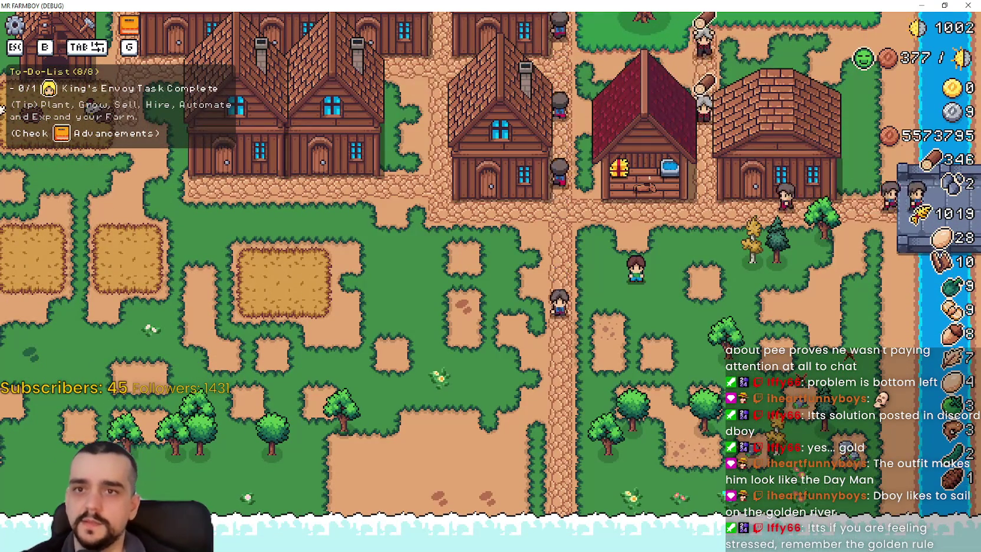
key("alt+Tab")
left_click(672, 259)
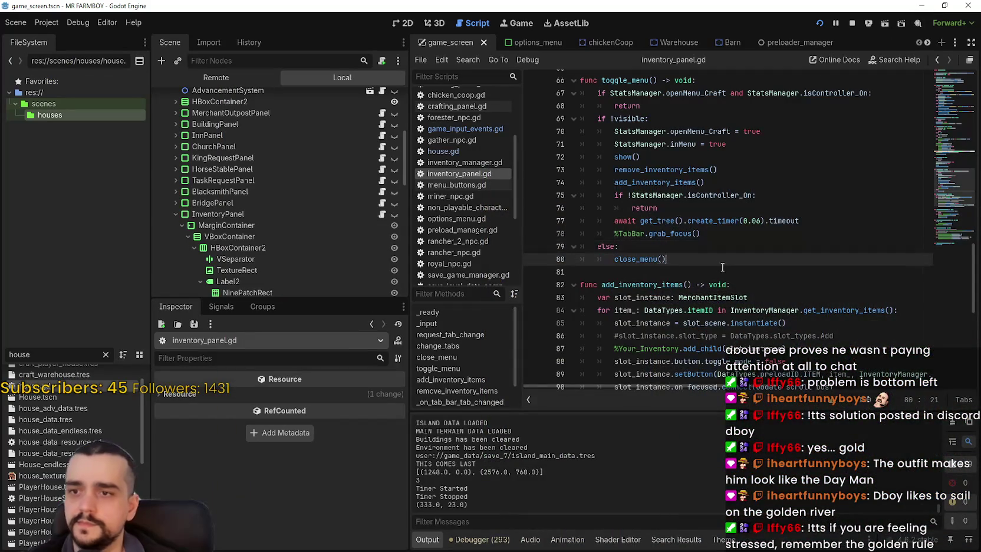
Step: Jump to the close_menu definition and inspect openMenu_Craft on line 61
scroll(660, 251, "down", 7)
scroll(661, 250, "up", 6)
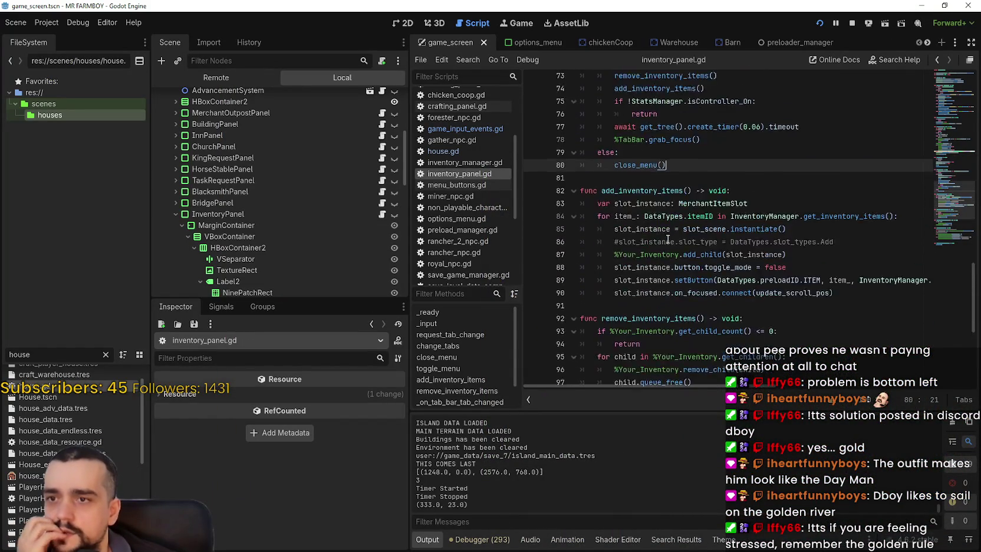
right_click(623, 211)
key("Escape")
right_click(636, 221)
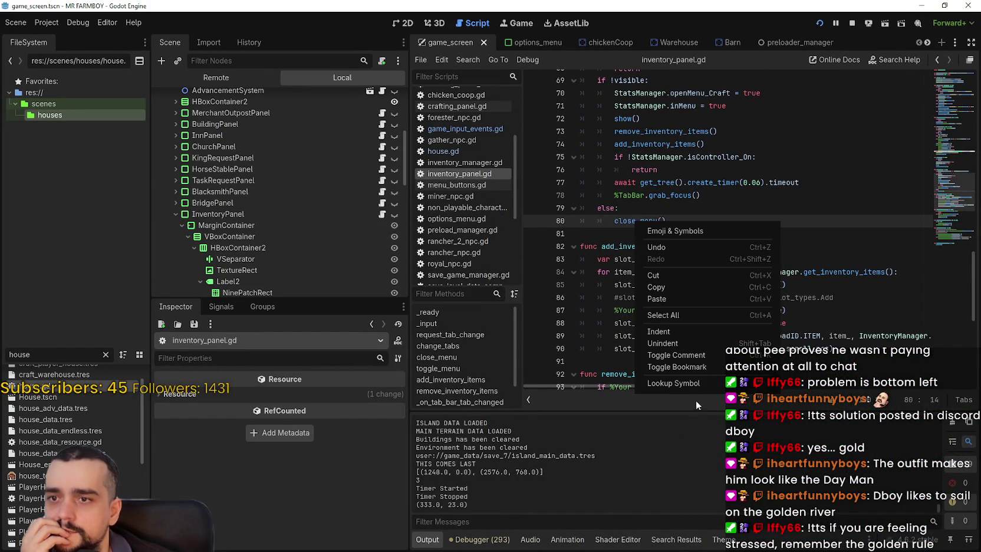
left_click(692, 383)
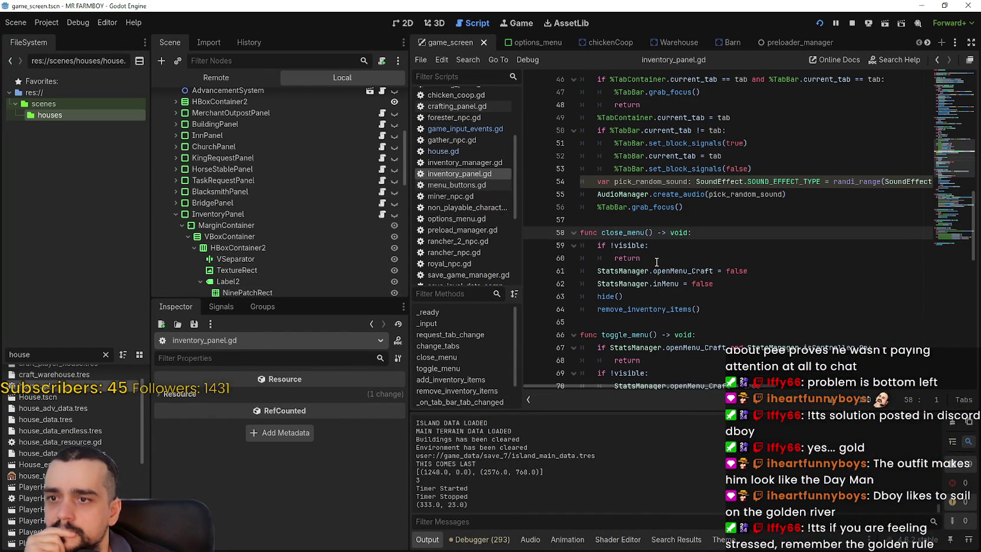
left_click(671, 257)
double_click(694, 272)
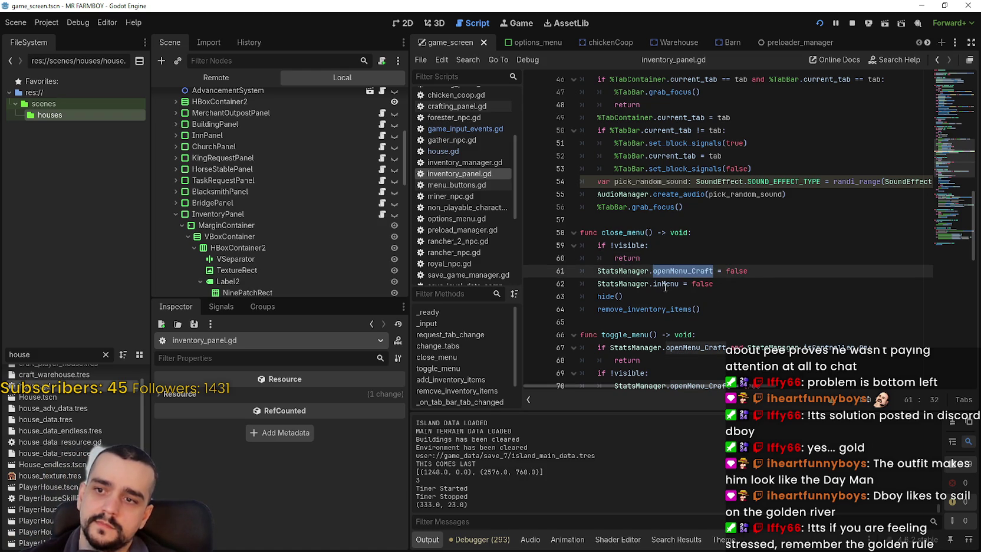
left_click(744, 297)
Step: Relaunch the game, open the inventory panel, and return to review line 61
key("F5")
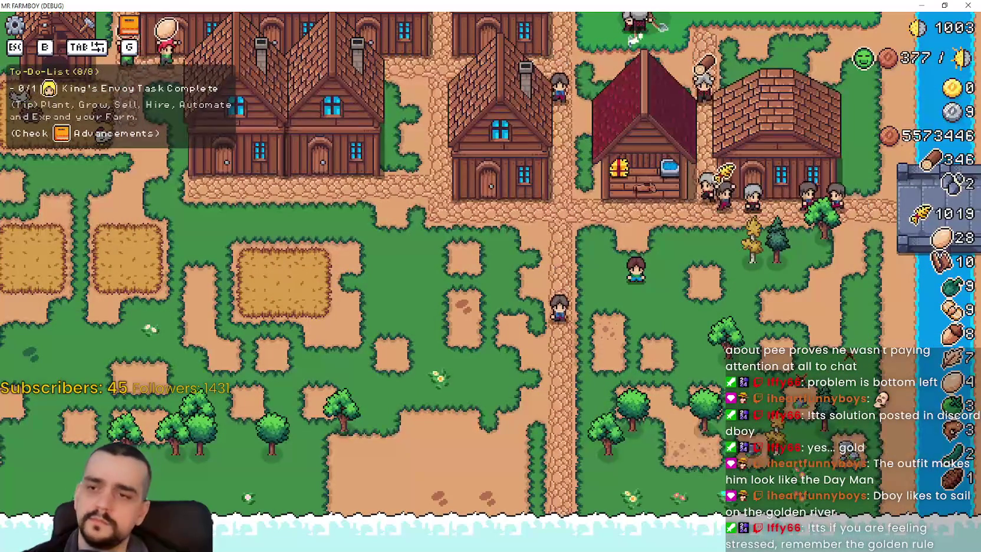
key("i")
key("alt+Tab")
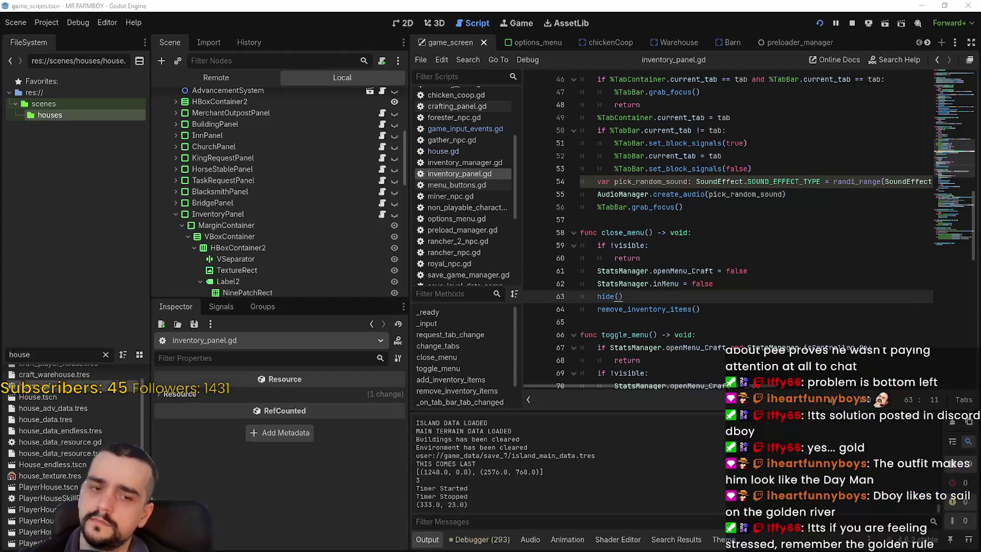
double_click(665, 272)
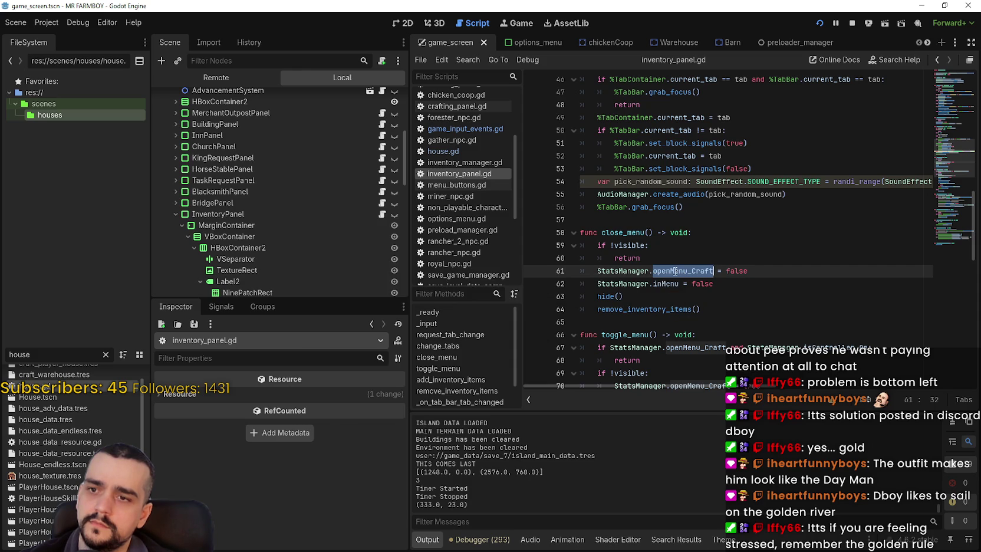
scroll(675, 270, "up", 15)
scroll(677, 269, "down", 3)
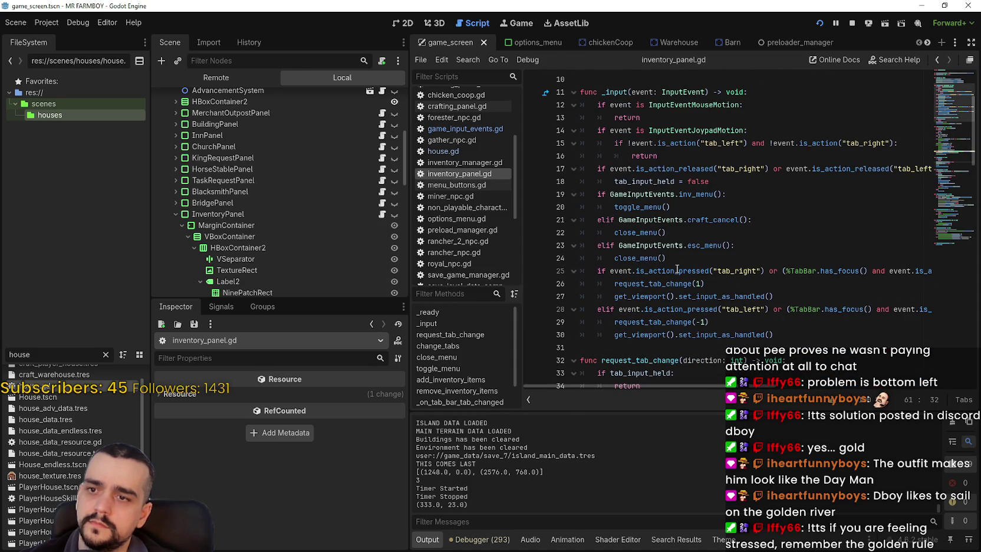
scroll(677, 226, "down", 2)
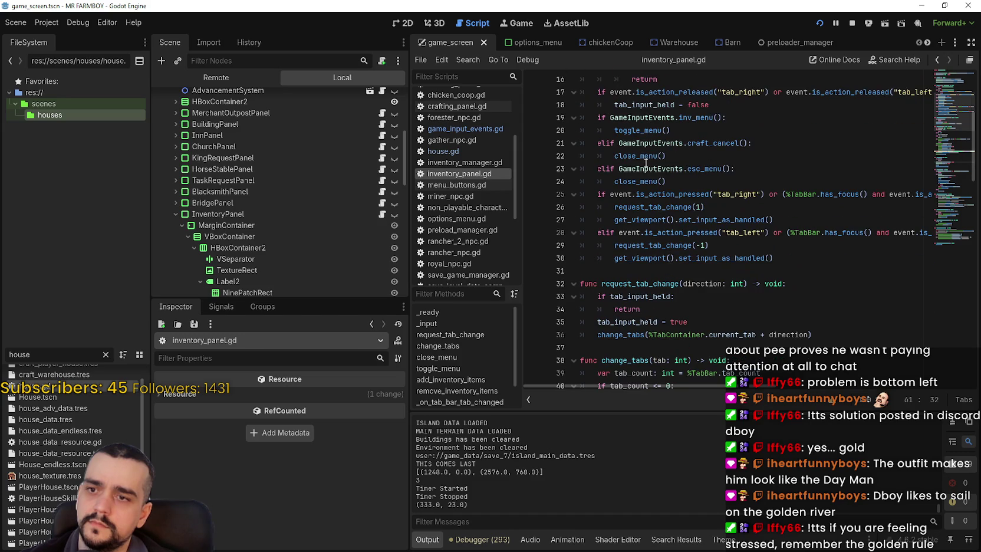
Step: Comment out the openMenu_Craft early-return check on lines 67–68 of toggle_menu and save
right_click(637, 131)
left_click(678, 296)
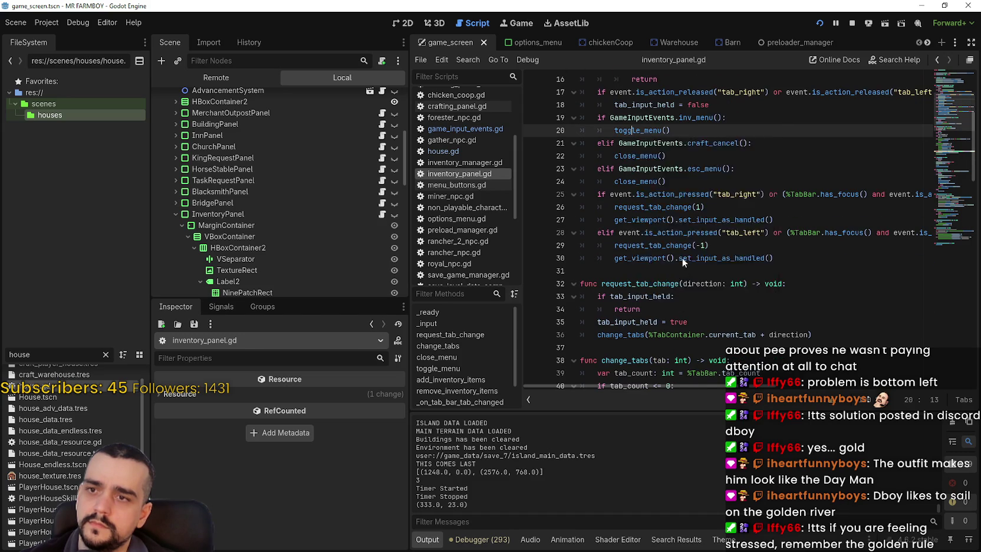
double_click(688, 245)
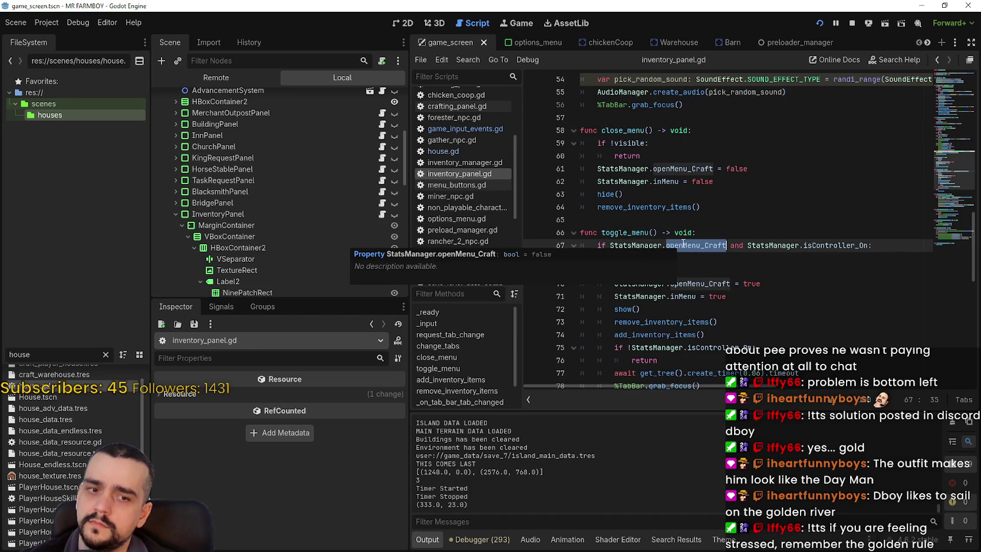
left_click(633, 245, "shift")
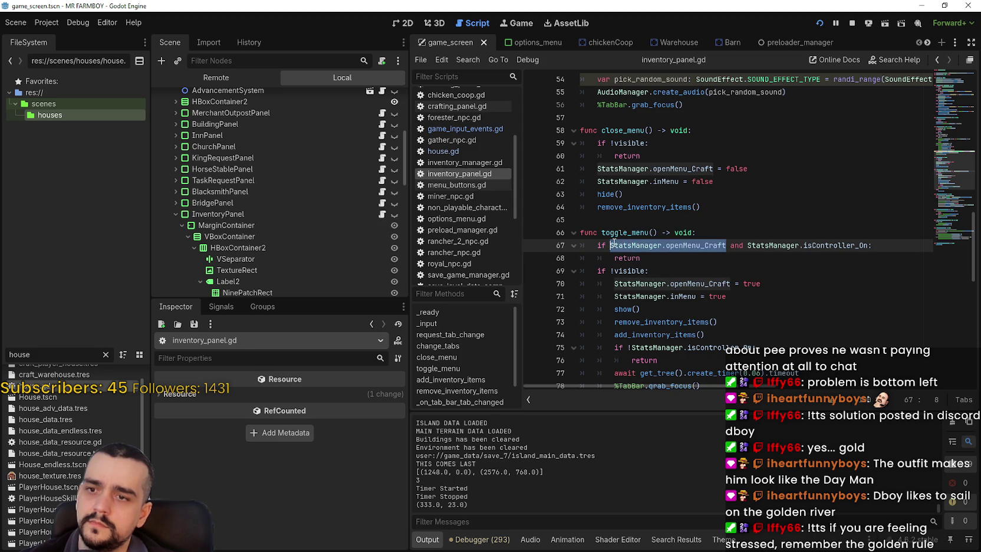
left_click_drag(662, 259, 581, 245)
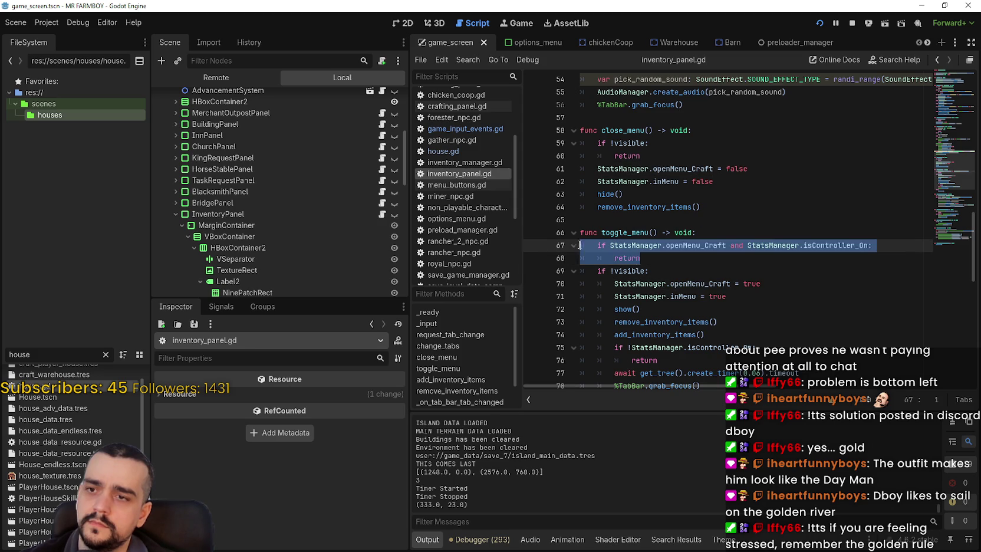
key("ctrl+k")
left_click(657, 260)
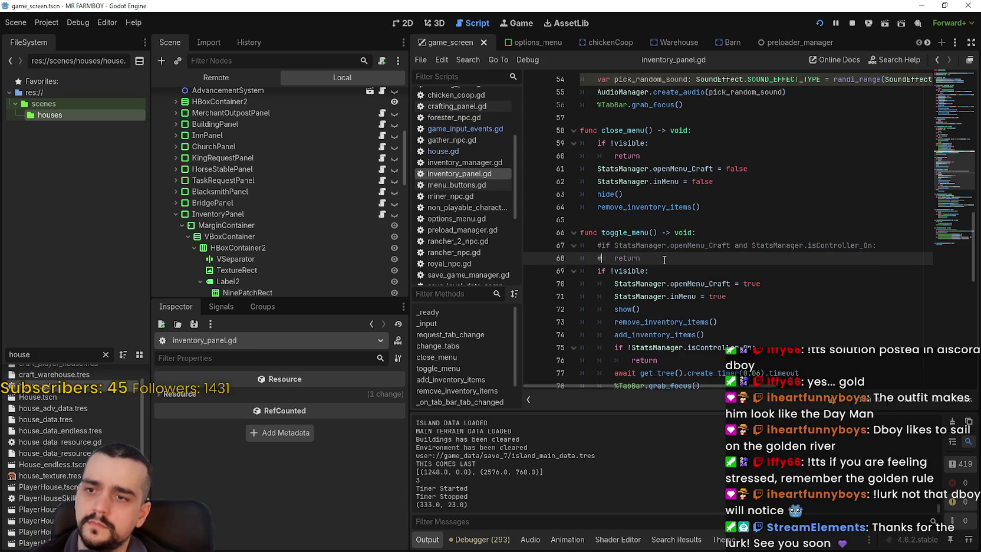
key("ctrl+s")
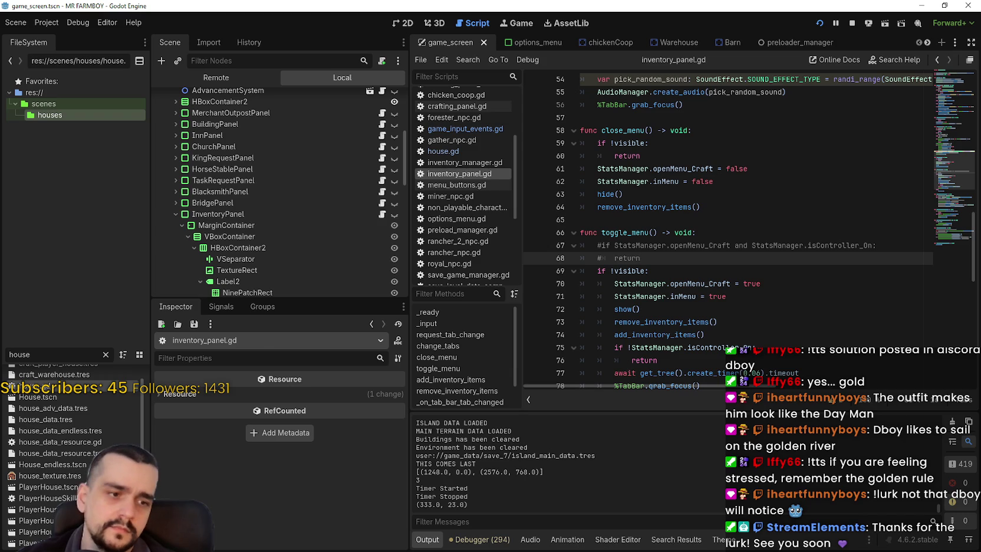
key("alt+Tab")
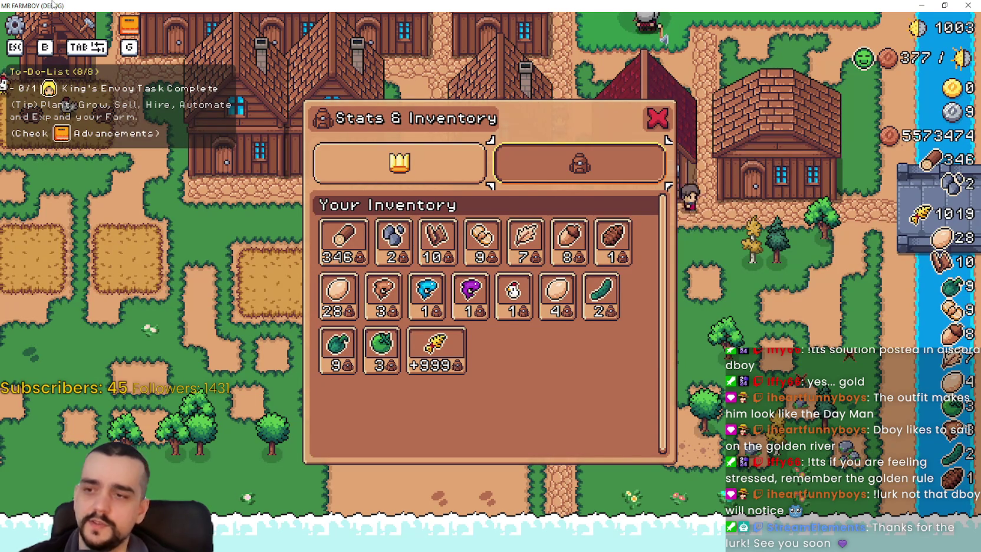
Step: Toggle the inventory panel and open and close the House panel in-game
key("b")
key("b")
key("b")
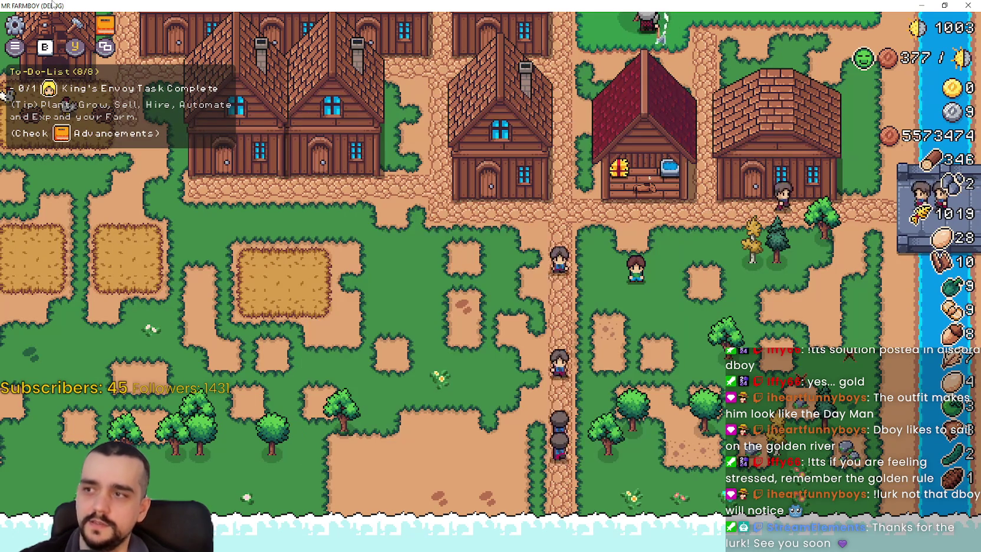
key("w")
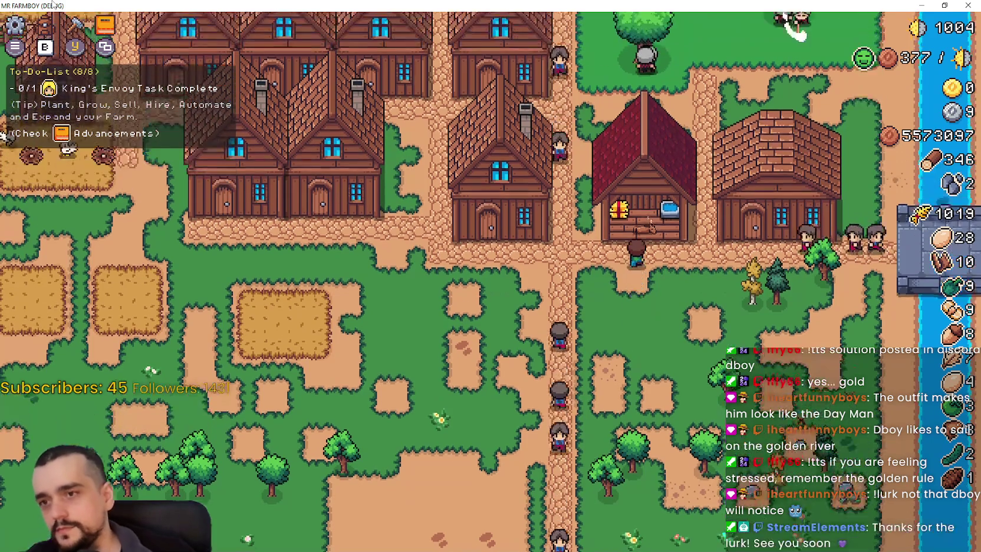
key("b")
key("b")
key("s")
key("w")
key("s")
key("b")
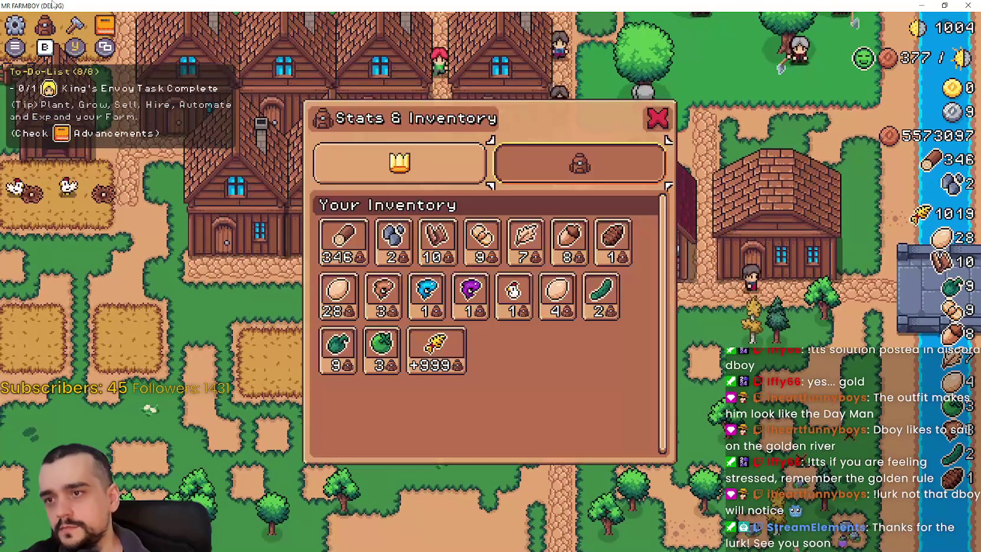
key("b")
key("s")
Step: Open crafting on Sand Tile, add the inventory, close both, then pause and resume
key("c")
key("c")
key("c")
key("Right")
key("i")
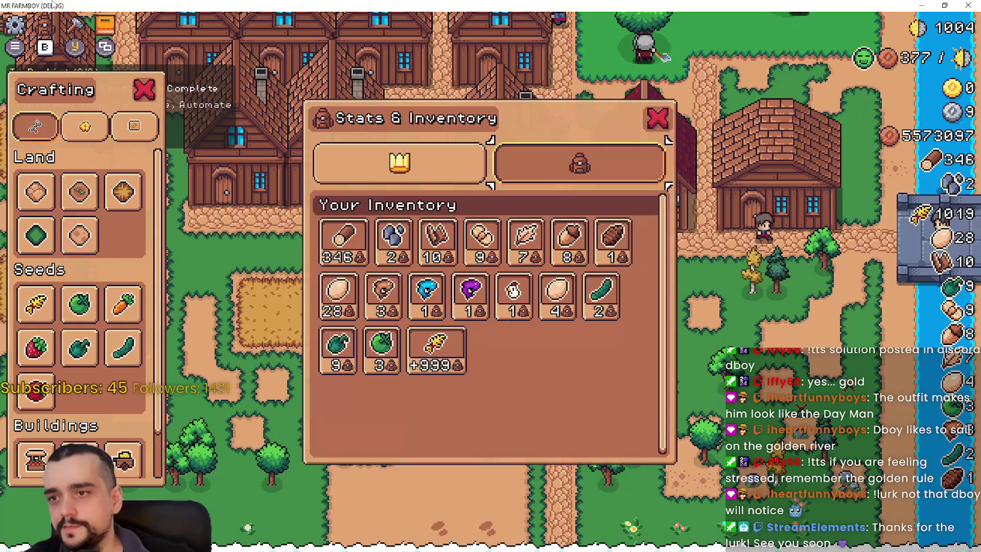
key("Escape")
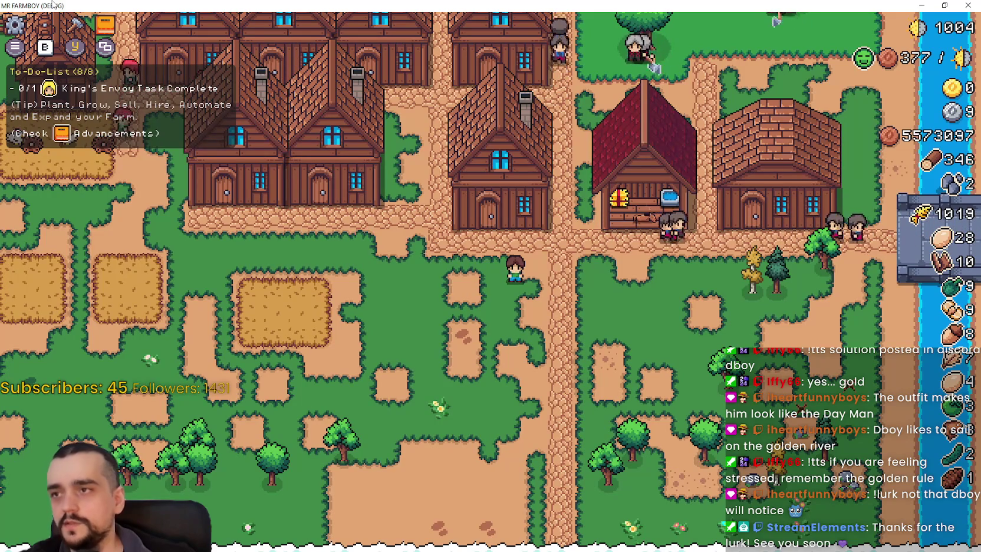
key("Escape")
key("Escape")
key("c")
key("c")
Step: Open Advancements, switch to the inventory, close it, and quit the game with F8
key("a")
key("i")
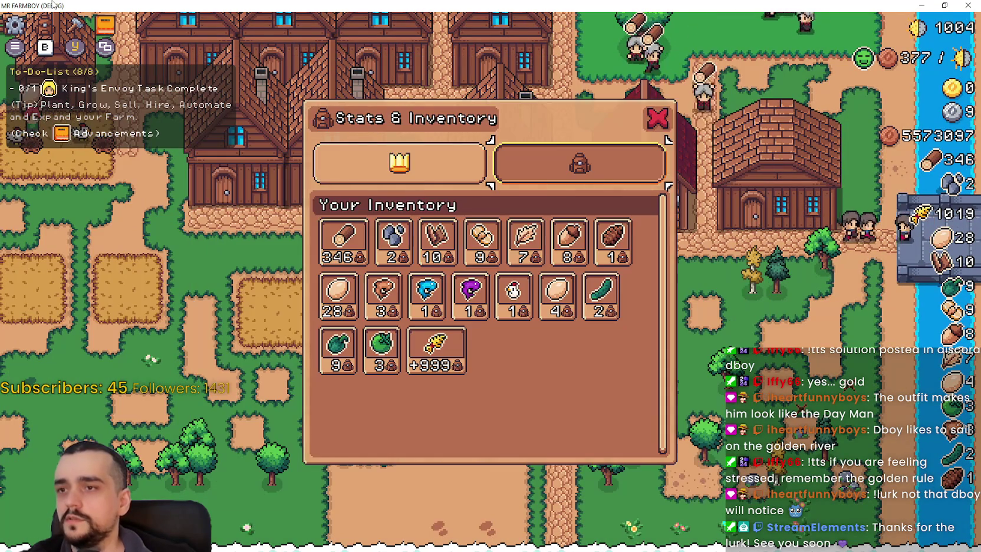
key("Escape")
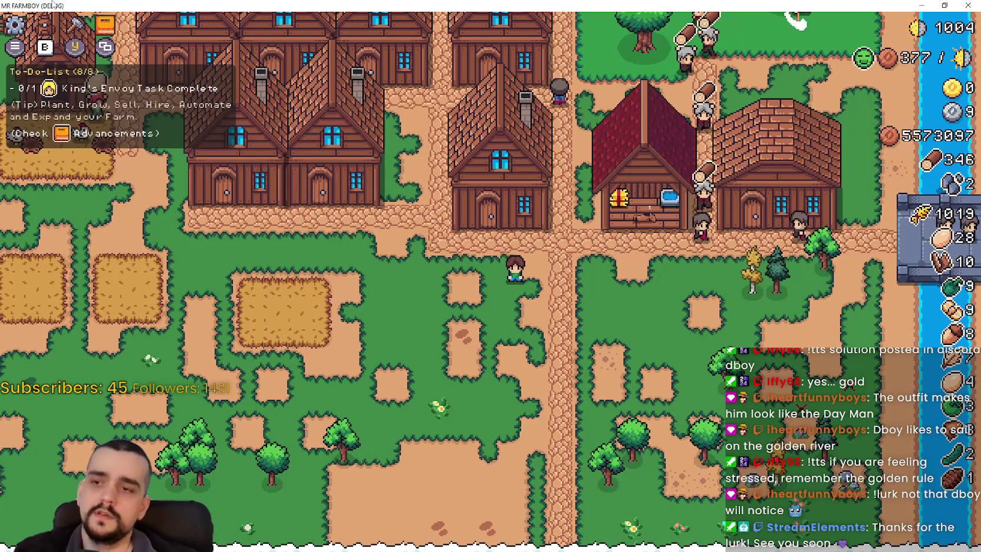
key("F8")
left_click(701, 263)
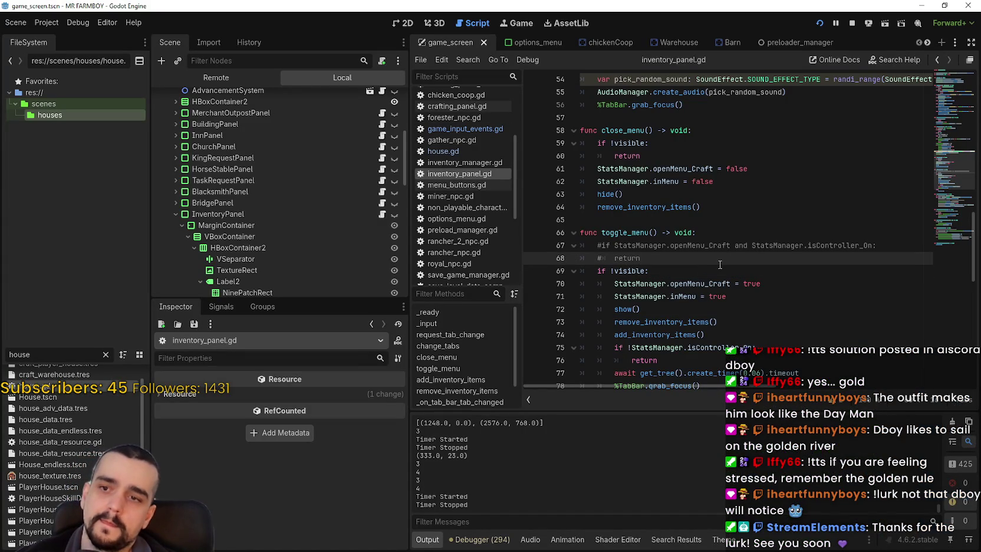
Step: Undo the edits, re-add 'and StatsManager.isController_On' to line 67's condition with a return, and save
key("ctrl+z")
key("ctrl+z")
key("ctrl+z")
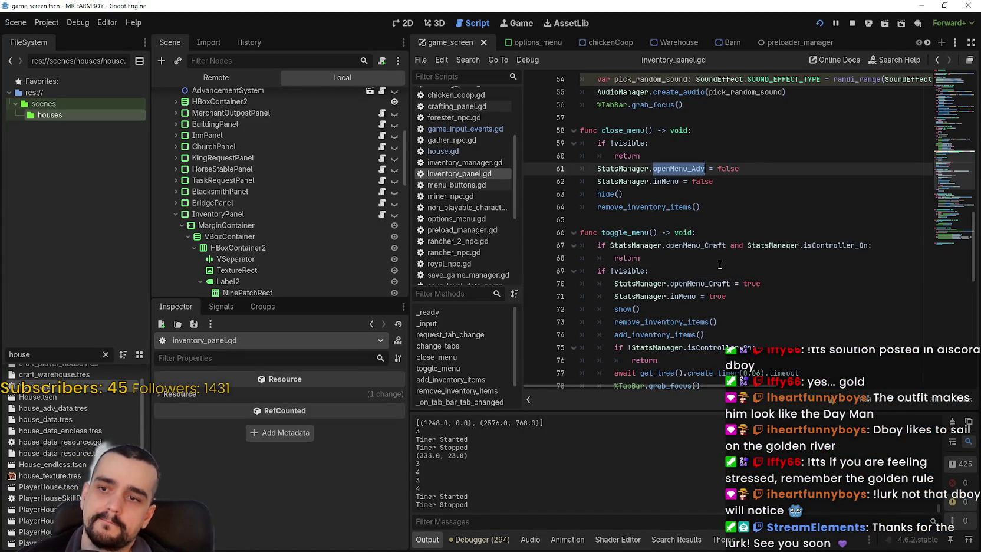
key("ctrl+z")
key("ctrl+z")
key("ctrl+z")
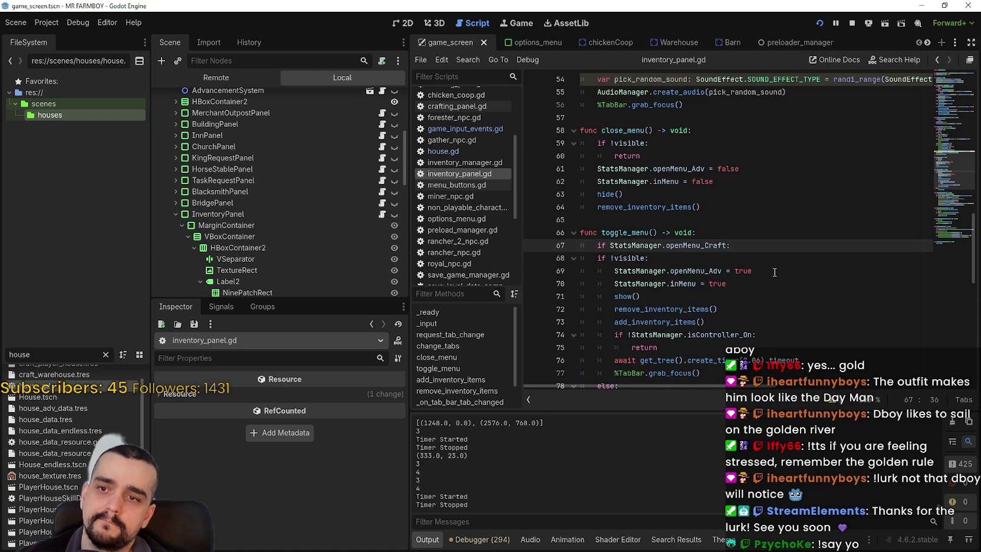
key("Return")
key("Up")
key("End")
key("Left")
type("and ")
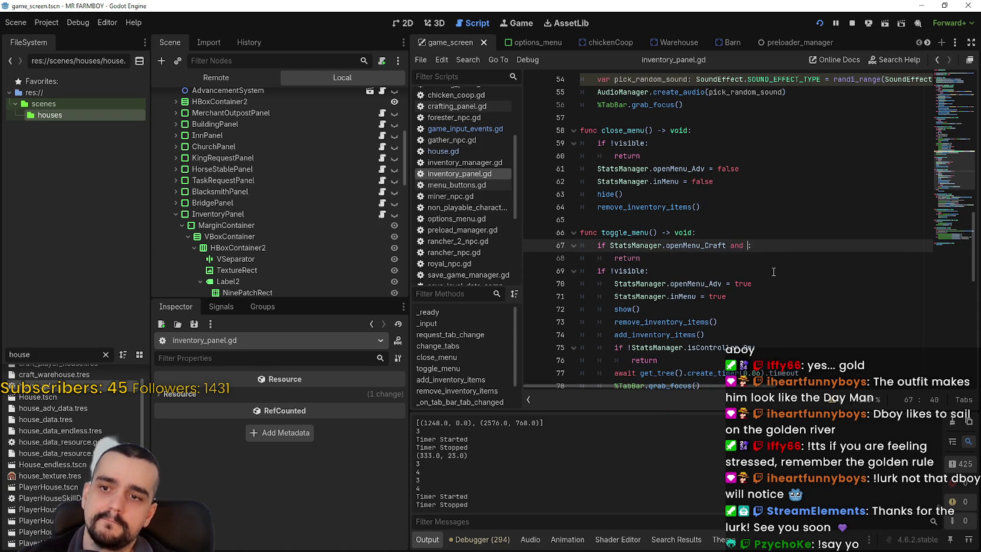
type("StatsManager.isController_On:")
left_click(770, 269)
key("ctrl+s")
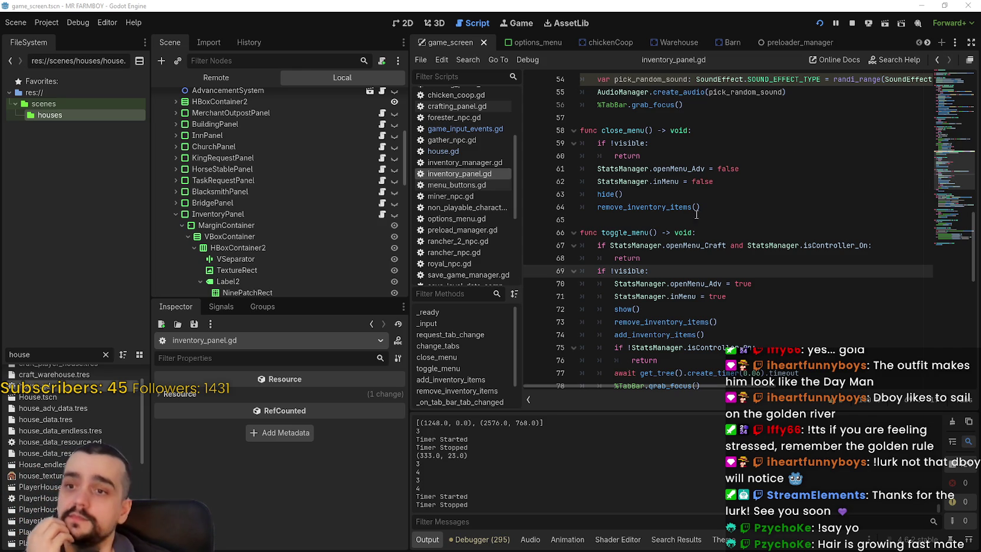
Step: Review the hide() call and visibility check in close_menu
left_click(696, 218)
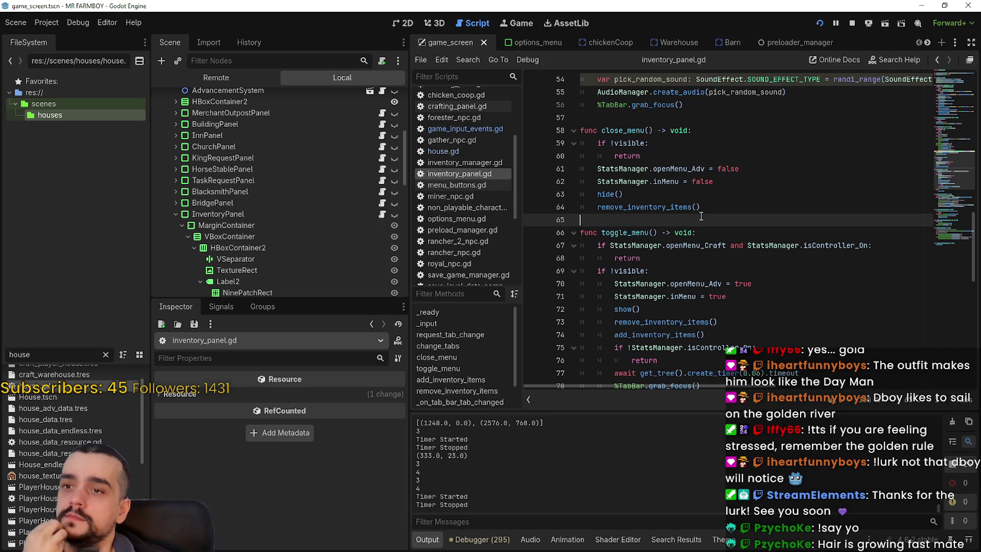
scroll(766, 248, "up", 3)
scroll(769, 250, "down", 3)
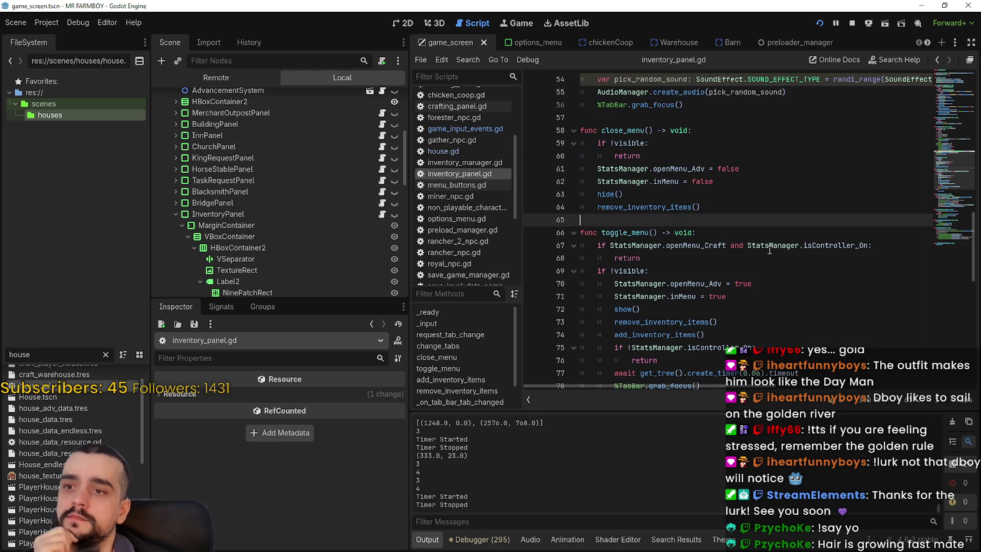
mouse_move(770, 248)
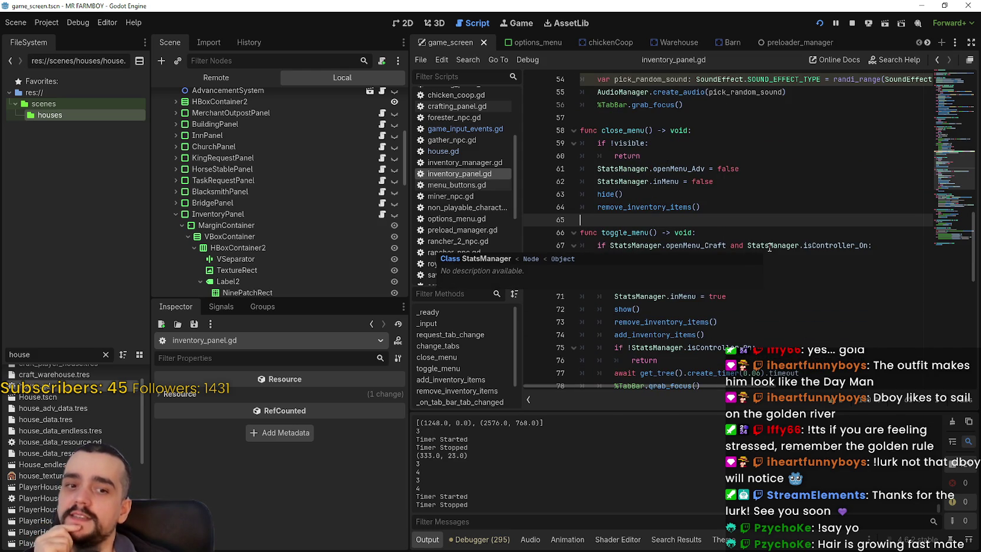
left_click(735, 194)
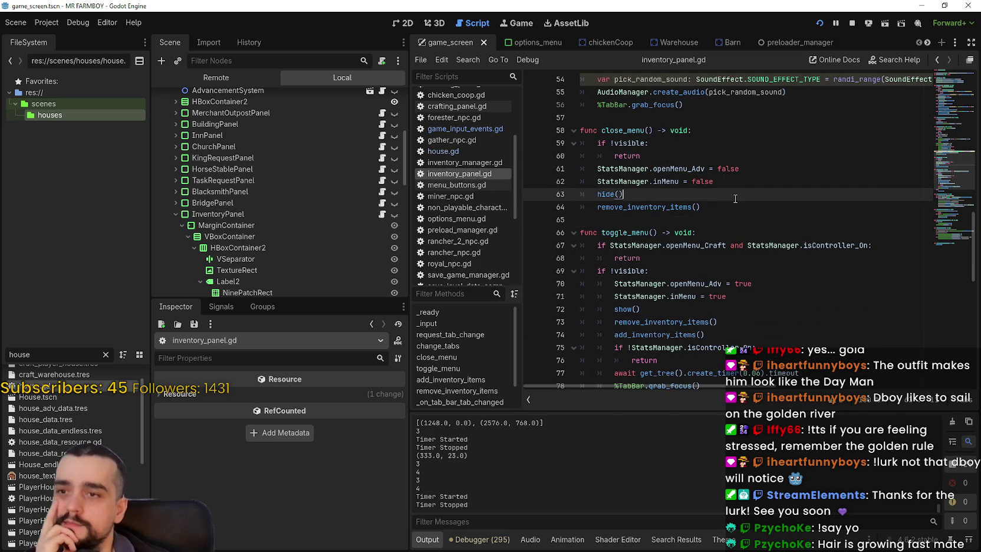
scroll(743, 214, "up", 2)
left_click(743, 214)
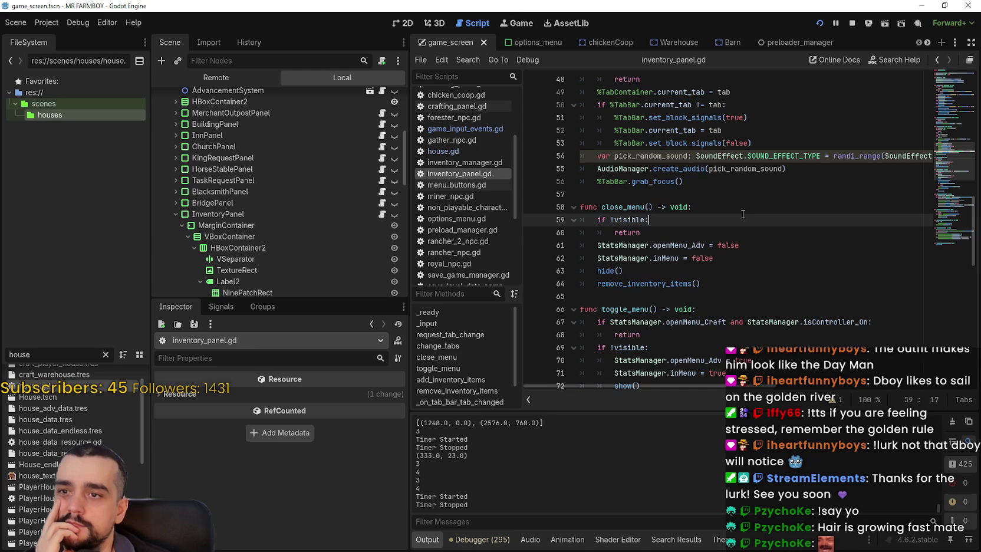
key("alt+Tab")
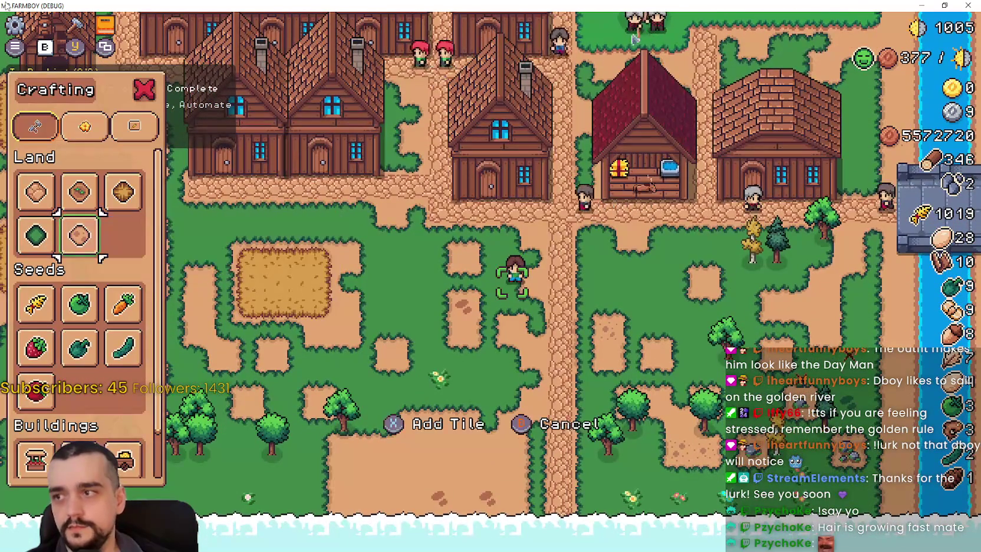
Step: Walk to the Horse Stable and Warehouse, opening and closing each panel
key("w")
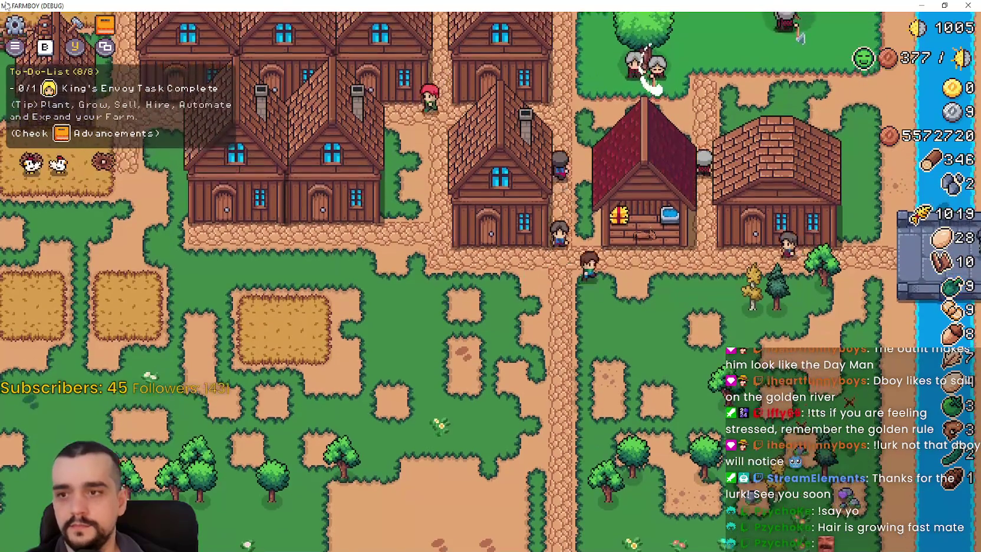
key("e")
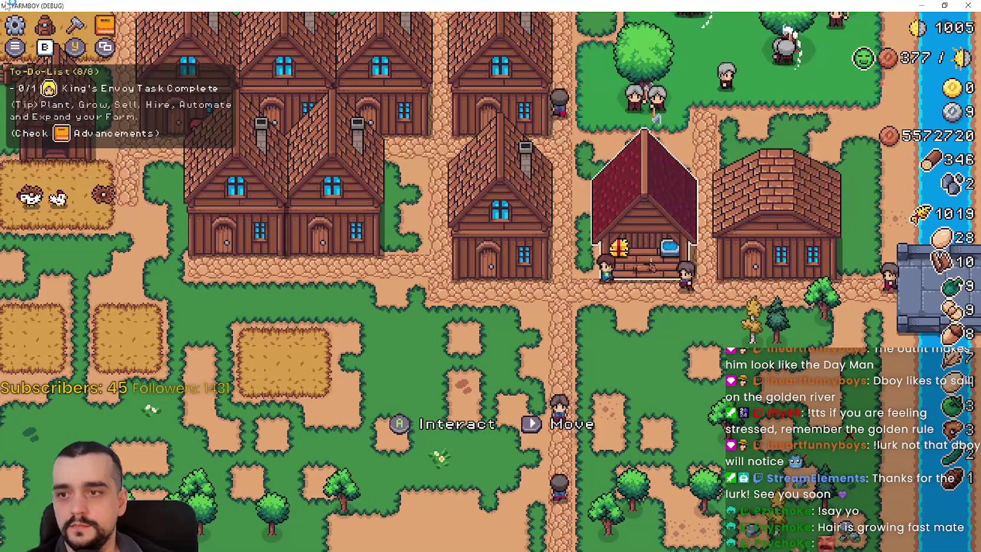
key("w")
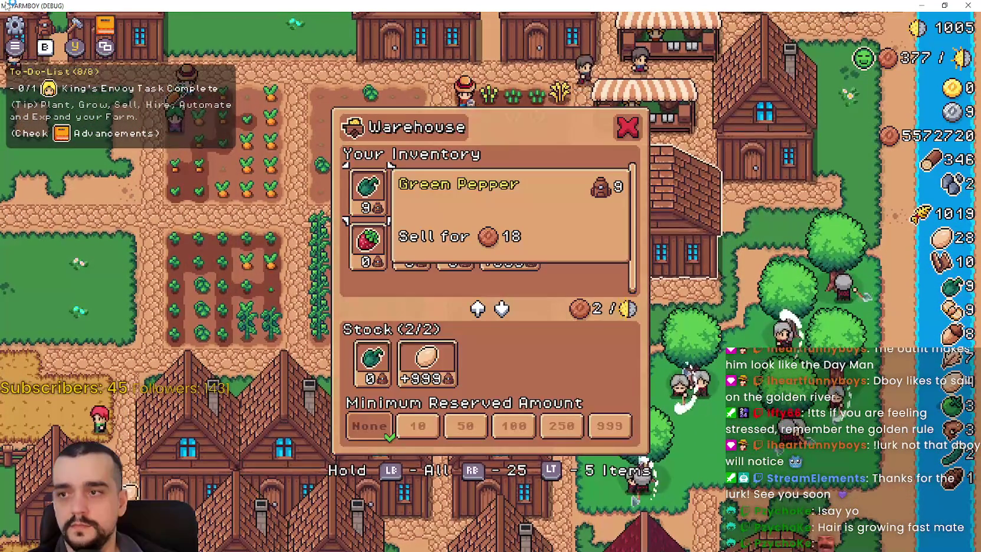
key("w")
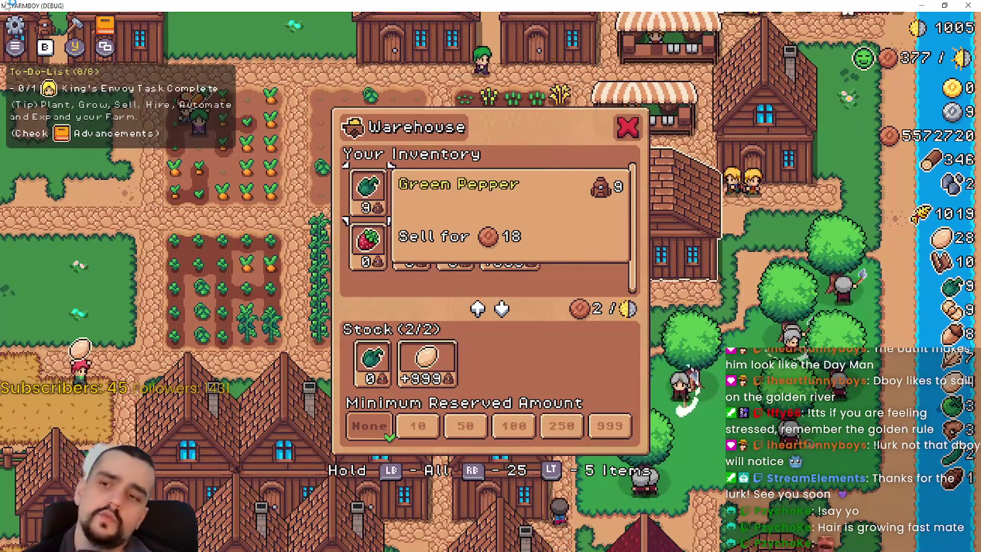
key("Escape")
key("s")
key("s")
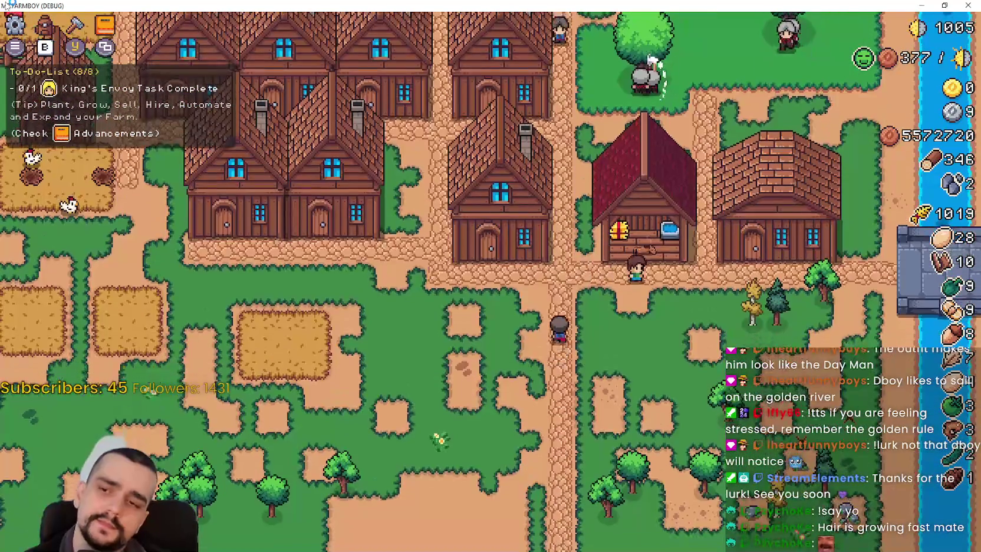
Step: Reopen the Horse Stable panel and open then close the inventory over it
key("w")
key("e")
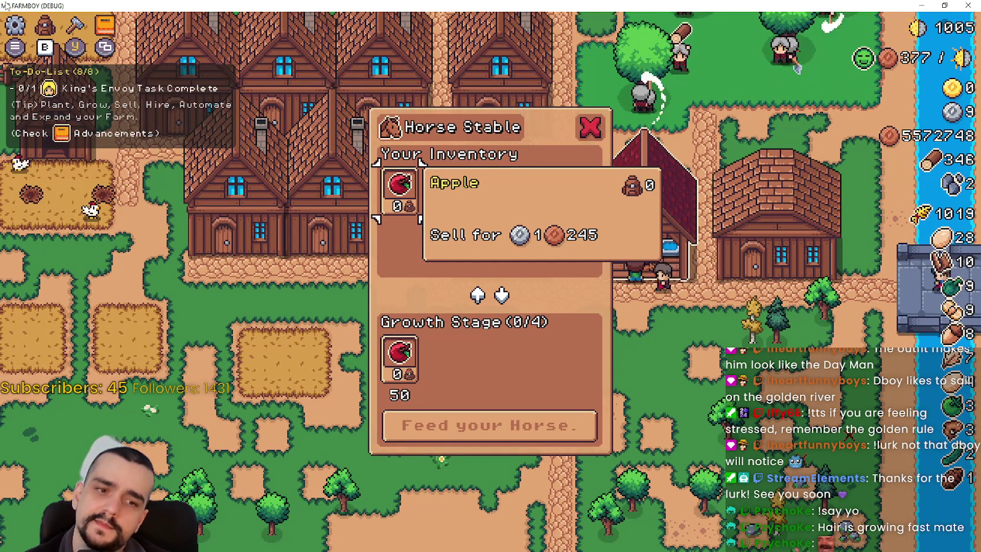
key("i")
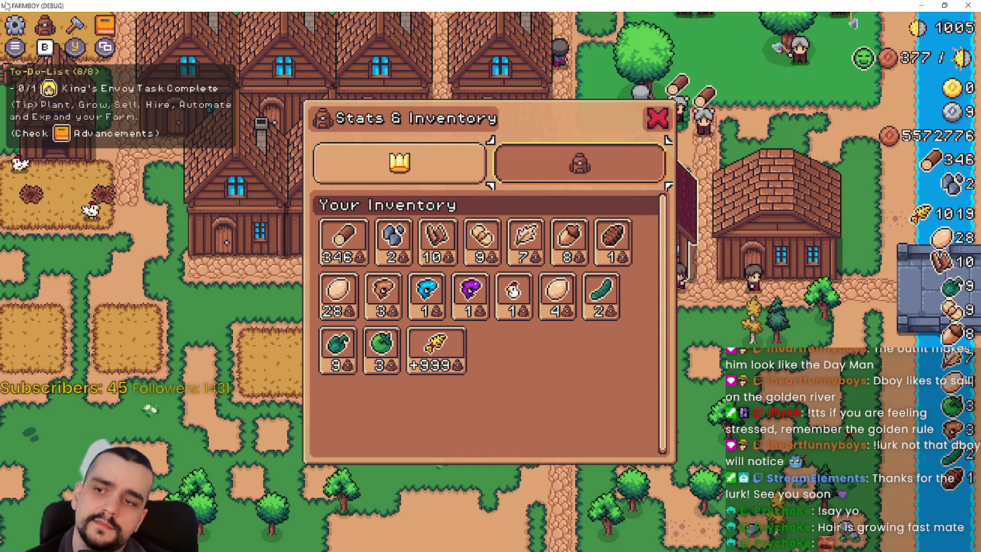
key("Escape")
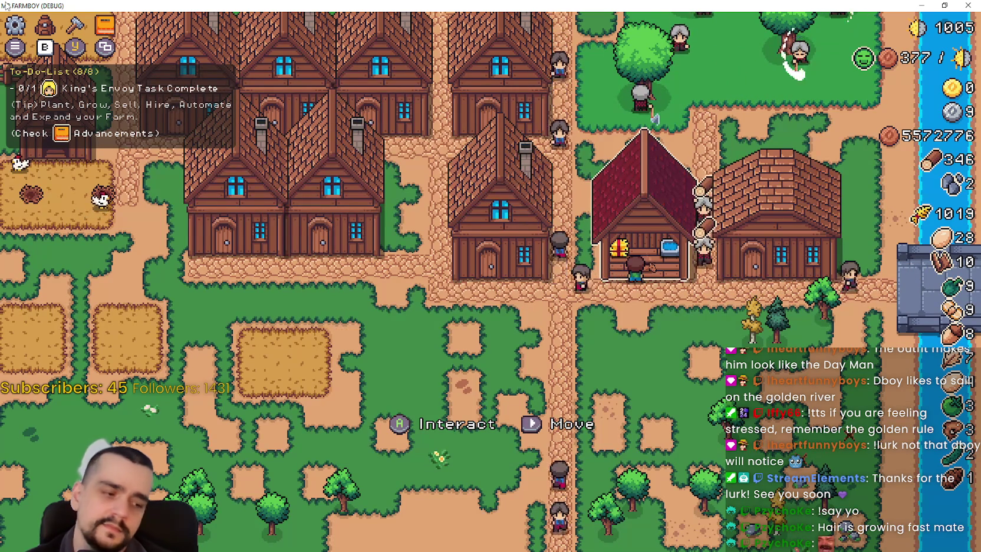
key("super+Tab")
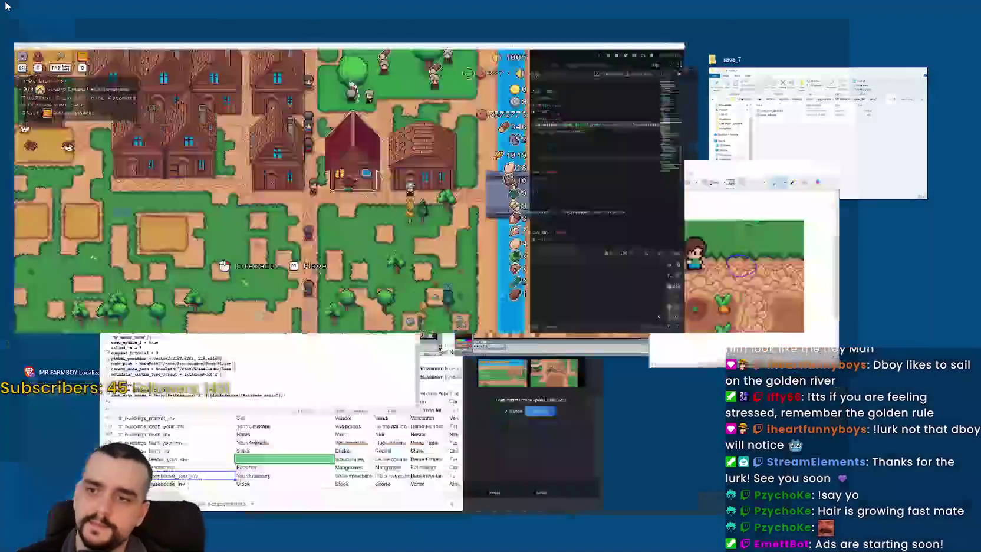
Step: Return to the editor and review close_menu's visibility check in inventory_panel.gd
key("Escape")
key("alt+Tab")
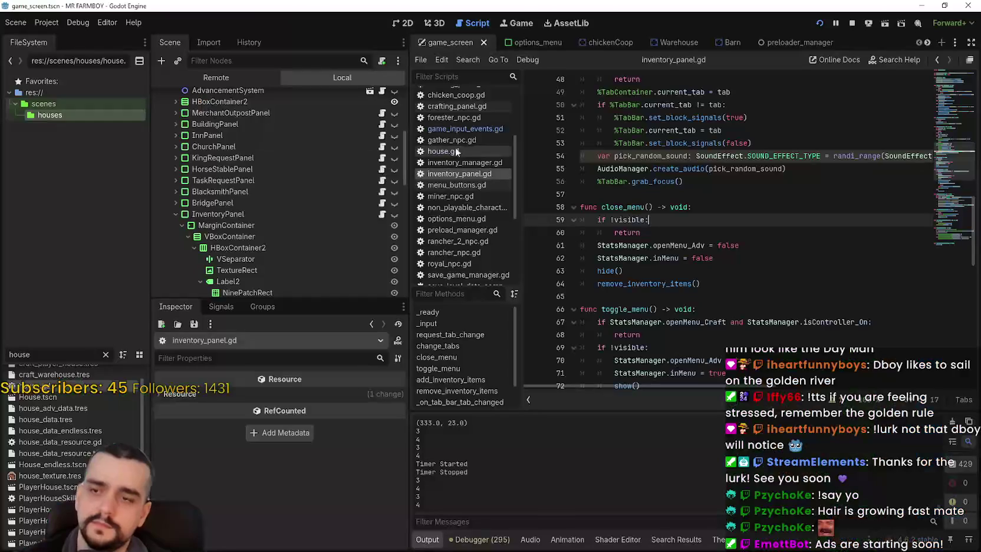
scroll(718, 257, "up", 3)
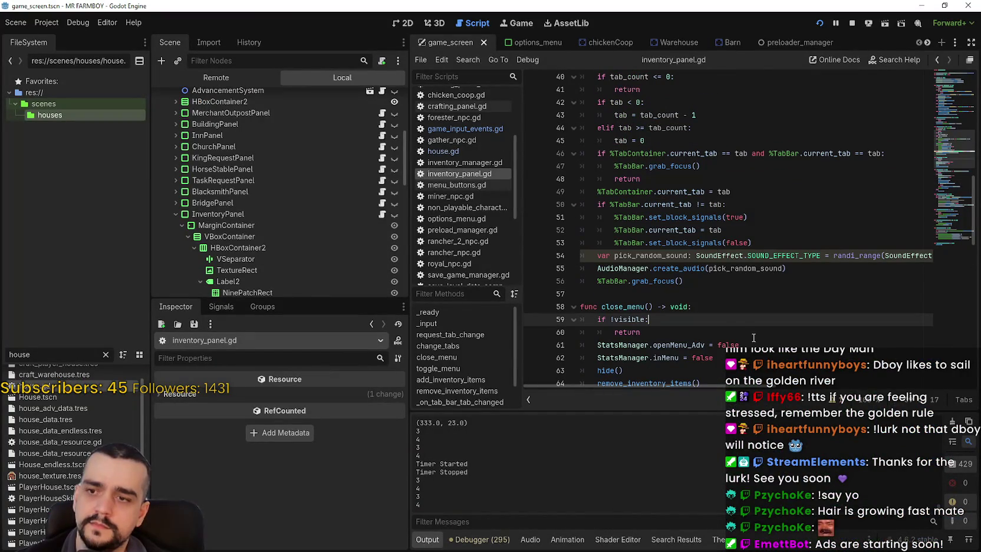
left_click(725, 334)
scroll(713, 333, "up", 2)
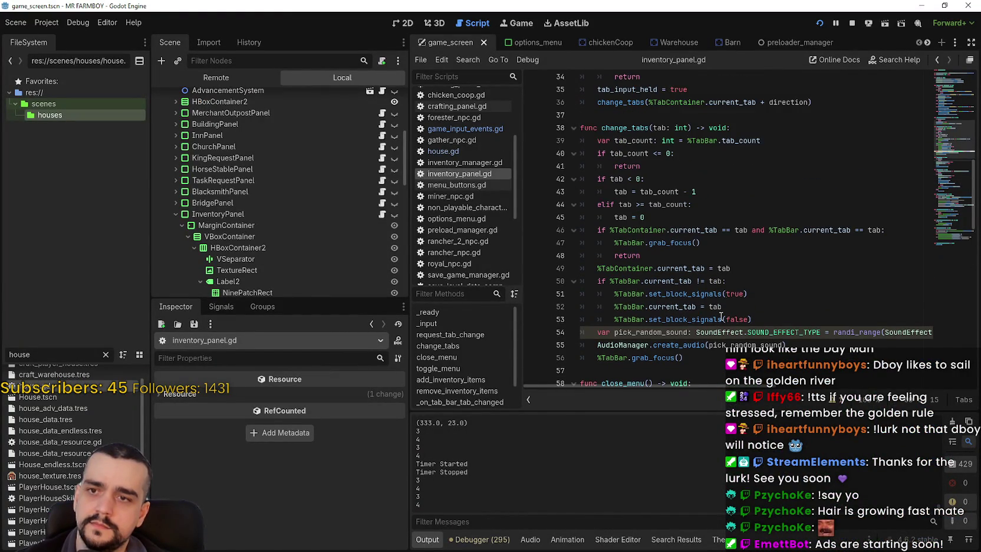
scroll(720, 238, "down", 3)
left_click(629, 280)
scroll(629, 281, "up", 7)
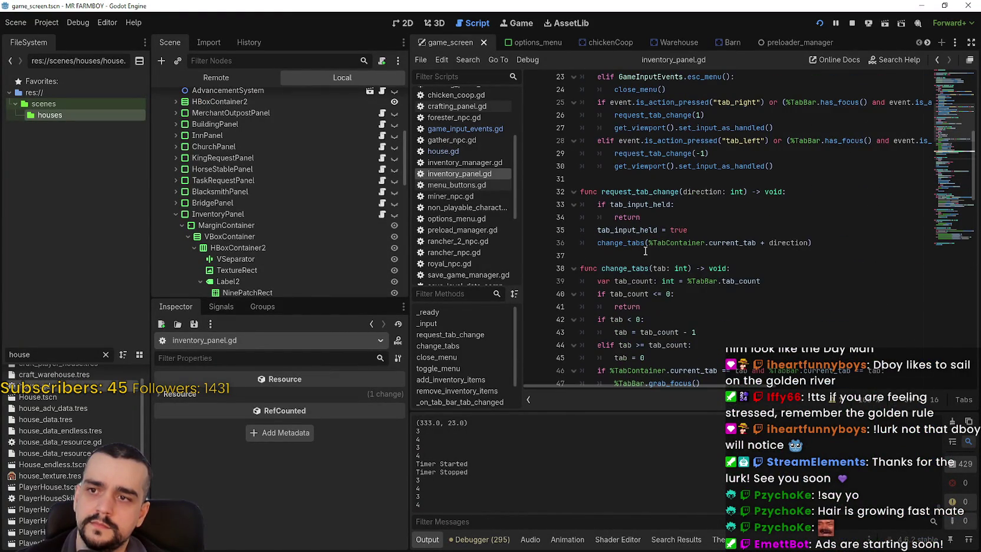
scroll(642, 260, "up", 6)
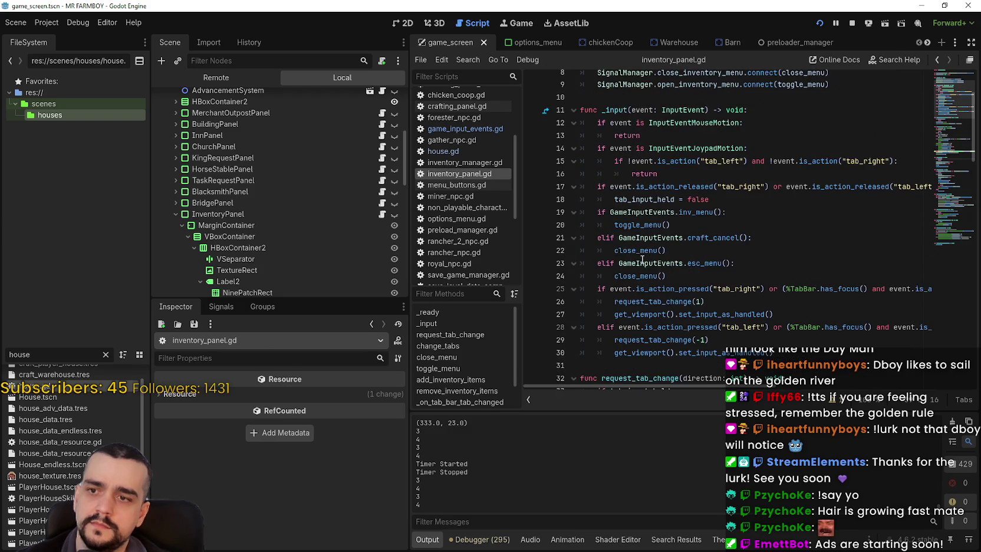
scroll(642, 259, "up", 2)
scroll(642, 192, "down", 6)
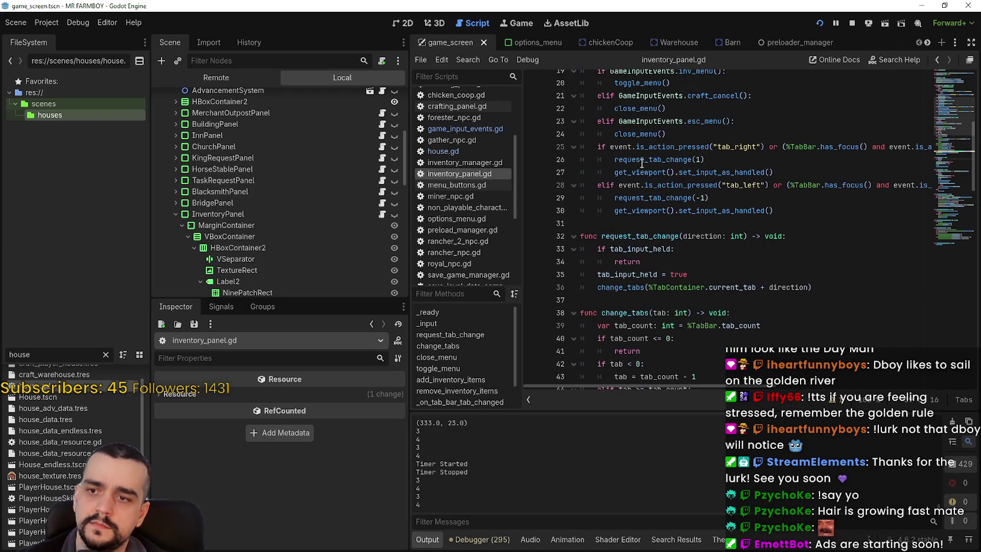
Step: Append 'and StatsManager.inMenu' to toggle_menu's line 67 condition and save
right_click(645, 83)
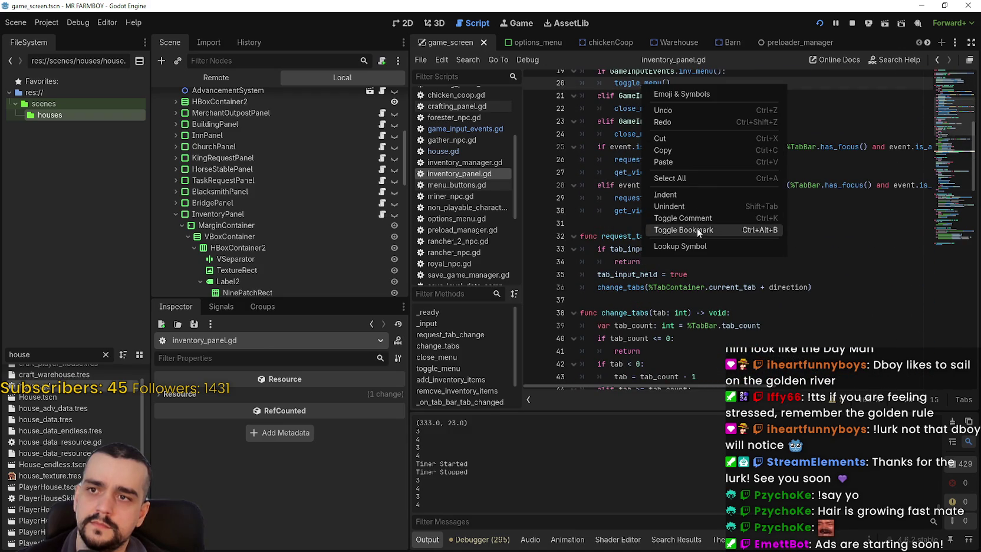
left_click(700, 241)
left_click(727, 245)
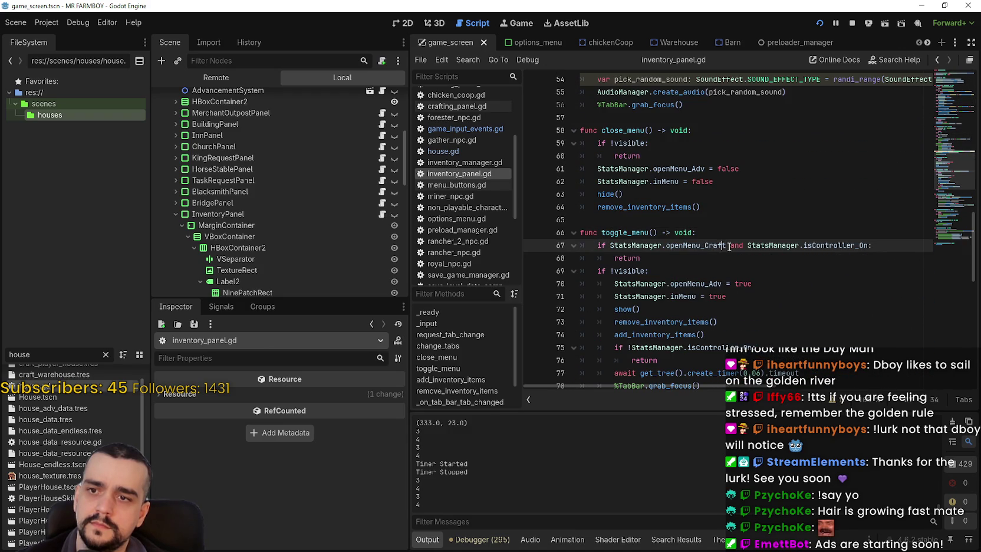
type("and Stats")
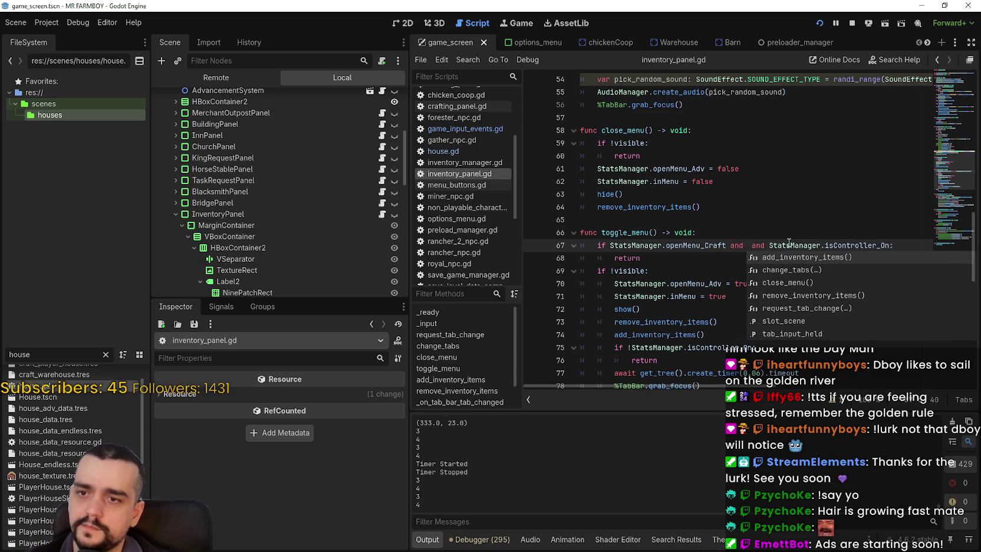
type("Manager.i")
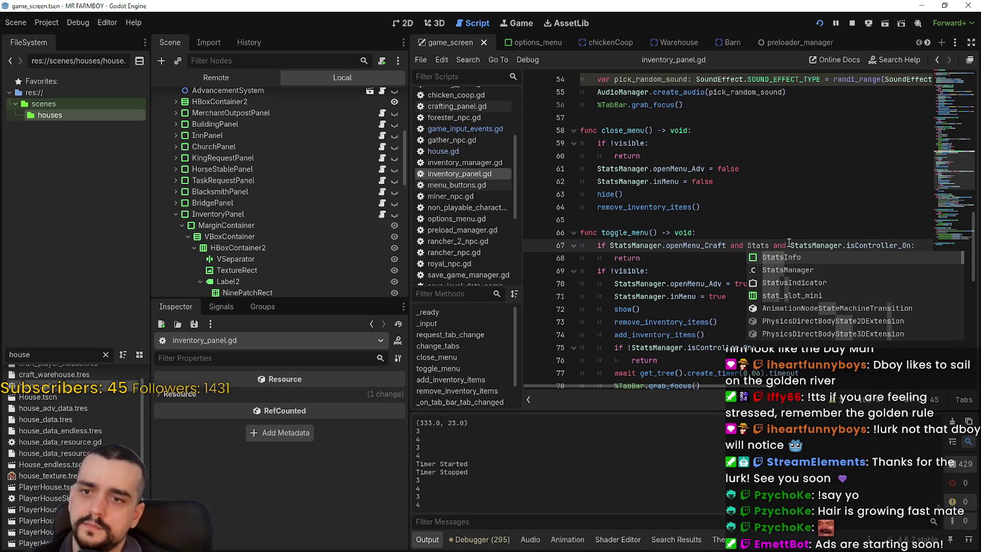
type("nMenu")
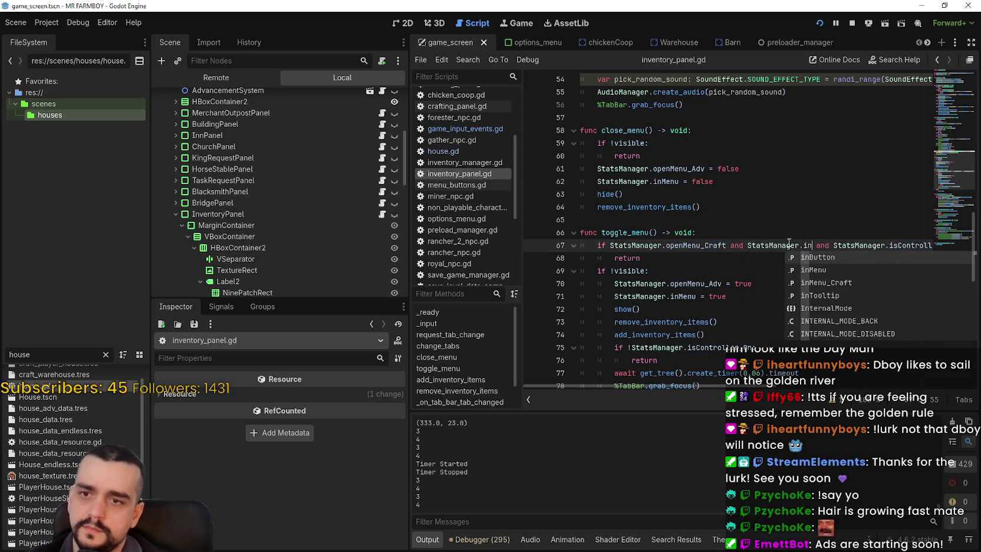
key("ctrl+s")
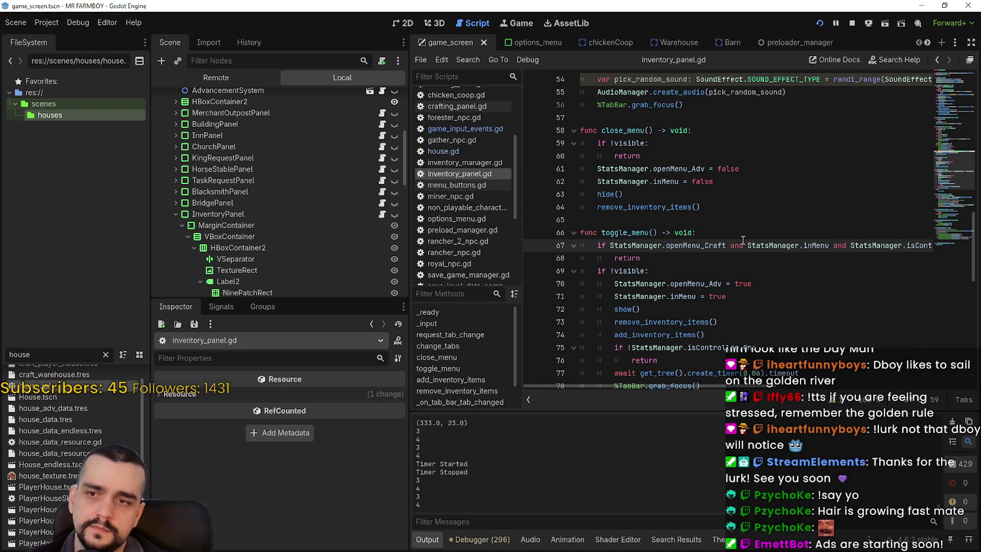
left_click(748, 270)
key("Up")
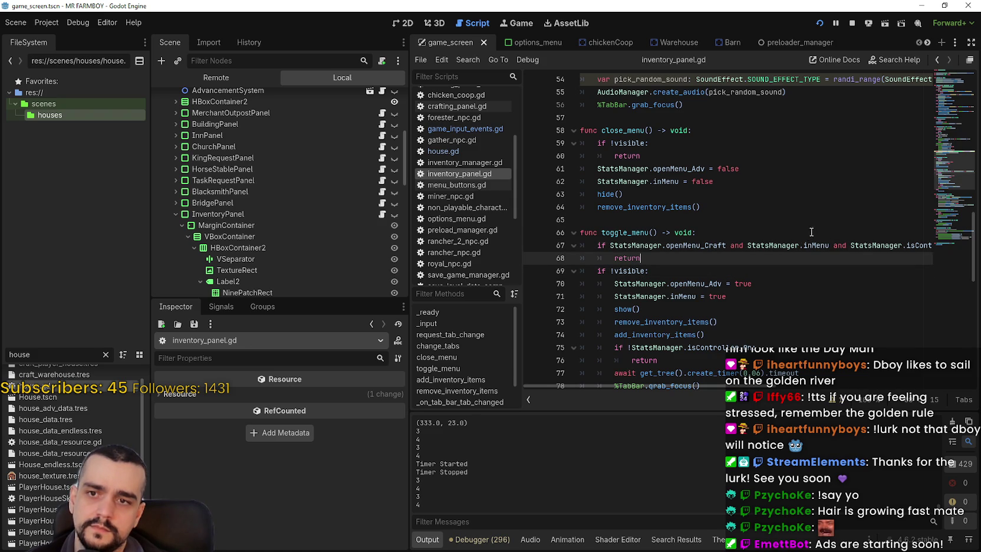
left_click_drag(830, 245, 747, 245)
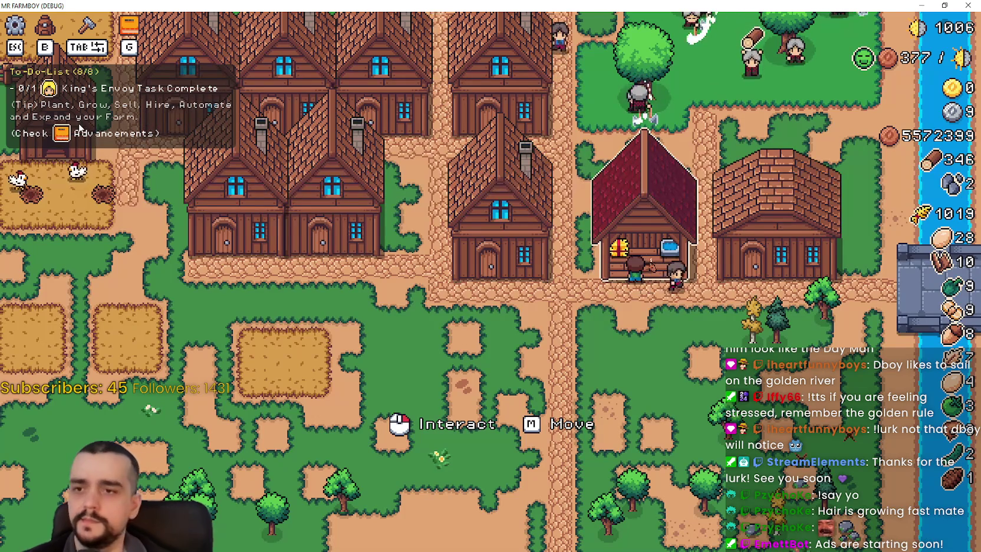
Step: Walk away from the house and toggle the Crafting and Stats & Inventory panels open and closed
key("s")
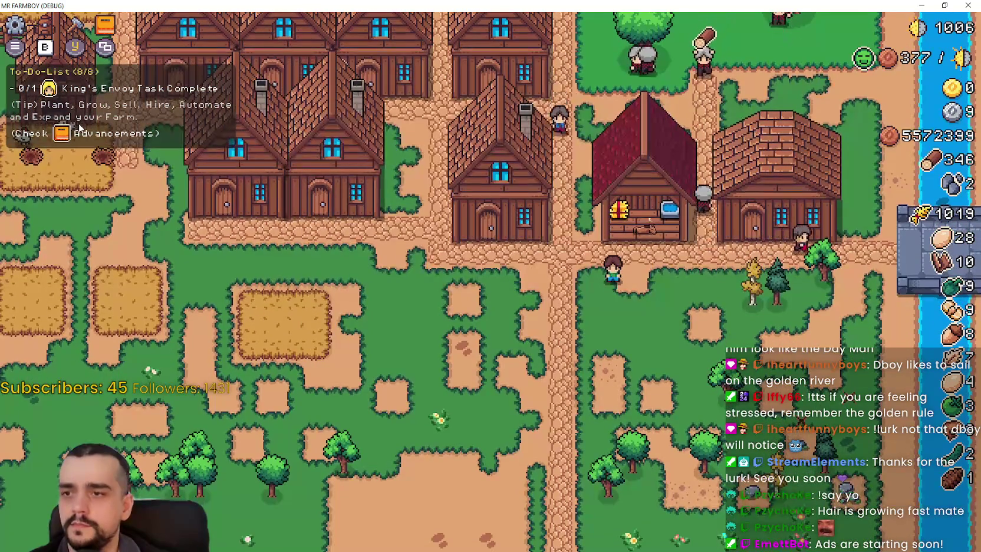
key("c")
key("i")
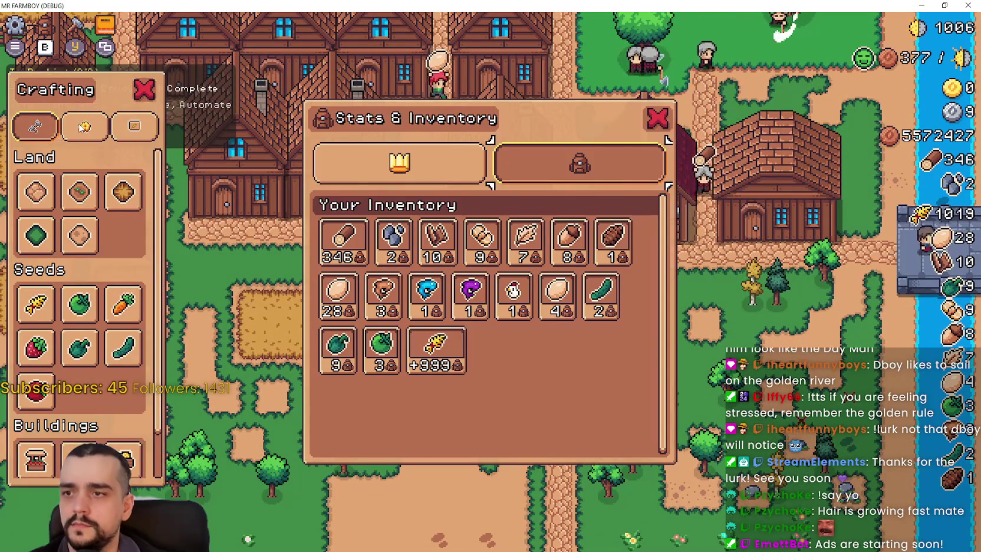
key("c")
key("i")
Step: Walk down the path, open and close the Horse Stable window, then quit the game with F8
key("s")
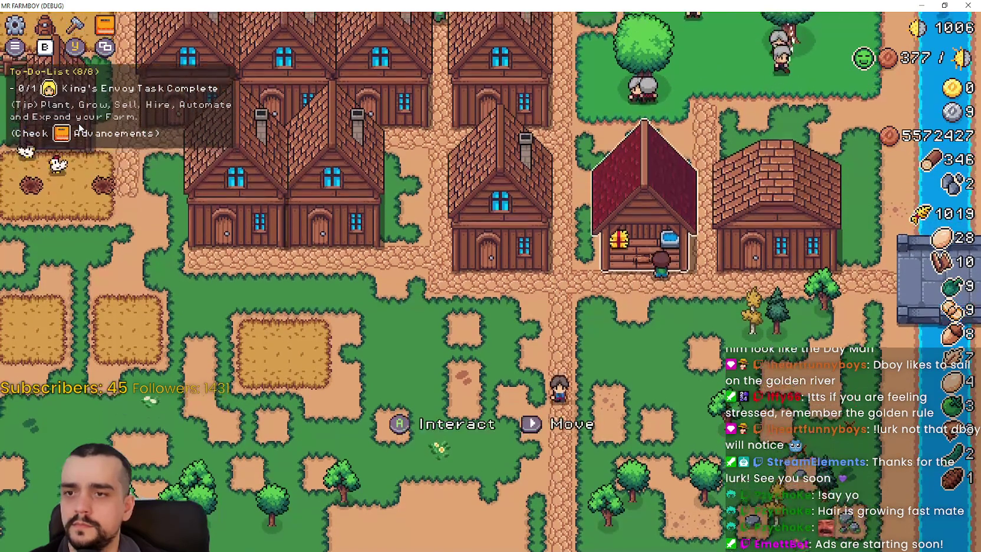
key("h")
key("i")
key("i")
key("s")
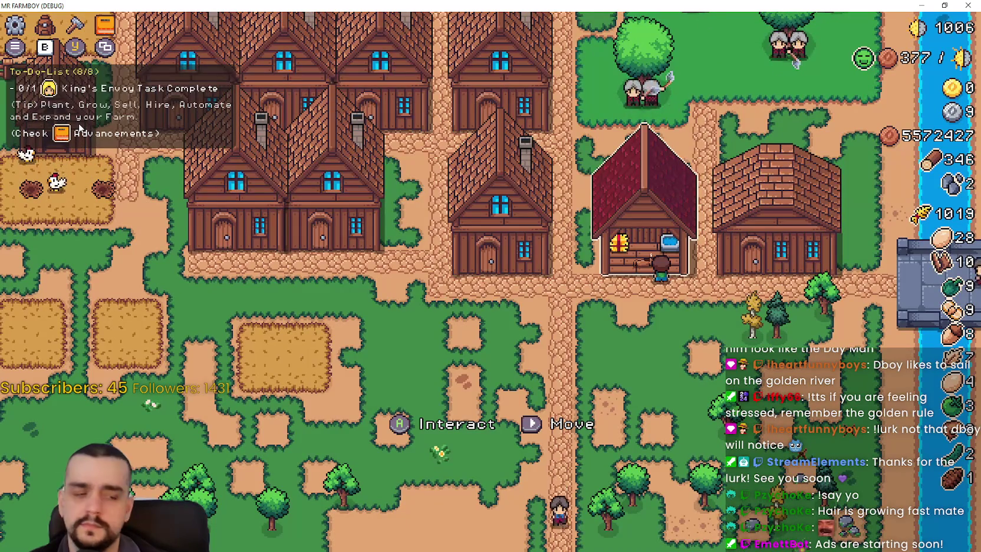
key("F8")
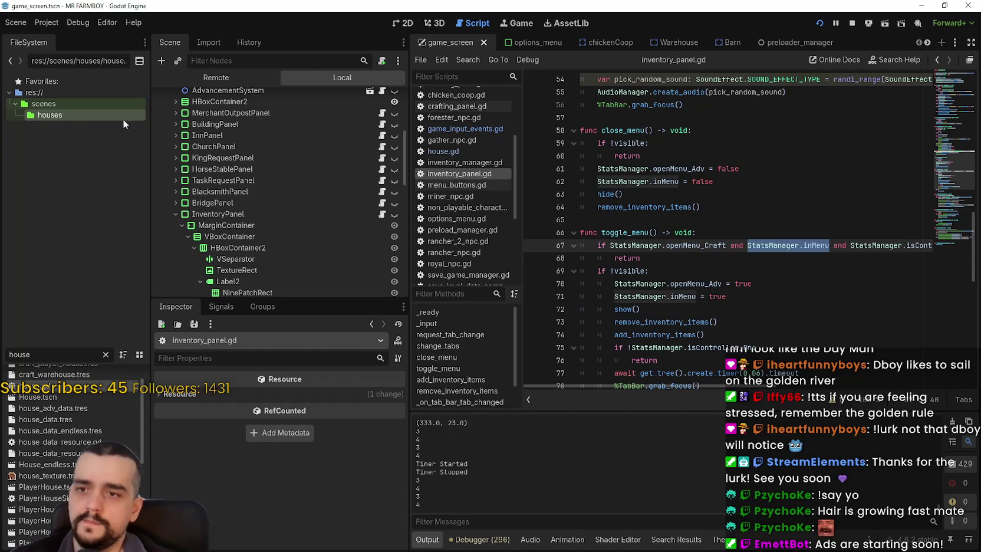
Step: Duplicate the lines 67–68 early-return guard as a new elif branch below it
left_click(710, 268)
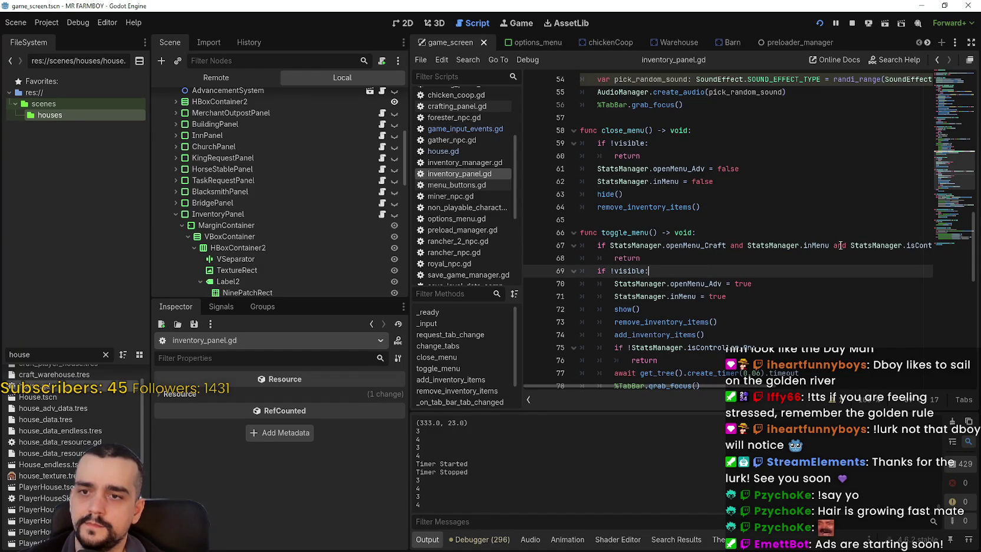
left_click_drag(654, 261, 571, 245)
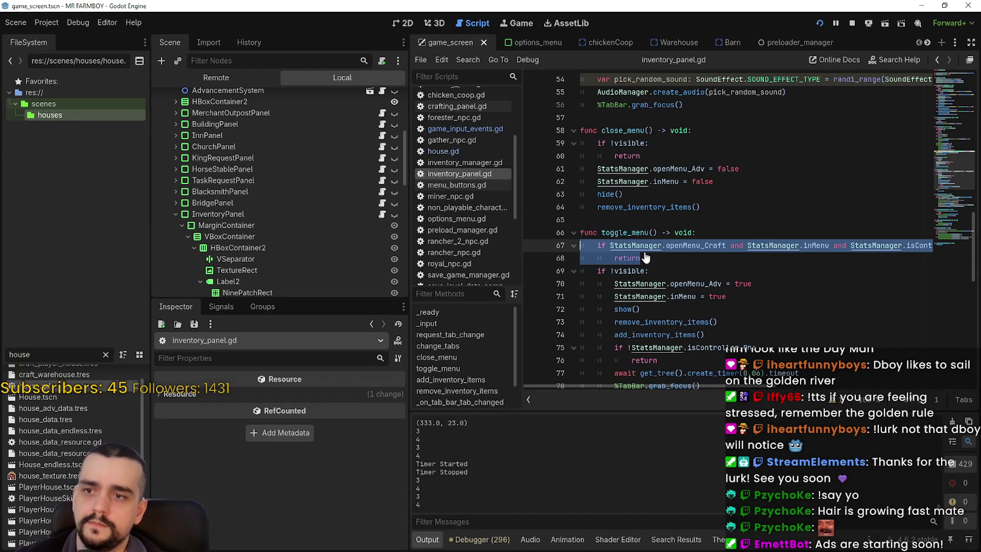
left_click(657, 255)
key("Return")
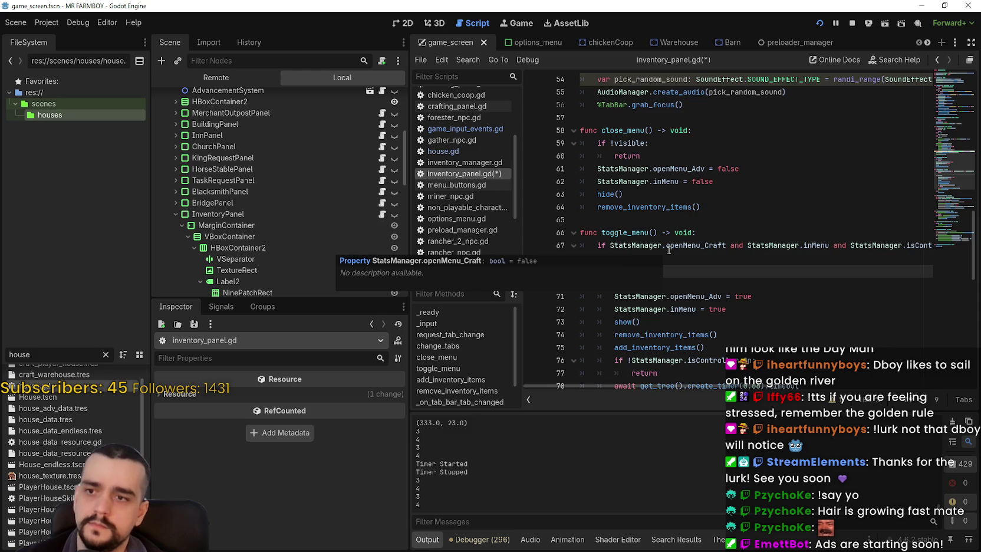
mouse_move(669, 250)
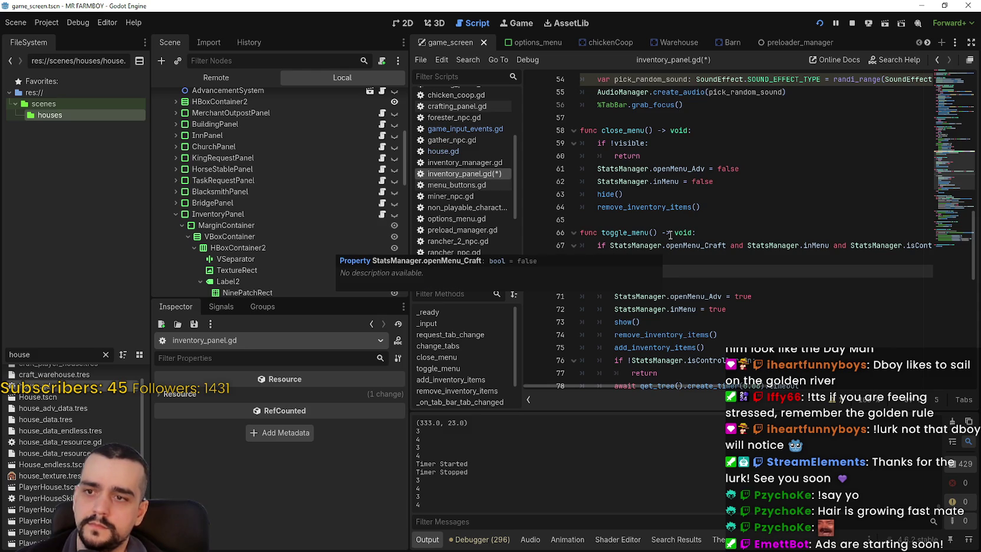
mouse_move(648, 177)
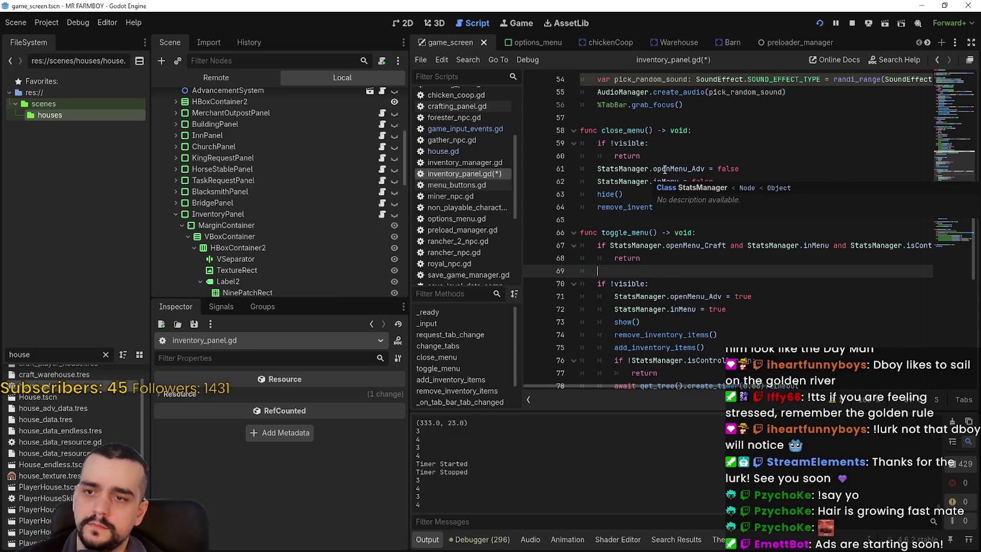
type("elif")
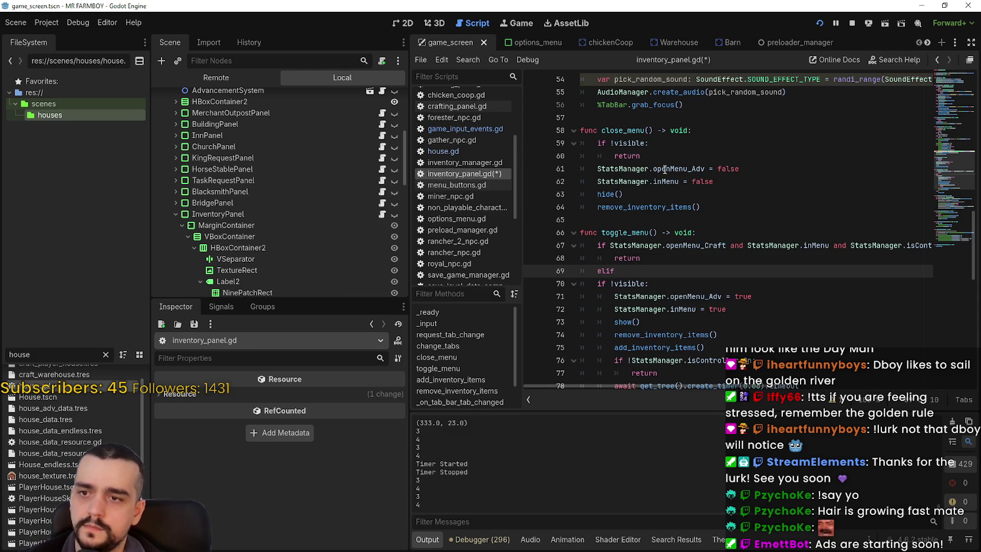
key("Return")
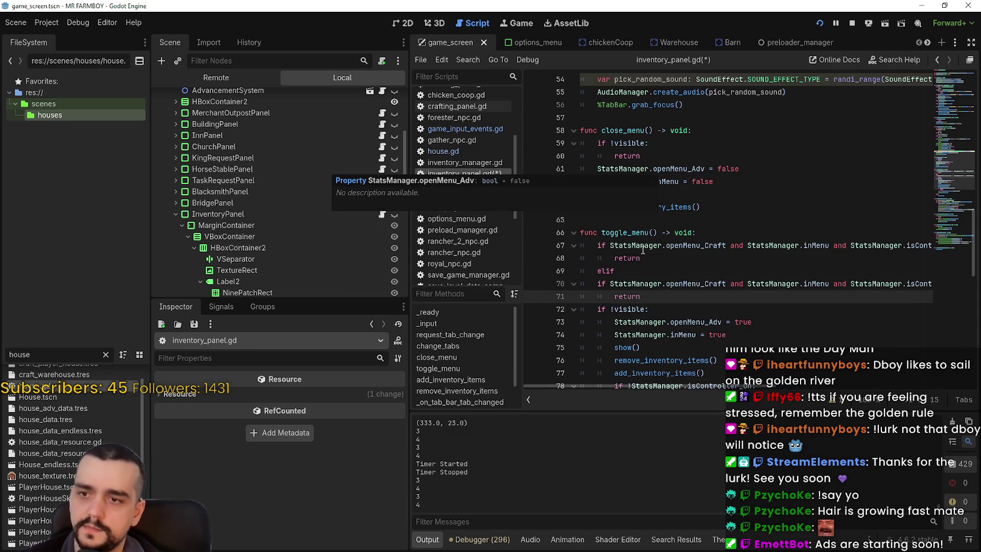
key("ctrl+v")
left_click_drag(610, 284, 586, 284)
key("BackSpace")
key("BackSpace")
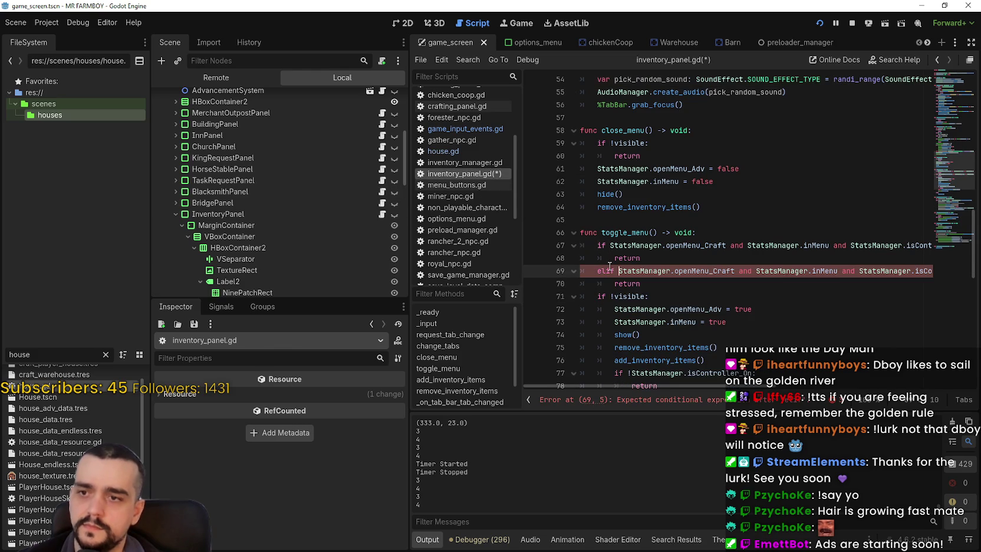
Step: Drop openMenu_Craft from the elif and inMenu from line 67, save, and run the game
left_click_drag(756, 271, 615, 271)
key("BackSpace")
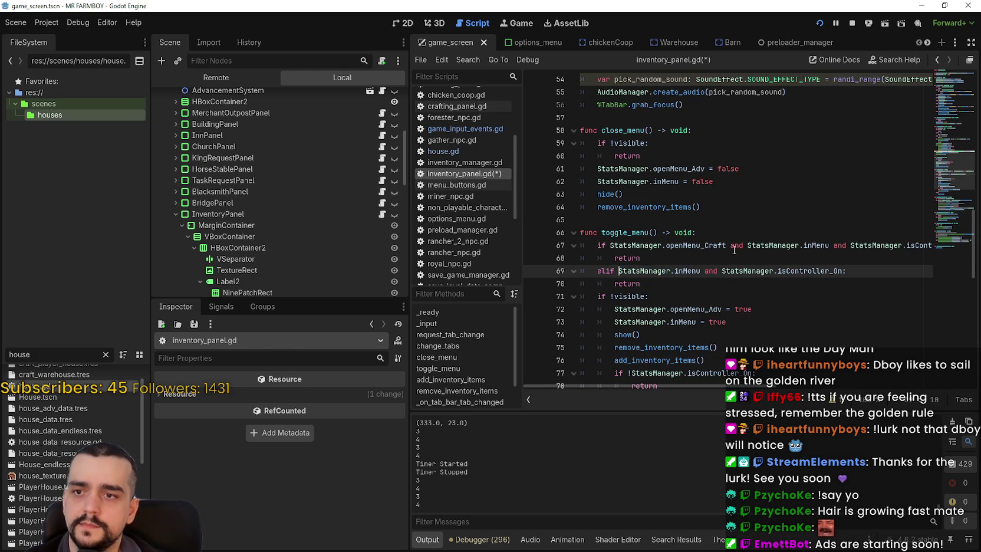
left_click_drag(748, 246, 818, 246)
key("BackSpace")
key("Delete")
key("Delete")
key("Delete")
left_click(736, 257)
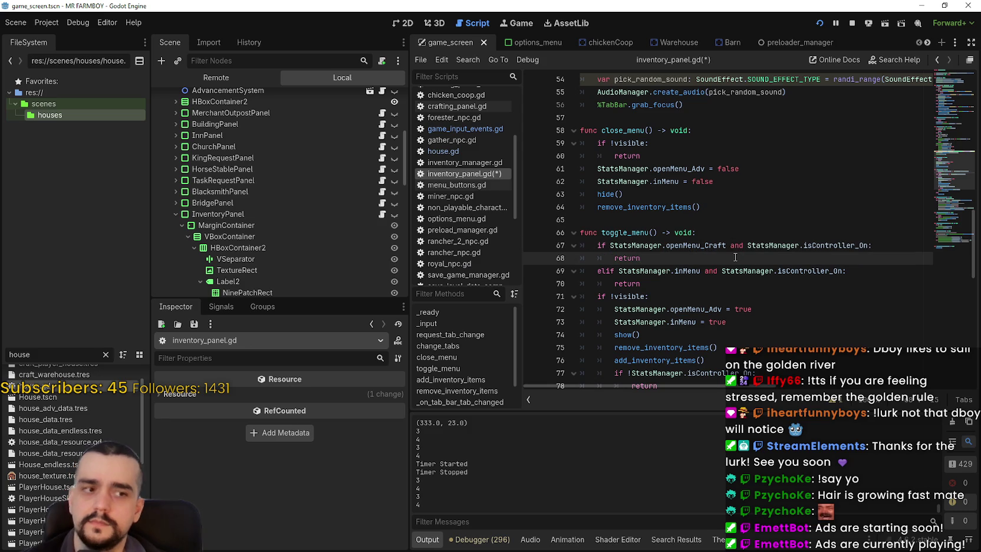
key("ctrl+s")
key("Down")
key("Down")
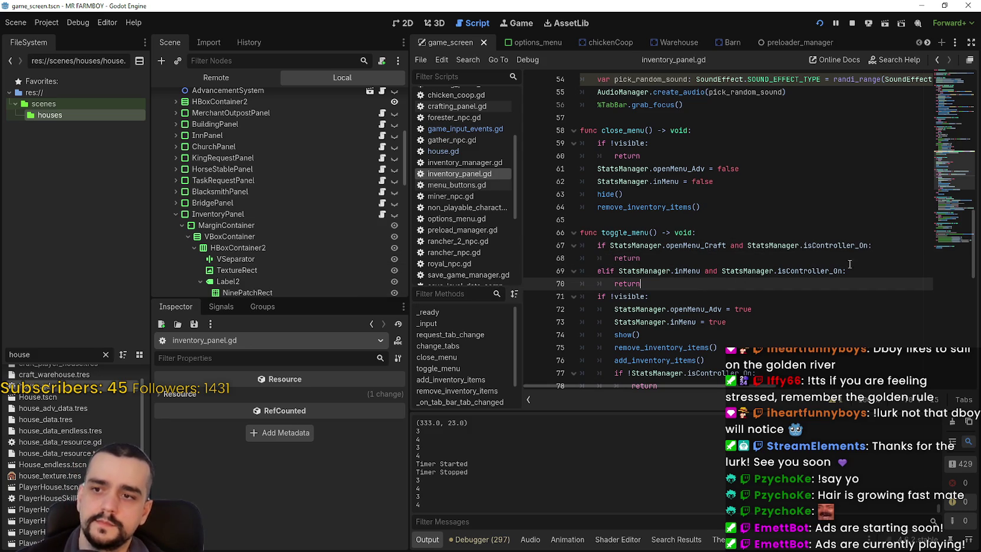
key("F5")
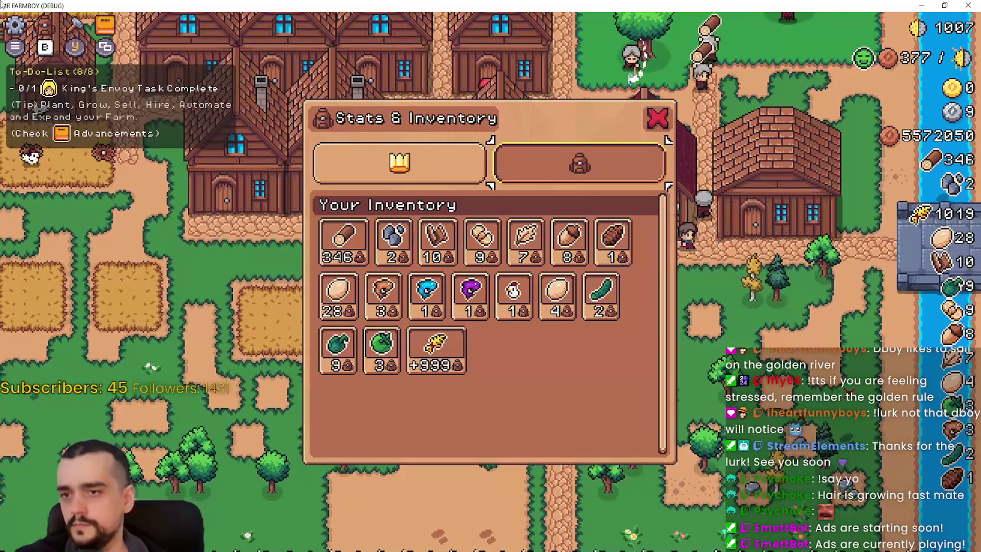
Step: Show the inventory tab, then toggle the crafting menu and Stats & Inventory panel open and closed
left_click(637, 144)
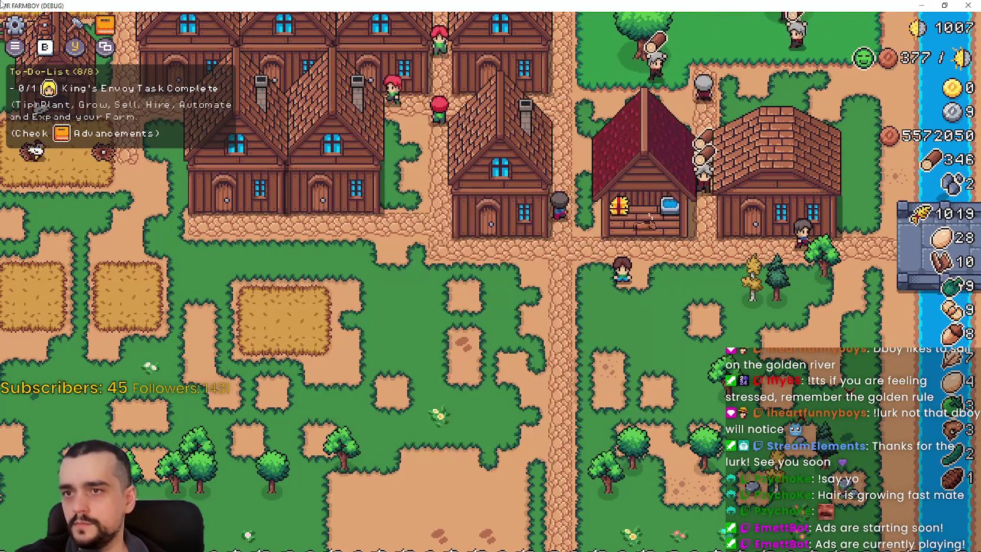
key("c")
key("c")
key("c")
key("Return")
key("Down")
key("Escape")
key("c")
key("i")
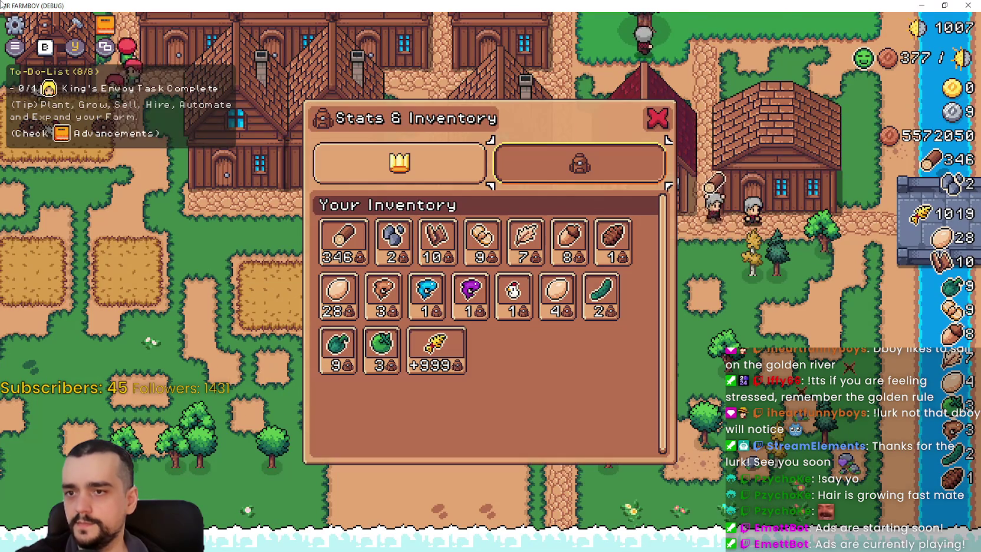
key("i")
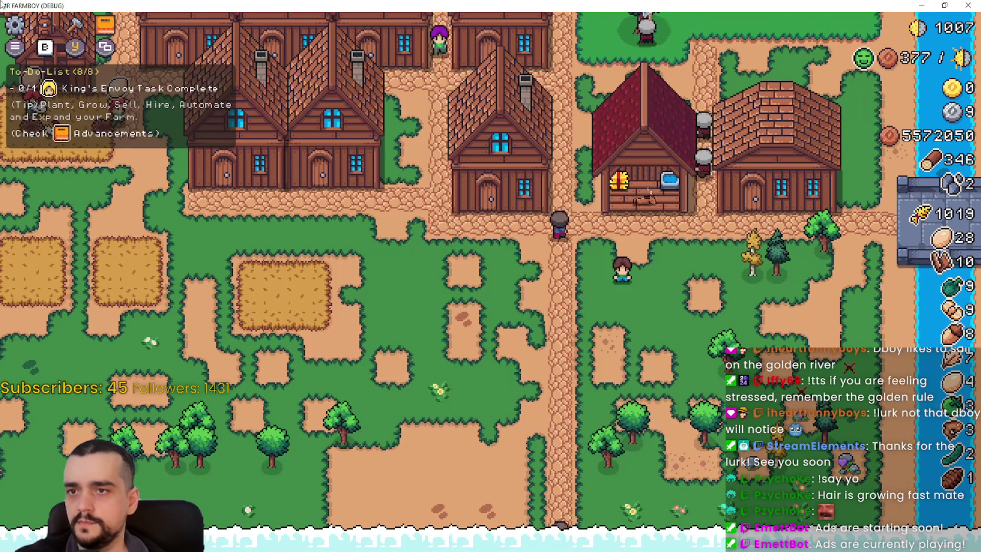
Step: Open and close the horse stable menu, toggle inventory again, and return to Godot
key("Up")
key("e")
key("Escape")
key("i")
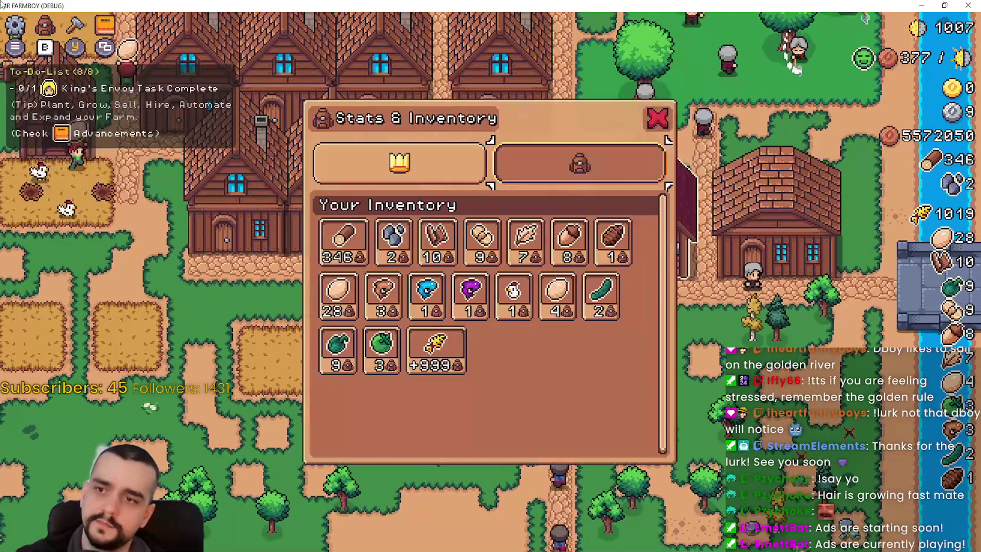
key("Down")
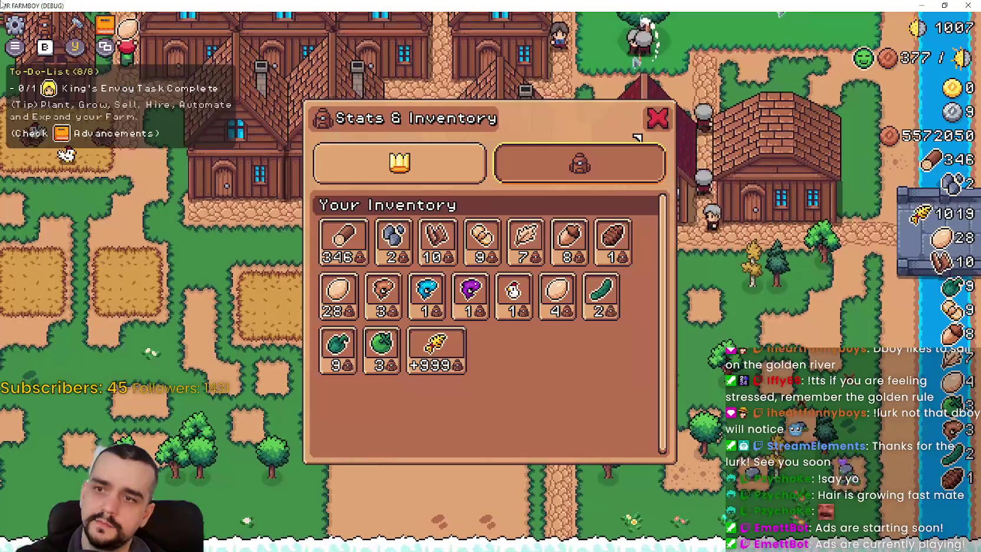
key("i")
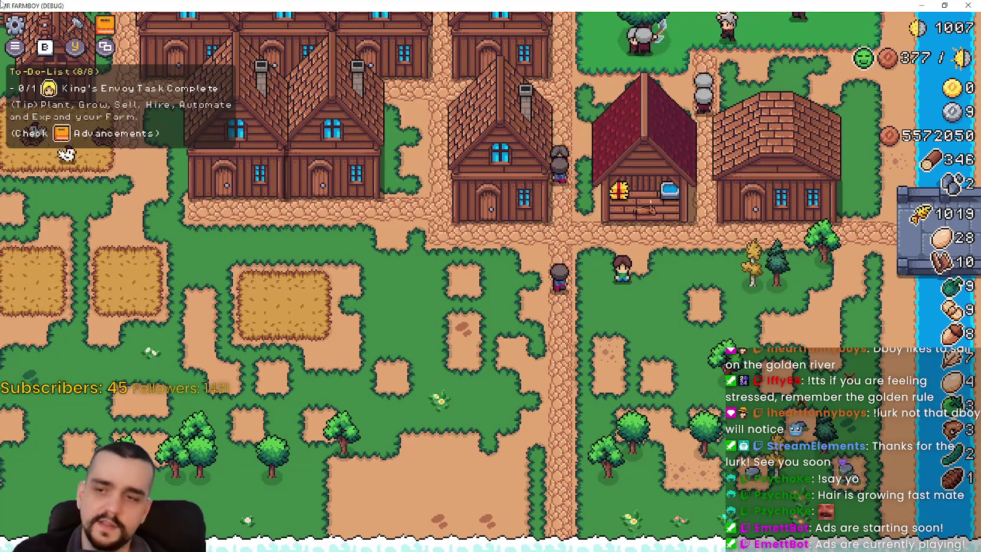
key("alt+Tab")
Step: Jump to the close_menu definition with Lookup Symbol
scroll(653, 272, "down", 5)
right_click(646, 243)
left_click(666, 407)
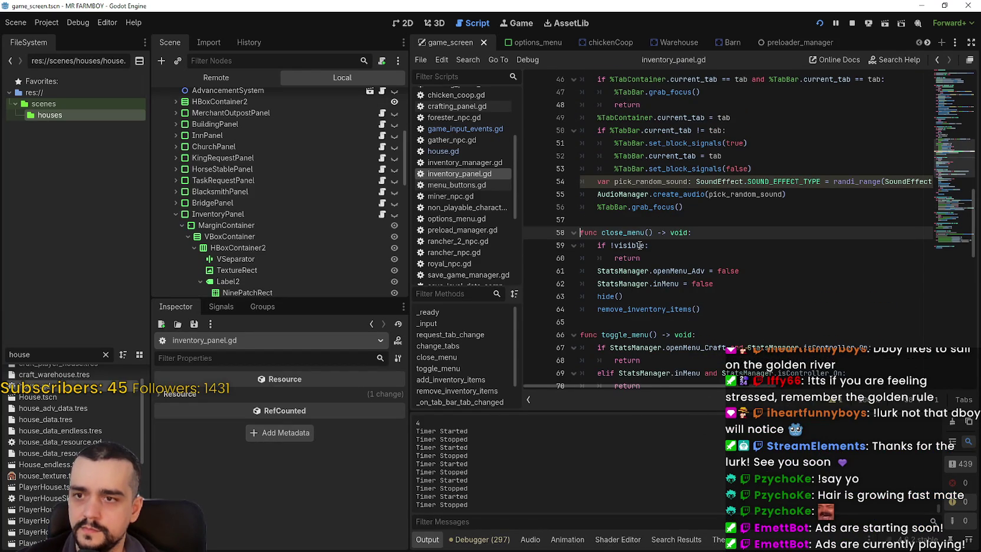
Step: Look through the script, then use Lookup Symbol on toggle_menu to reach its definition
scroll(640, 245, "up", 10)
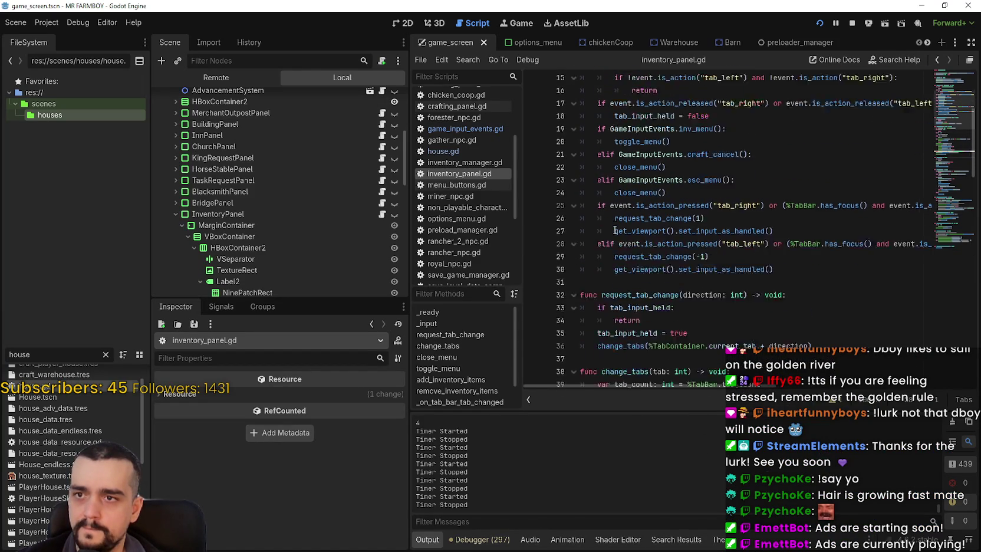
scroll(614, 230, "up", 3)
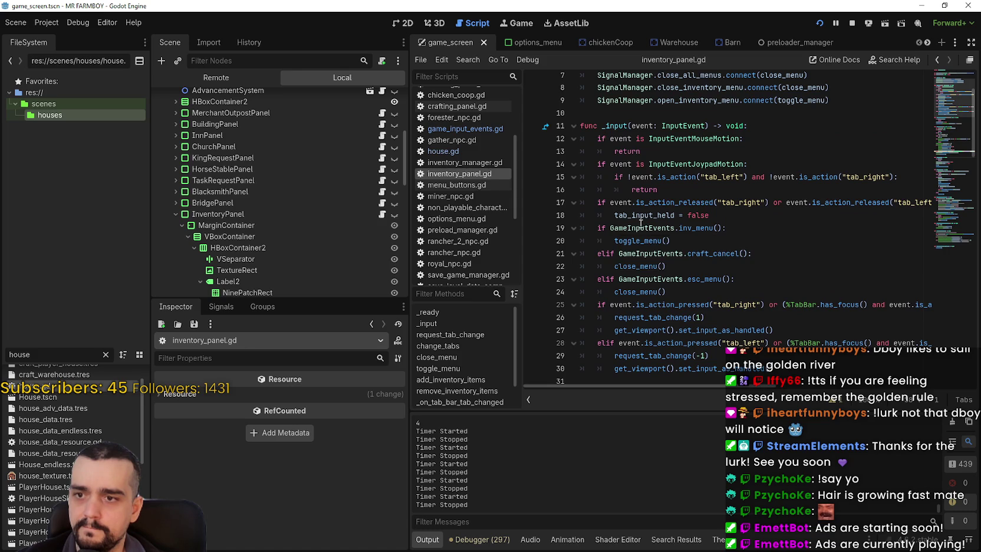
scroll(637, 229, "down", 9)
scroll(636, 228, "up", 9)
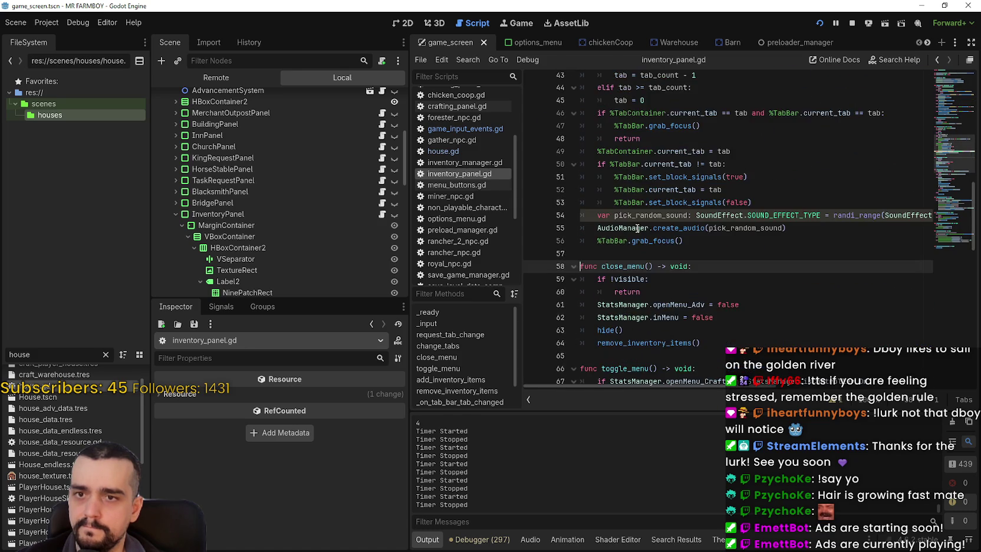
scroll(644, 208, "up", 2)
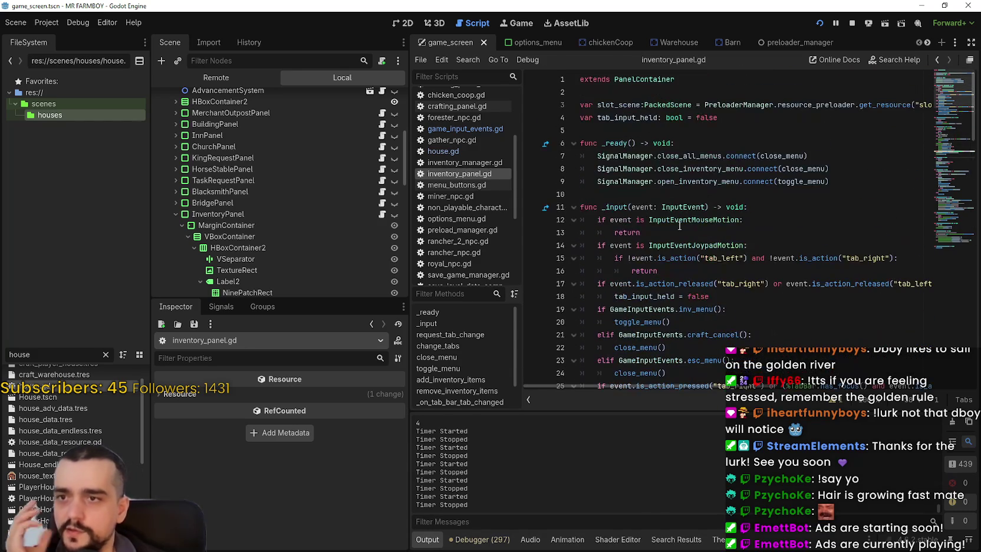
scroll(643, 209, "down", 2)
right_click(644, 245)
left_click(701, 408)
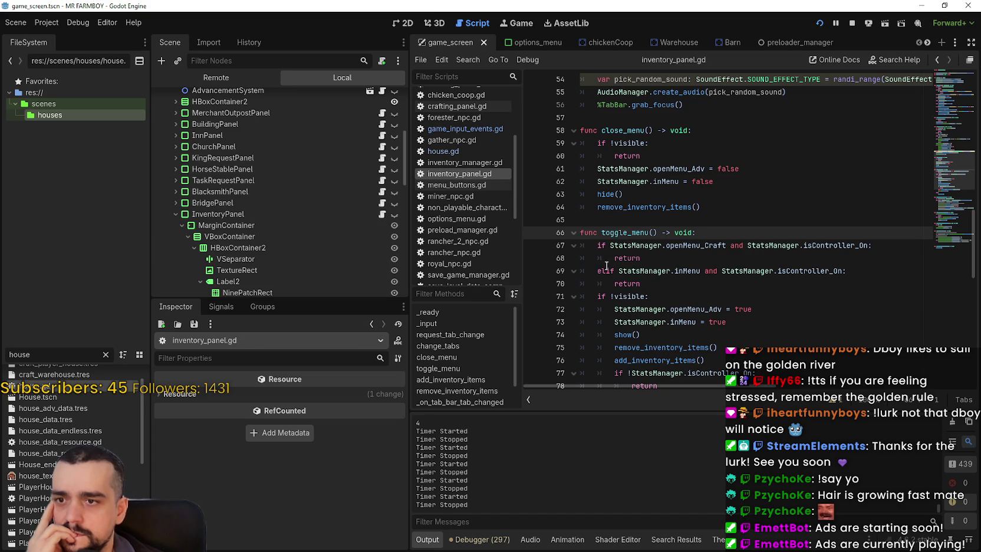
Step: Select inMenu on line 69, then change the FileSystem filter from 'house' to 'horse'
left_click(615, 270)
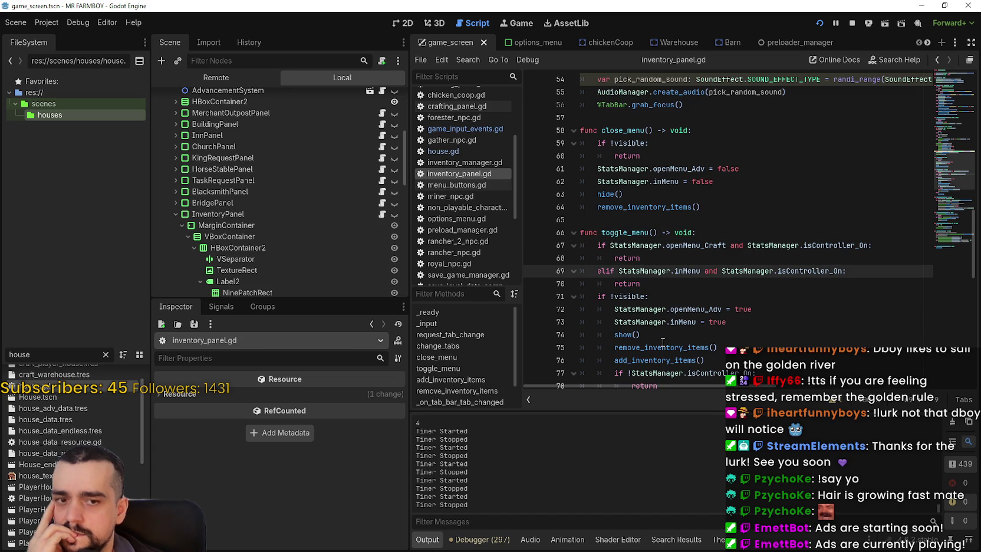
mouse_move(662, 342)
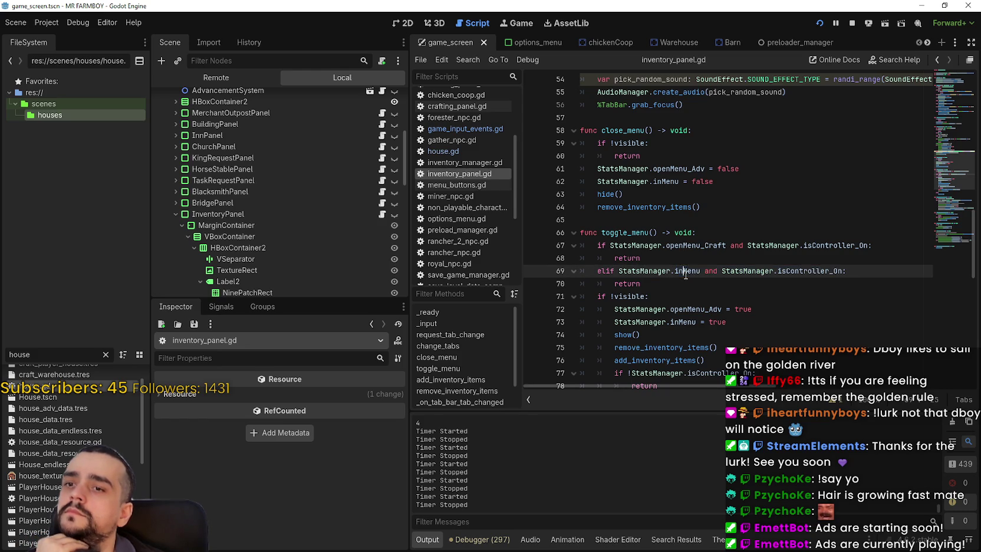
left_click_drag(700, 271, 642, 272)
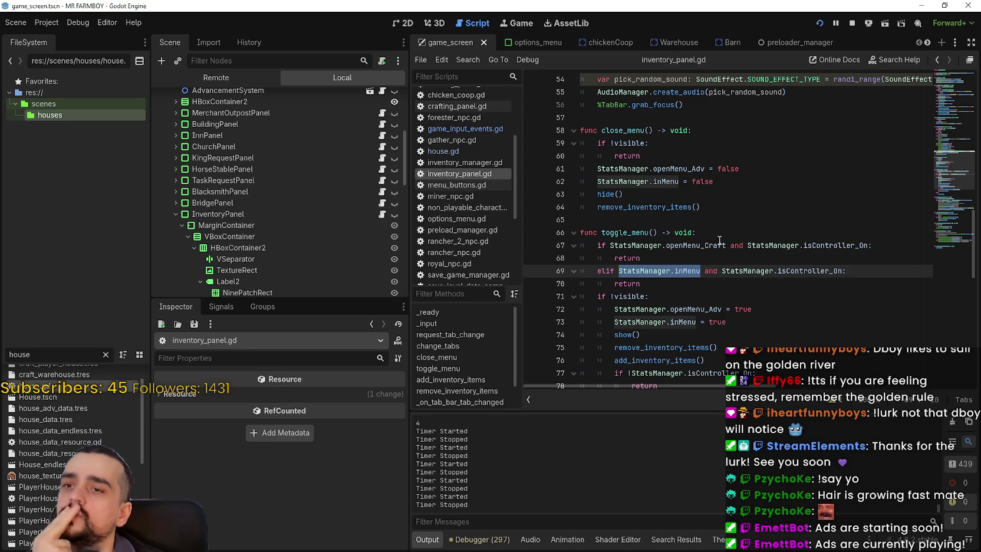
mouse_move(697, 252)
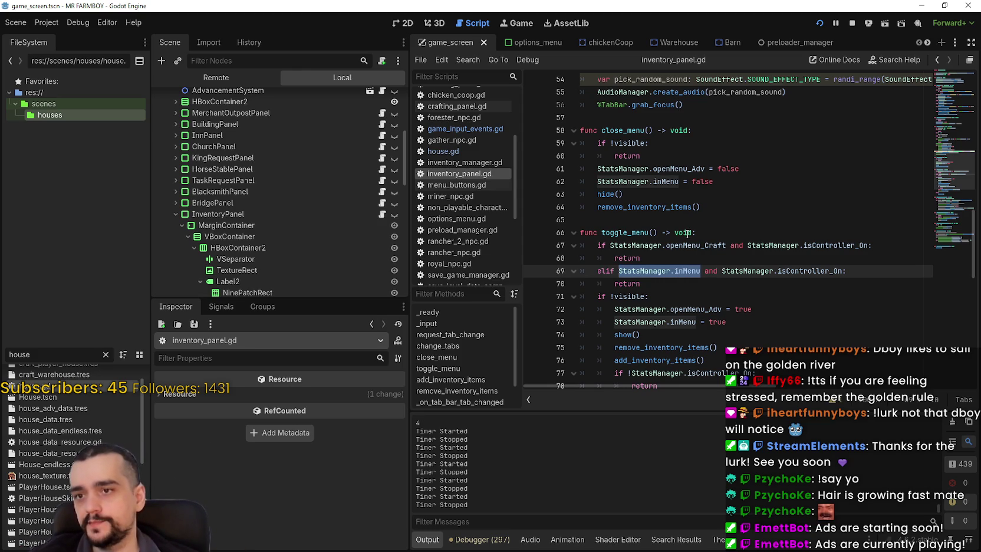
left_click(687, 234)
left_click(677, 270)
double_click(693, 271)
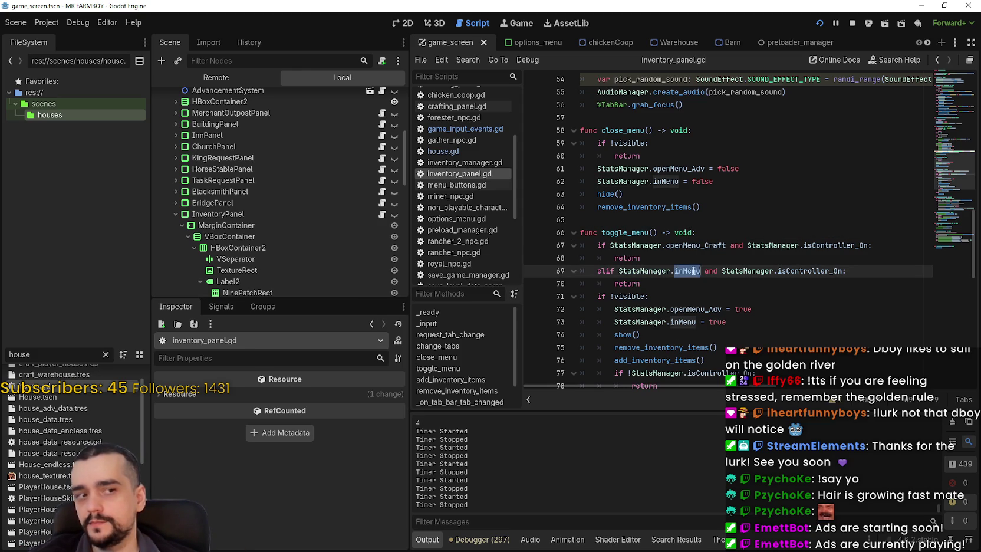
mouse_move(693, 271)
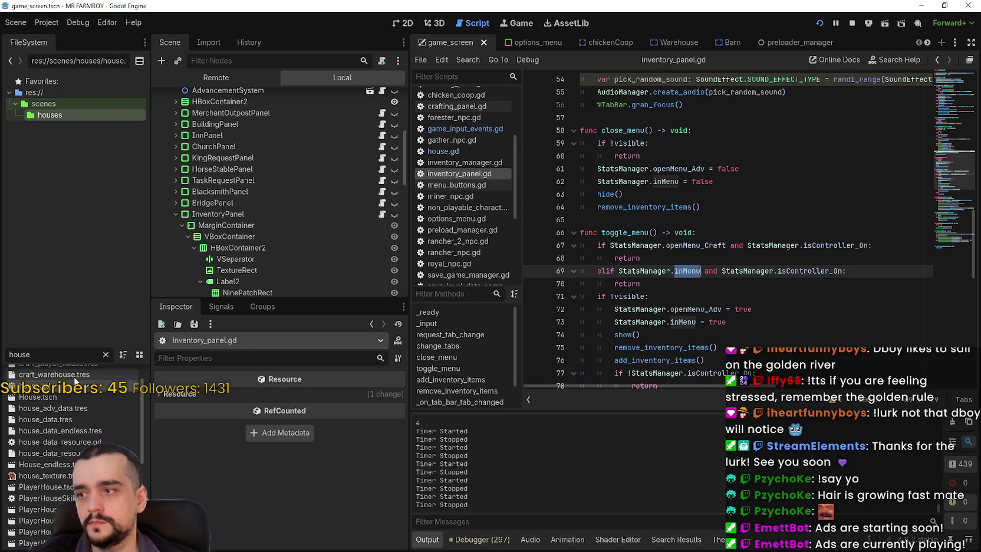
key("BackSpace")
key("BackSpace")
key("BackSpace")
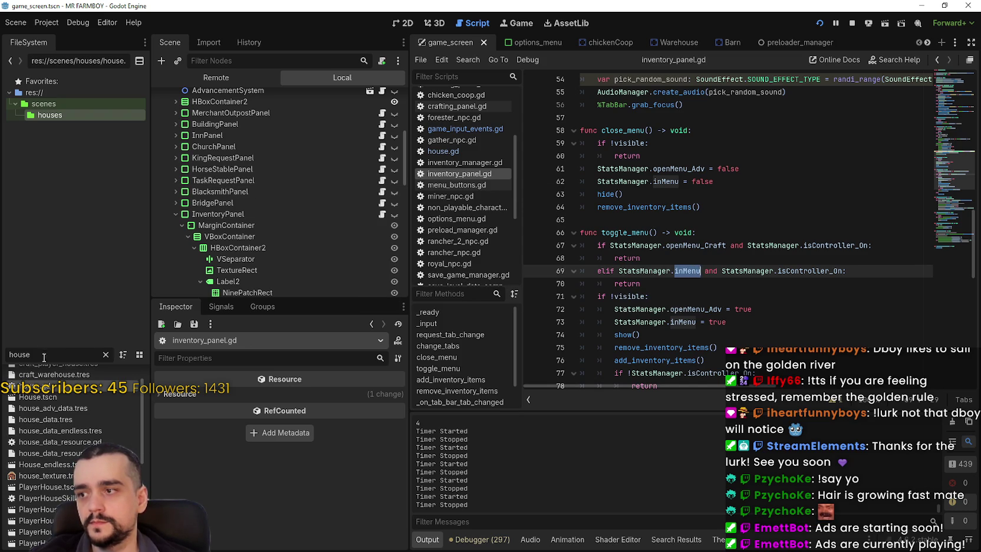
type("or")
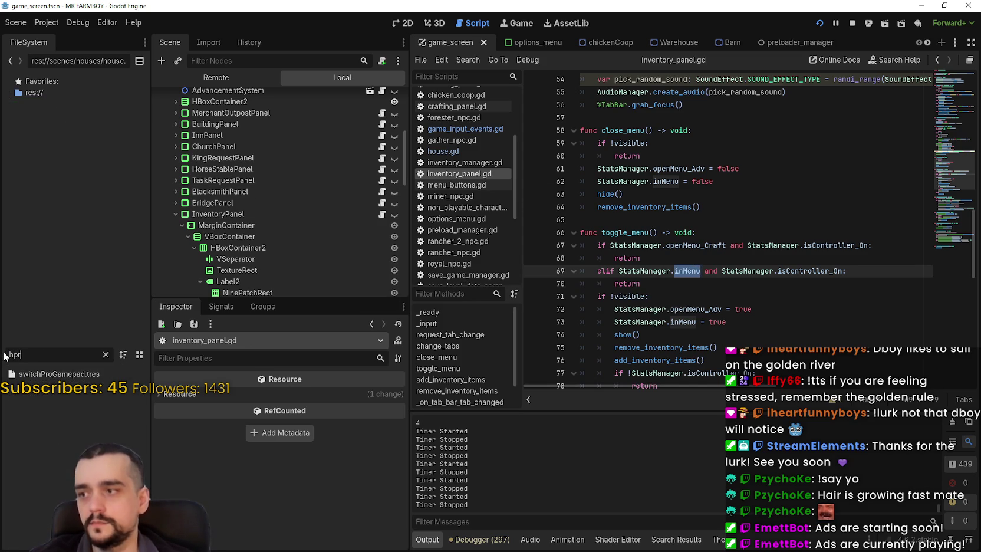
type("se")
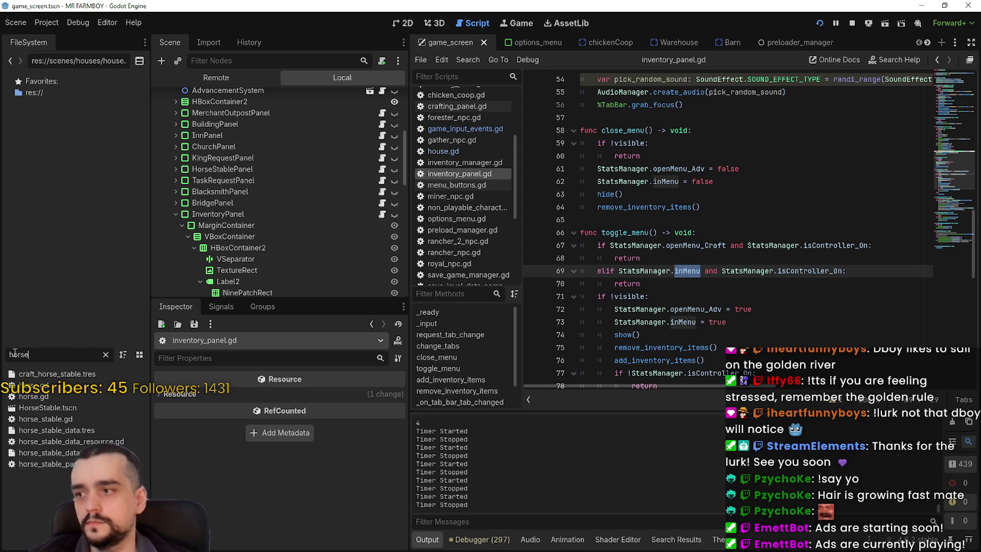
Step: Open the HorseStable script and locate 'StatsManager.inMenu = true' in open_building
double_click(59, 408)
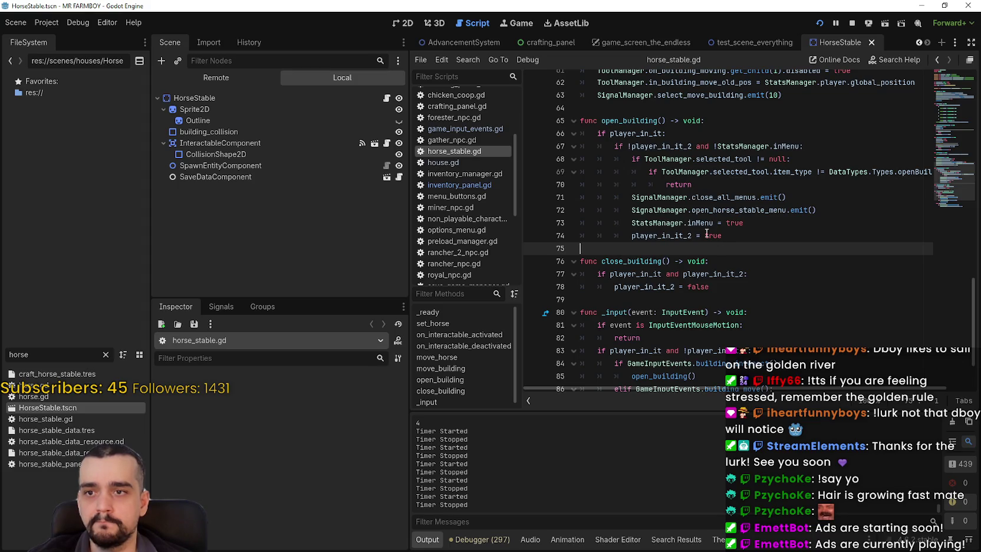
left_click_drag(631, 222, 756, 229)
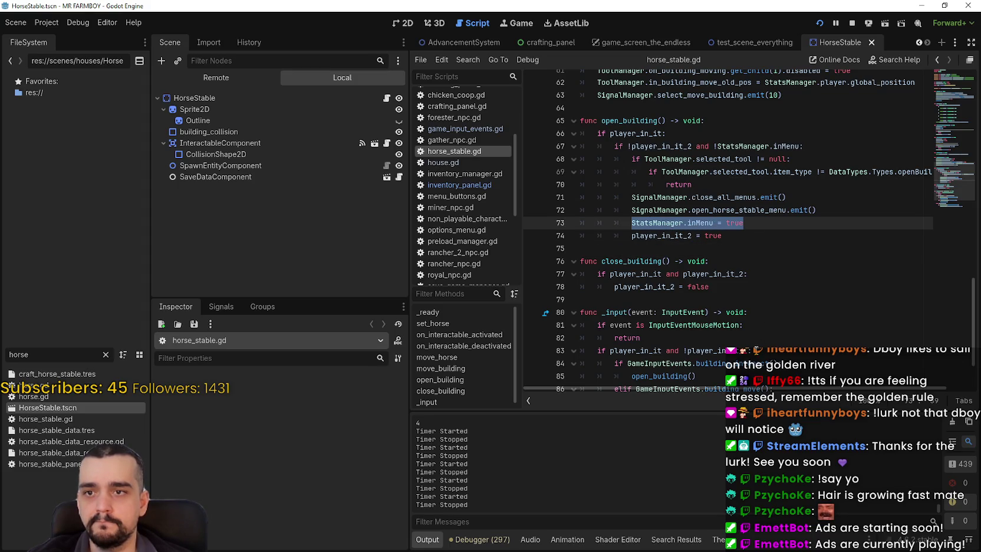
left_click_drag(820, 389, 854, 389)
key("Down")
key("Down")
scroll(821, 293, "down", 1)
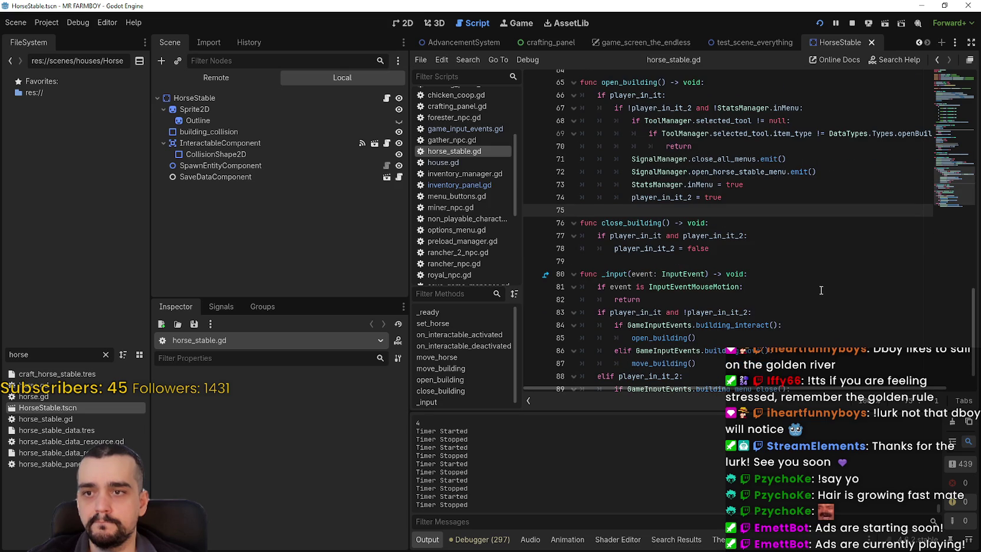
scroll(821, 290, "down", 1)
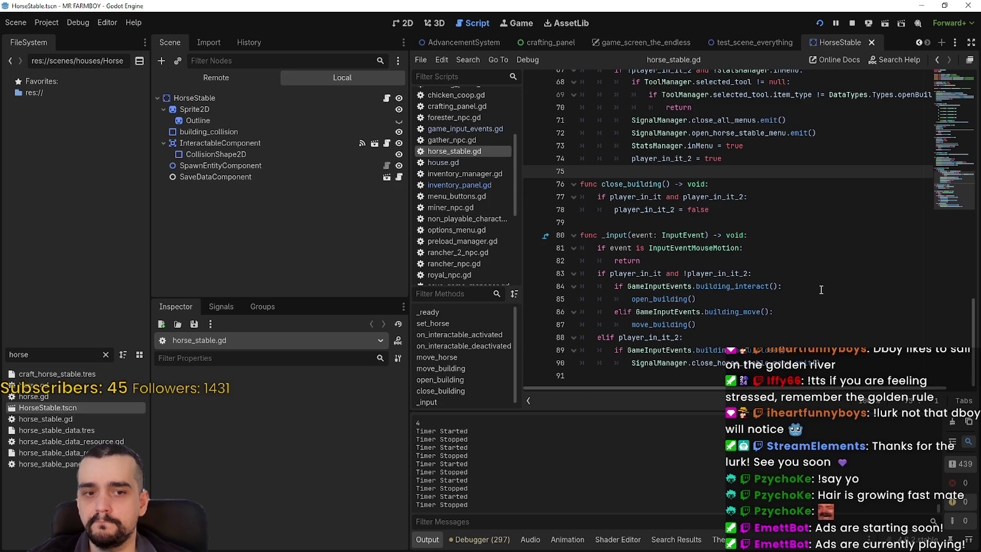
scroll(821, 290, "up", 2)
Step: Add 'StatsManager.open_Menu_Uniques = true' on a new line after the inMenu assignment
left_click(755, 239)
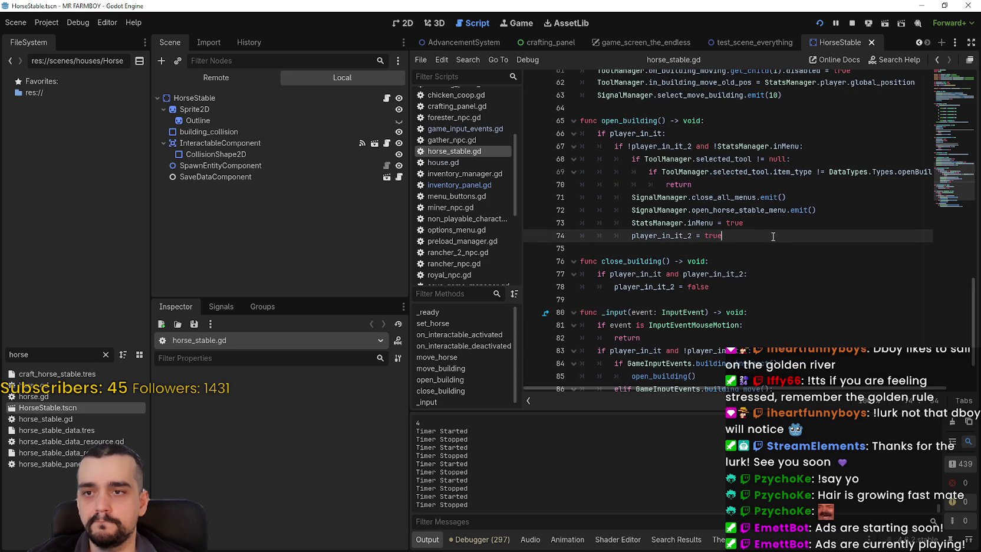
left_click(771, 227)
key("Return")
type("StatsManager/")
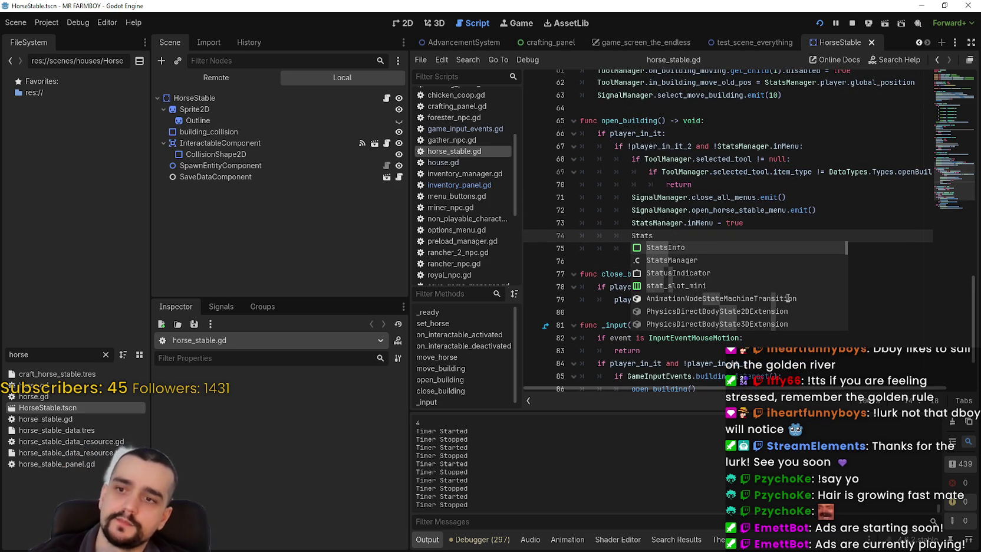
key("BackSpace")
type(".i")
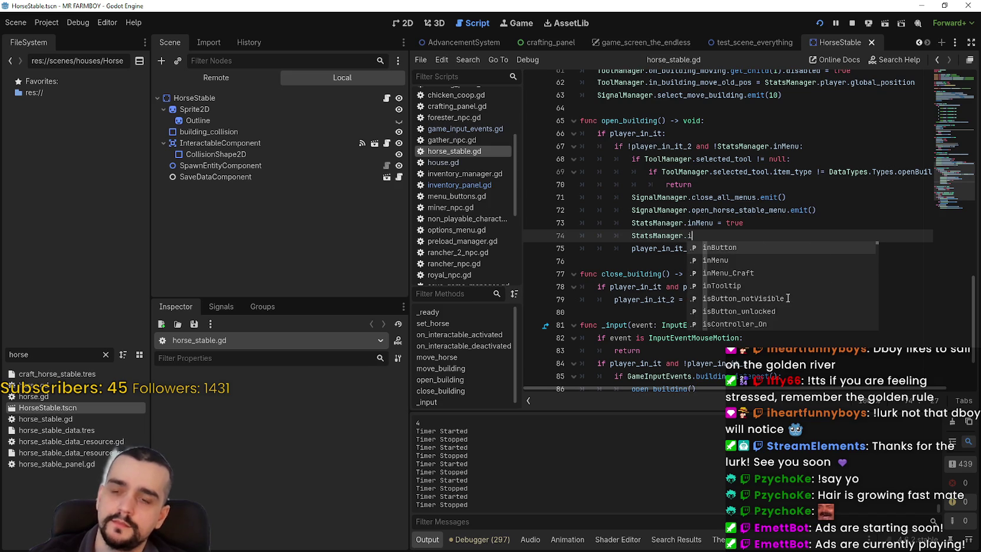
key("BackSpace")
type("open")
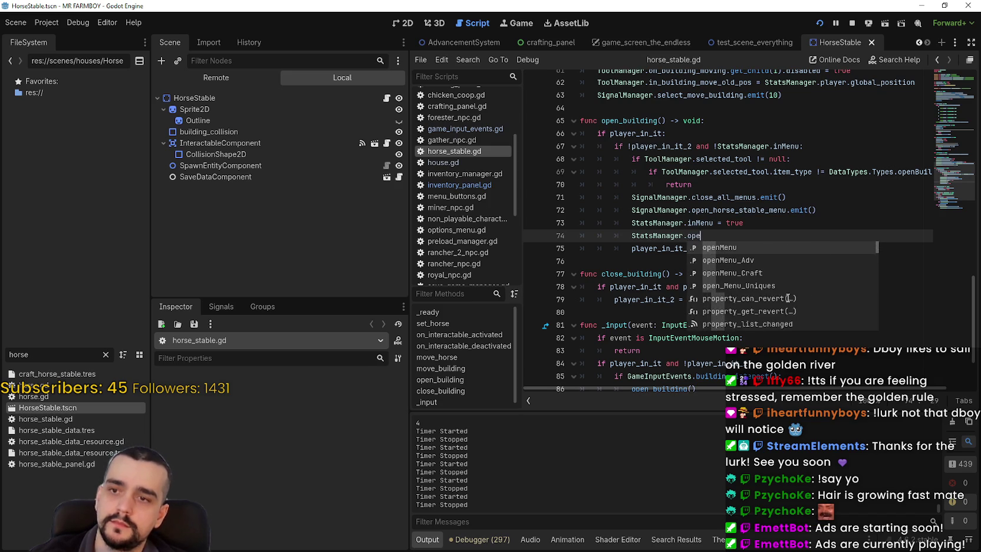
key("Down")
key("Down")
key("Return")
type("= true")
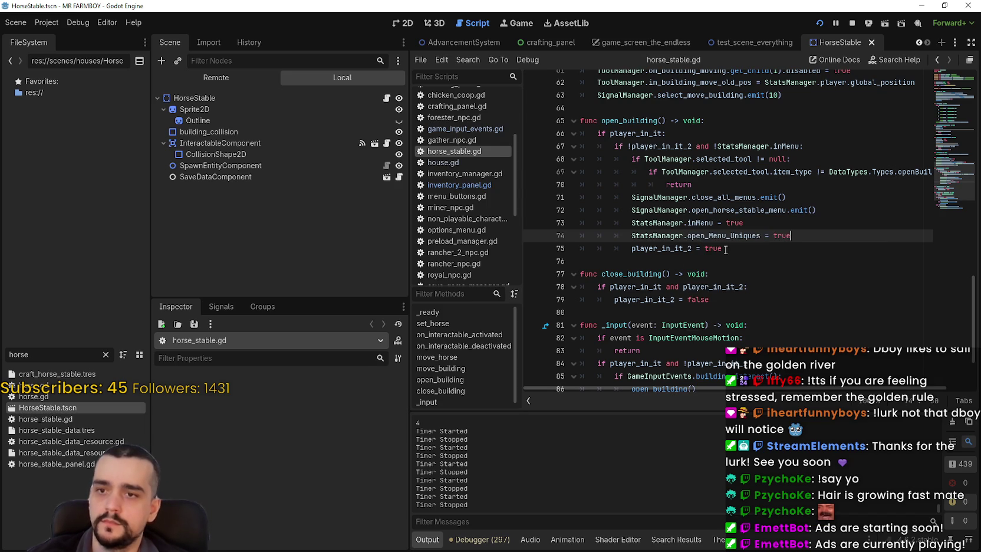
Step: Review the script and select the inMenu flag on line 73
scroll(720, 233, "down", 2)
scroll(806, 306, "up", 2)
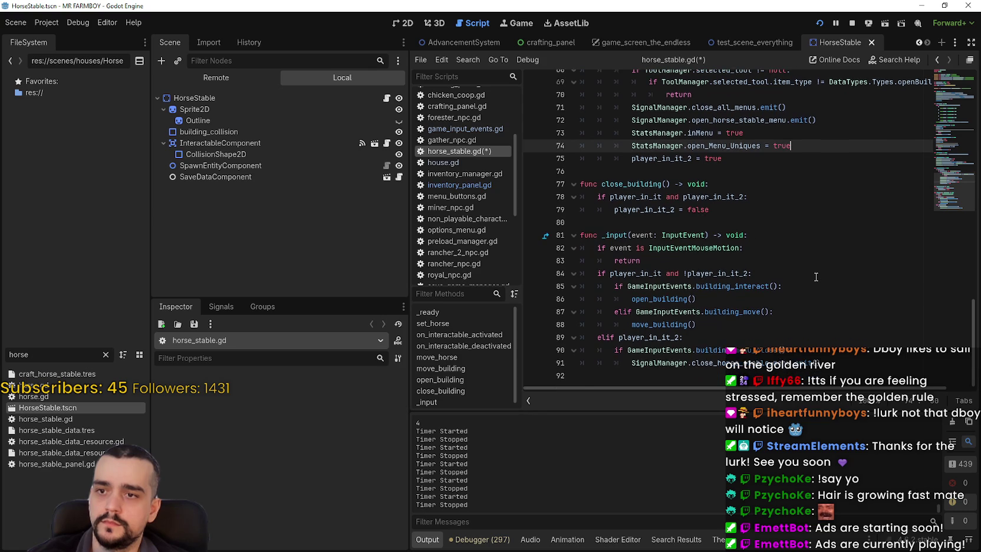
scroll(816, 276, "up", 4)
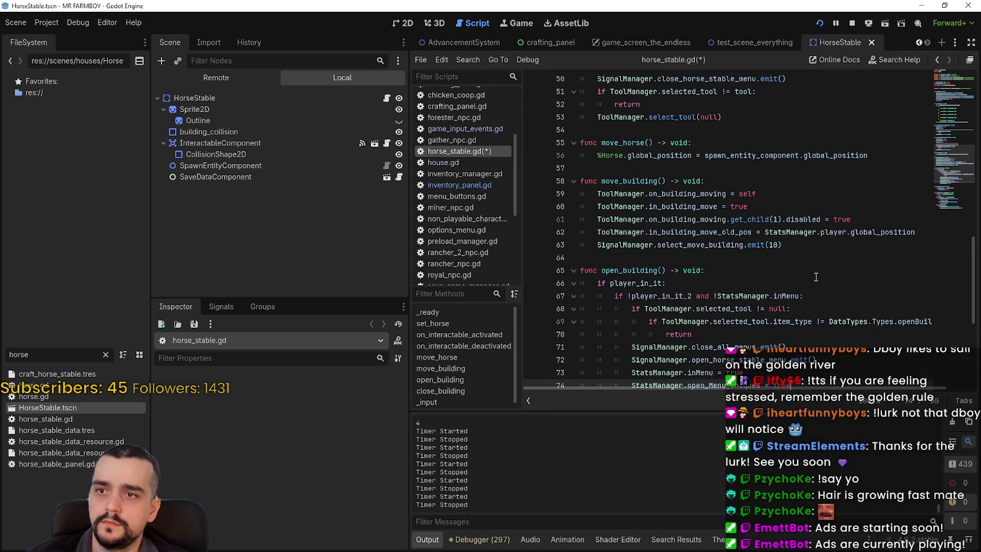
scroll(811, 272, "up", 4)
scroll(791, 246, "down", 6)
double_click(701, 295)
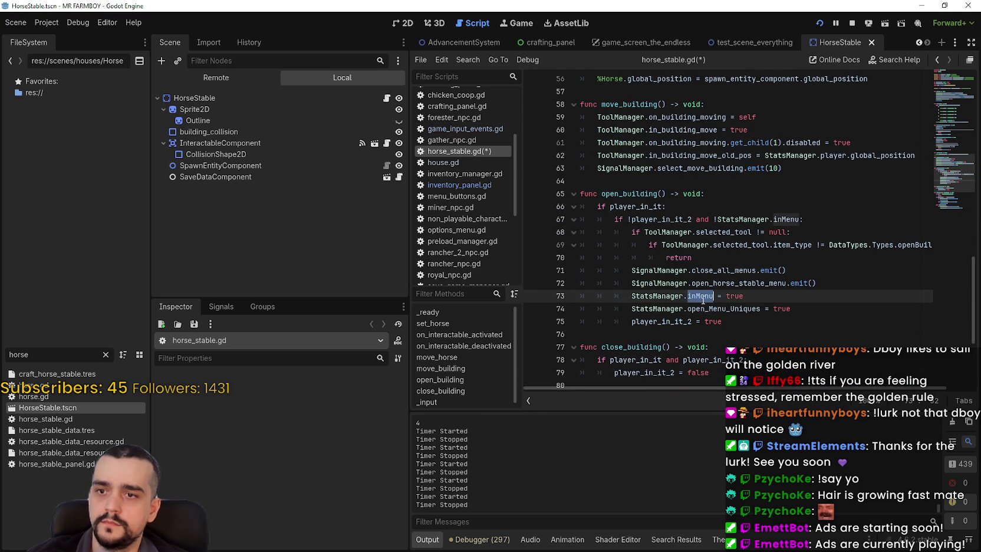
Step: Search horse_stable.gd for inMenu and step through its matches
key("ctrl+f")
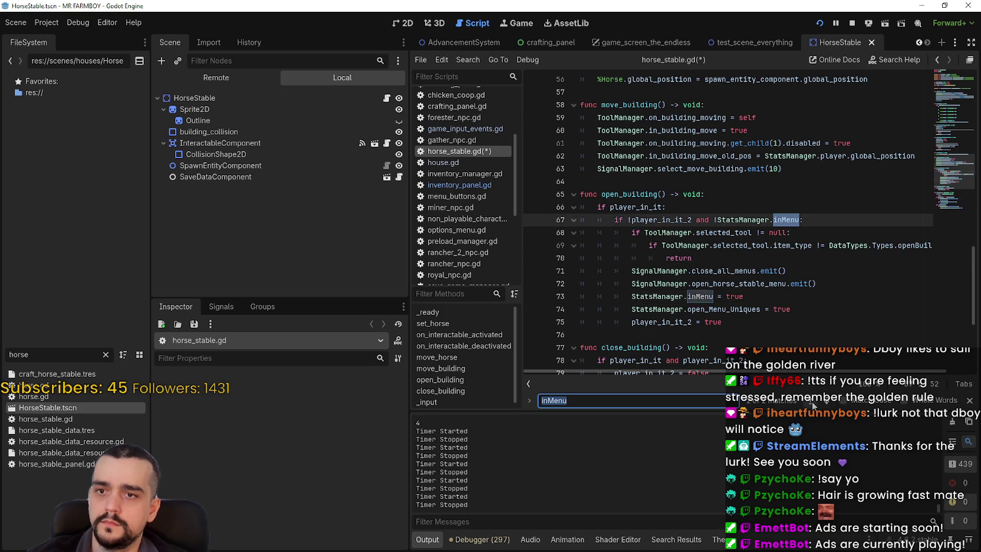
left_click(813, 404)
left_click(812, 405)
scroll(742, 246, "down", 3)
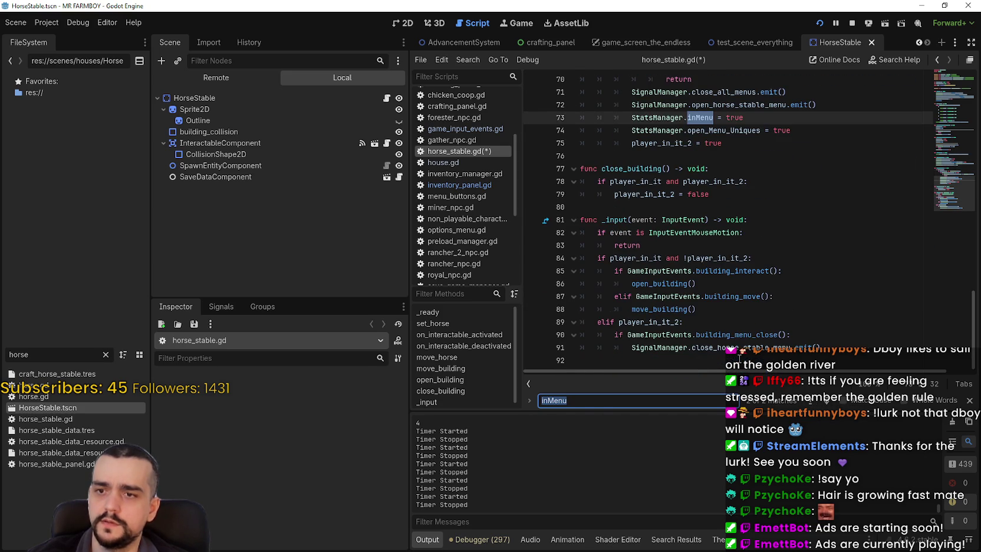
Step: Jump to the close_building function definition via Lookup Symbol
double_click(761, 347)
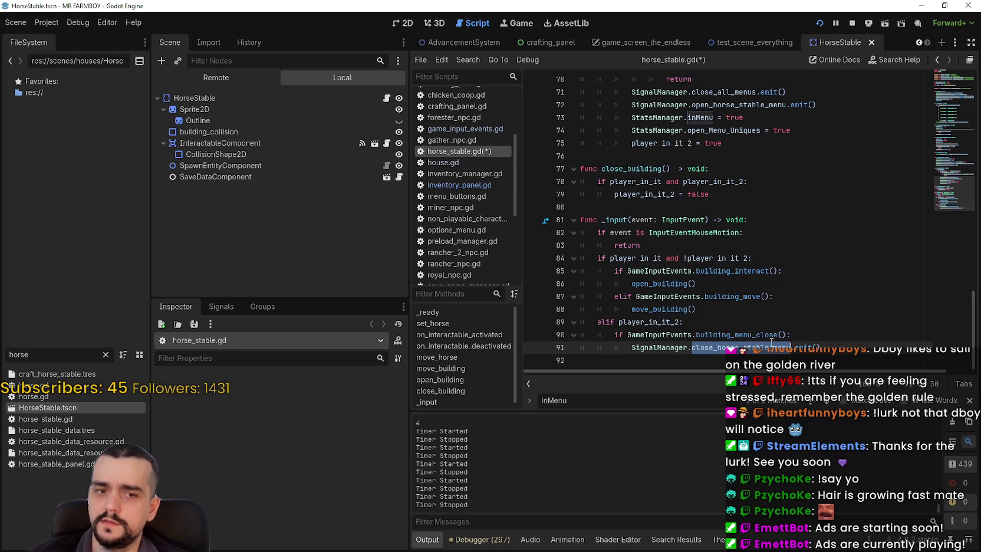
left_click_drag(953, 191, 953, 91)
scroll(953, 90, "down", 4)
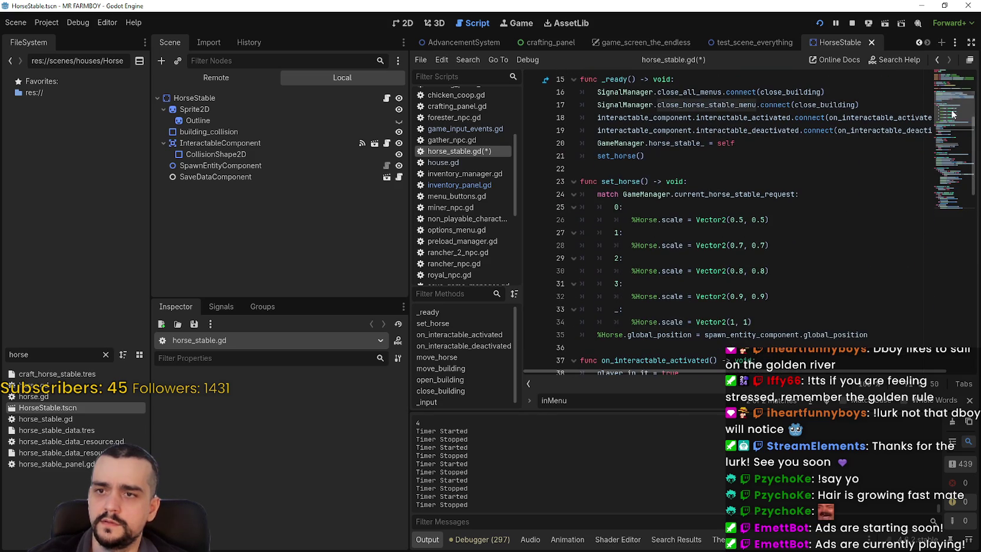
left_click(799, 92)
right_click(799, 92)
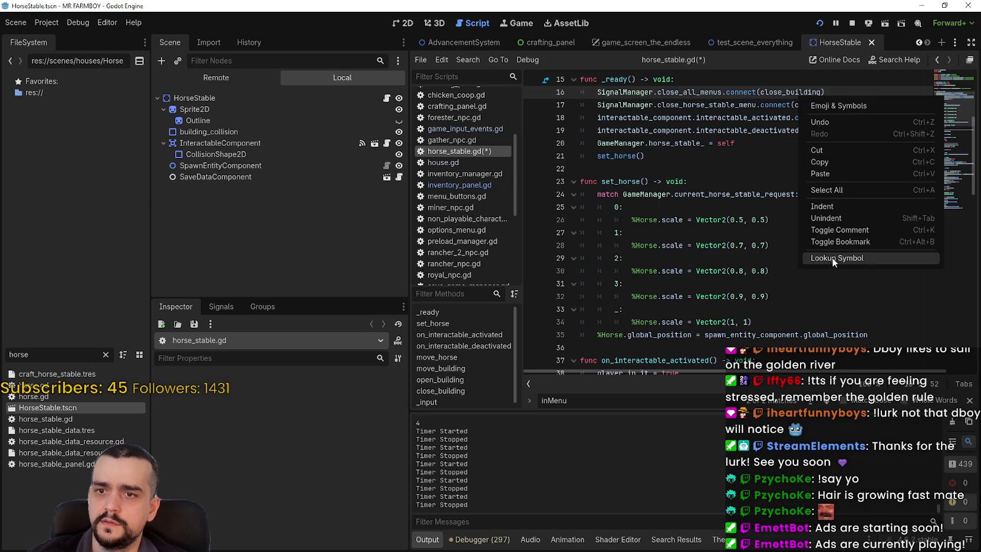
left_click(831, 257)
Step: Review close_building, close the inMenu search, and save horse_stable.gd
left_click_drag(736, 248, 561, 211)
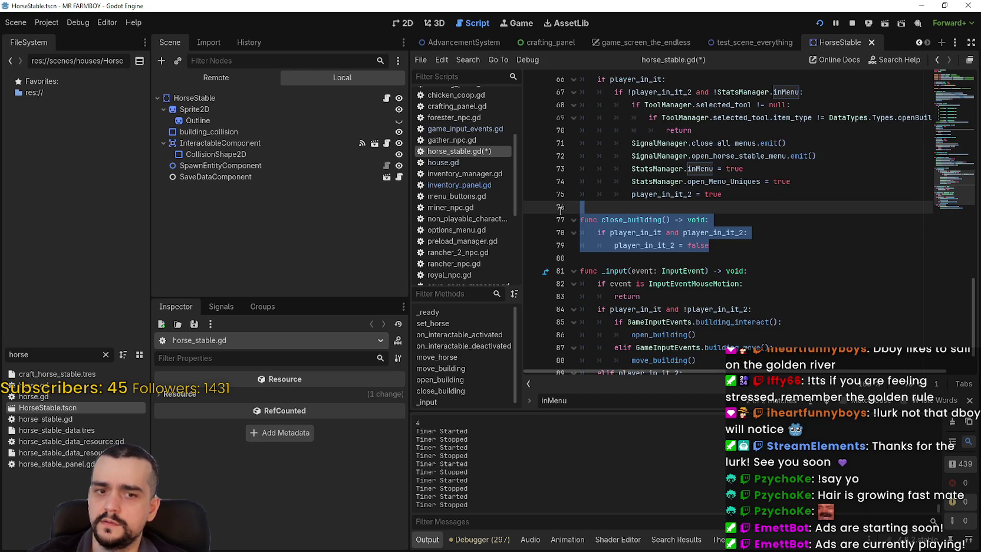
scroll(949, 248, "down", 2)
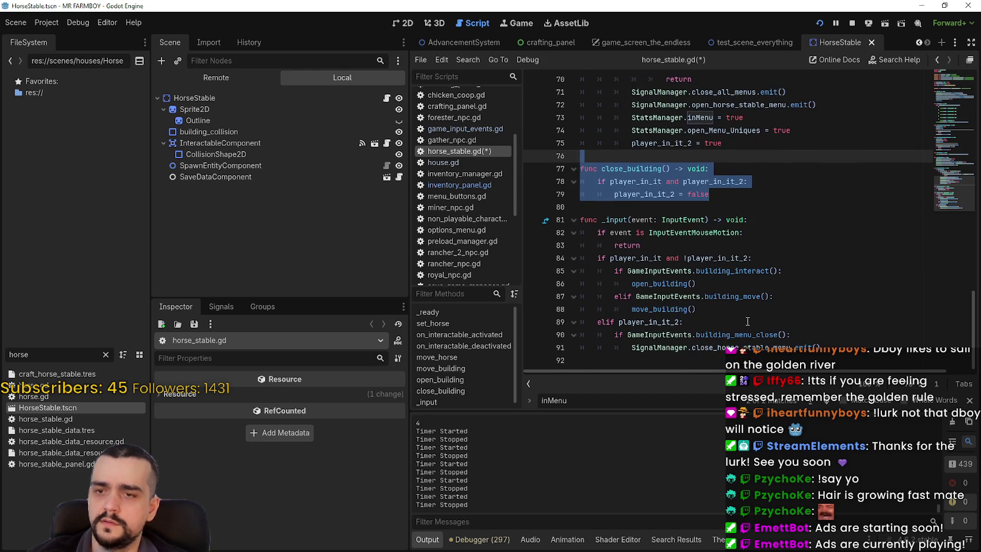
scroll(748, 322, "up", 3)
left_click_drag(632, 245, 812, 248)
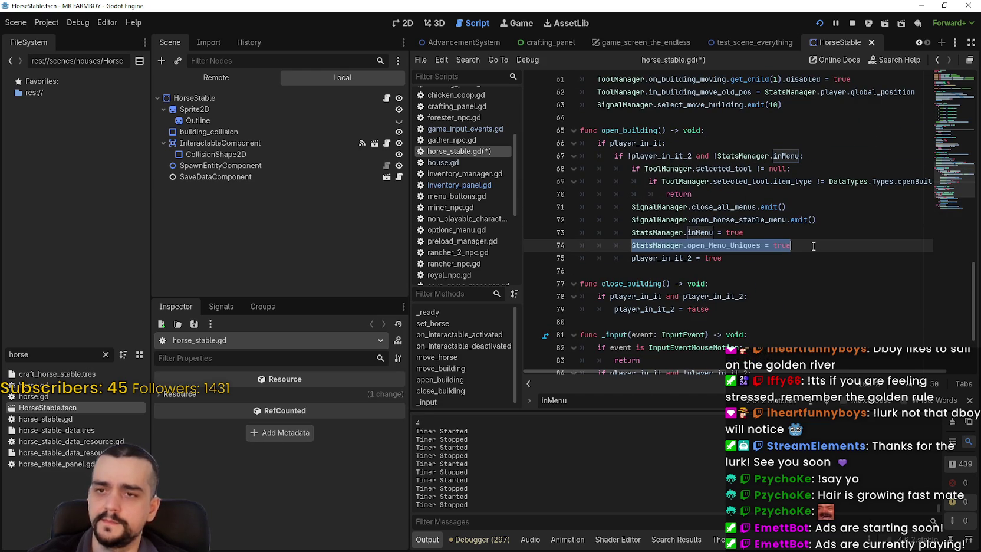
left_click(970, 401)
left_click_drag(810, 251, 626, 245)
key("ctrl+c")
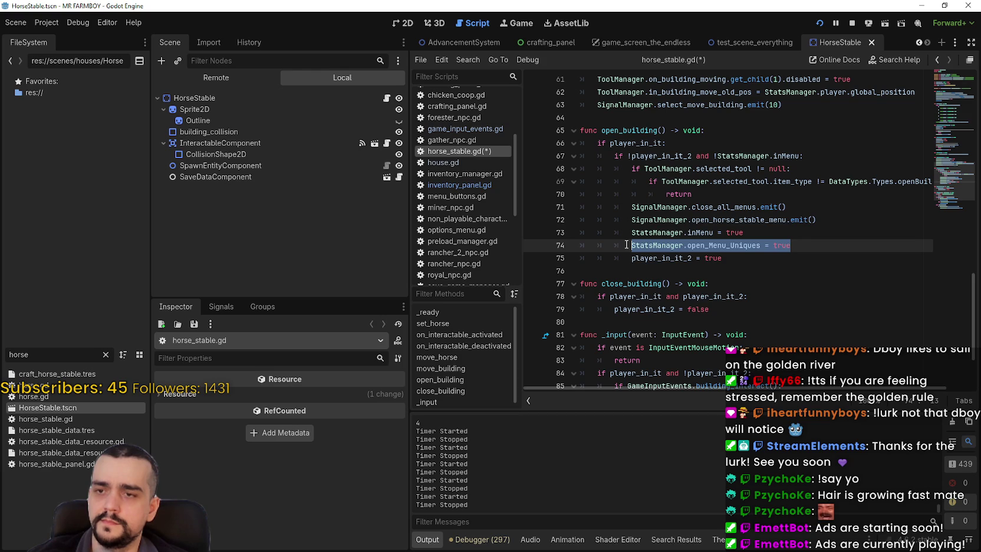
key("ctrl+s")
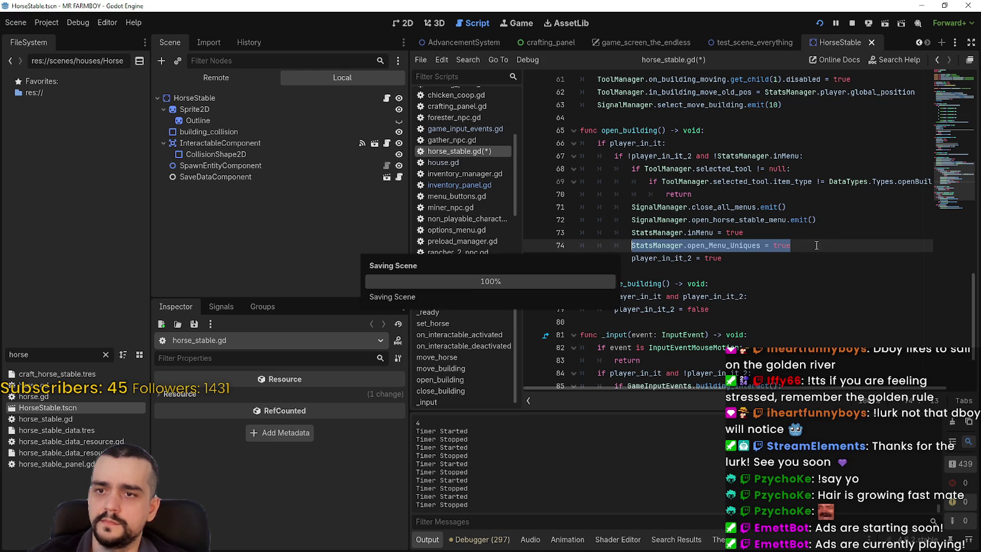
left_click(823, 246)
scroll(823, 246, "down", 3)
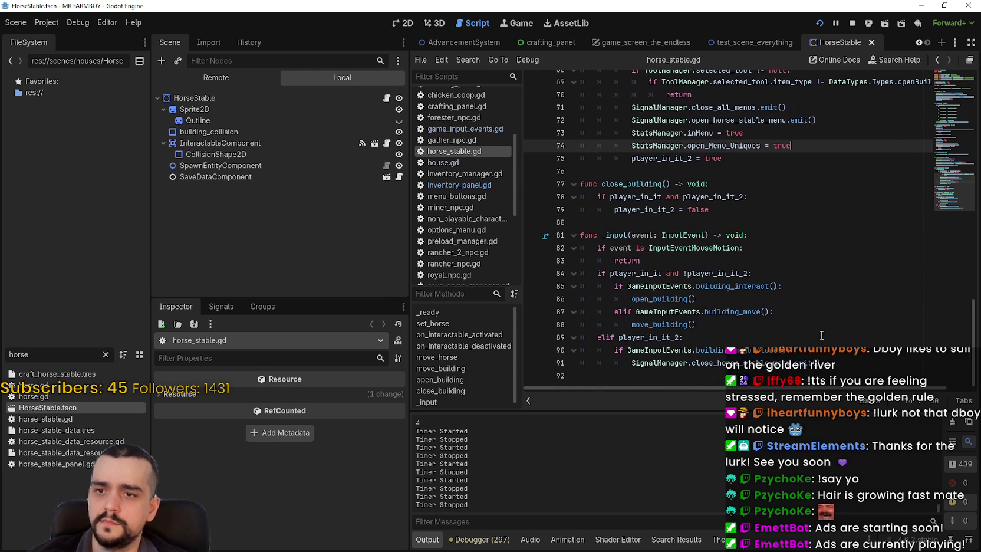
Step: Open game_screen.tscn via the file filter and select the HorseStablePanel node
left_click(646, 43)
left_click(106, 355)
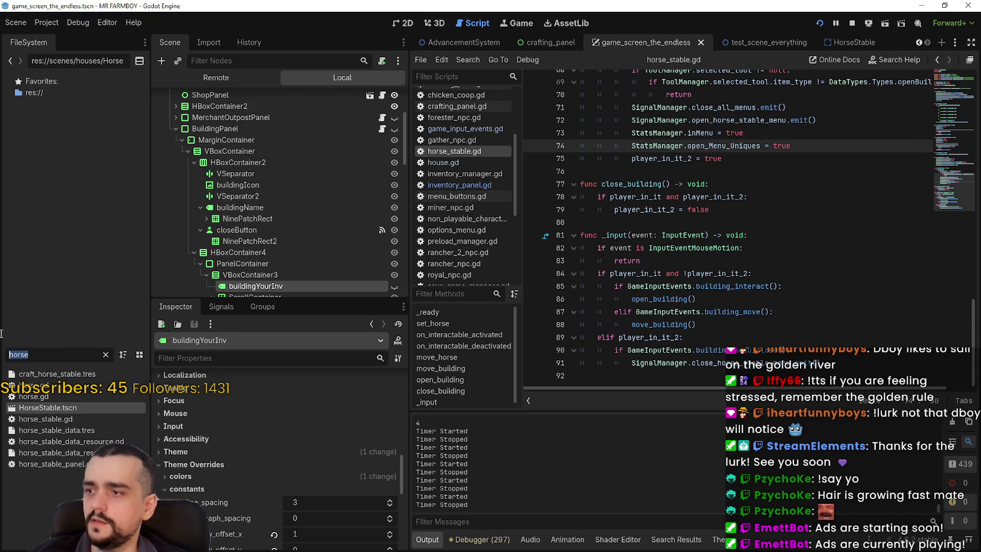
type("game_s")
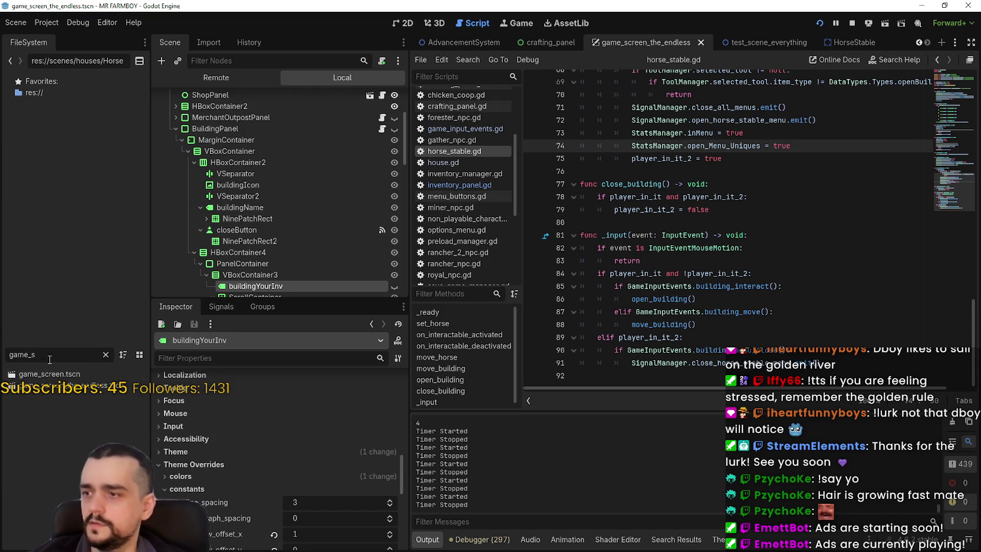
left_click(49, 373)
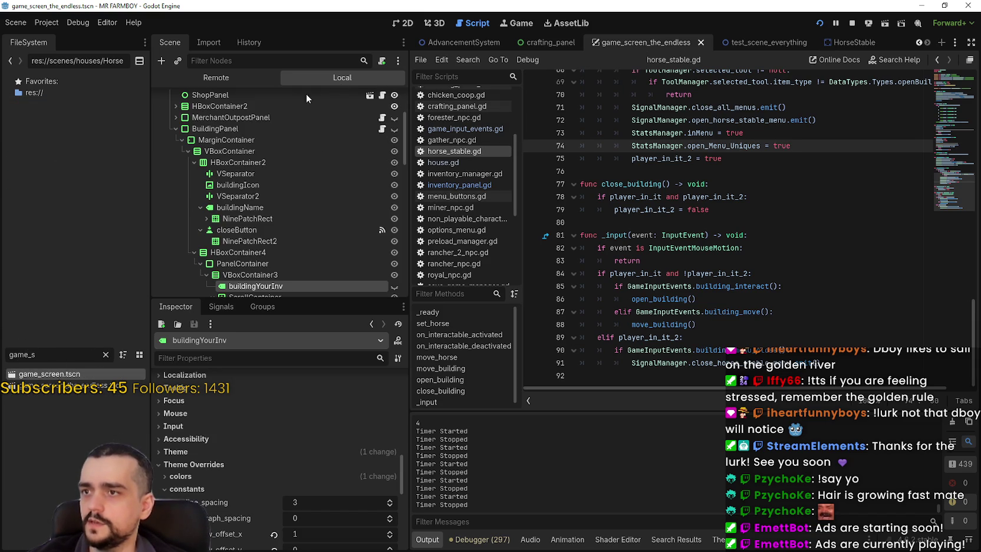
scroll(224, 177, "down", 3)
left_click(175, 116)
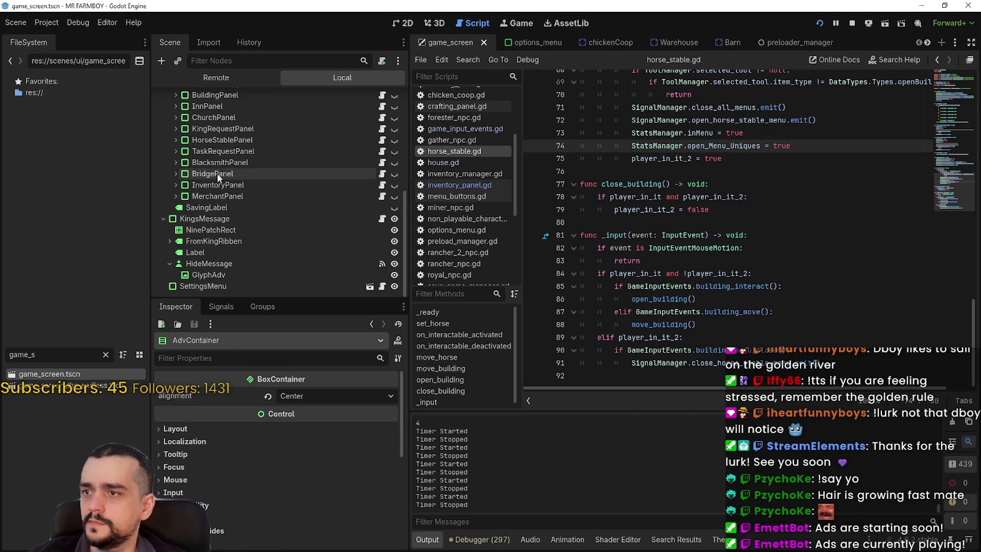
left_click(213, 140)
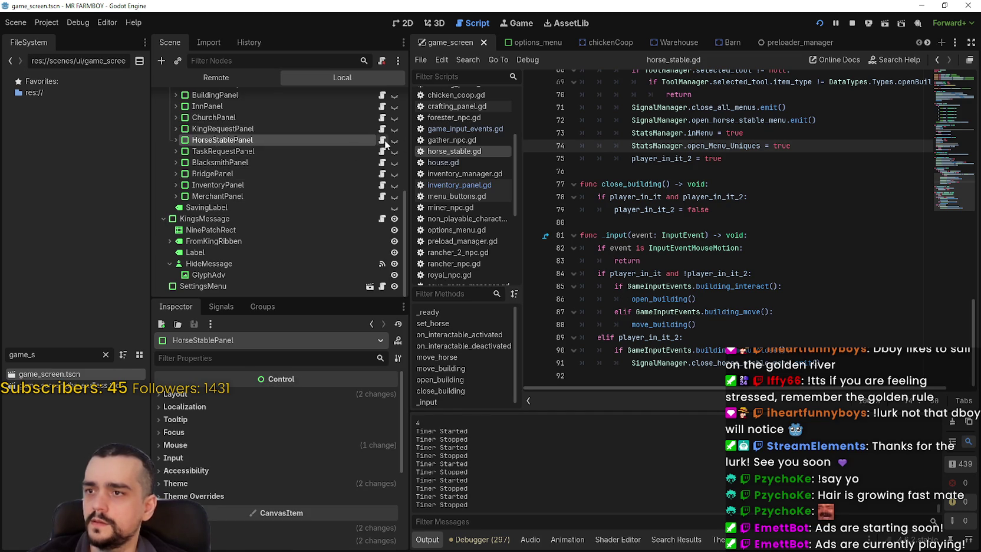
mouse_move(948, 187)
left_mouse_down()
mouse_move(952, 249)
mouse_move(962, 163)
left_mouse_up()
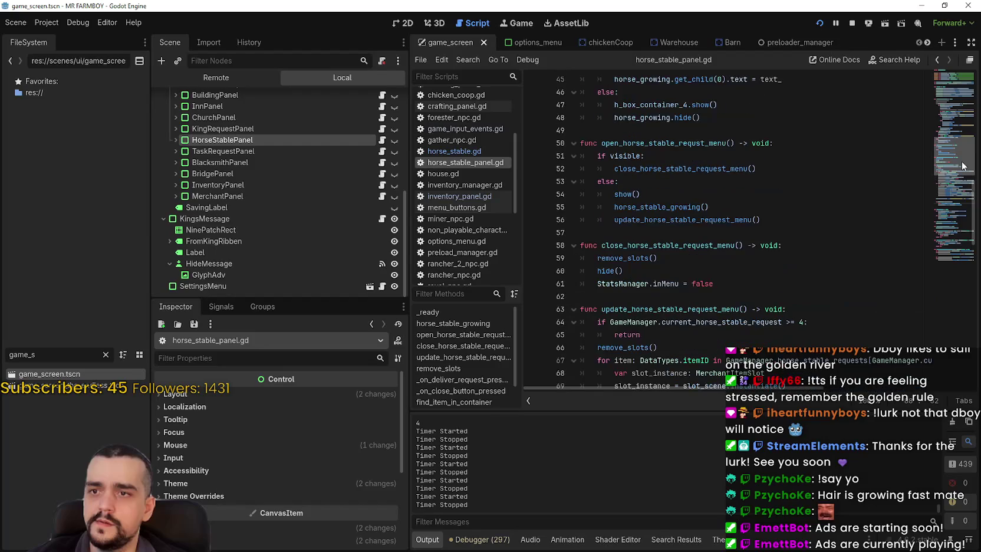
Step: Add 'StatsManager.open_Menu_Uniques = false' after line 61 in close_horse_stable_request_menu and save
left_click(744, 285)
key("Return")
type("StatsManager.open_Menu_Uniques = false")
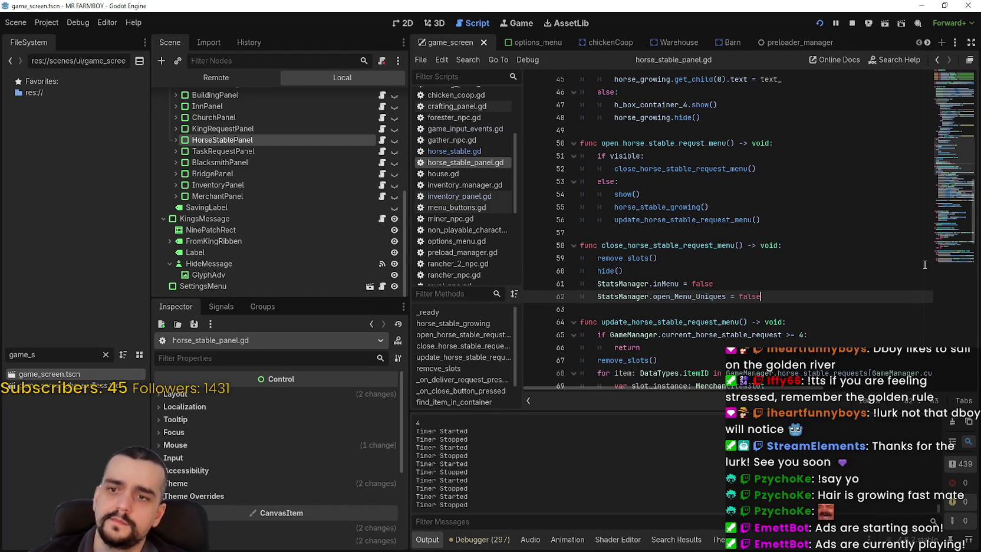
key("ctrl+s")
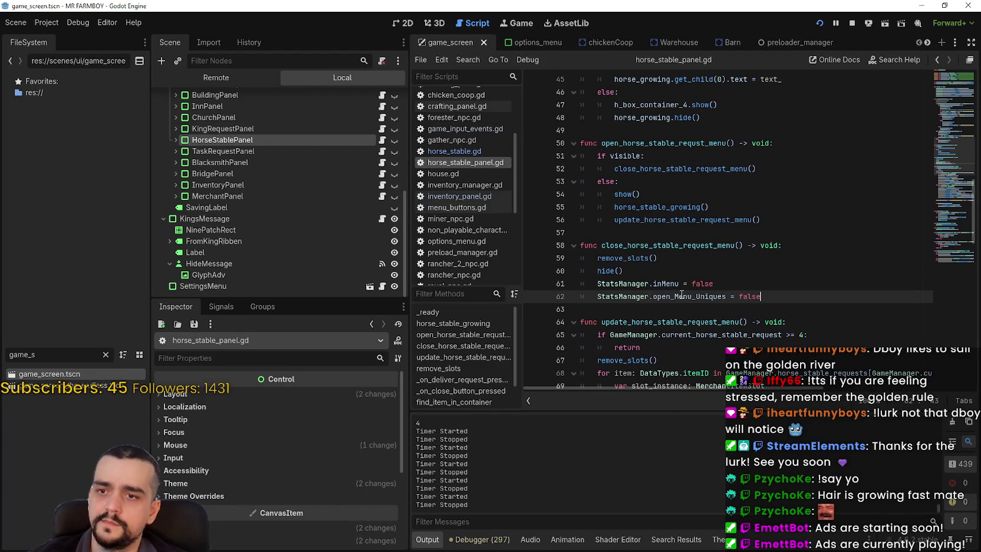
double_click(682, 296)
left_click_drag(674, 297, 619, 297)
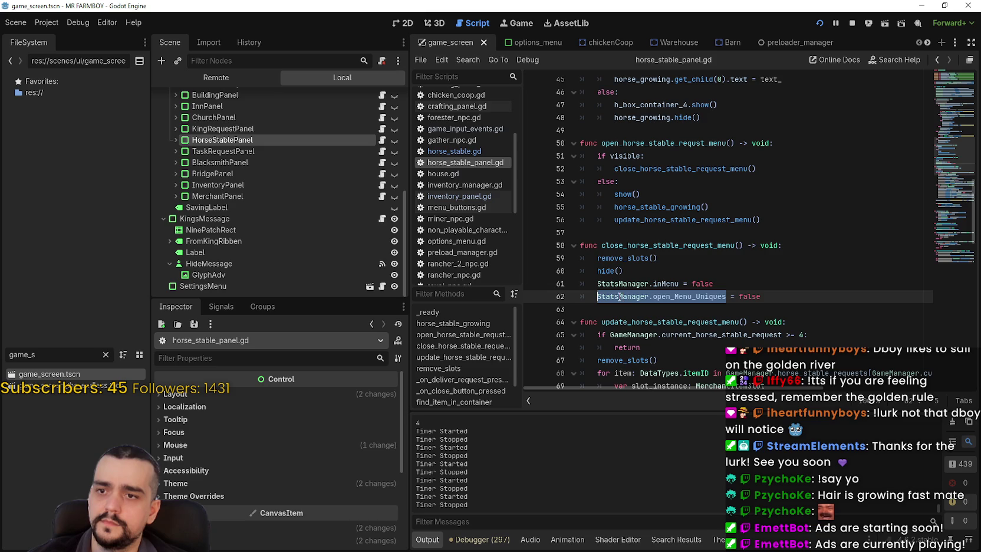
left_click(633, 309)
scroll(336, 132, "up", 3)
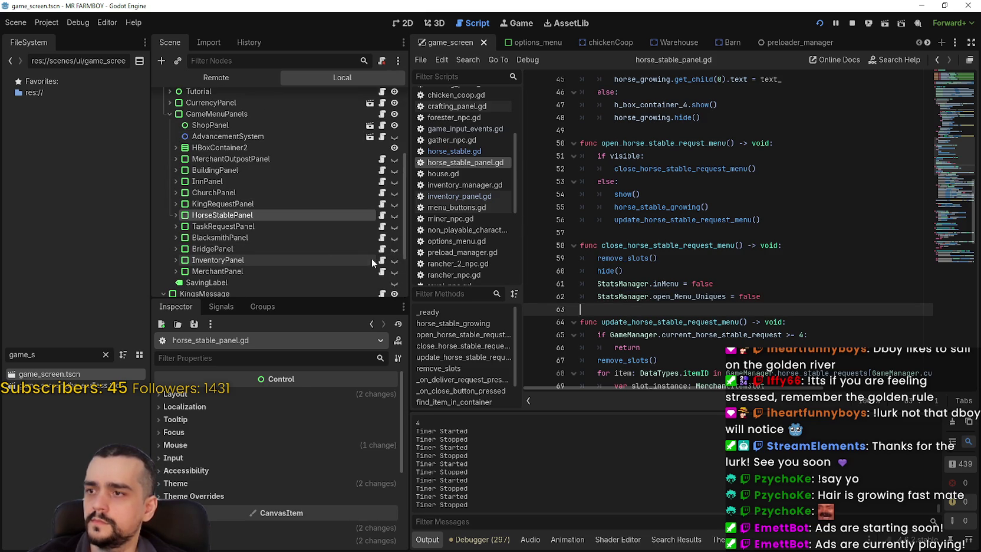
left_click(382, 261)
Step: Scroll inventory_panel.gd down to the toggle_menu code around lines 67–69
left_click(711, 282)
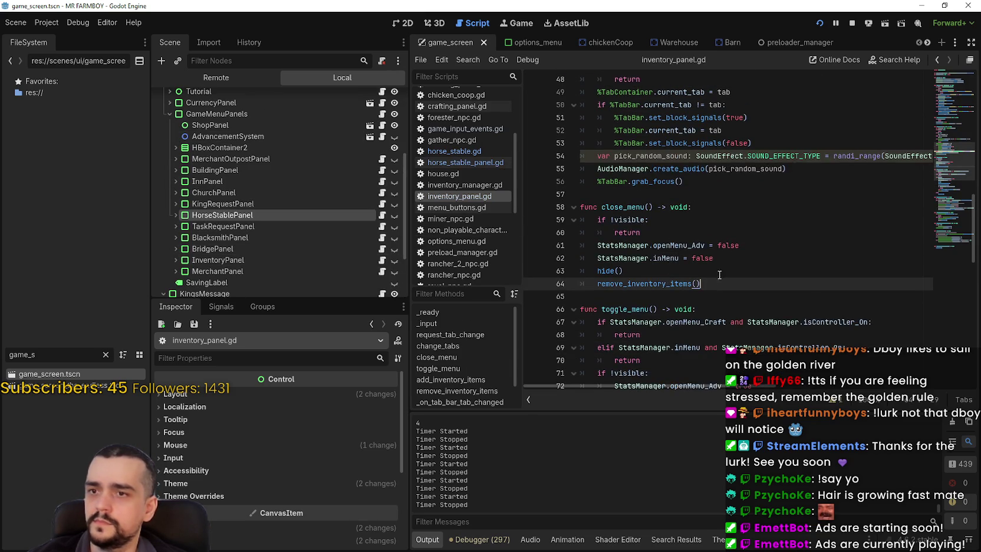
scroll(715, 276, "up", 3)
left_click(719, 262)
scroll(719, 263, "down", 3)
left_click(728, 248)
left_click(748, 229)
scroll(755, 255, "down", 1)
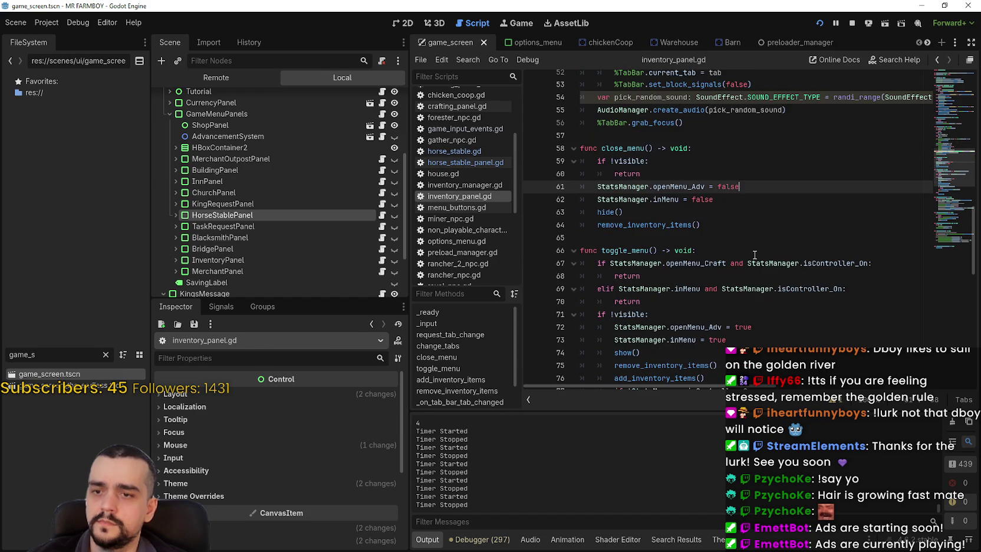
scroll(754, 253, "down", 1)
double_click(721, 231)
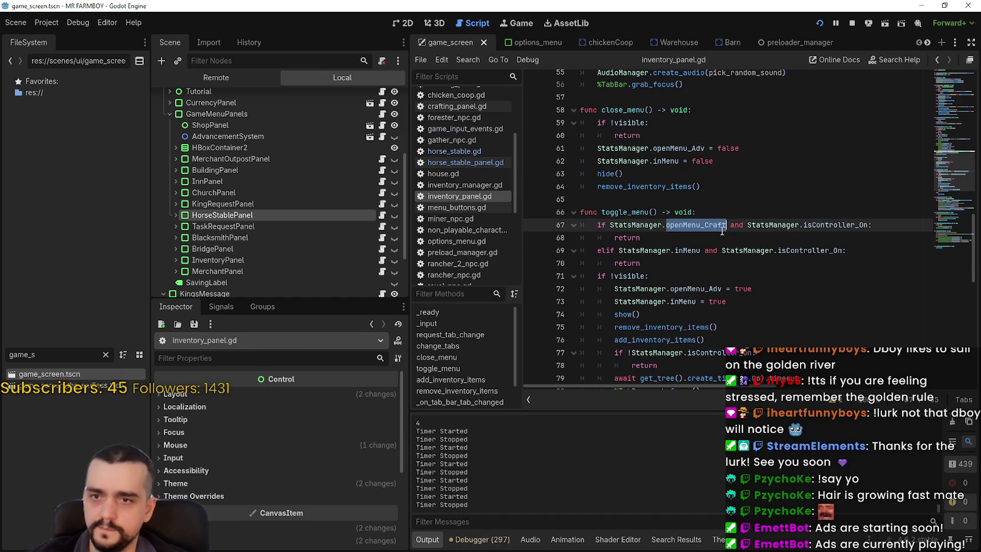
left_click(712, 242)
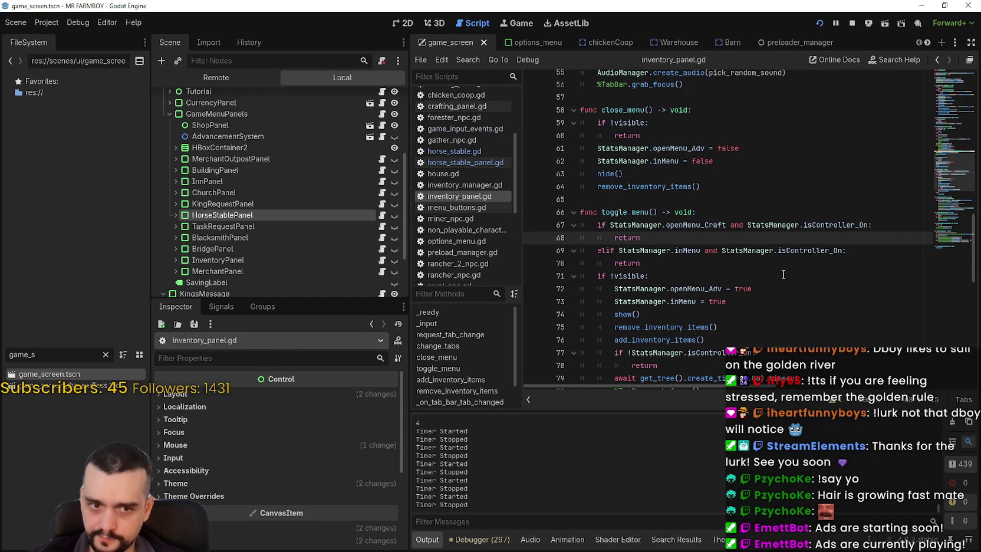
Step: Replace inMenu on line 69 with open_Menu_Uniques, delete the doubled StatsManager prefix, and save
double_click(687, 251)
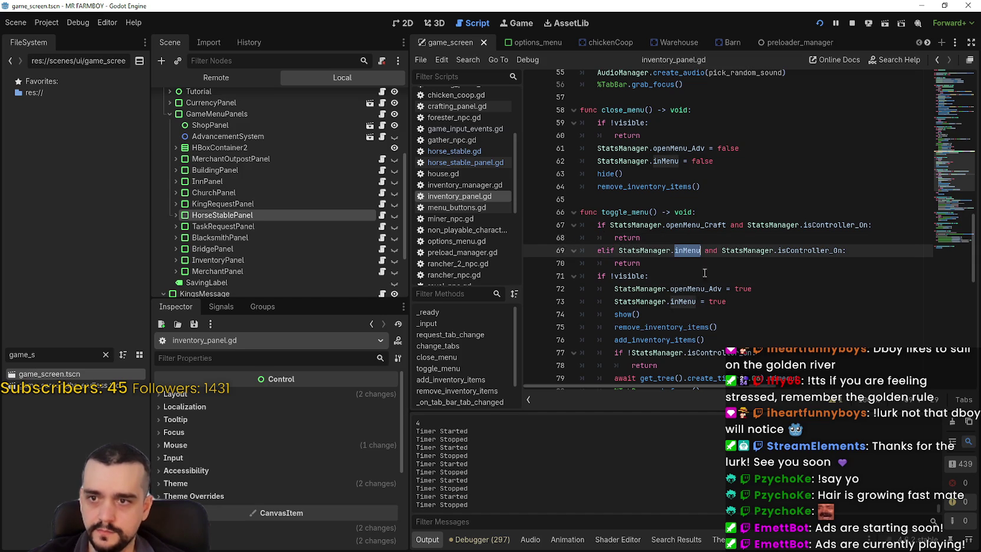
key("ctrl+v")
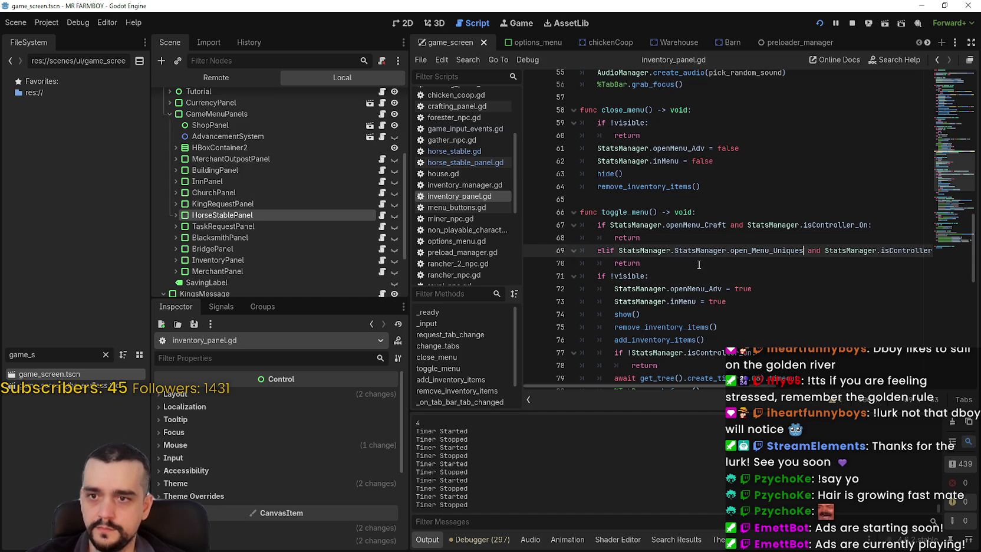
left_click_drag(678, 251, 620, 251)
left_click(623, 251)
key("BackSpace")
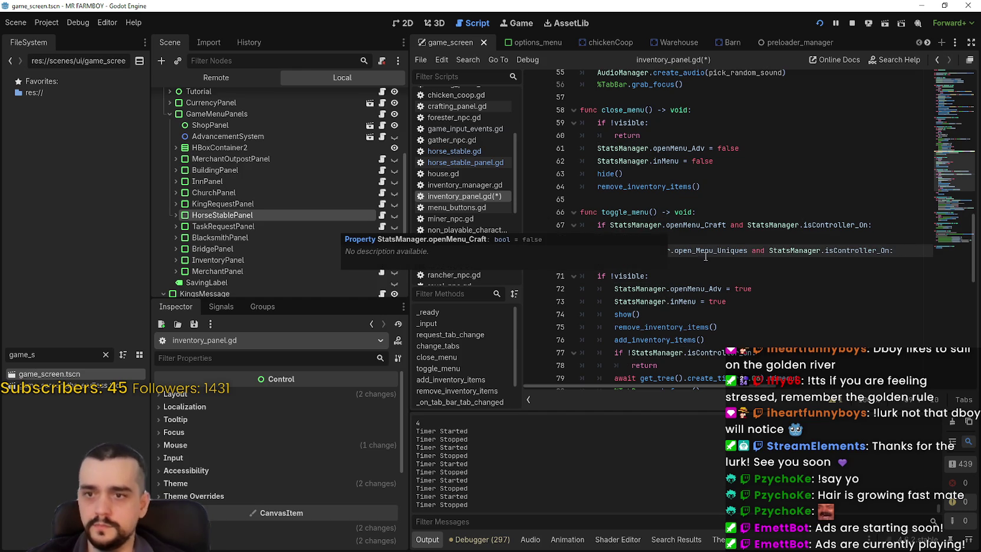
left_click(712, 264)
key("ctrl+s")
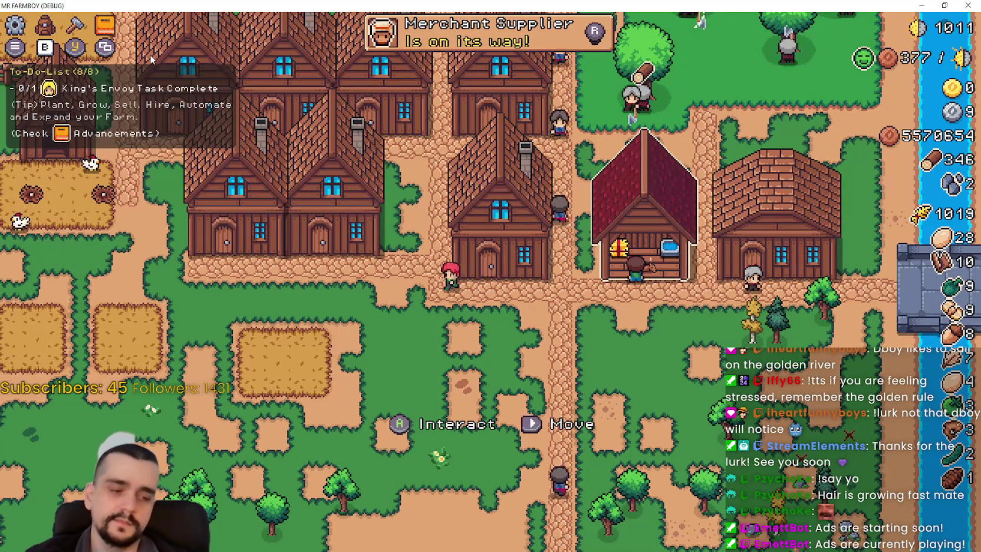
key("alt+Tab")
mouse_move(676, 266)
left_mouse_down()
mouse_move(527, 237)
mouse_move(535, 249)
left_mouse_up()
left_click_drag(748, 250, 646, 255)
key("ctrl+c")
left_click(669, 258)
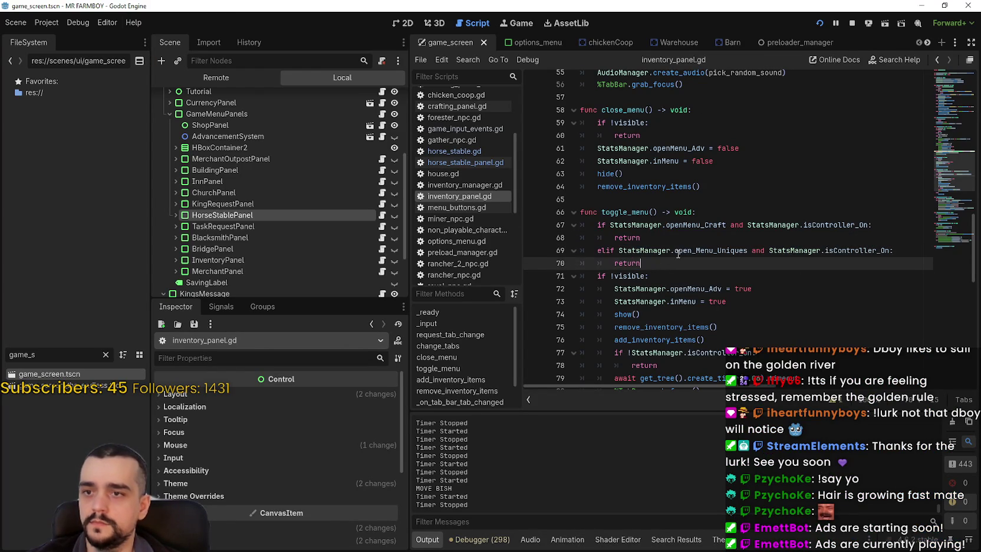
Step: Filter the FileSystem for 'merchant' and open merchant_npc.gd
left_click(105, 354)
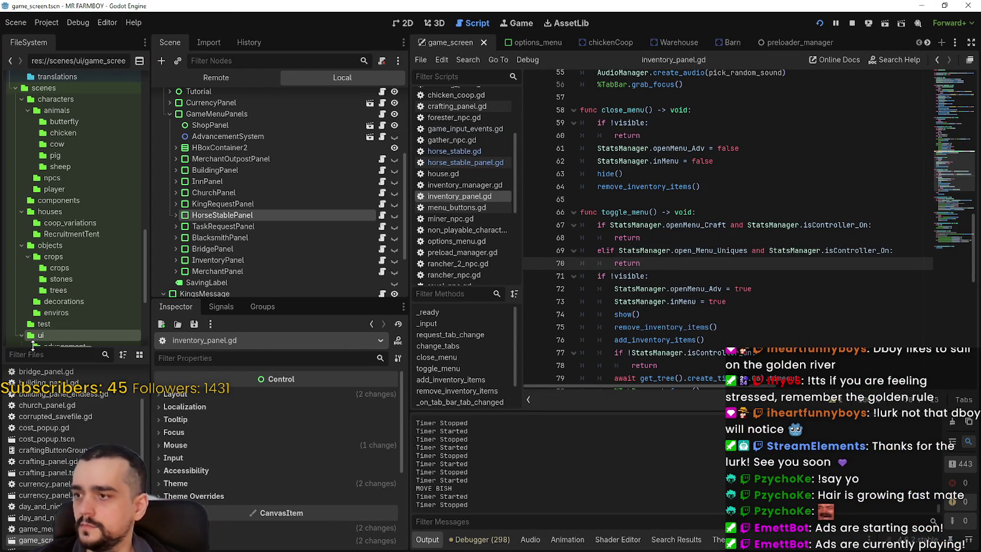
type("merchant")
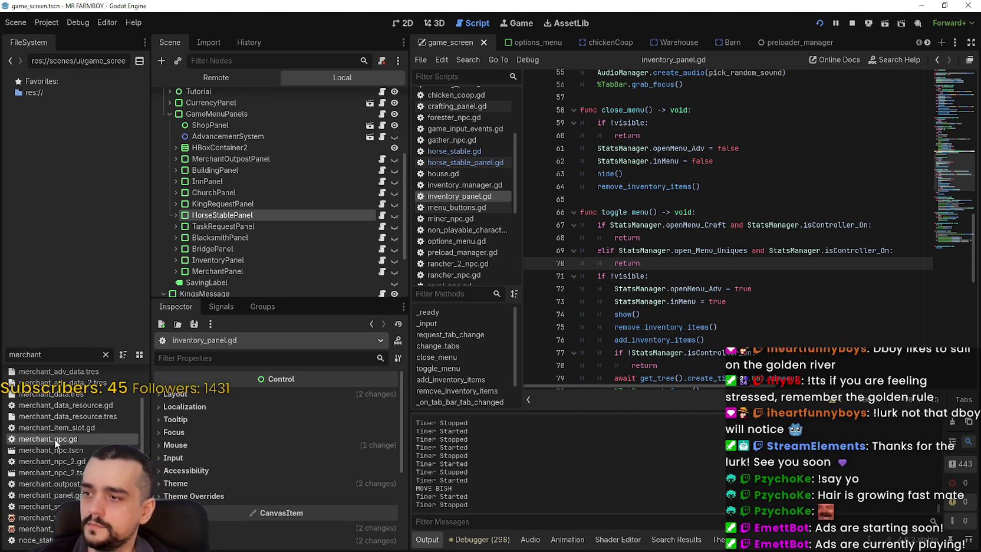
double_click(54, 439)
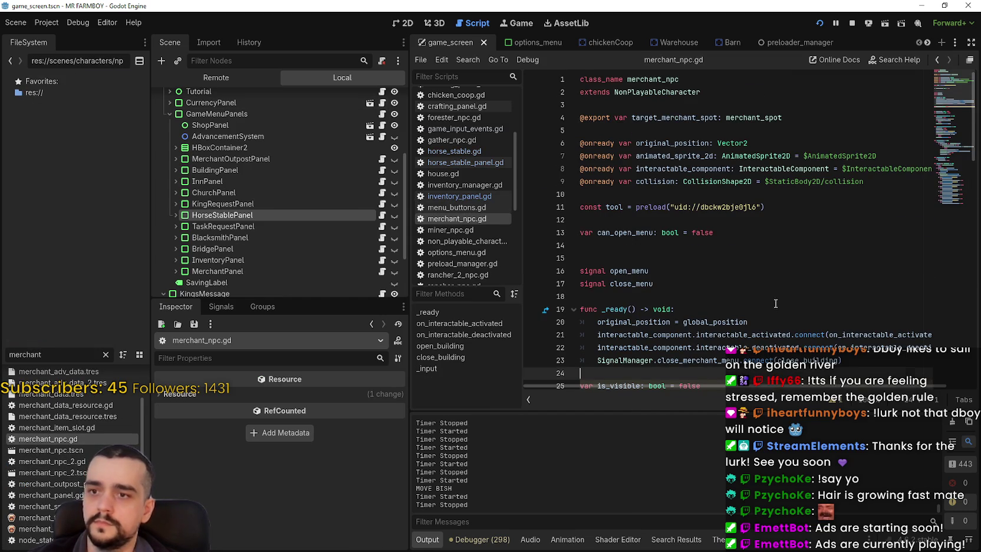
scroll(857, 207, "down", 6)
scroll(785, 337, "down", 8)
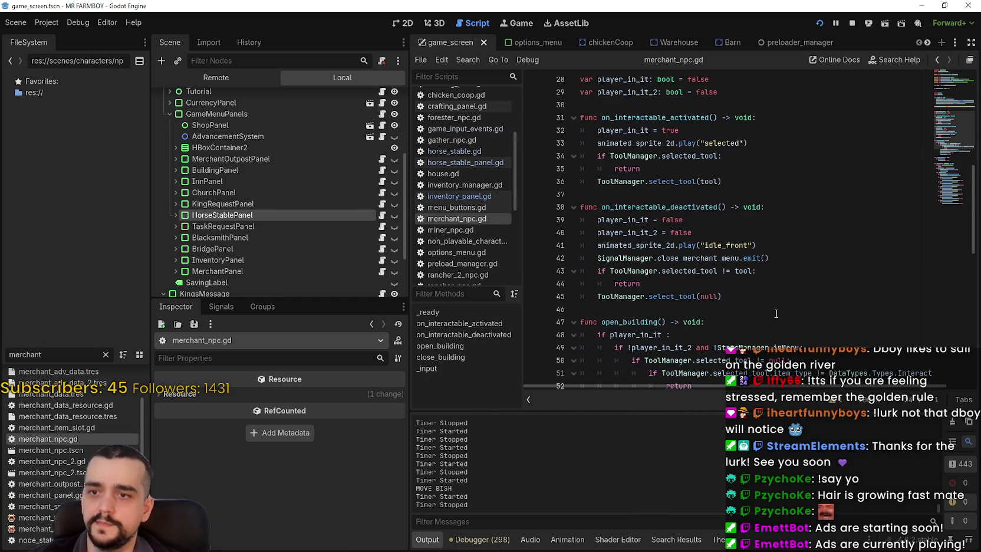
Step: Add 'StatsManager.open_Menu_Uniques = true' below the inMenu line in open_building and save
left_click(778, 240)
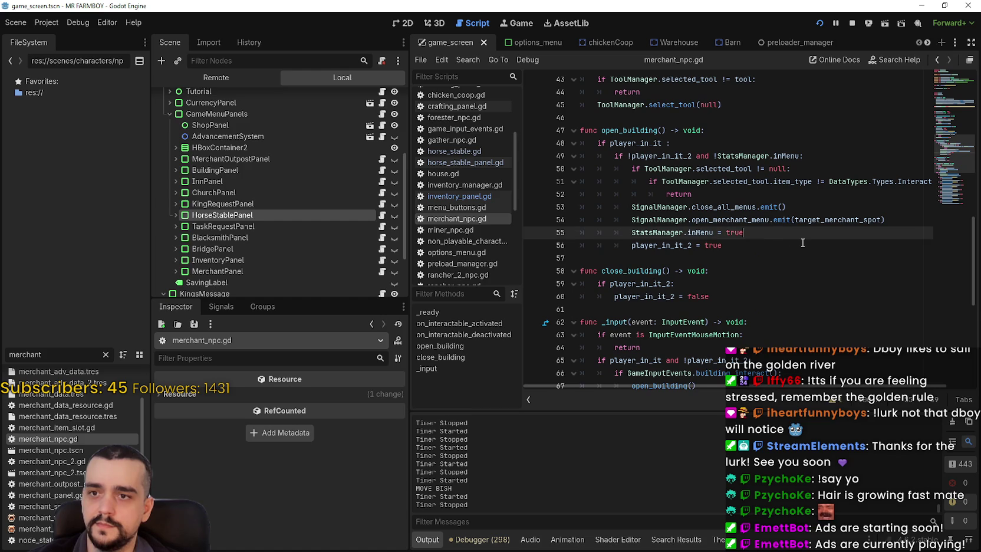
key("Return")
type("StatsManager.open_Menu_Uniques = true")
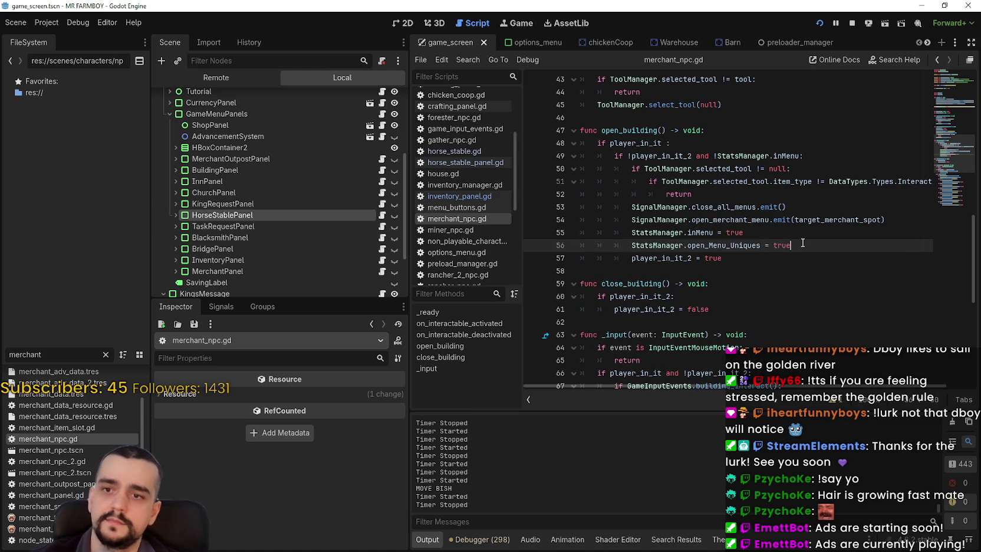
scroll(766, 224, "down", 2)
left_click(748, 207)
key("ctrl+s")
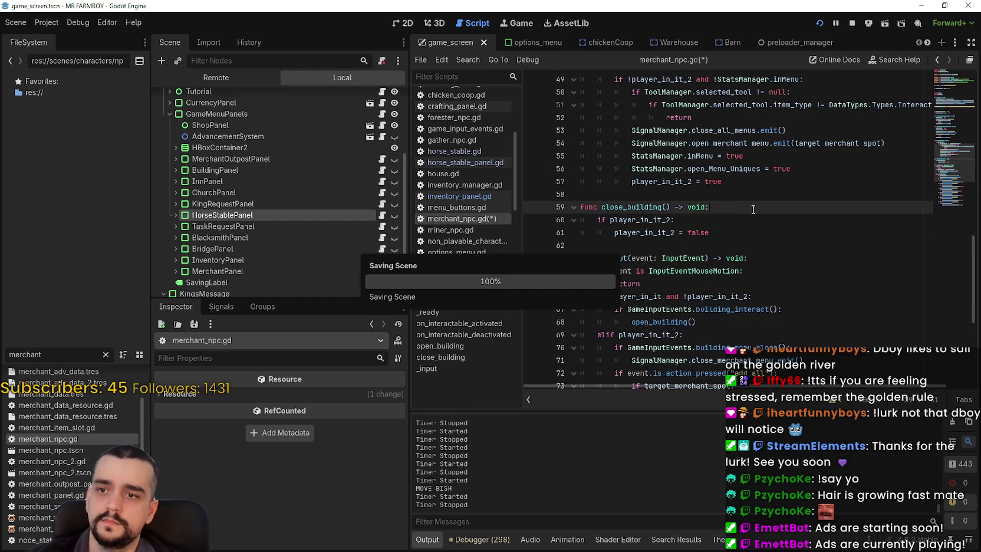
Step: Inspect the close_merchant_menu call in close_building, then clear the file filter
scroll(767, 236, "down", 4)
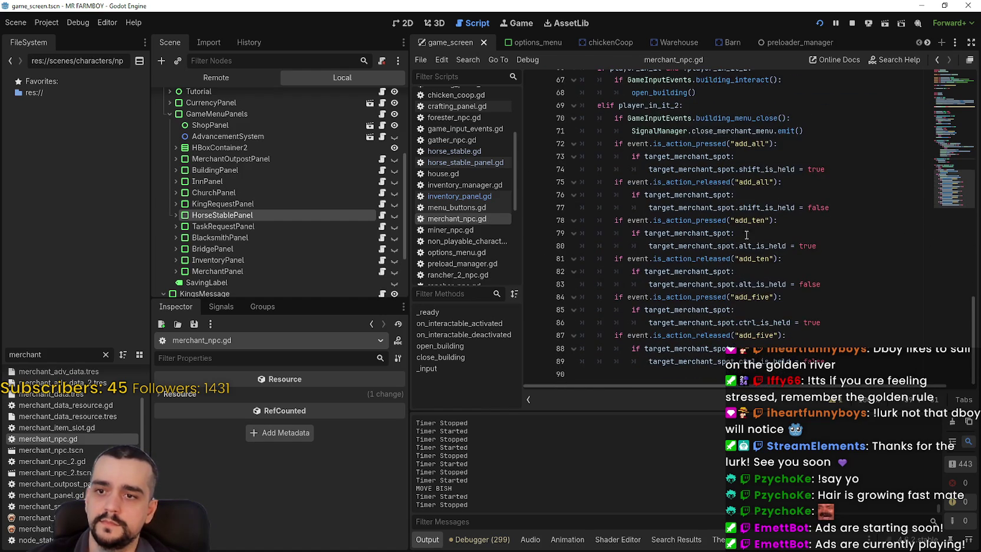
scroll(790, 273, "up", 1)
double_click(753, 248)
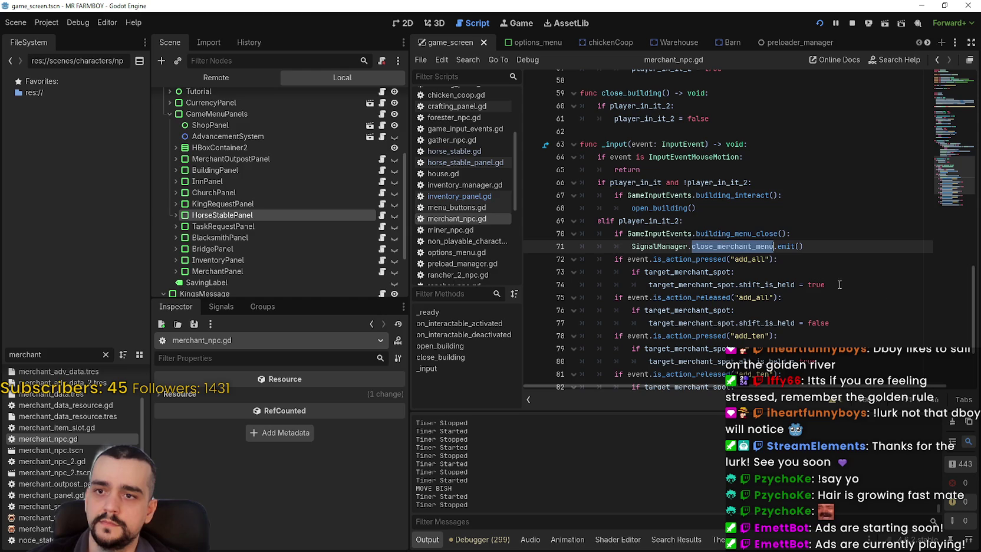
scroll(759, 261, "up", 3)
left_click(682, 198)
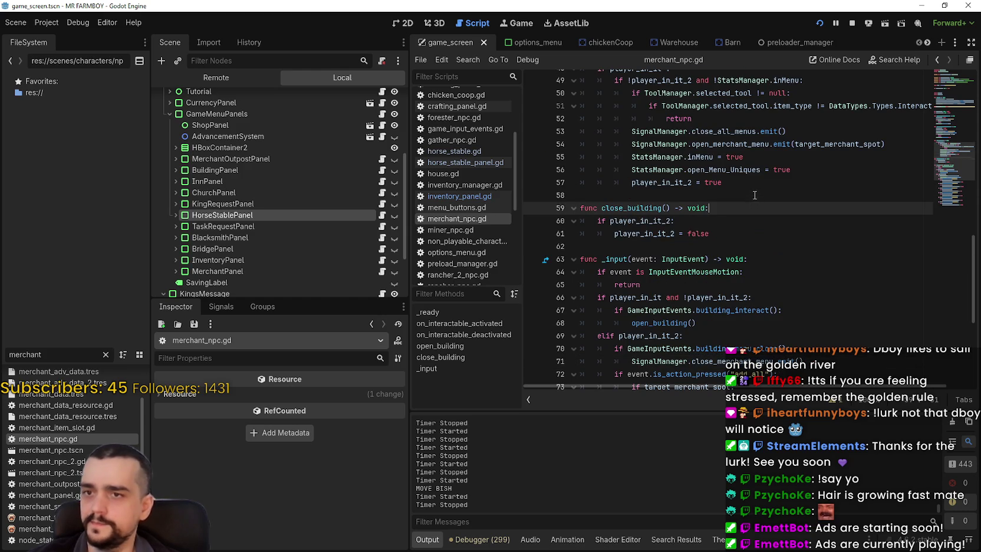
double_click(90, 353)
key("BackSpace")
Step: Open royal_npc.gd, paste 'StatsManager.open_Menu_Uniques = true' after line 98, and save
type("royal")
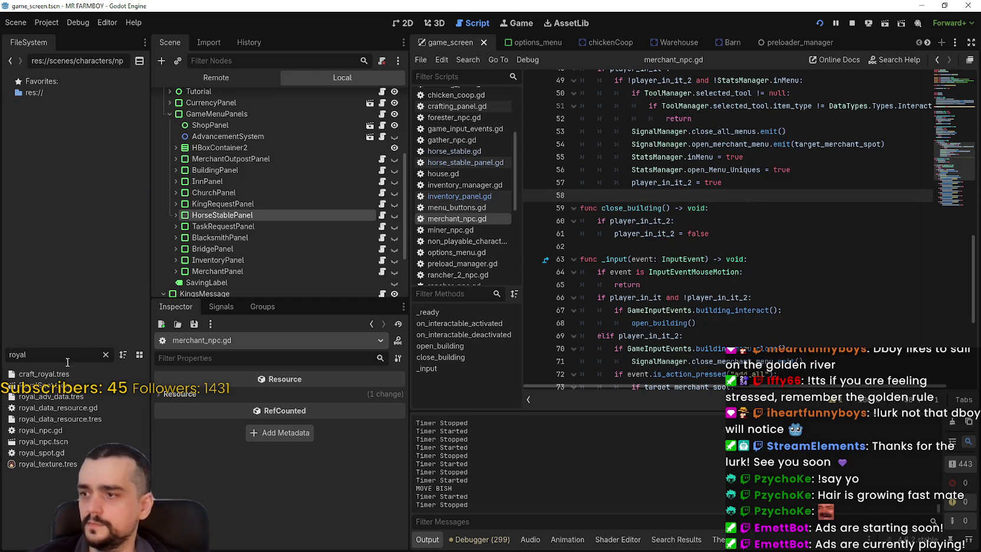
double_click(73, 430)
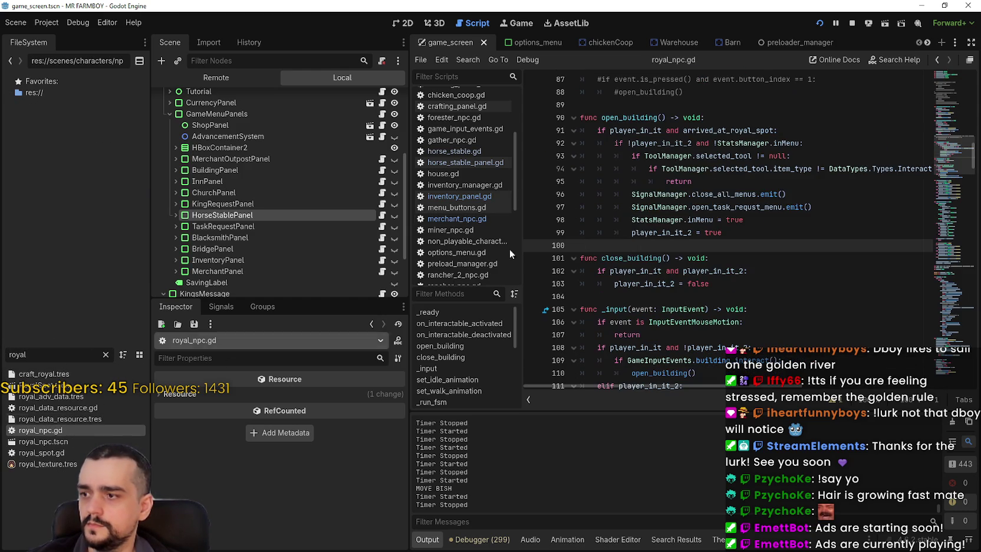
left_click(773, 221)
key("Return")
key("ctrl+v")
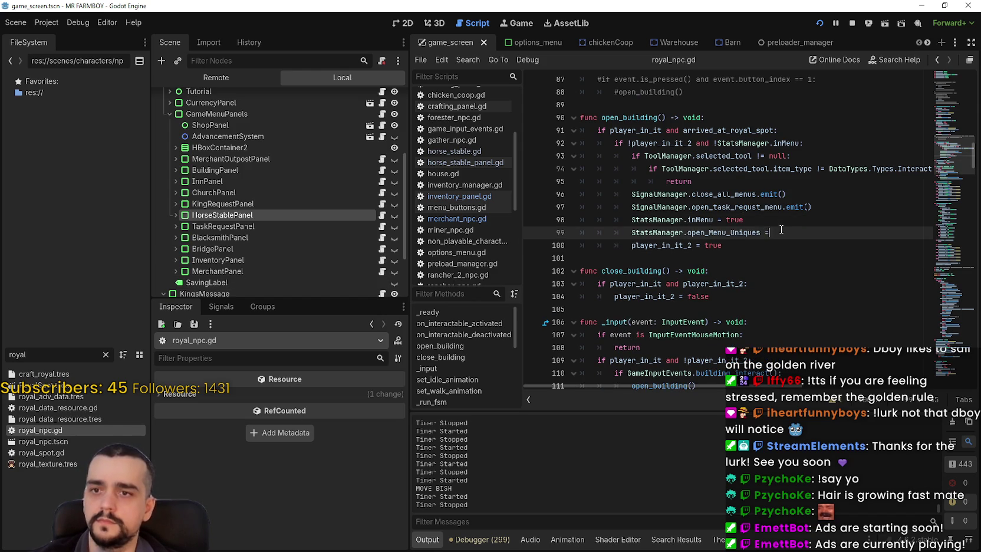
type("true")
left_click_drag(790, 230, 652, 229)
key("ctrl+c")
left_click(836, 222)
key("ctrl+s")
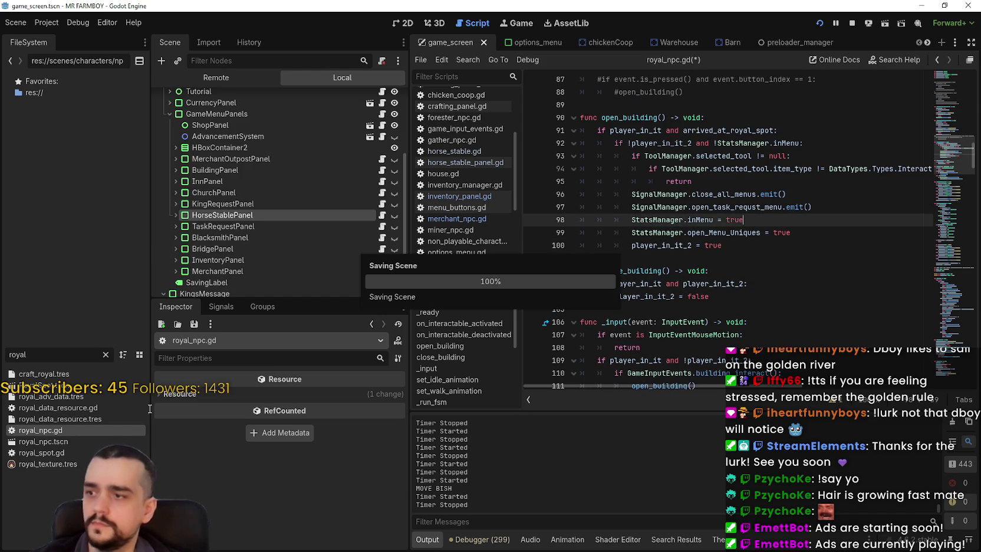
Step: Open king_npc.gd via a 'king' filter, paste the open_Menu_Uniques = true line after inMenu, and save
left_click(3, 354)
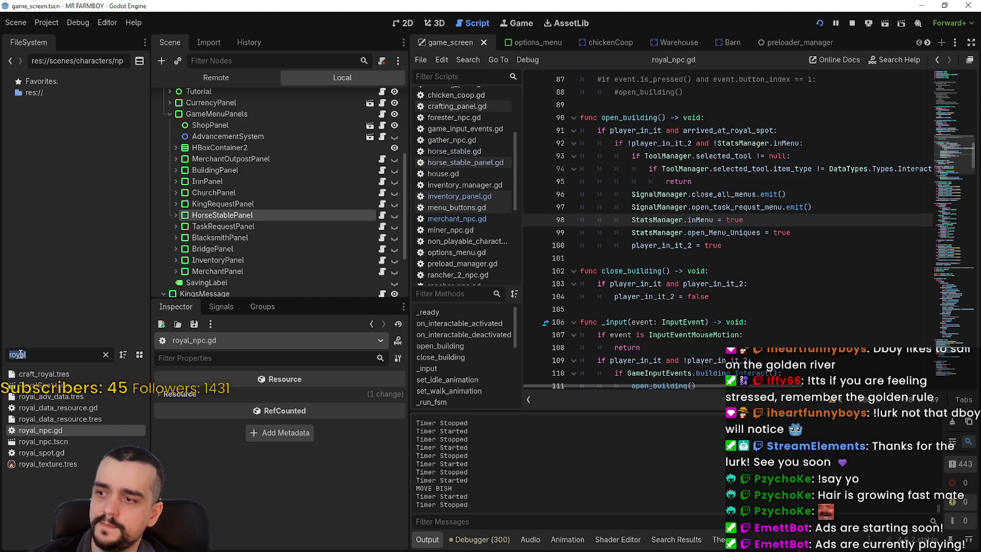
key("BackSpace")
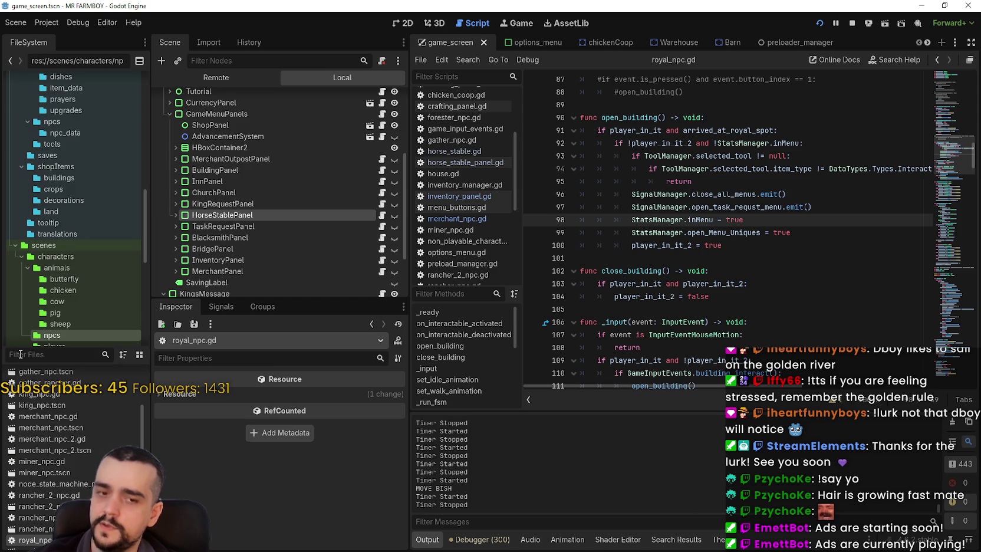
type("king")
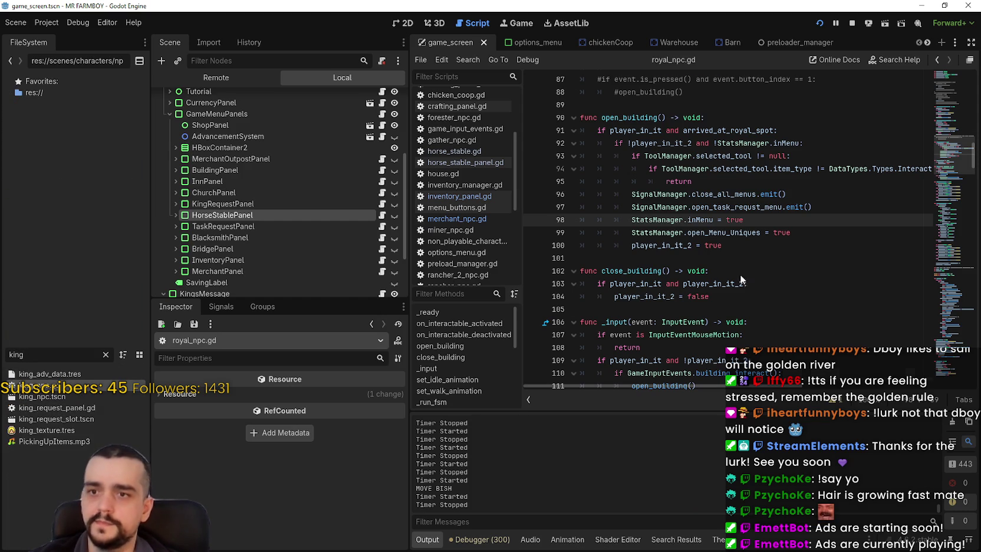
left_click(779, 271)
left_click(784, 258)
key("Return")
key("ctrl+v")
key("ctrl+s")
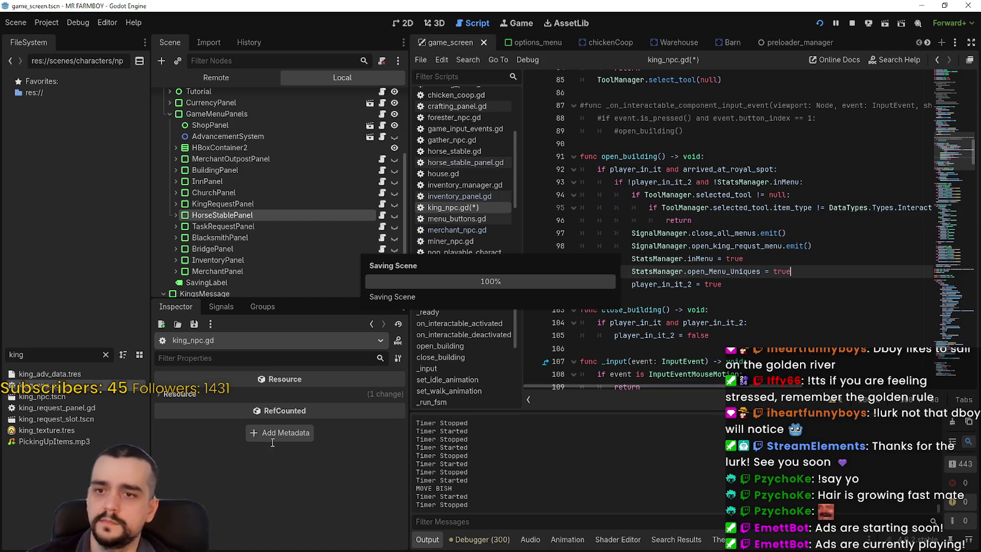
Step: Change the FileSystem filter to 'blacks' to find the blacksmith script
double_click(16, 355)
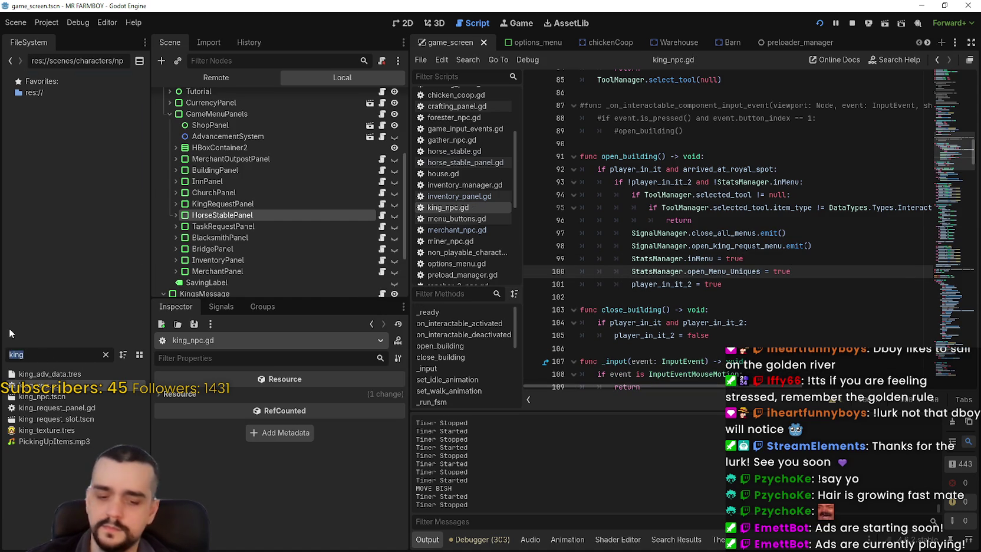
key("BackSpace")
type("blacks")
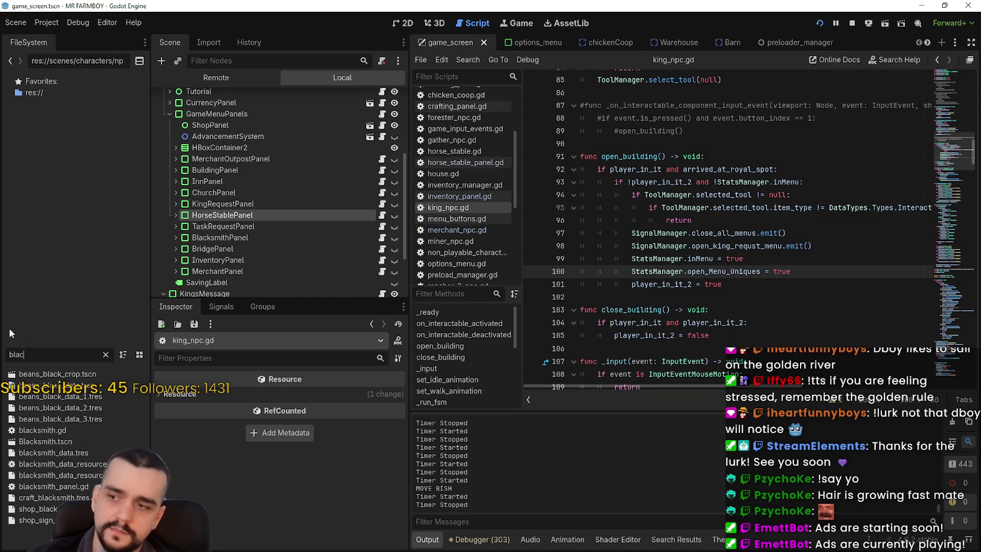
Step: Open blacksmith.gd, paste 'StatsManager.open_Menu_Uniques = true' after line 111, and save
double_click(41, 373)
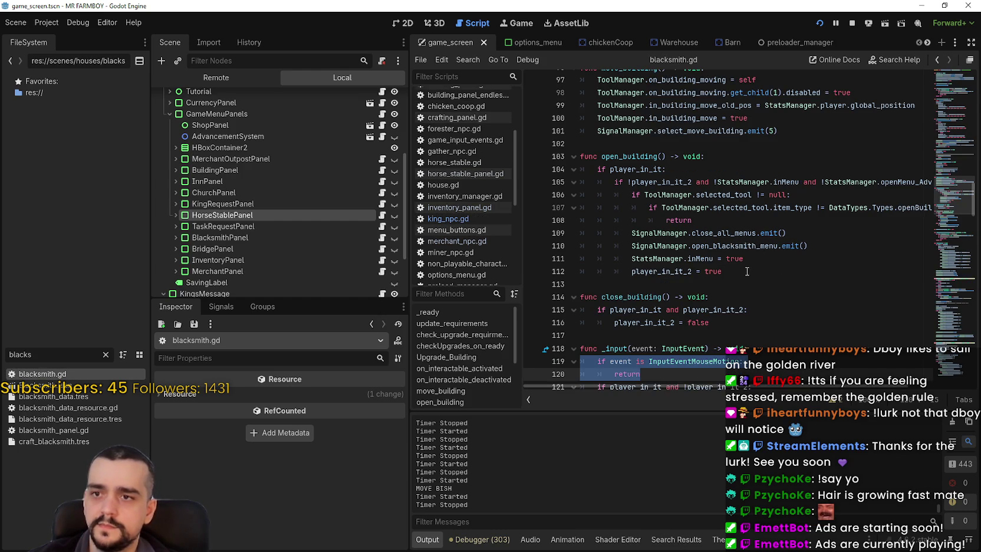
left_click(768, 263)
key("Return")
key("ctrl+v")
key("ctrl+s")
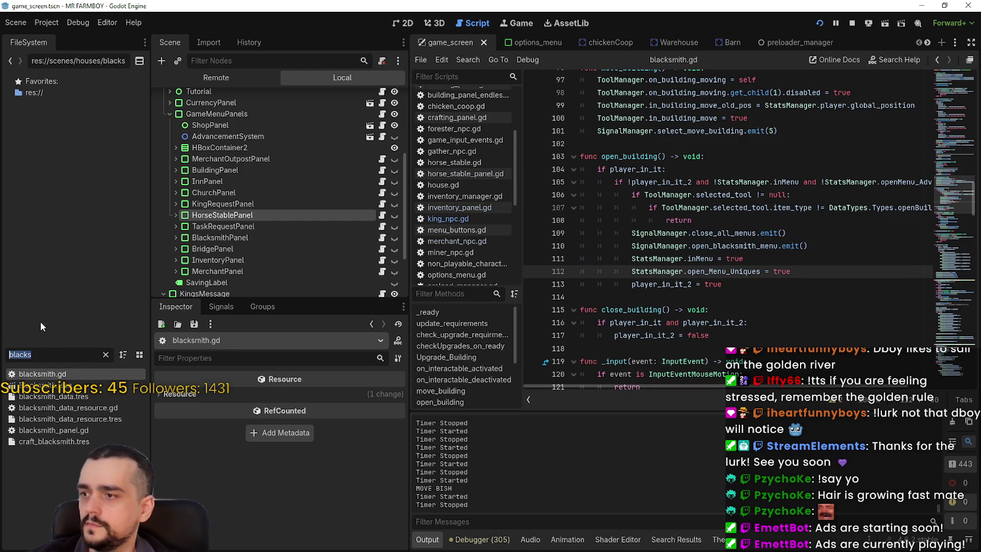
Step: Open Inn.tscn's script and paste the open_Menu_Uniques = true line after line 114, then save
type("inn")
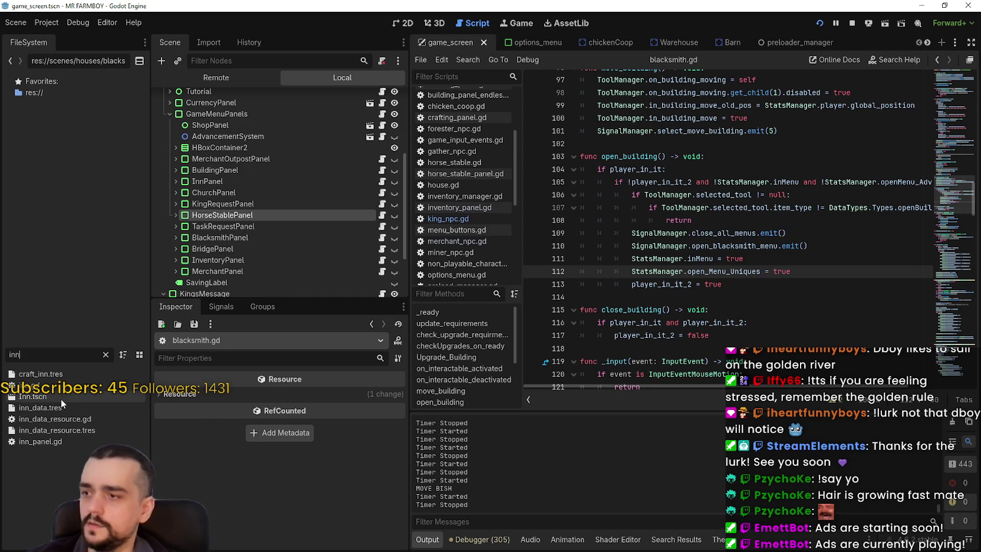
left_click(61, 399)
double_click(63, 398)
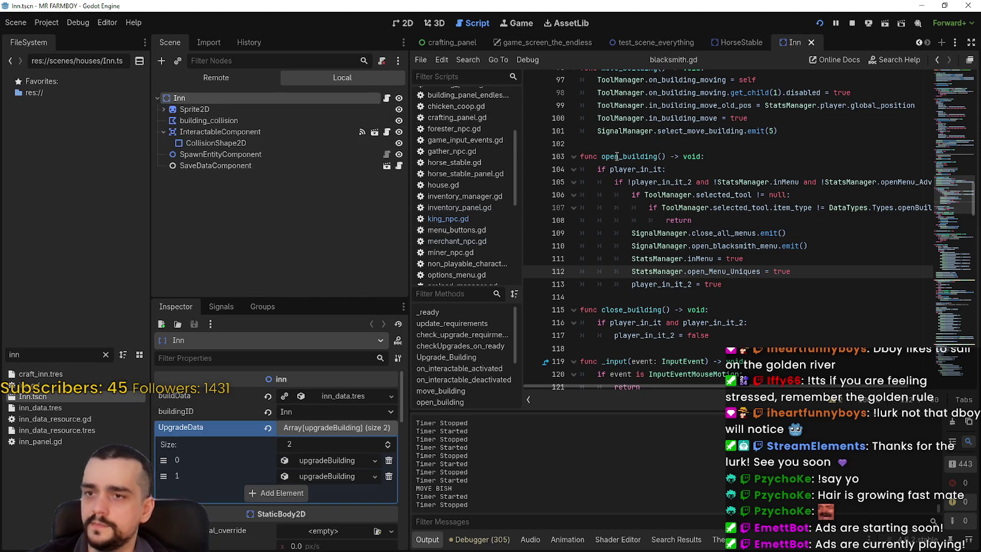
left_click(386, 99)
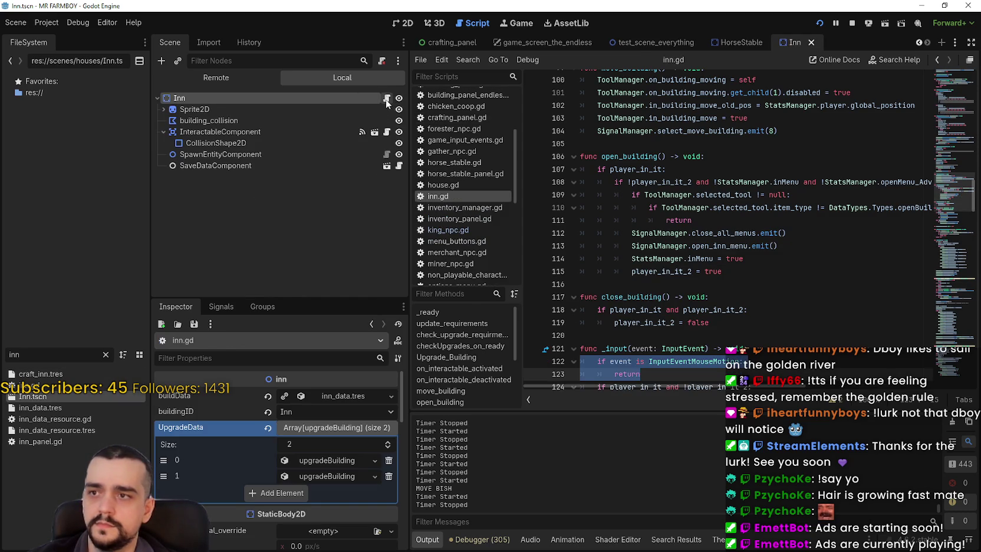
left_click(776, 262)
key("Return")
key("ctrl+v")
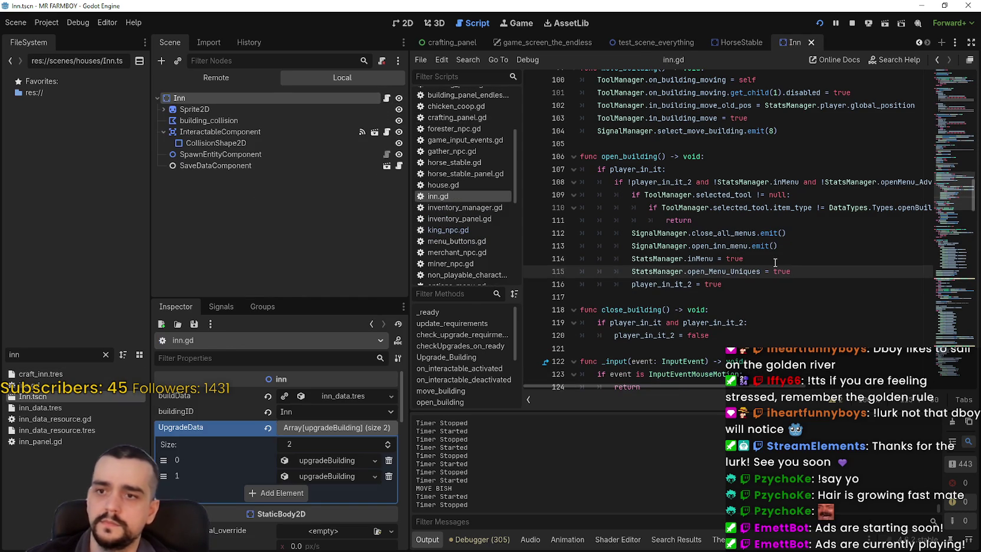
key("ctrl+s")
Step: Open the Church scene's script, add the open_Menu_Uniques = true line after inMenu, save, and filter 'game_s'
left_click(48, 353)
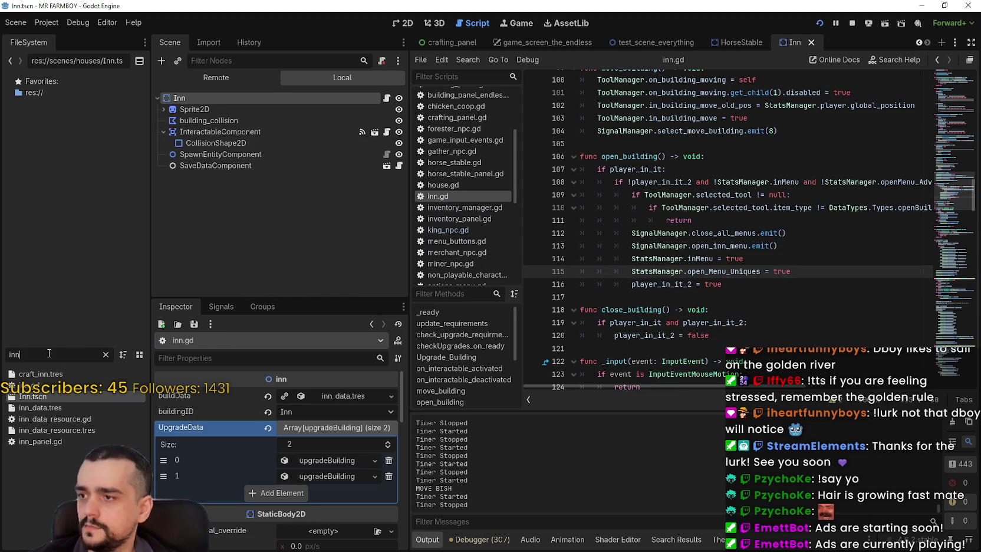
type("c")
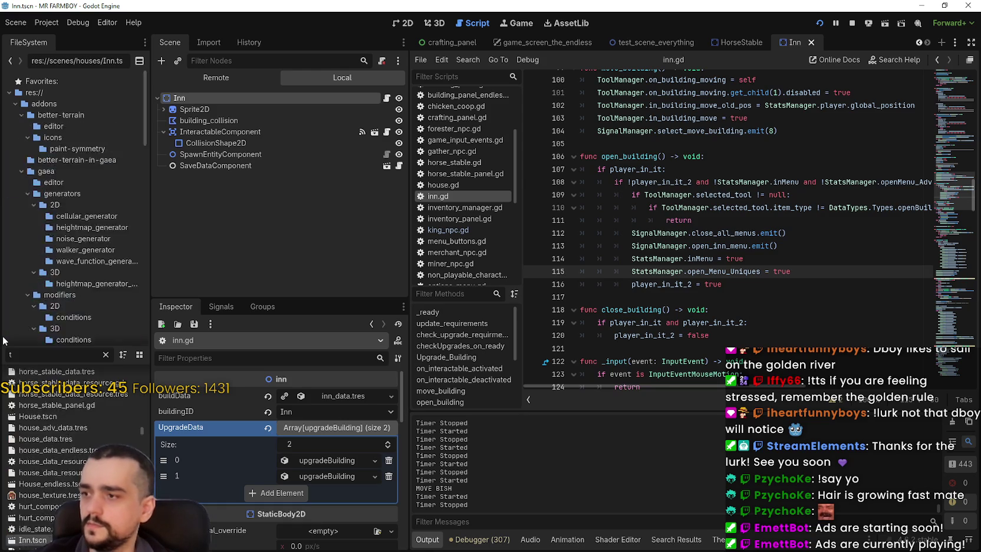
type("hur")
double_click(35, 384)
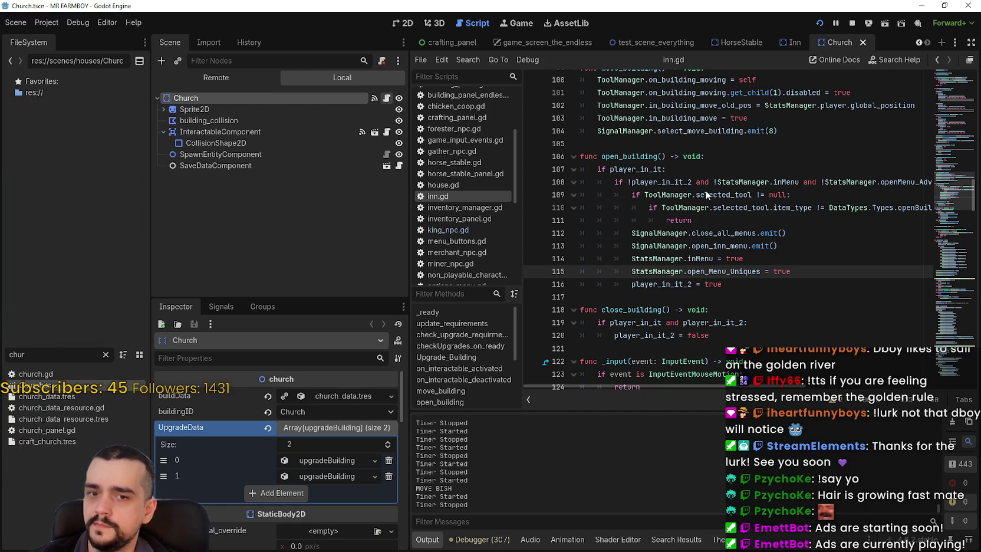
scroll(825, 283, "down", 5)
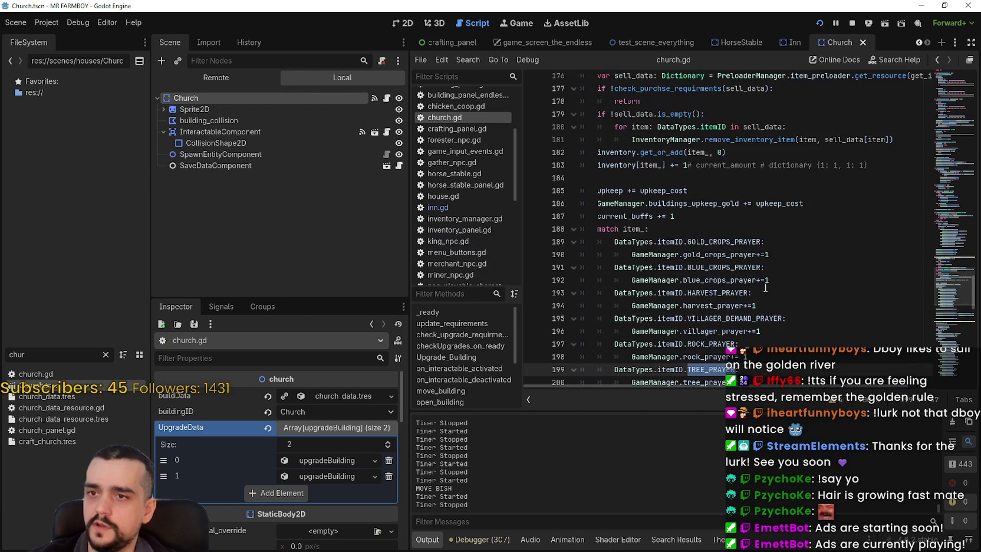
left_click_drag(948, 262, 964, 184)
scroll(767, 258, "down", 3)
left_click(766, 259)
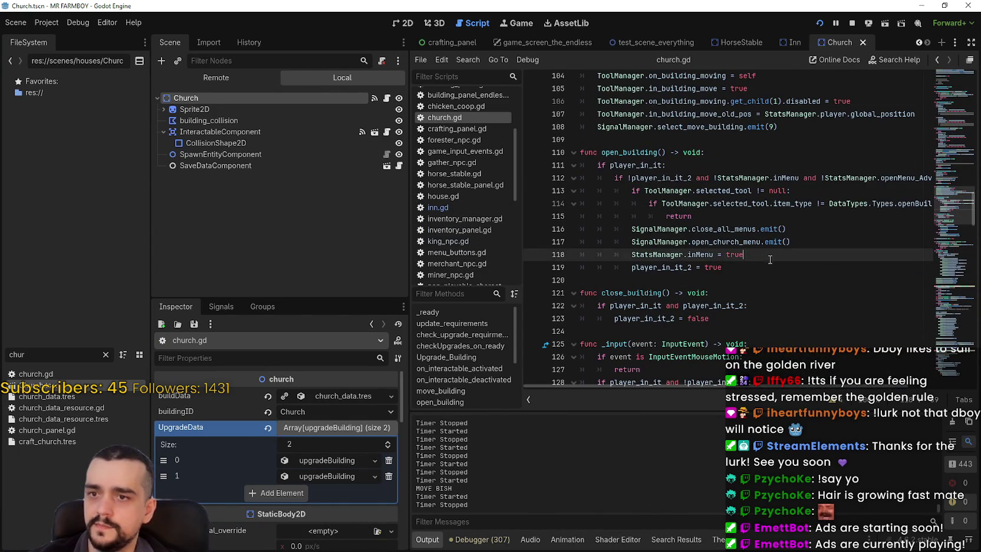
key("Return")
key("ctrl+v")
key("ctrl+s")
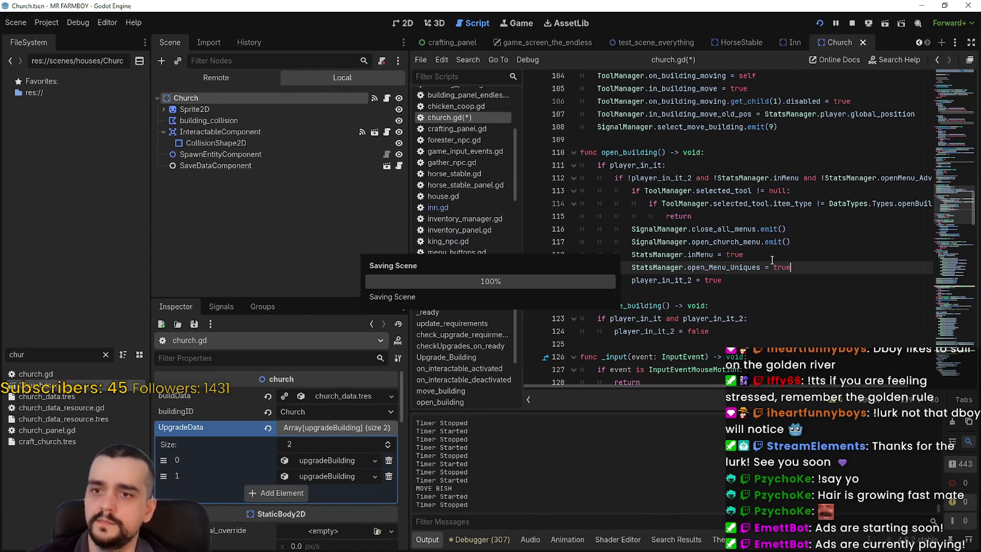
left_click(106, 355)
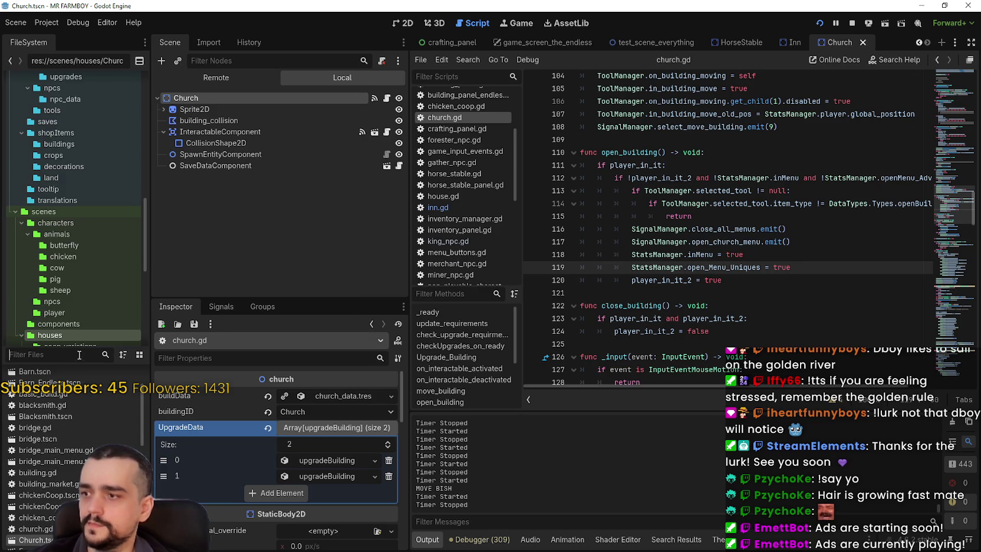
type("game_s")
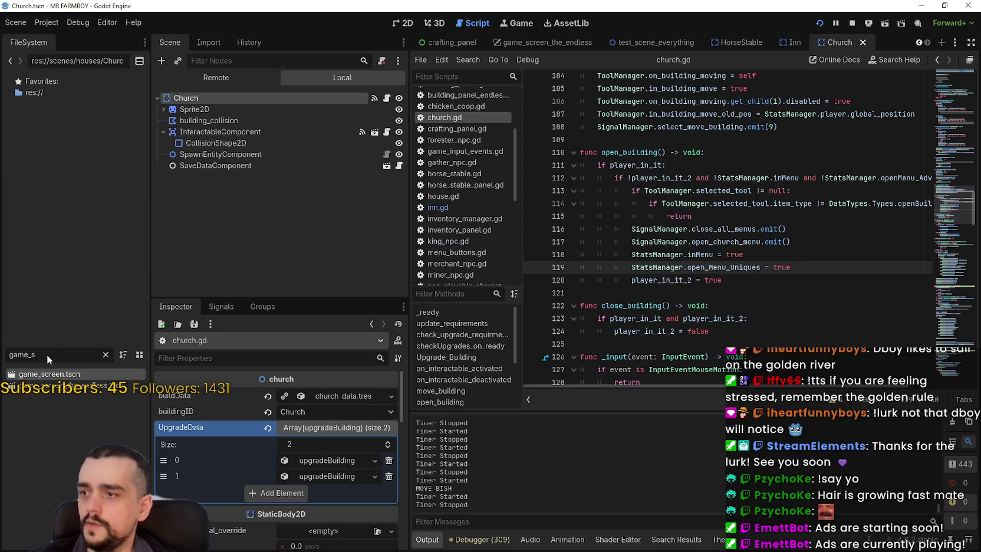
Step: Open game_screen.tscn and select the open_Menu_Uniques = false line in HorseStablePanel's script
key("Return")
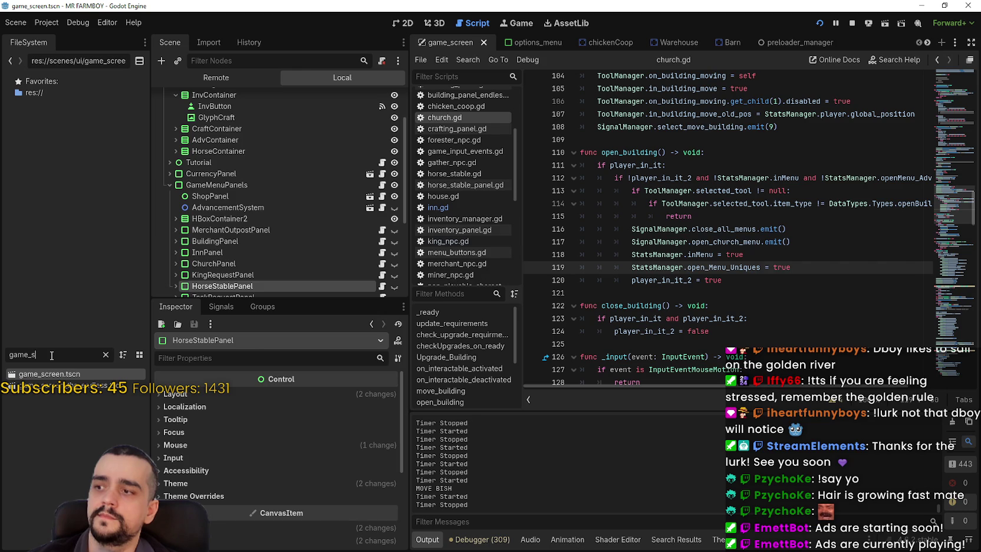
scroll(363, 190, "up", 3)
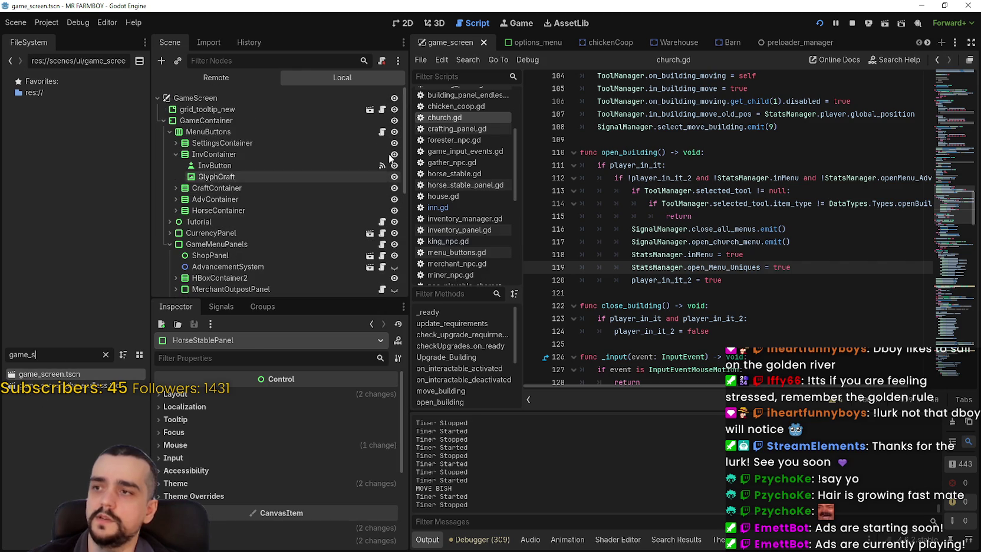
scroll(364, 191, "down", 6)
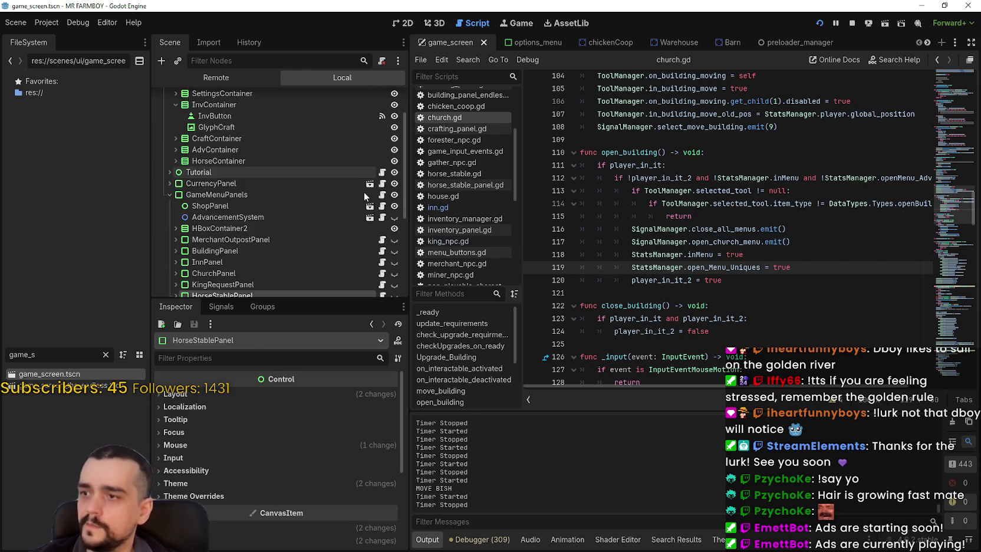
left_click(382, 221)
left_click(761, 296)
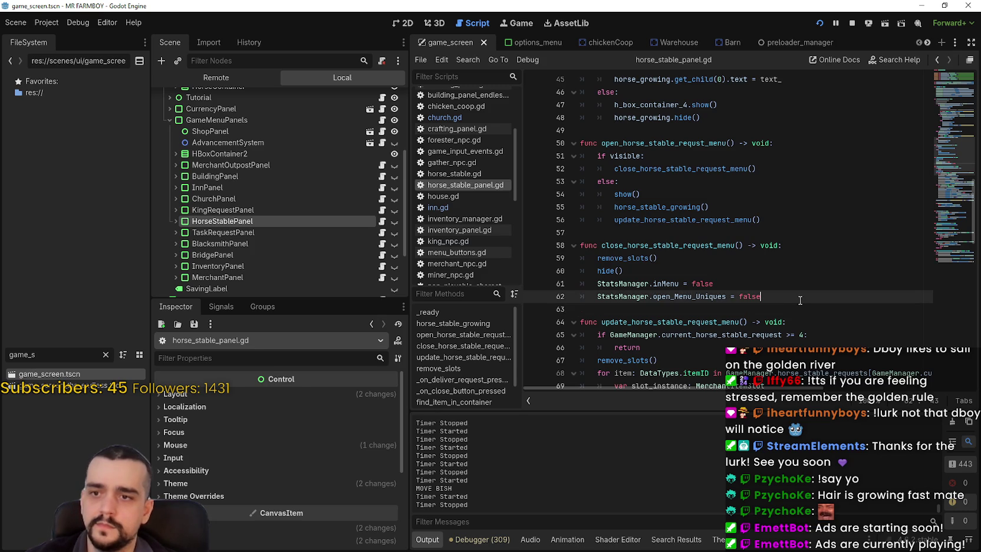
key("shift+Home")
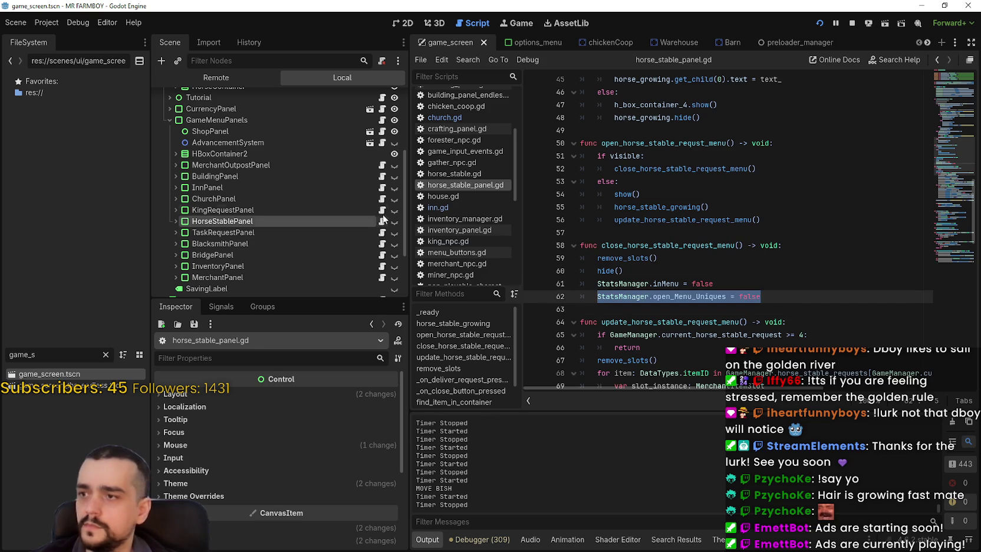
Step: Reset StatsManager.open_Menu_Uniques in close_outpost_menu of the merchant outpost panel script and save
left_click(383, 166)
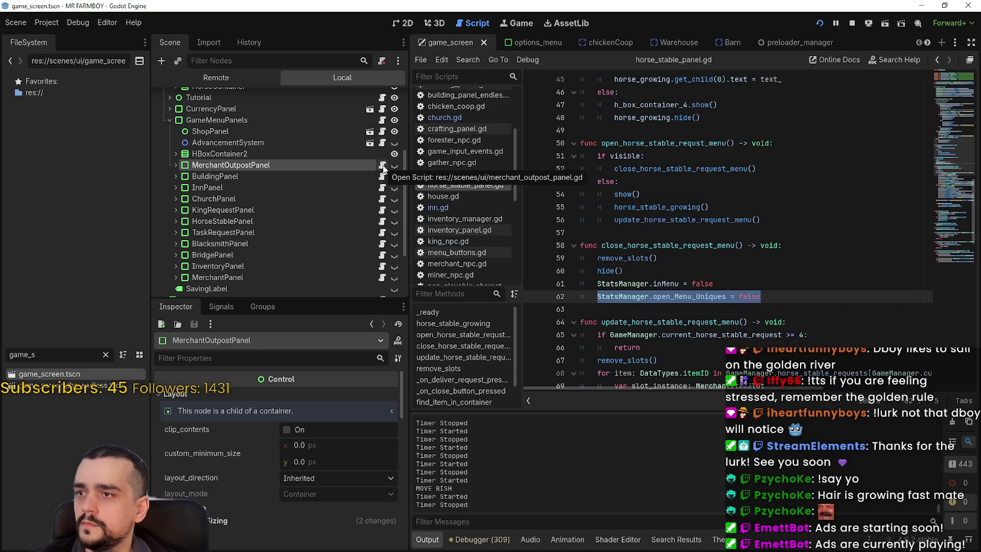
left_click(384, 168)
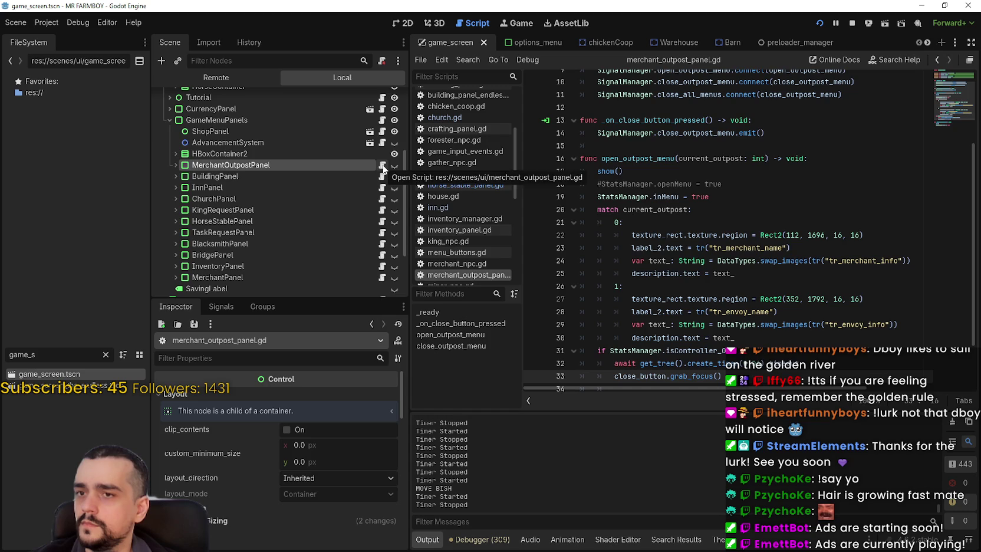
scroll(703, 187, "up", 3)
scroll(687, 206, "down", 5)
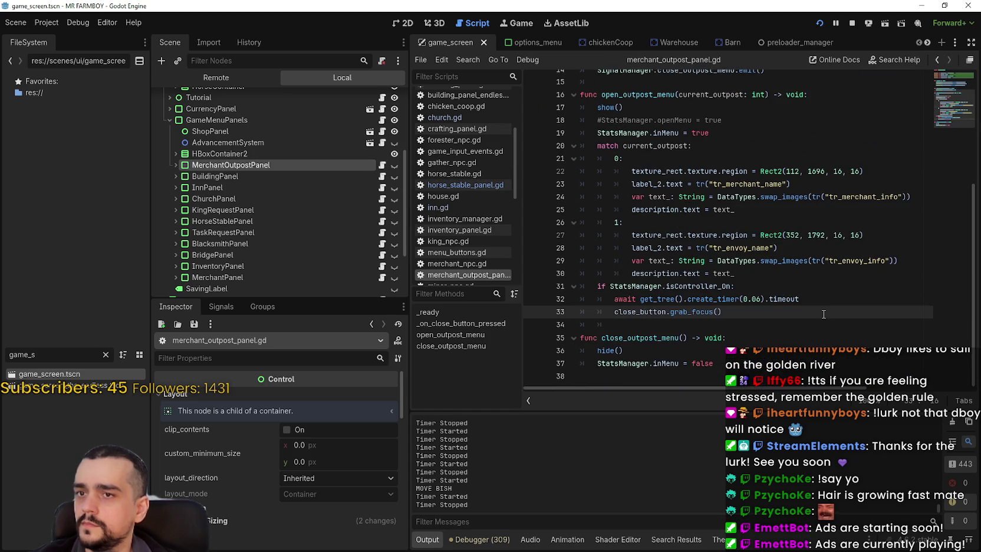
scroll(821, 310, "up", 5)
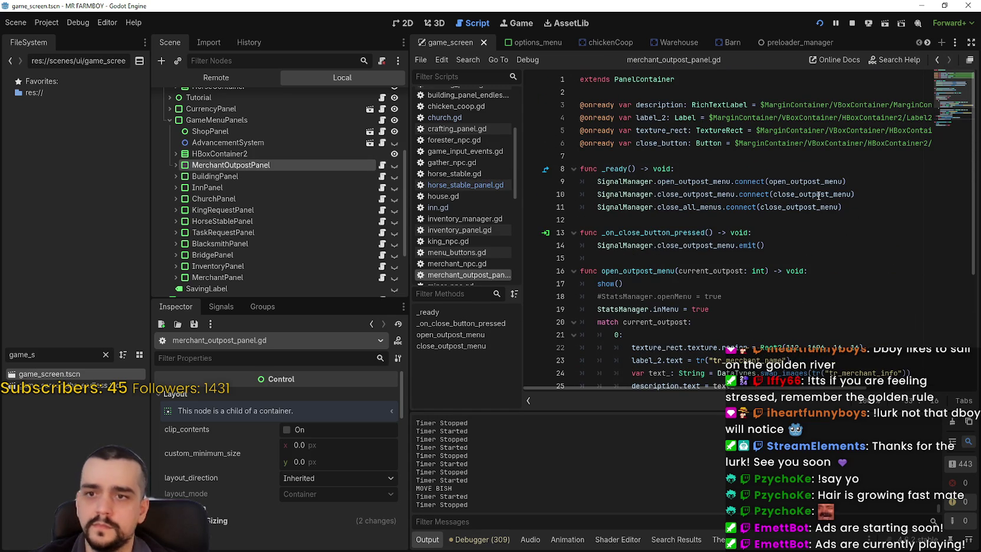
right_click(815, 207)
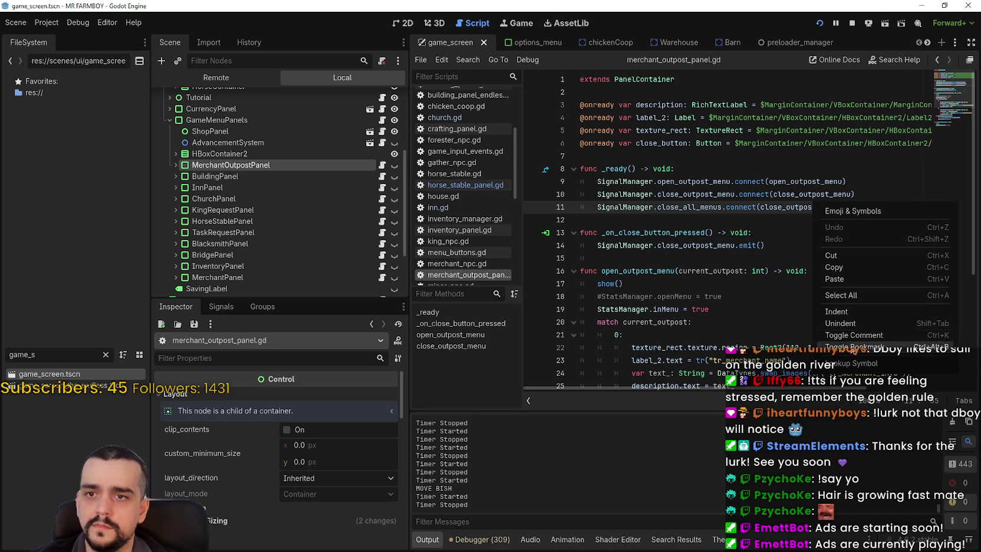
left_click(857, 365)
left_click(754, 364)
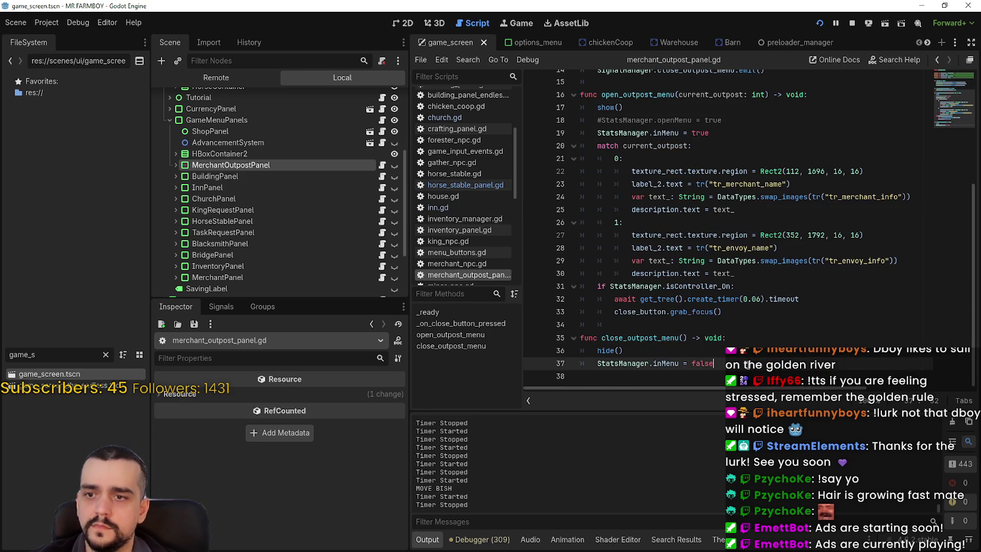
key("Return")
type("StatsManager.open_Menu_Uniques")
key("ctrl+s")
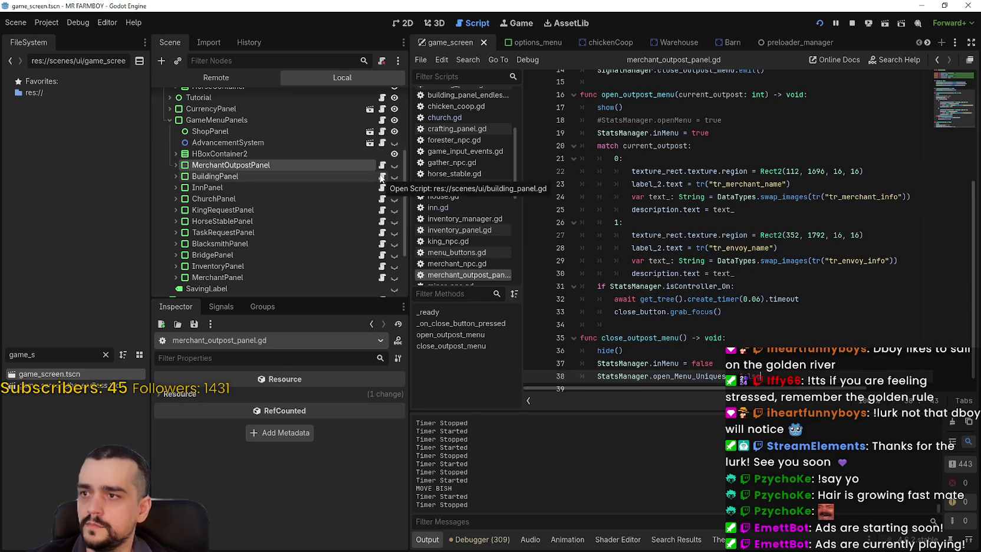
Step: Add 'StatsManager.open_Menu_Uniques = false' to close_building_menu in the inn panel script and save
left_click(382, 189)
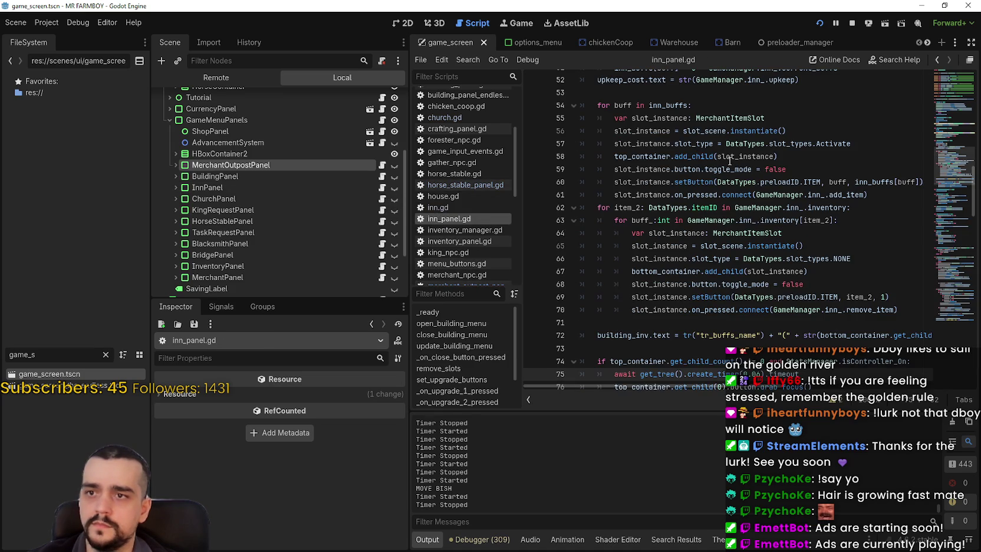
scroll(853, 266, "up", 10)
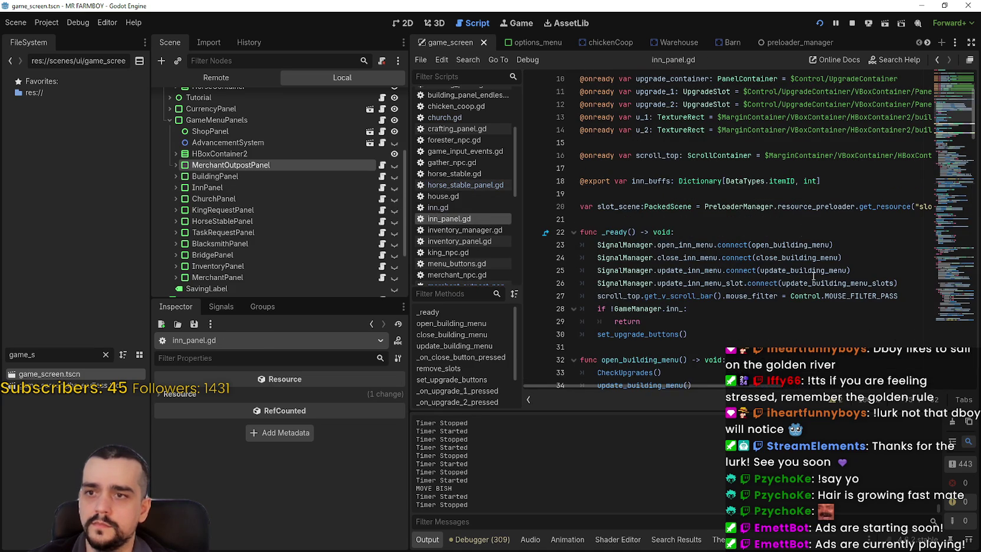
right_click(806, 254)
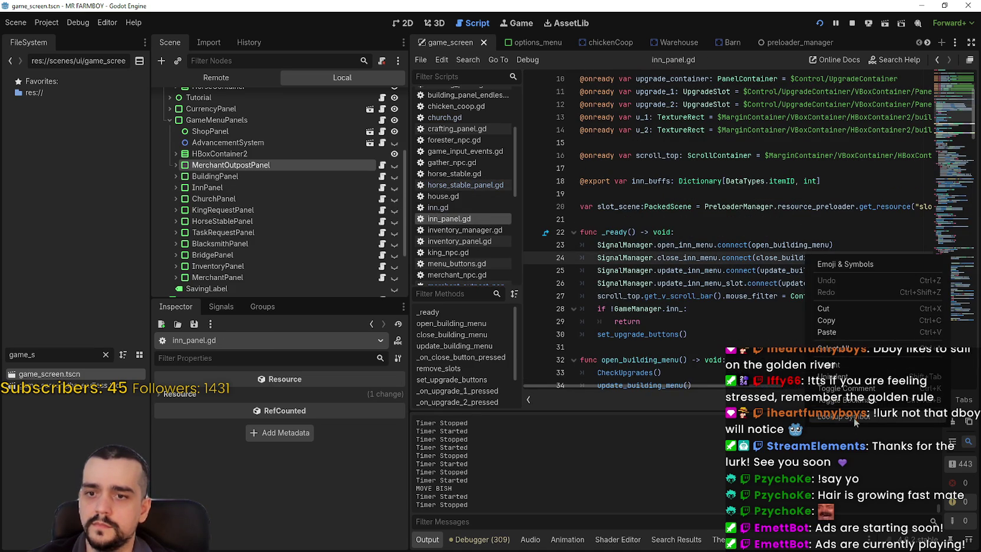
left_click(831, 261)
left_click(763, 234)
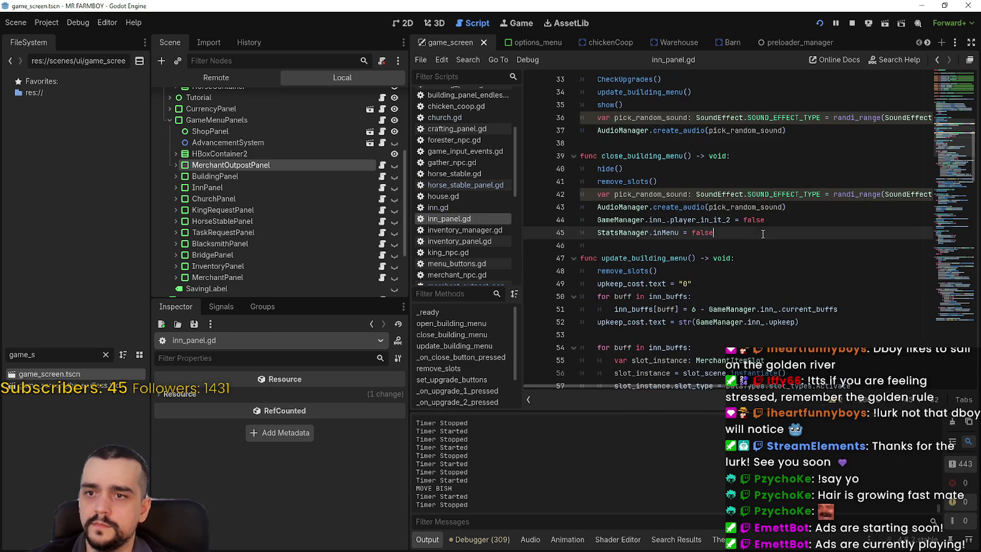
key("Return")
type("StatsManager.open_Menu_Uniques = false")
key("ctrl+s")
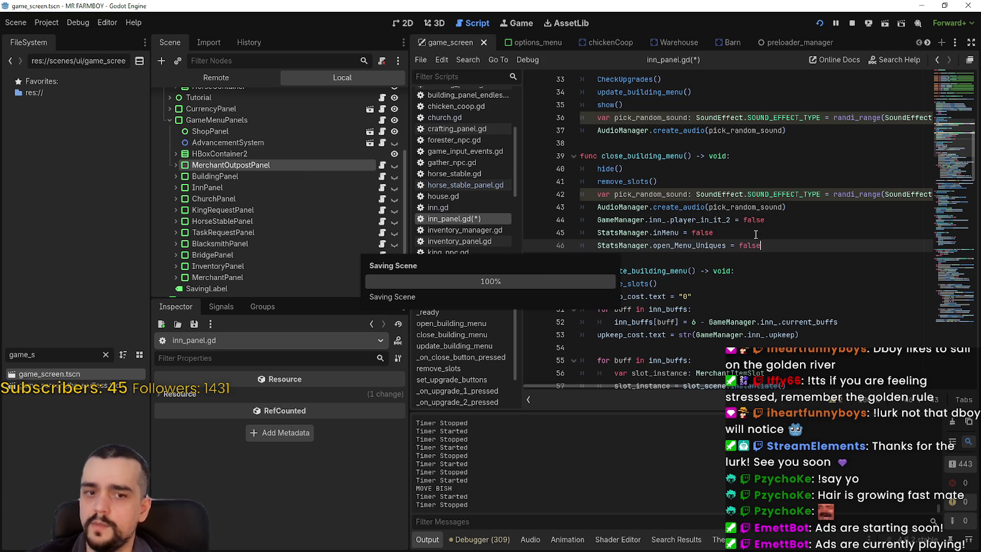
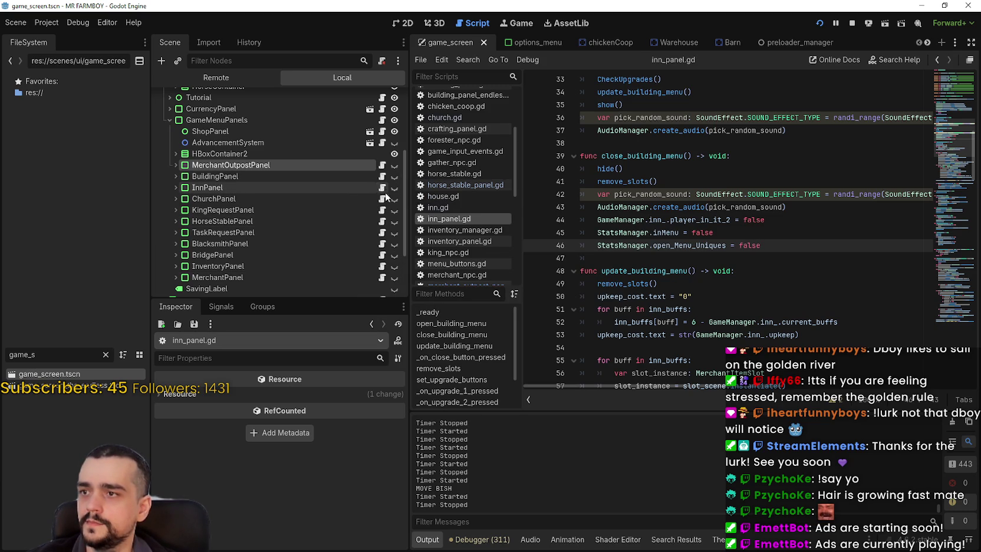
Step: Add StatsManager.open_Menu_Uniques = false after inMenu = false in the church panel script and save
left_click(383, 199)
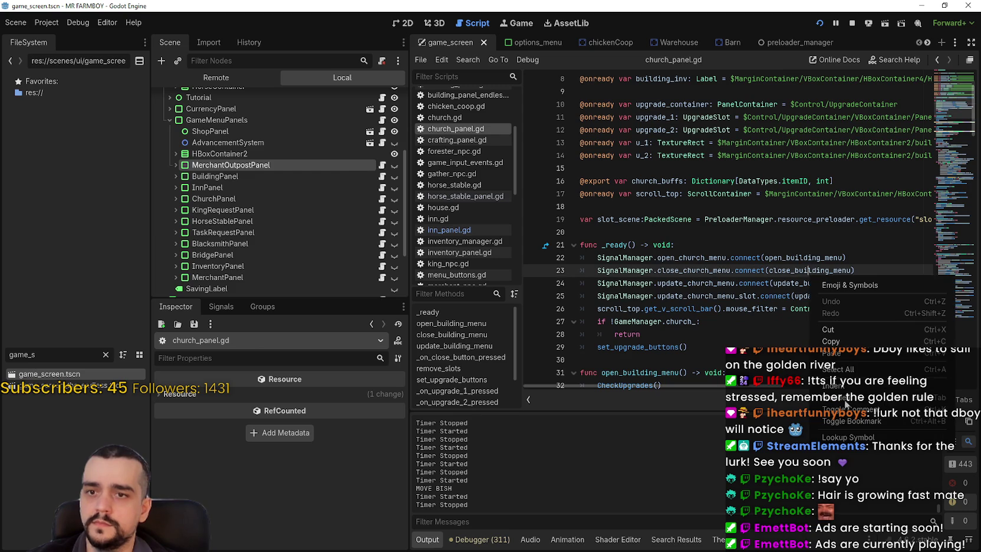
scroll(645, 259, "down", 5)
left_click(761, 309)
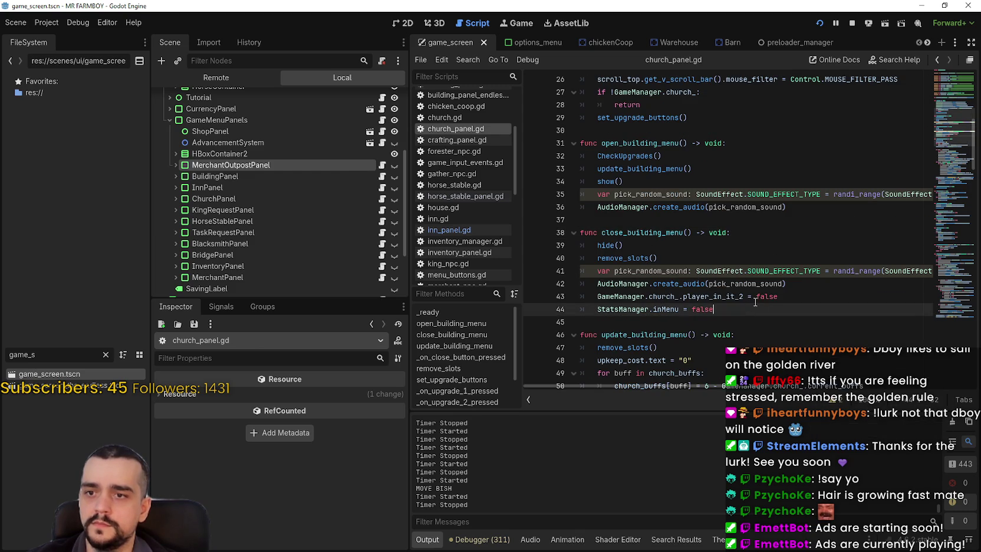
key("Return")
type("StatsManager.open_Menu_Uniques = false")
key("ctrl+s")
Step: Add the same open_Menu_Uniques = false reset to close_king_request_menu and save
left_click(259, 210)
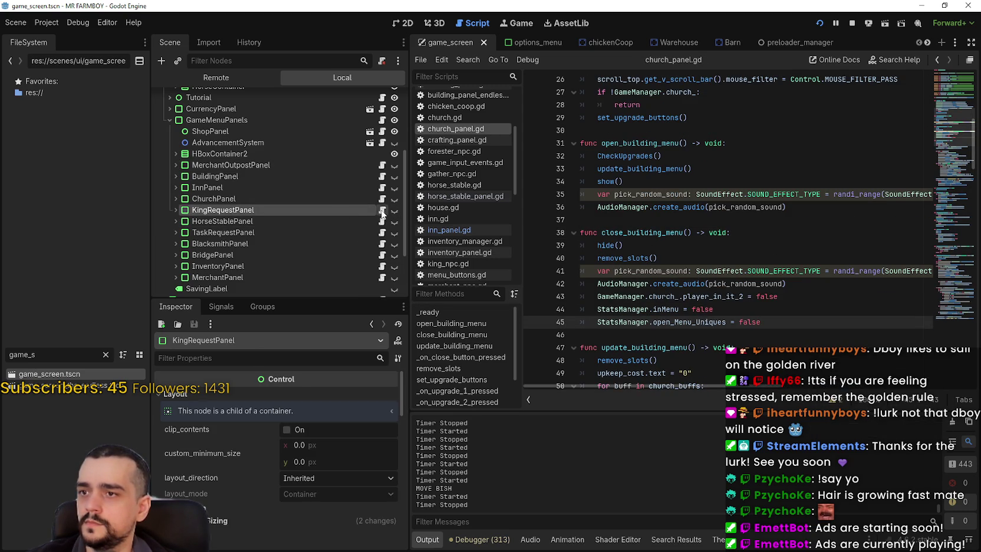
left_click(383, 211)
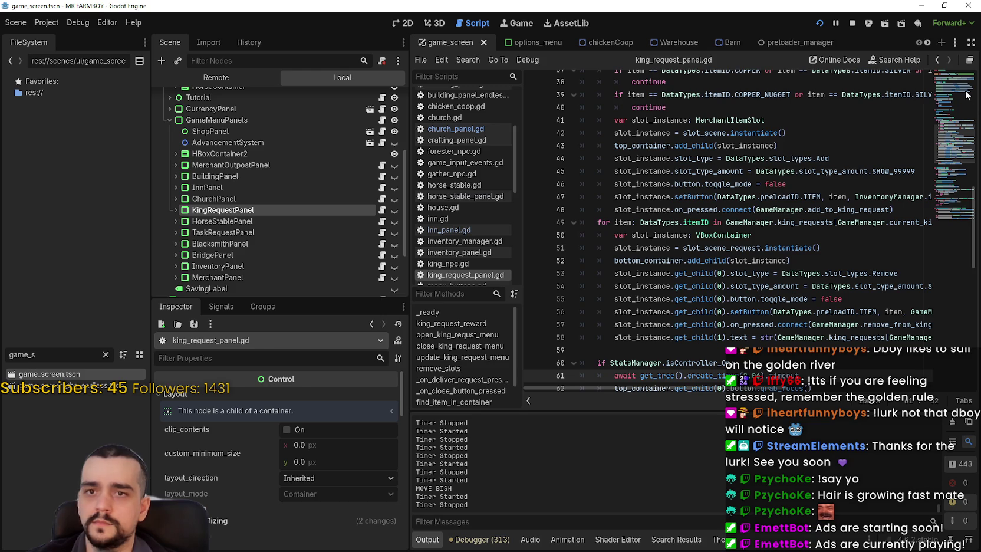
left_click(864, 97)
left_click(946, 96)
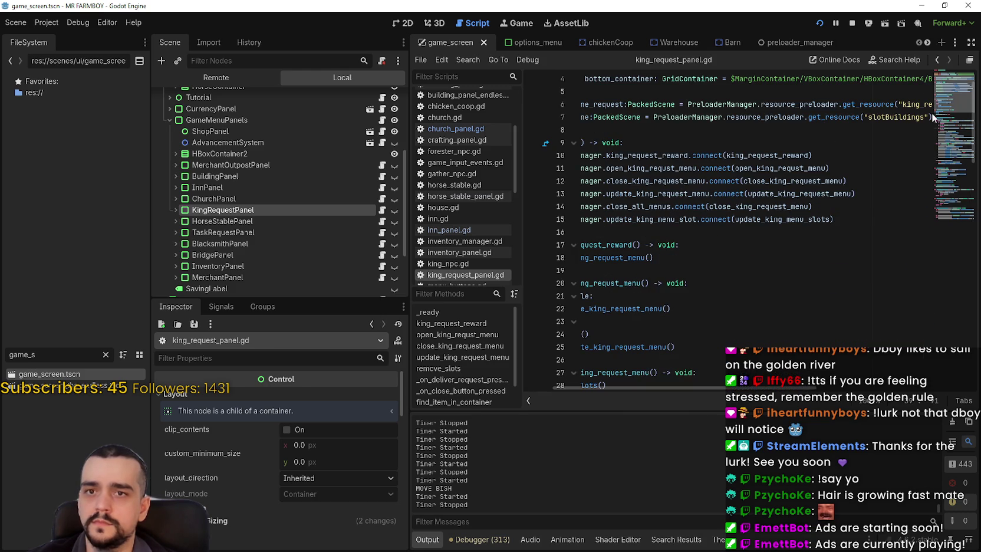
right_click(790, 181)
left_click(787, 199)
right_click(776, 210)
left_click(784, 217)
left_click(737, 267)
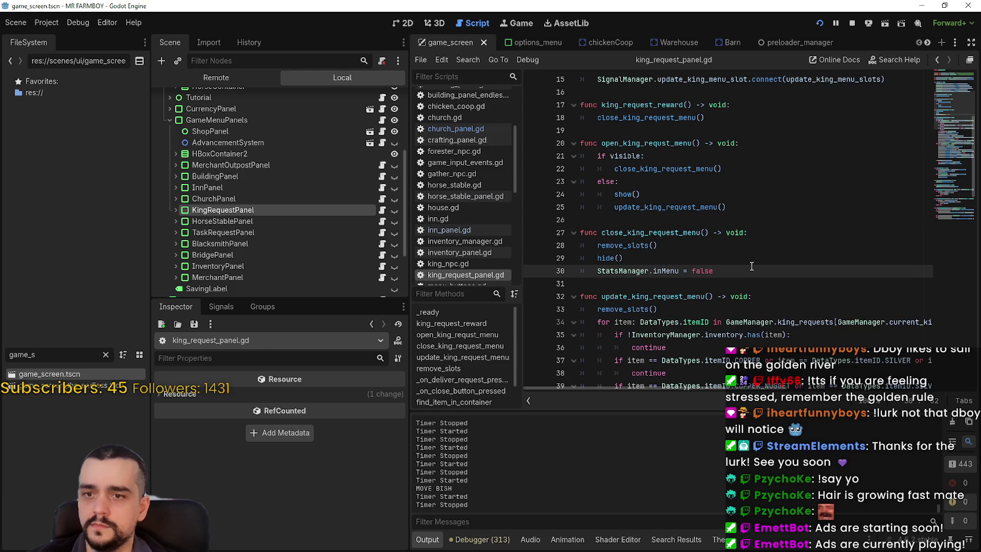
key("Return")
type("StatsManager.open_Menu_Uniques = false")
key("ctrl+s")
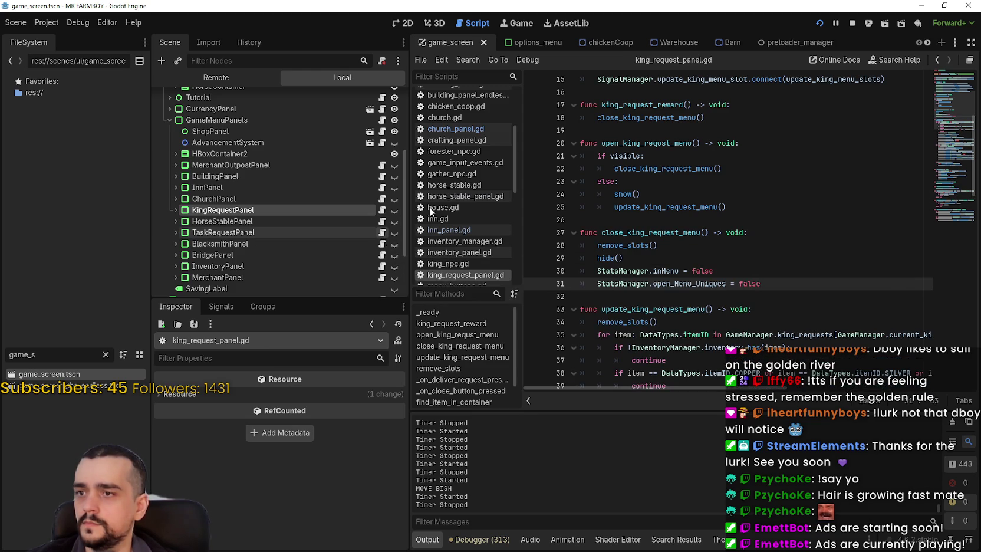
Step: Add StatsManager.open_Menu_Uniques = false to the task request panel's close function and save
left_click(382, 232)
scroll(876, 225, "up", 5)
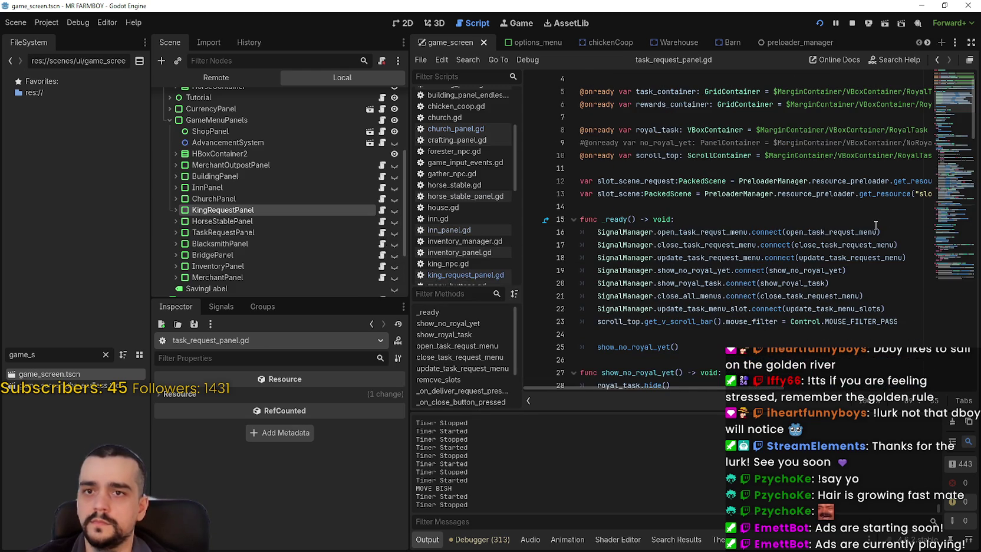
right_click(829, 239)
scroll(720, 284, "down", 9)
left_click(719, 284)
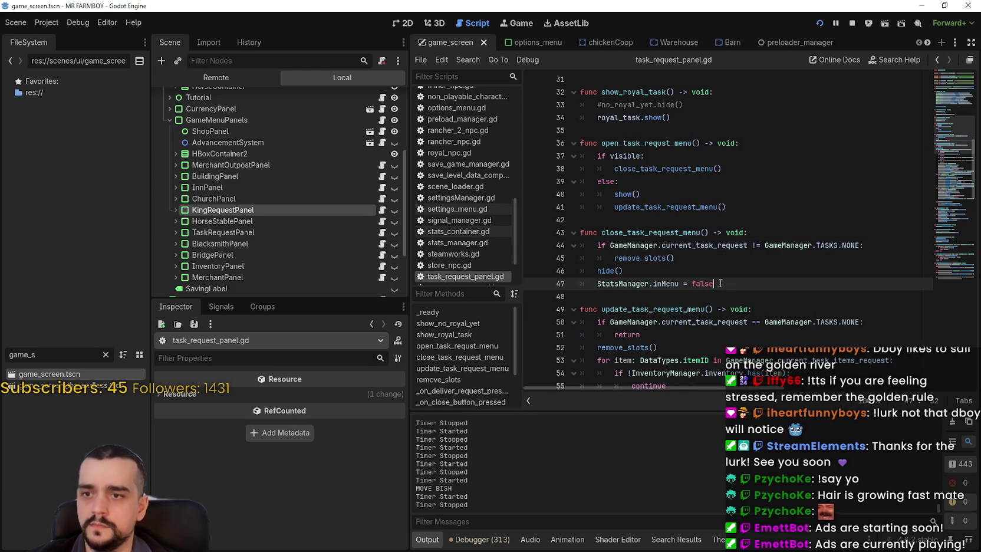
key("Return")
type("StatsManager.open_Menu_Uniques = false")
key("ctrl+s")
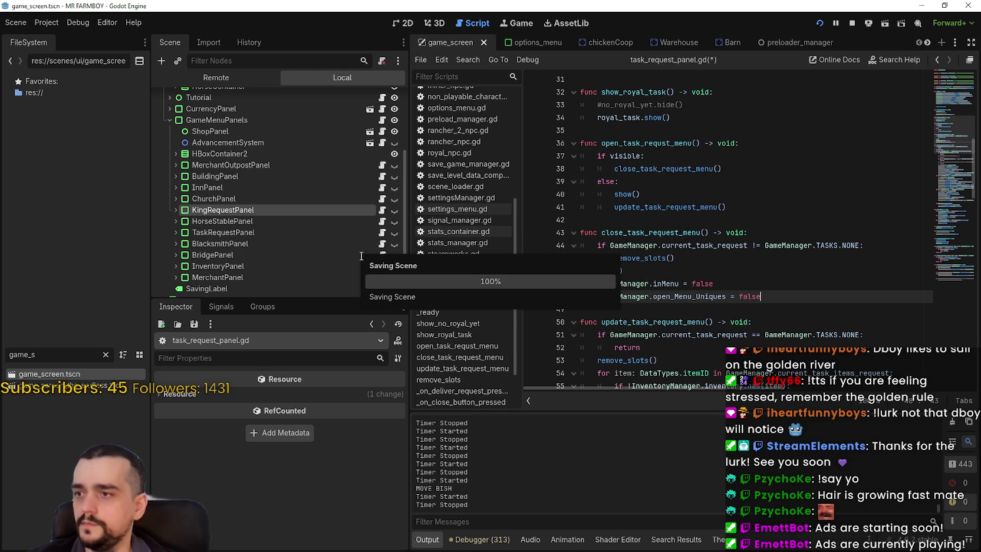
Step: Add the open_Menu_Uniques = false reset after inMenu = false in blacksmith_panel.gd and save
left_click(272, 235)
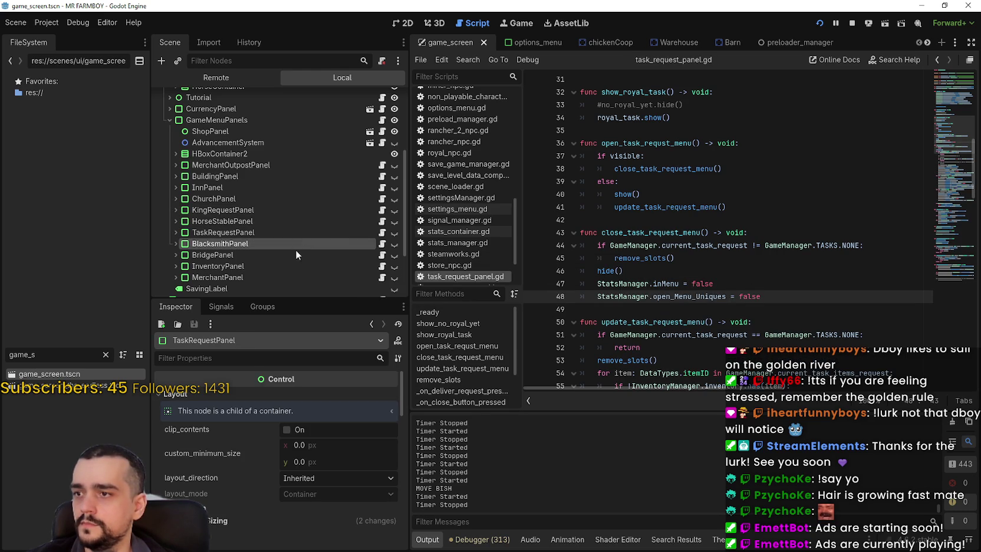
left_click(382, 245)
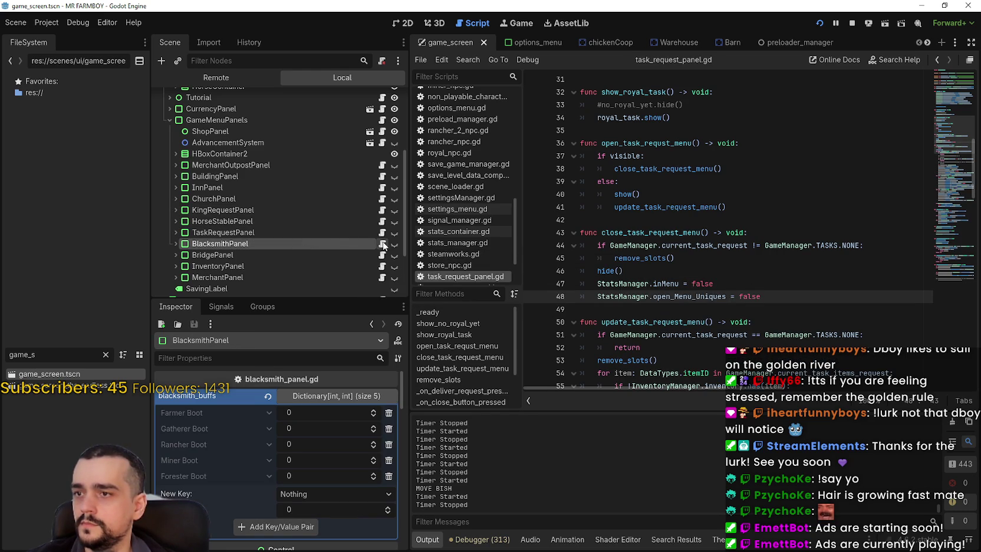
left_click(962, 118)
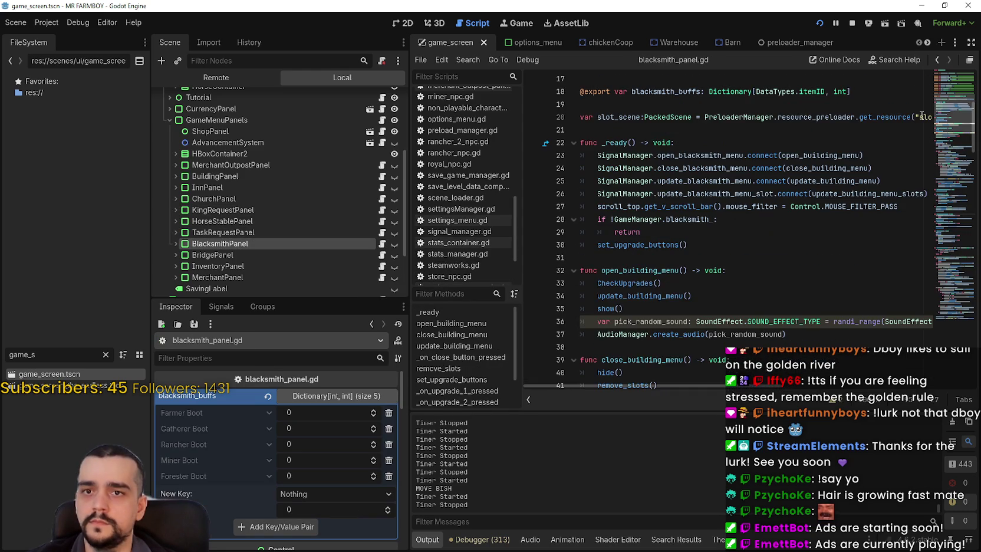
right_click(829, 171)
left_click(818, 310)
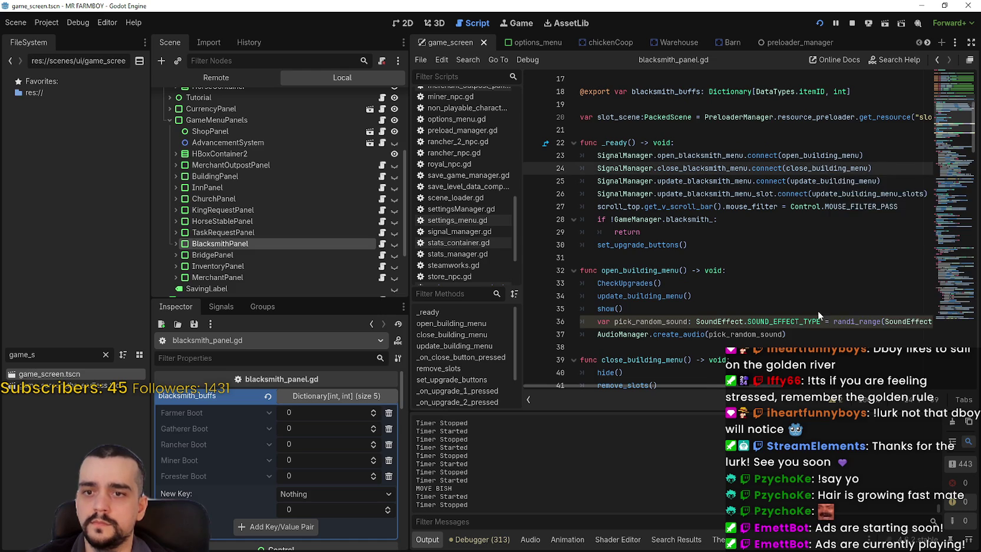
scroll(818, 310, "down", 3)
left_click(765, 298)
left_click(777, 309)
key("Return")
type("StatsManager.open_Menu_Uniques = false")
key("ctrl+s")
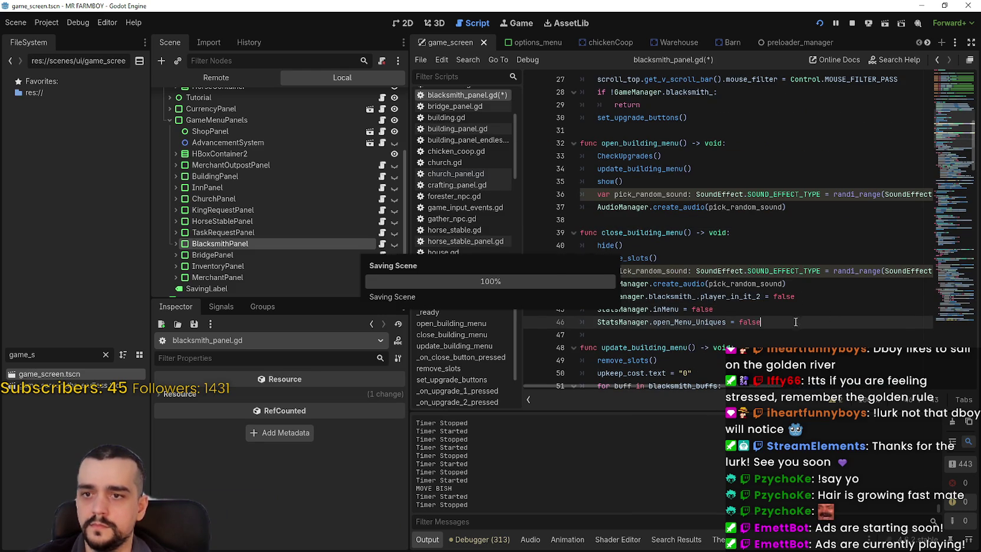
Step: Add the open_Menu_Uniques = false reset to close_bridge_menu in bridge_panel.gd and save
scroll(262, 227, "down", 3)
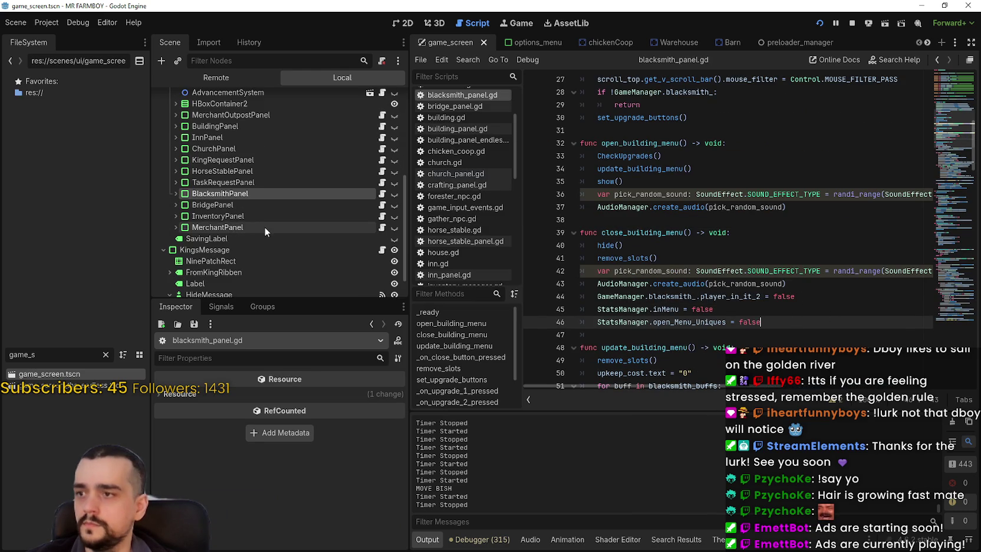
left_click(243, 205)
left_click(382, 206)
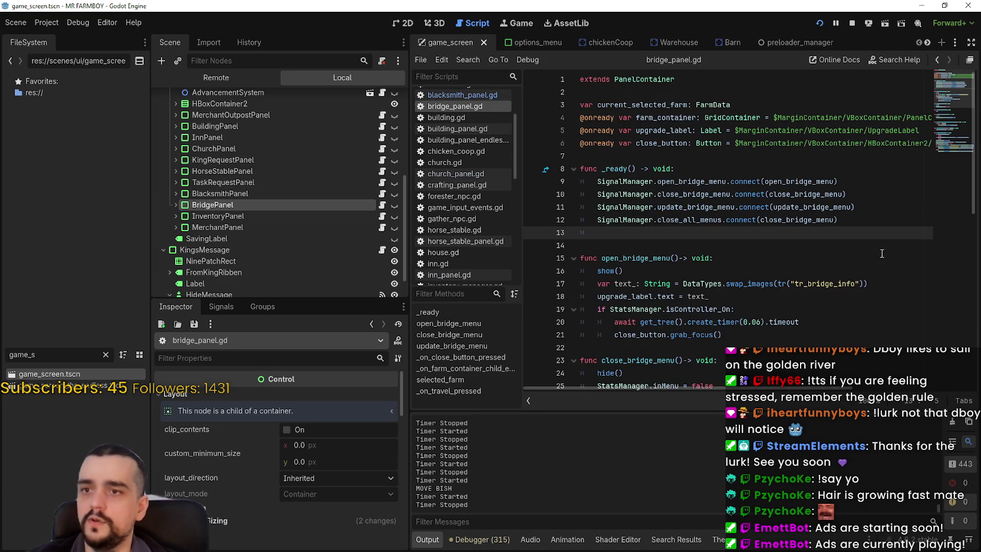
right_click(817, 209)
key("Escape")
right_click(790, 219)
key("Escape")
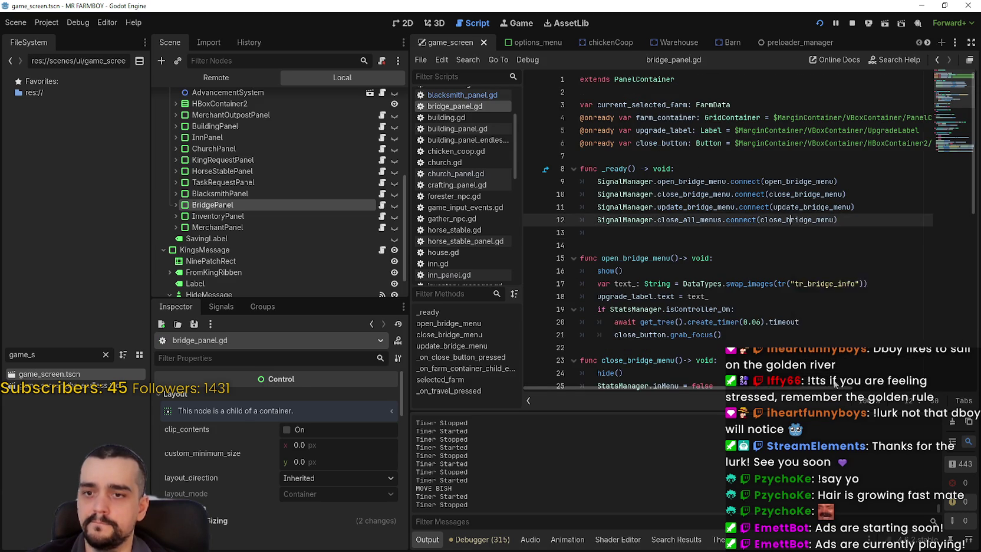
scroll(835, 384, "down", 3)
left_click(741, 257)
key("Return")
type("StatsManager.open_Menu_Uniques = false")
key("ctrl+s")
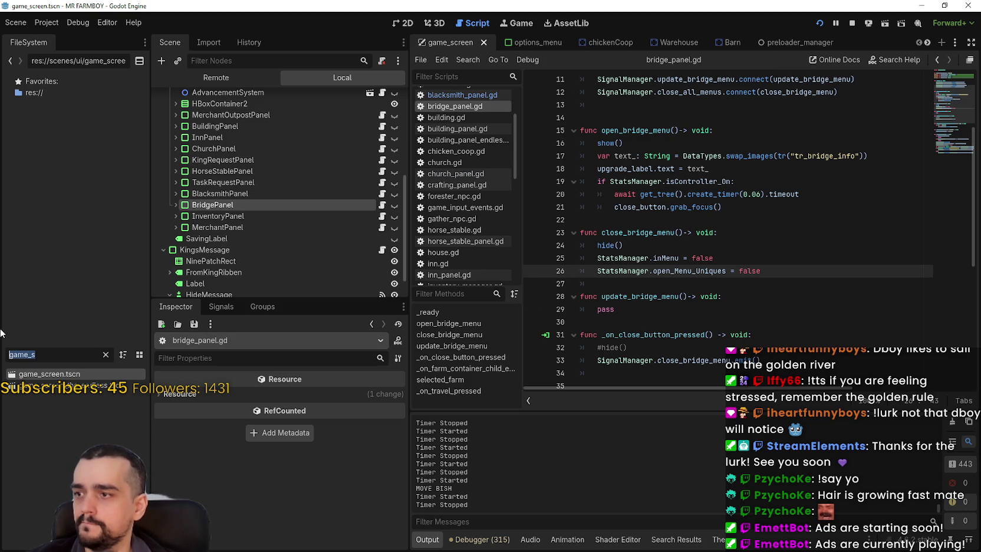
type("brid")
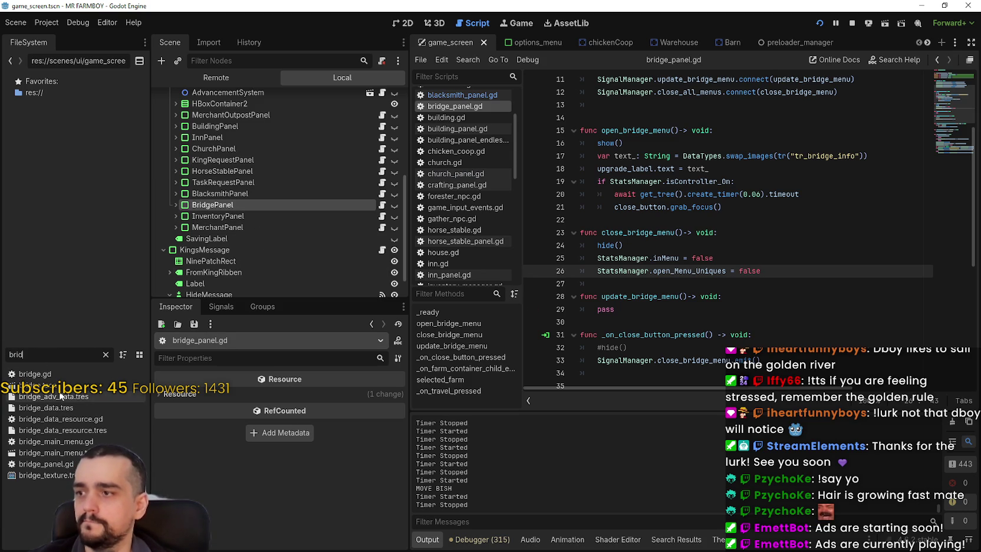
Step: In bridge.tscn's script, add StatsManager.open_Menu_Uniques = true after inMenu = true in open_building
double_click(118, 384)
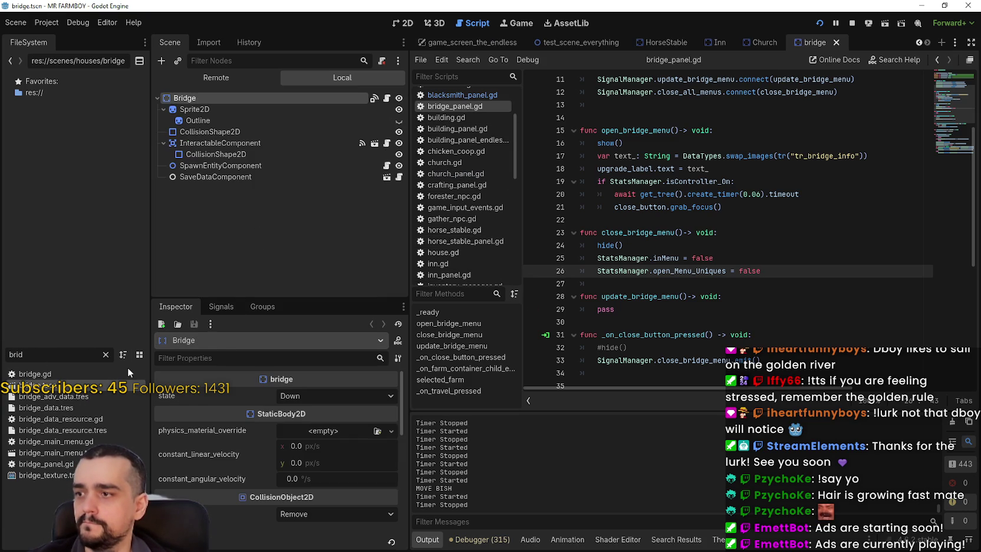
left_click(387, 99)
scroll(807, 238, "up", 3)
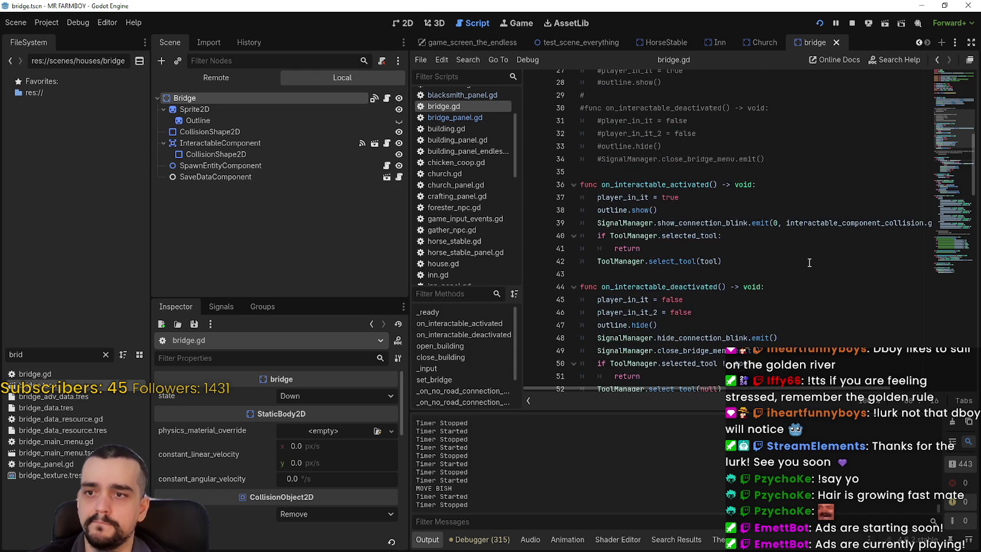
scroll(955, 196, "down", 3)
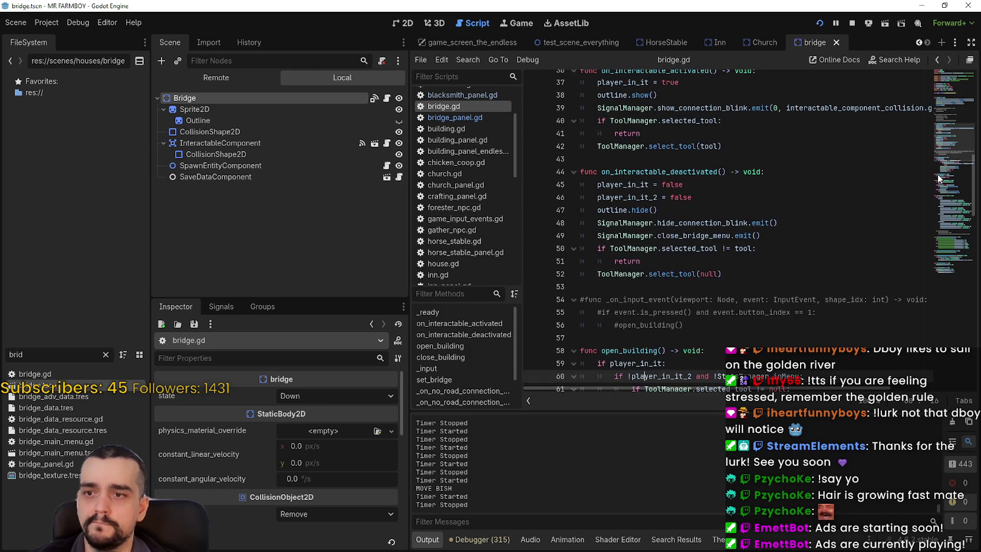
scroll(945, 148, "down", 5)
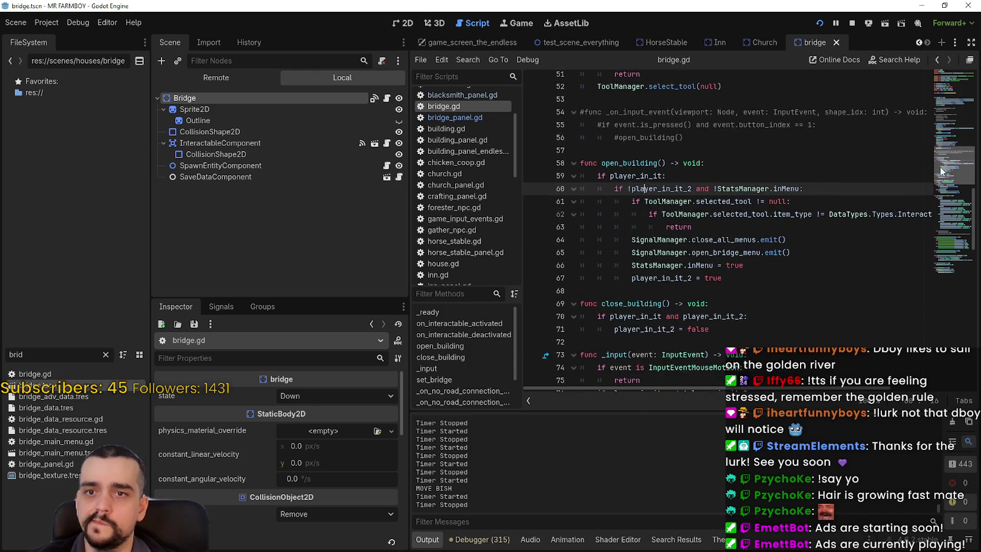
left_click(782, 270)
key("Up")
key("Right")
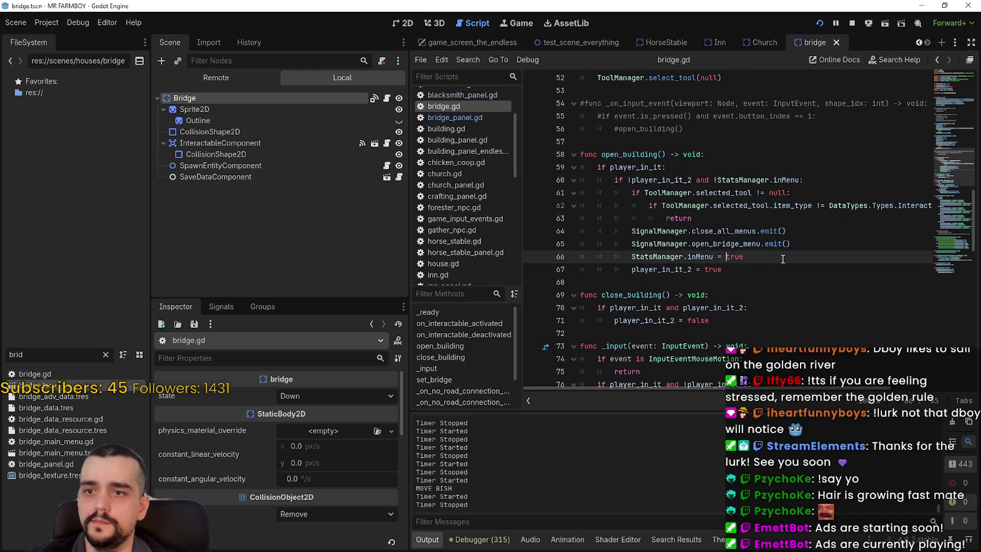
key("Return")
type("StatsManager.open_Menu_Uniques = false")
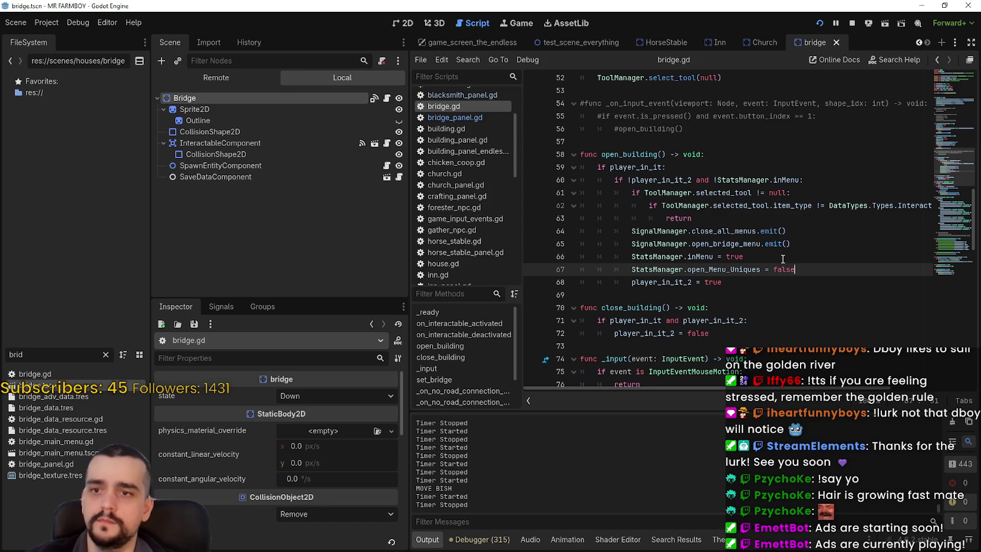
type("e")
key("ctrl+s")
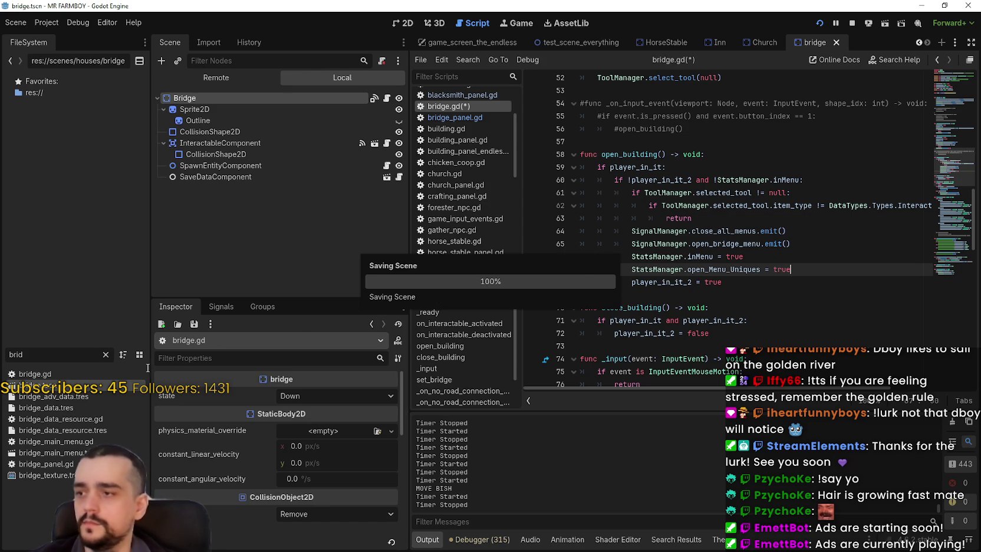
Step: Filter the FileSystem for 'game_s' to locate game_screen.tscn
double_click(50, 354)
type("game_s")
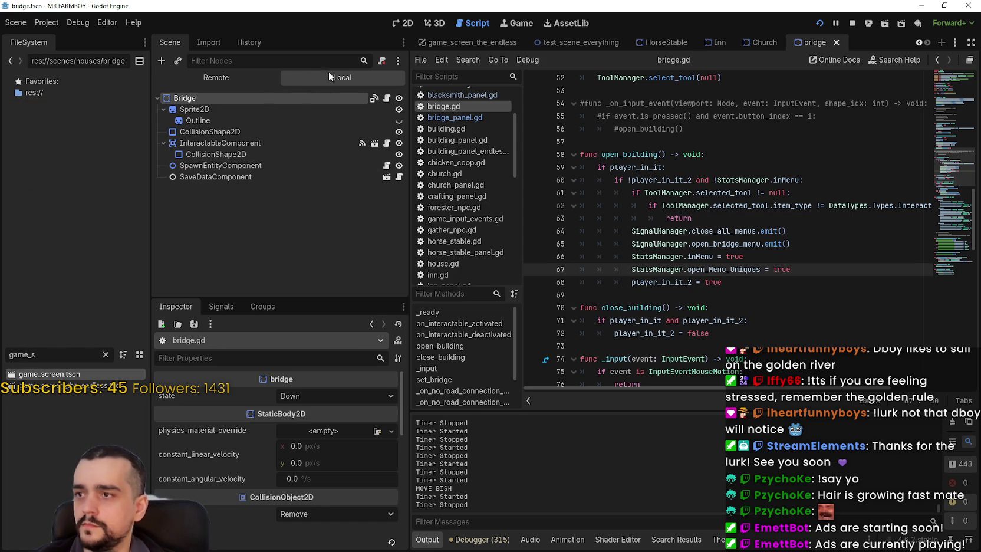
scroll(318, 252, "down", 3)
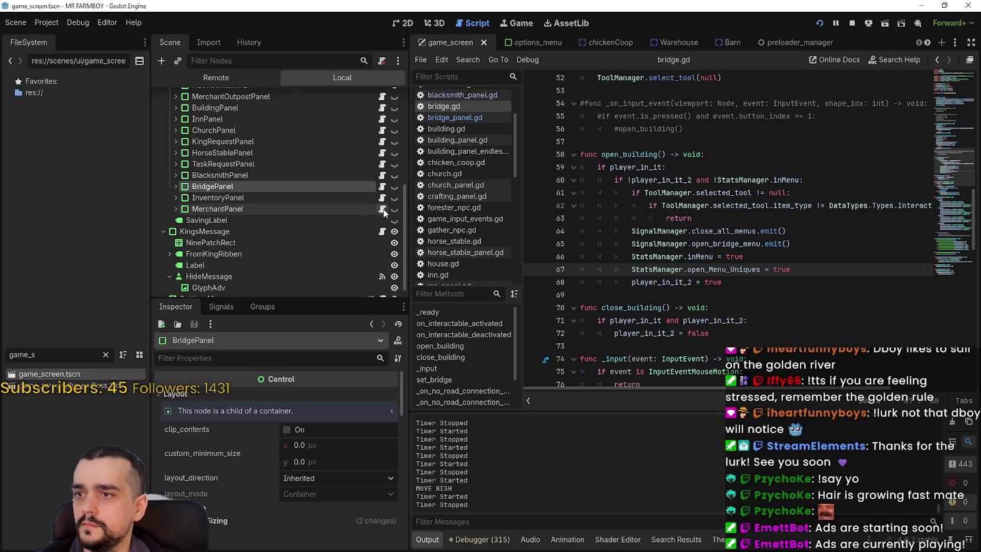
Step: Add StatsManager.open_Menu_Uniques = false after line 57 in close_merchant_menu and save
left_click(382, 209)
scroll(824, 342, "down", 2)
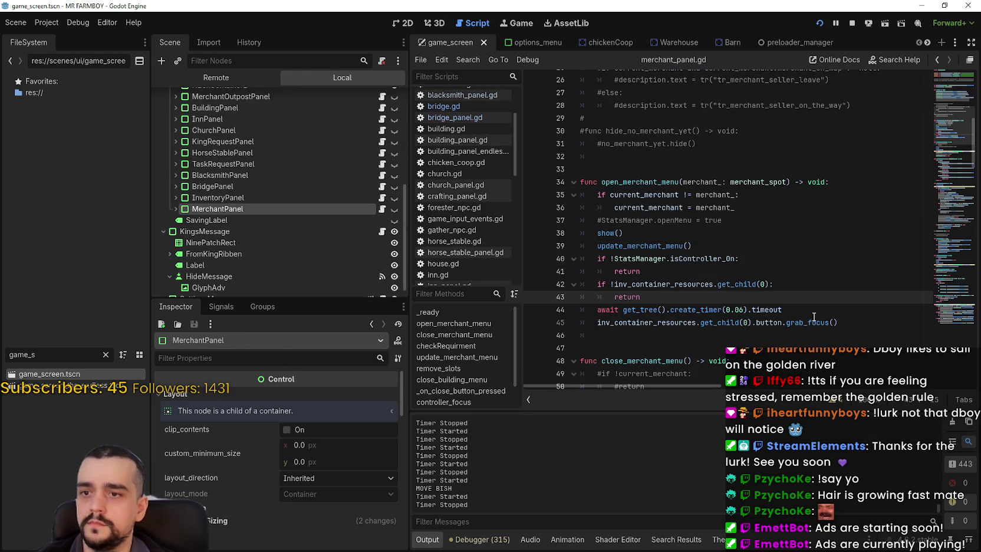
left_click(940, 99)
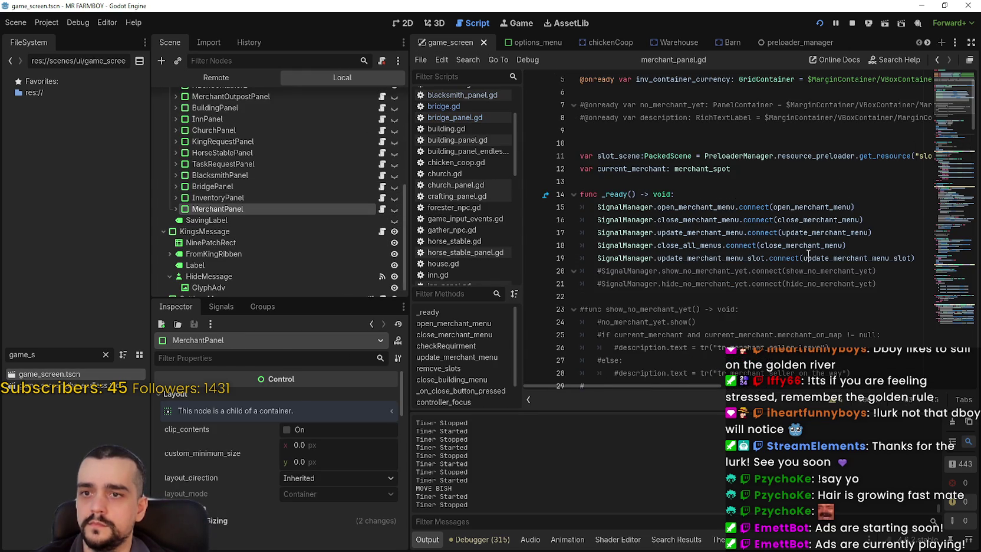
right_click(808, 207)
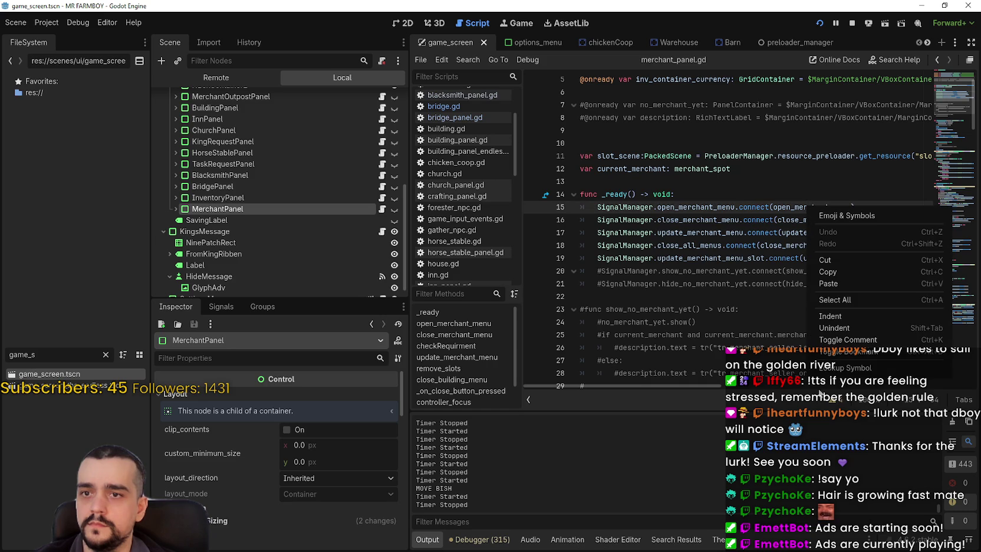
left_click(803, 223)
right_click(803, 223)
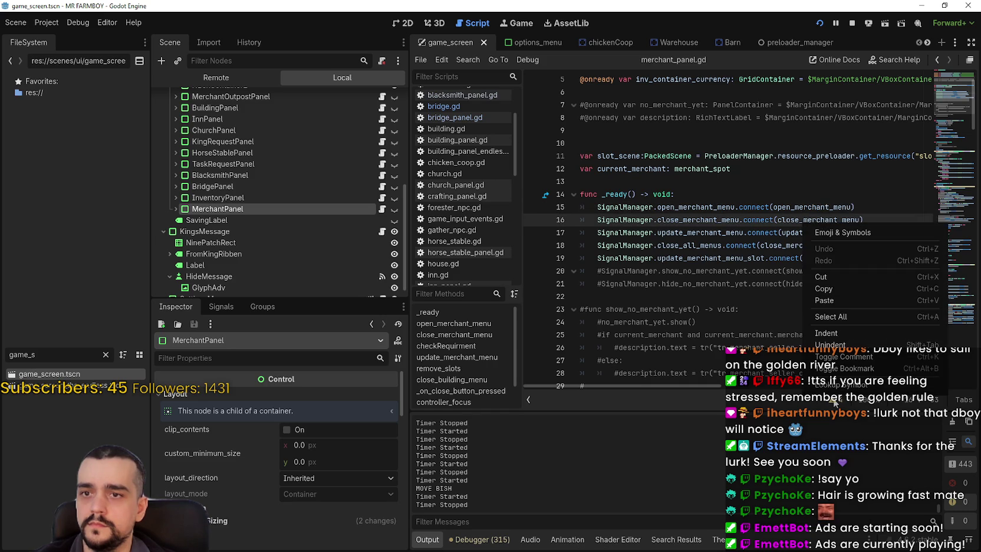
left_click(837, 387)
scroll(744, 302, "down", 1)
left_click(738, 312)
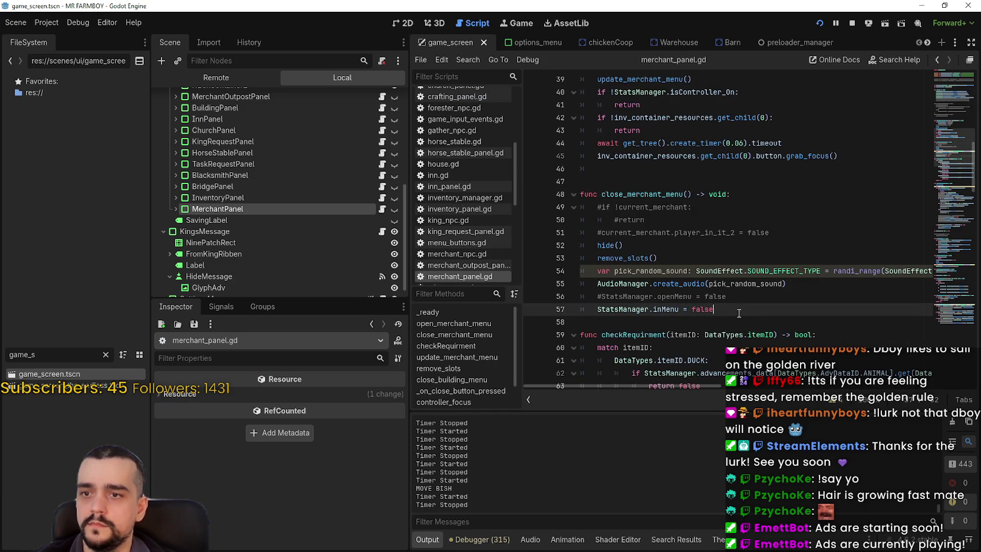
key("Return")
type("StatsManager.open_Menu_Uniques = false")
key("ctrl+s")
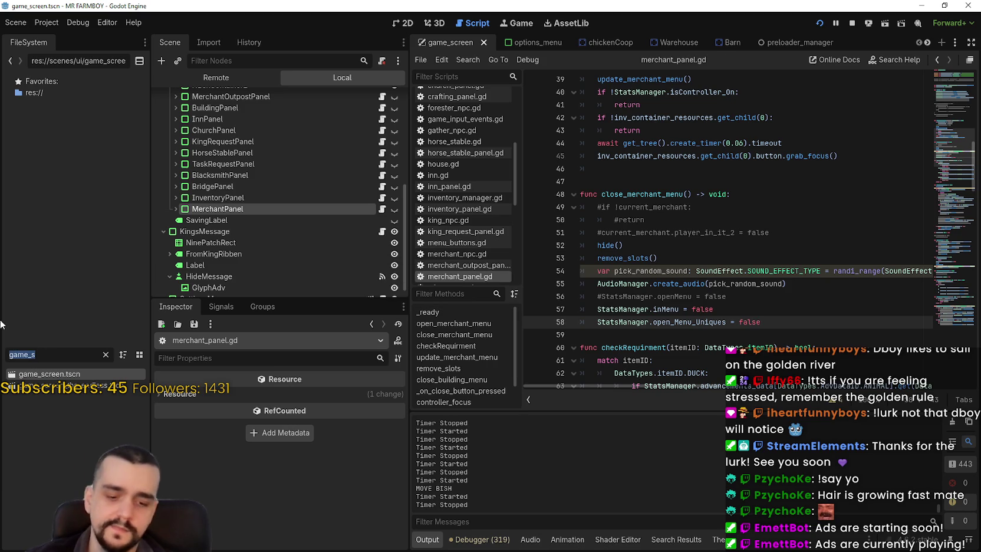
Step: Filter the FileSystem for 'merchant' and open MerchantSpot.tscn
type("merchant")
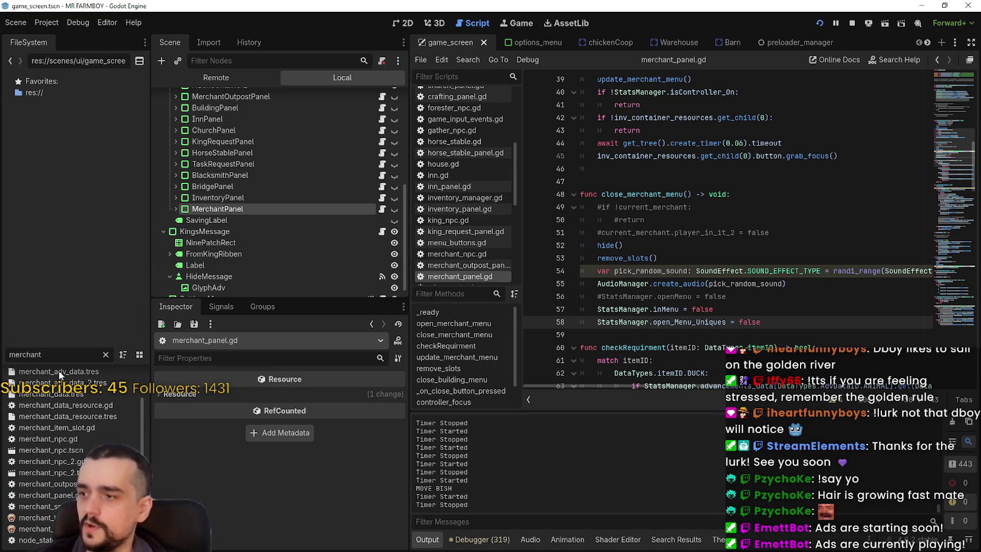
scroll(75, 451, "up", 2)
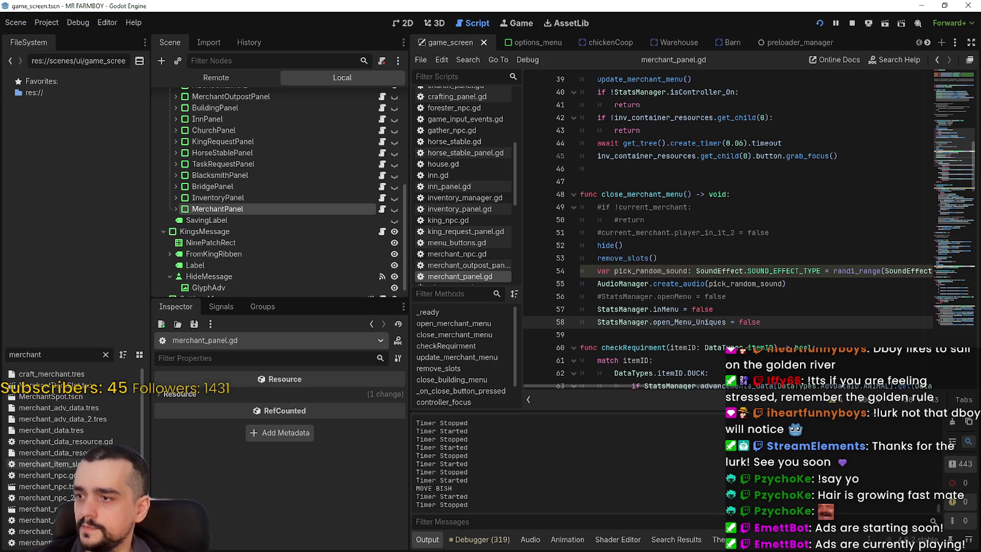
double_click(86, 394)
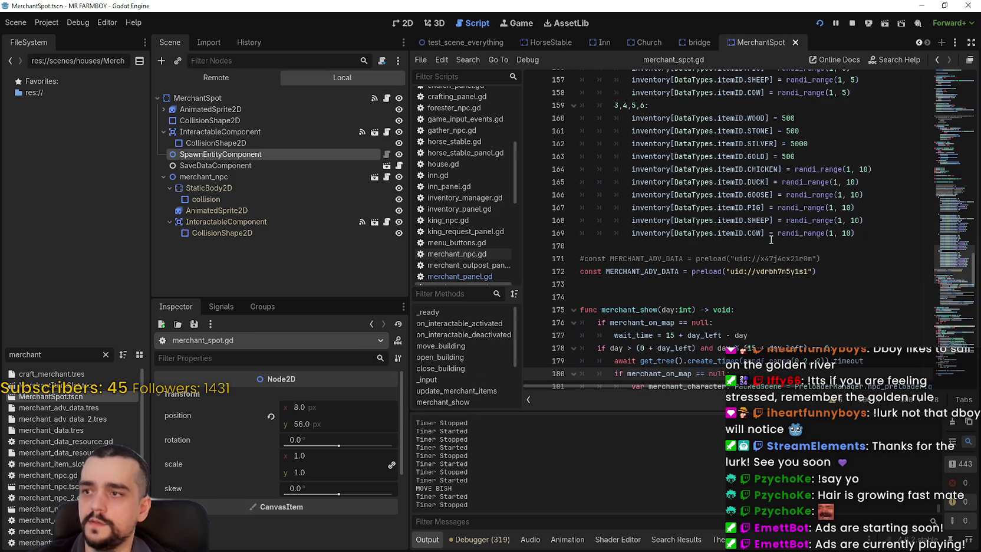
Step: Add a StatsManager.open_Menu_Uniques line after line 85 of merchant_spot.gd, save, and open RoyalSpot.tscn
left_click(813, 297)
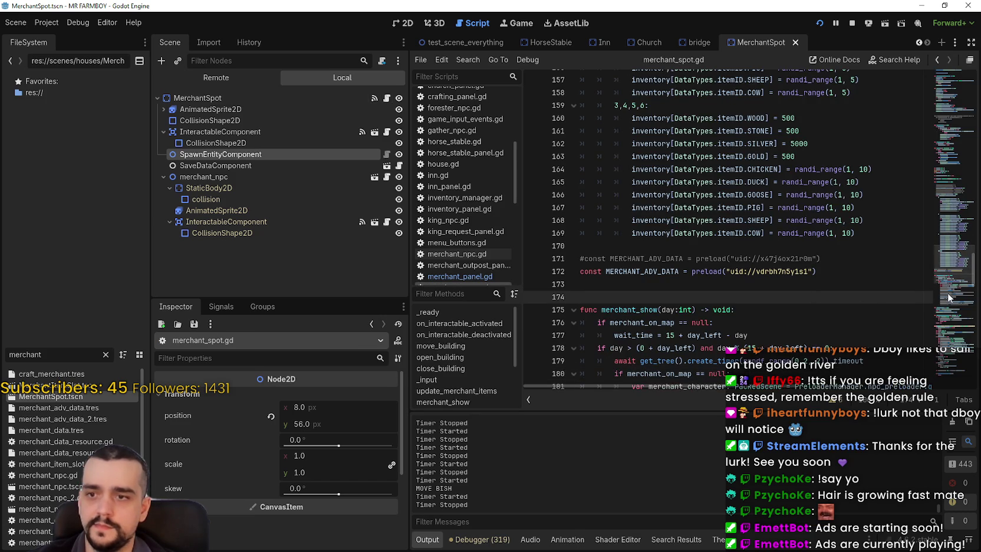
left_click_drag(954, 256, 959, 163)
left_click(764, 204)
left_click(792, 192)
key("Return")
type("StatsManager.open_Menu_Uniques = false")
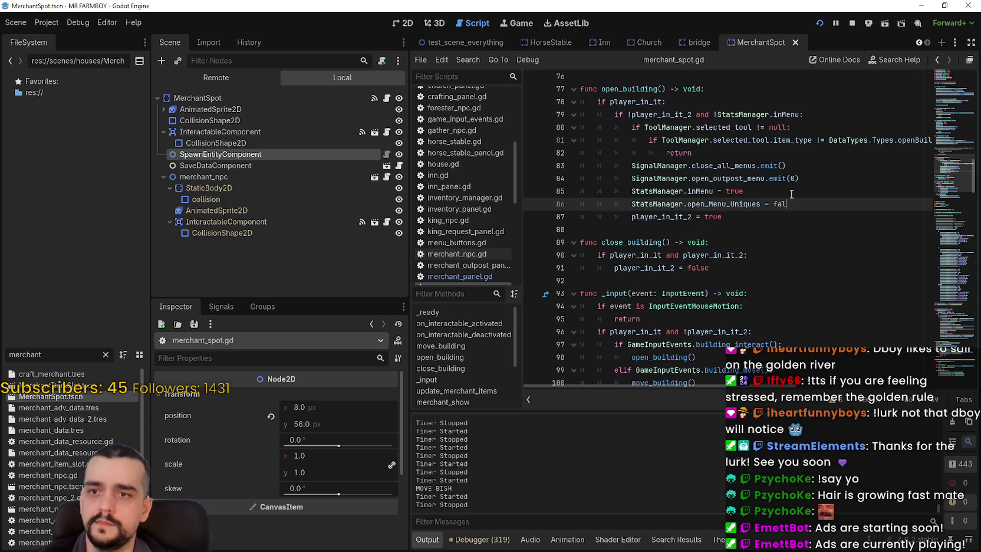
type("true")
key("ctrl+s")
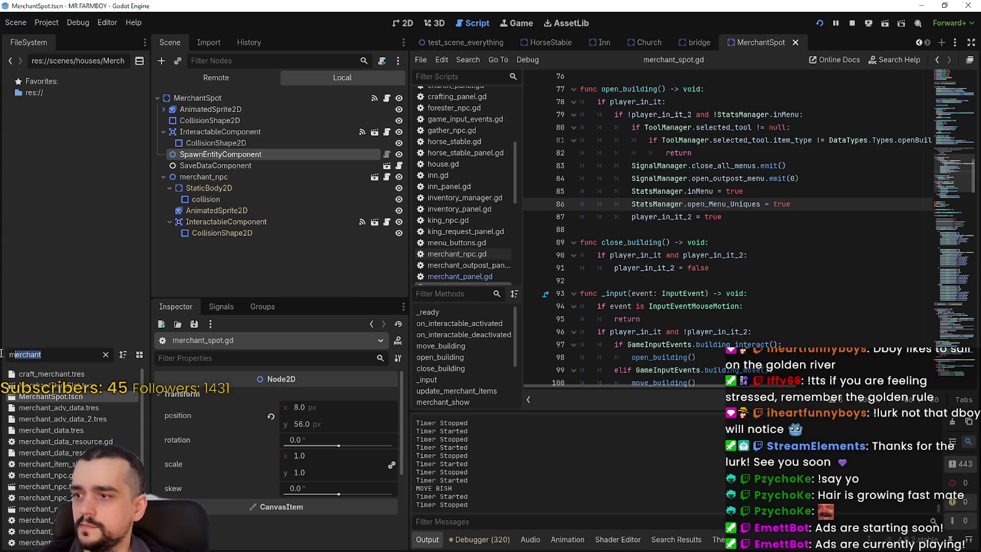
type("Spot")
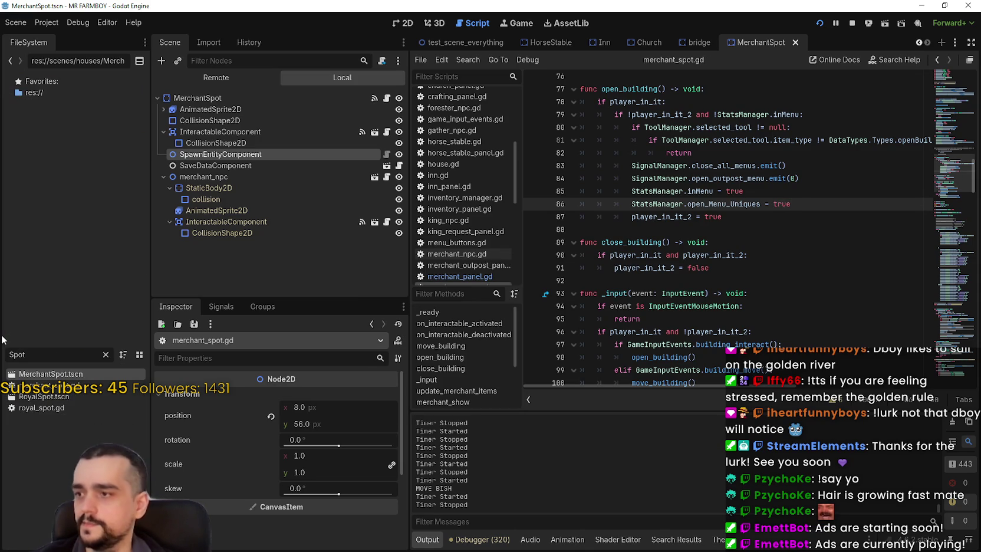
double_click(43, 396)
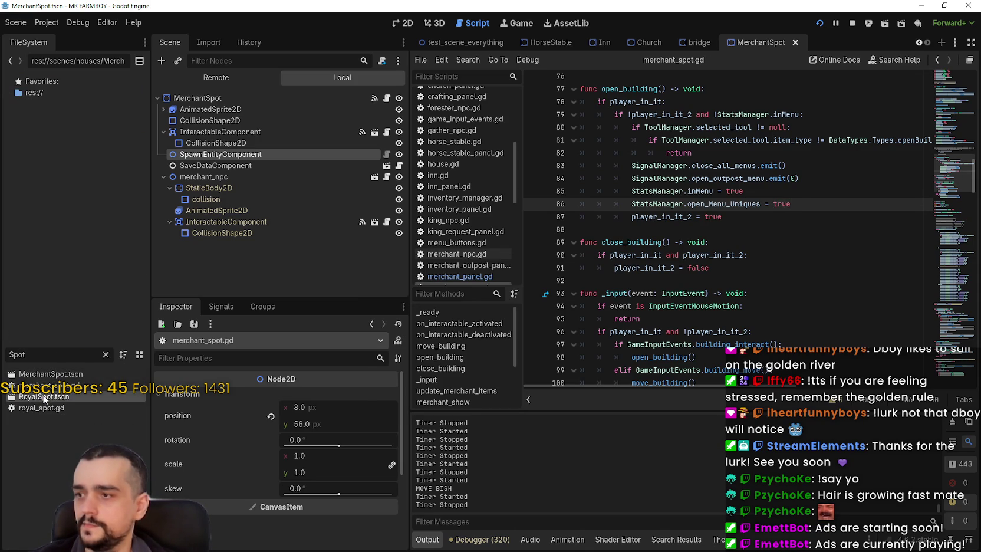
Step: Open royal_spot.gd, paste a line after player_in_it_2 = true, undo it, and save
left_click(394, 98)
scroll(899, 167, "up", 12)
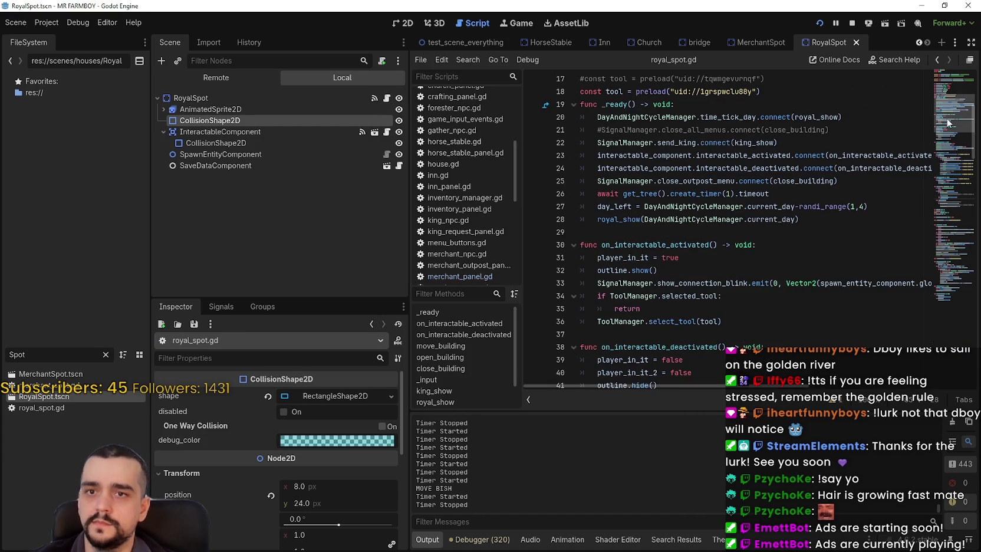
scroll(811, 256, "down", 13)
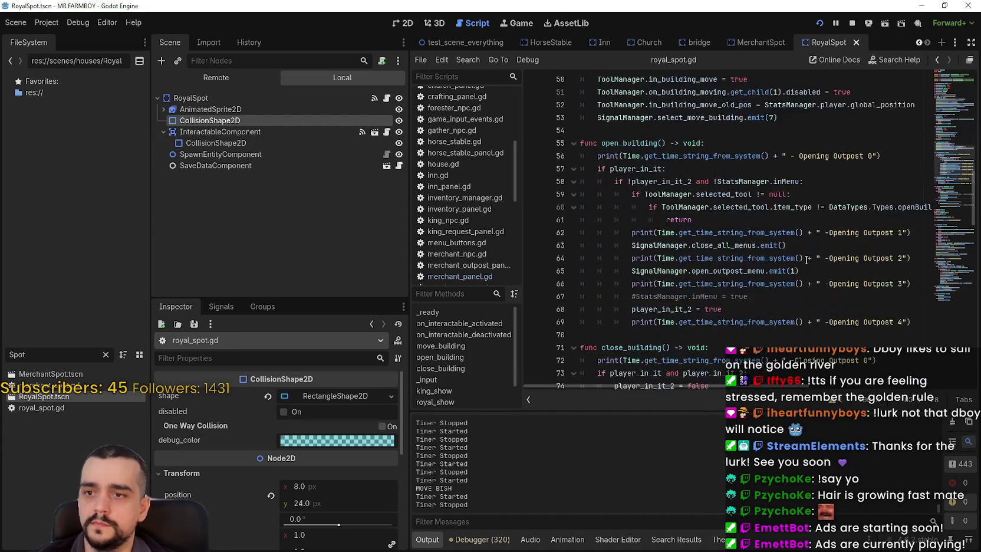
scroll(760, 136, "up", 3)
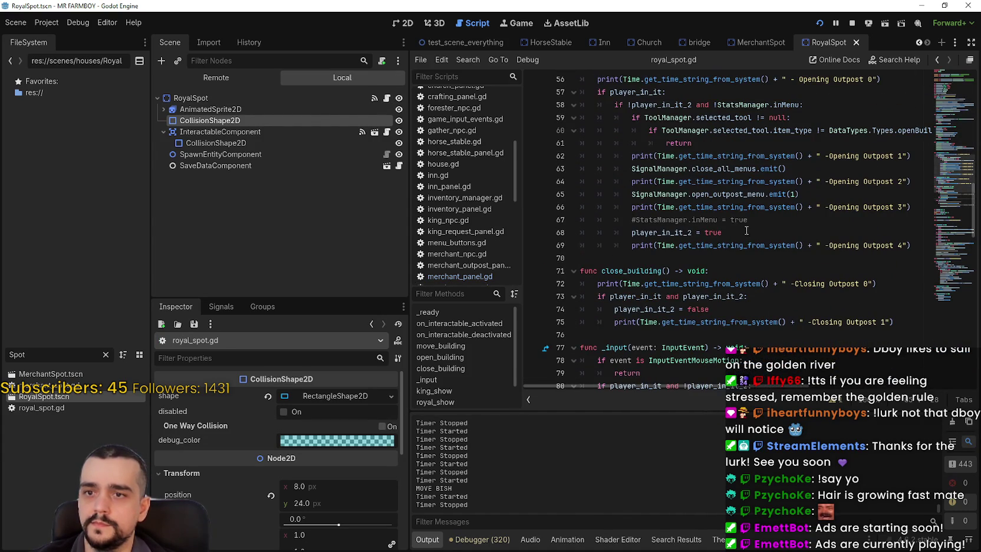
left_click(768, 235)
key("Return")
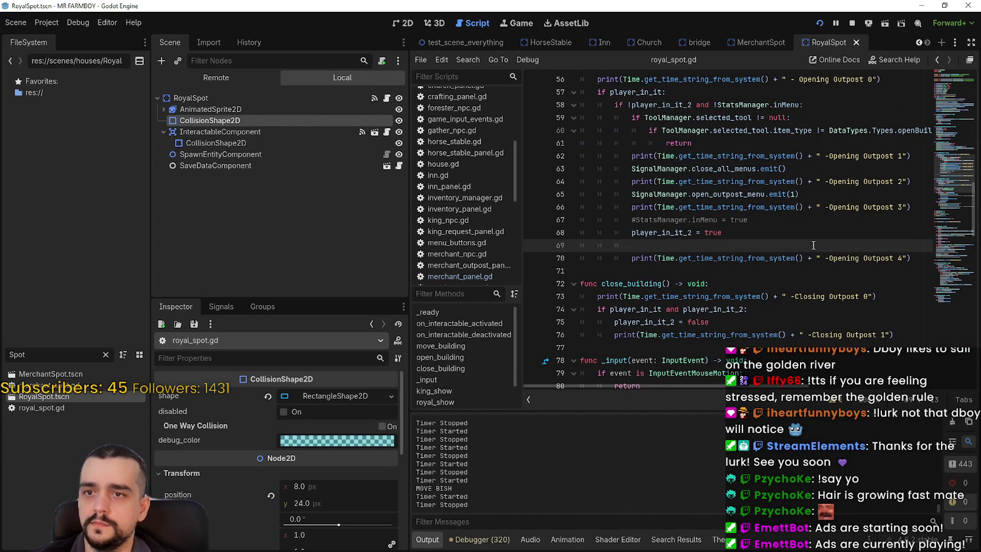
type("StatsManager.open_Menu_Uniques = false")
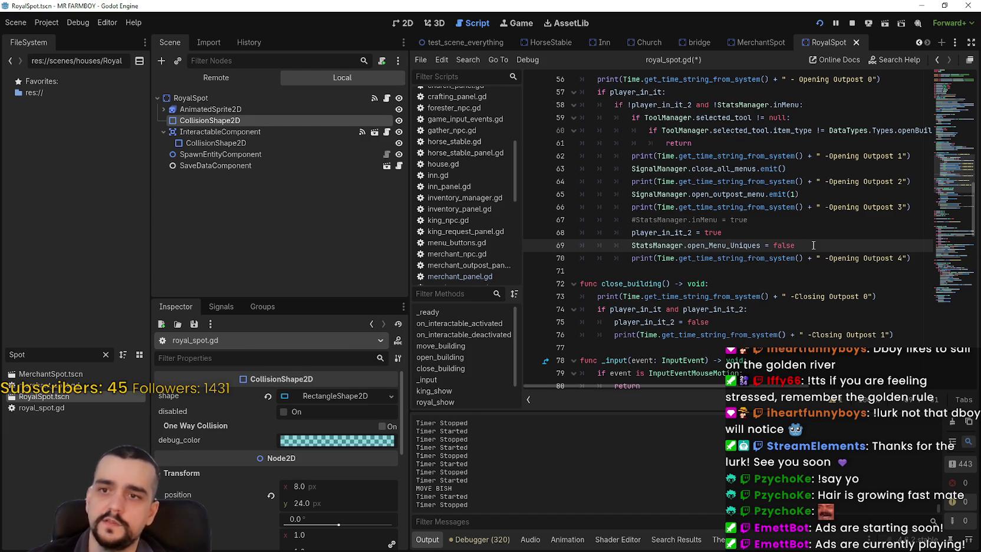
key("ctrl+z")
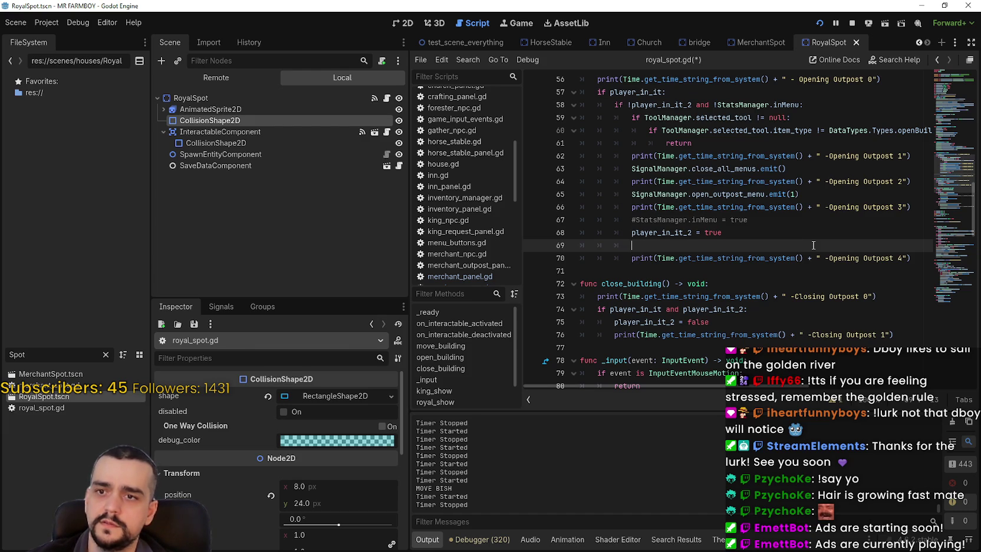
key("ctrl+z")
key("ctrl+s")
Step: Review the _input code and select StatsManager.inMenu on line 67, leaving the logic unchanged
left_click(692, 258)
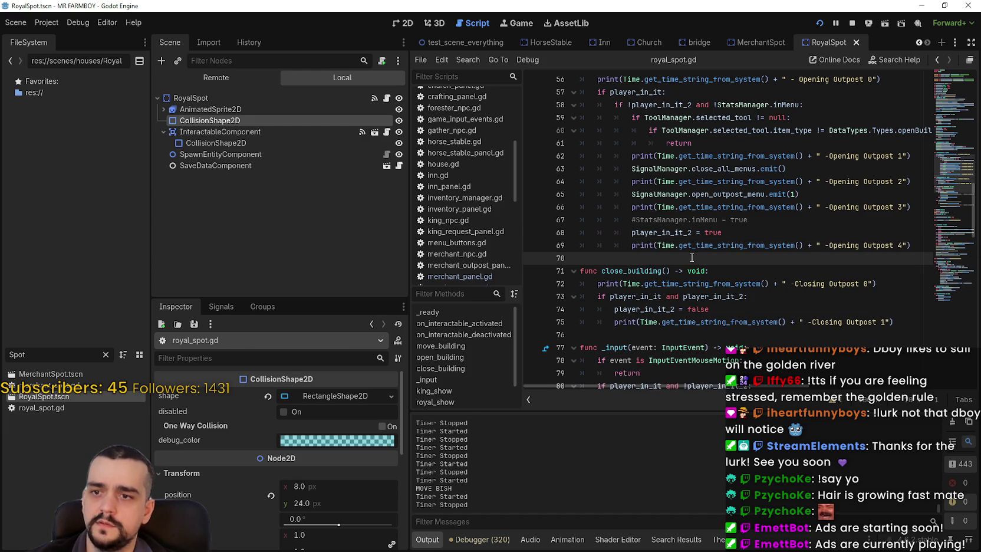
scroll(692, 257, "down", 1)
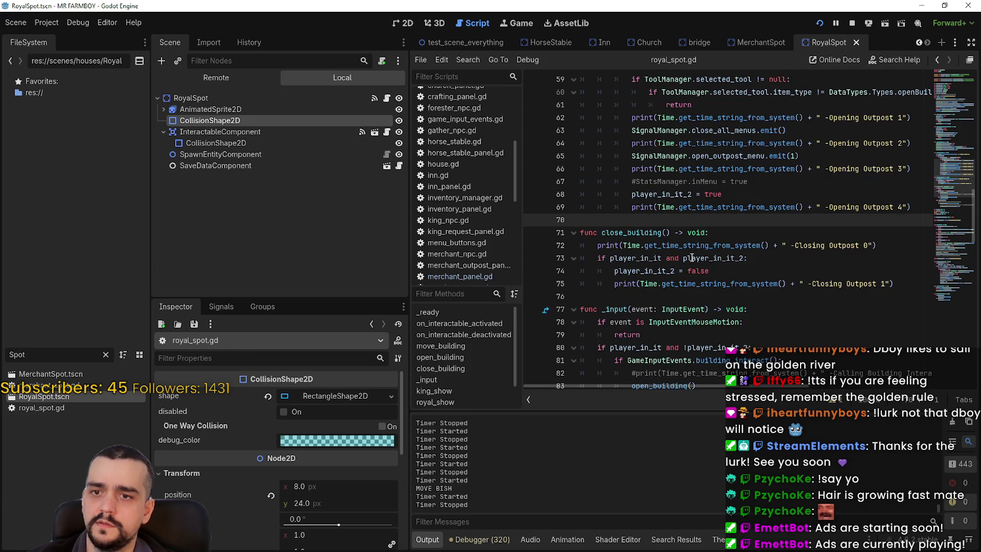
scroll(637, 255, "down", 5)
scroll(607, 254, "down", 4)
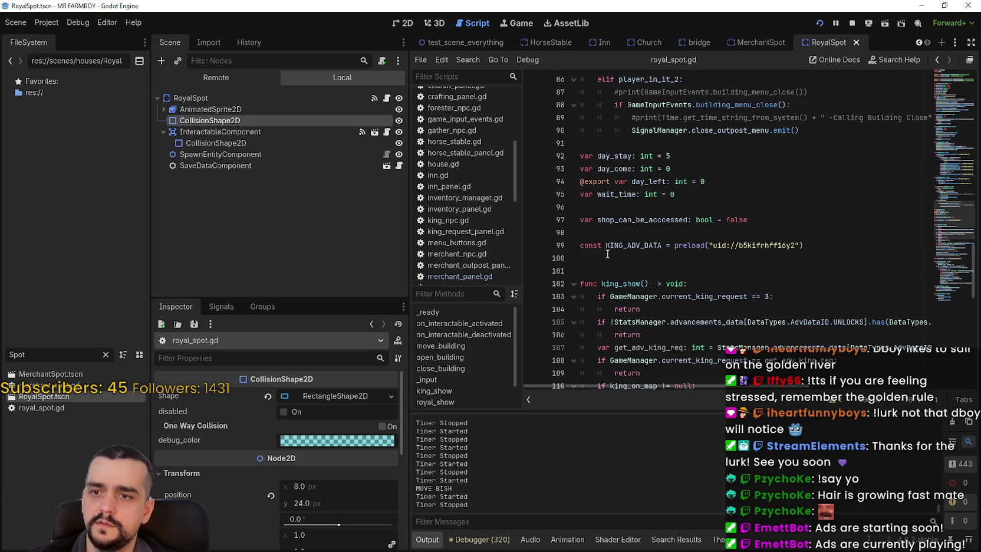
scroll(608, 253, "down", 3)
scroll(829, 278, "up", 17)
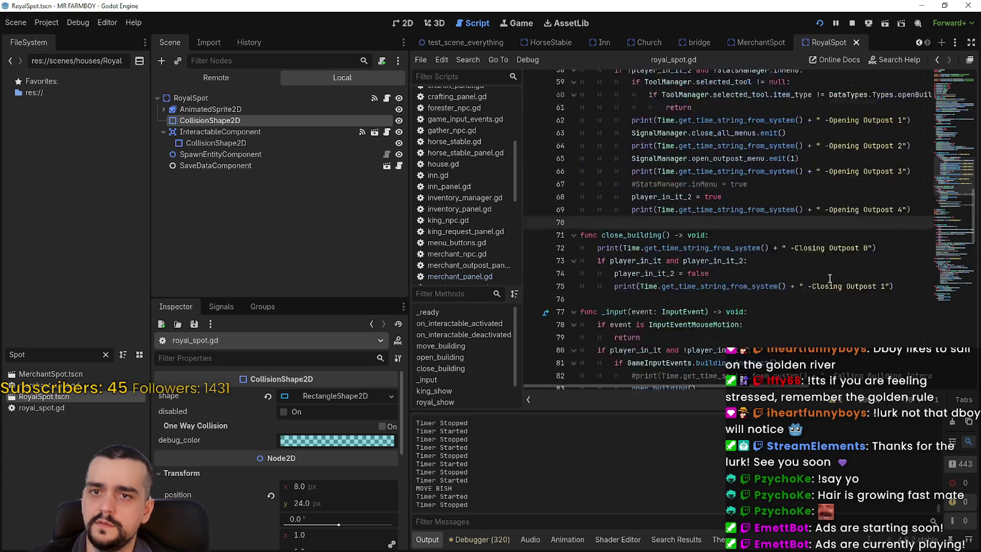
scroll(829, 278, "down", 5)
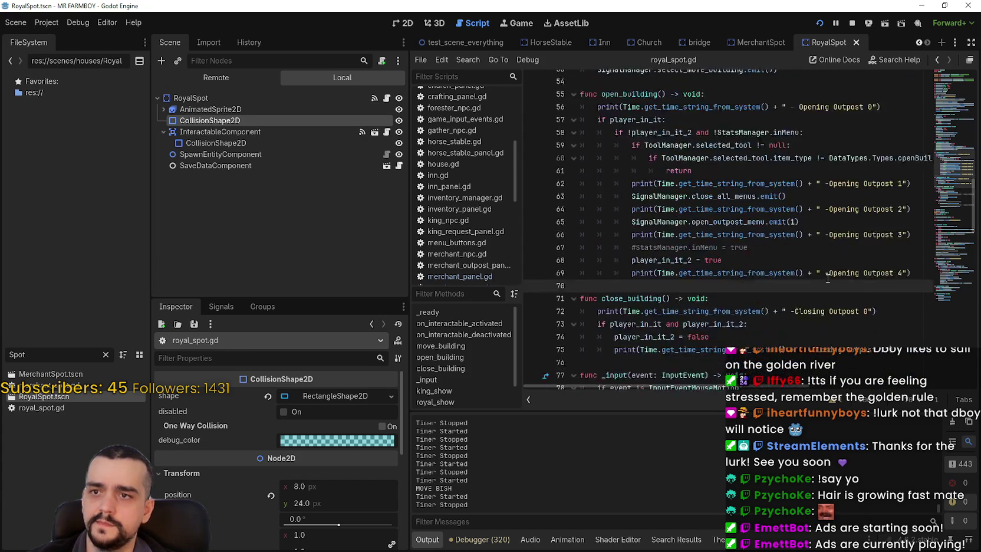
left_click(746, 172)
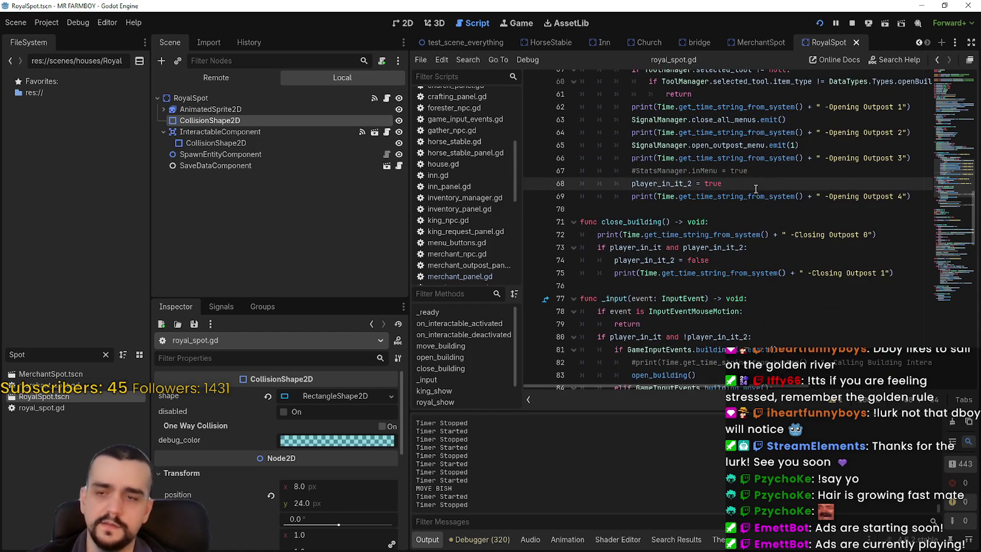
scroll(747, 183, "up", 7)
scroll(749, 196, "down", 6)
key("Return")
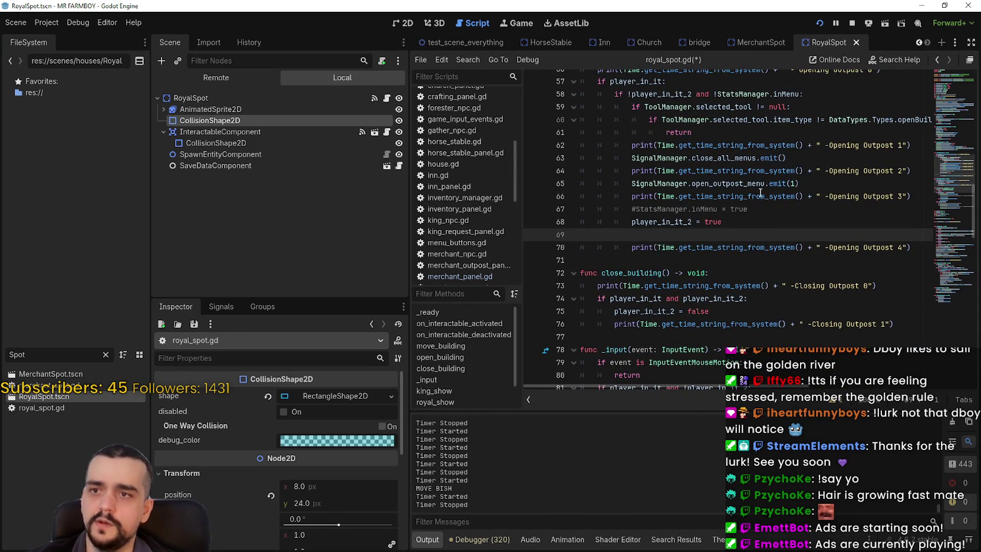
key("BackSpace")
left_click_drag(635, 207, 721, 208)
scroll(733, 229, "down", 14)
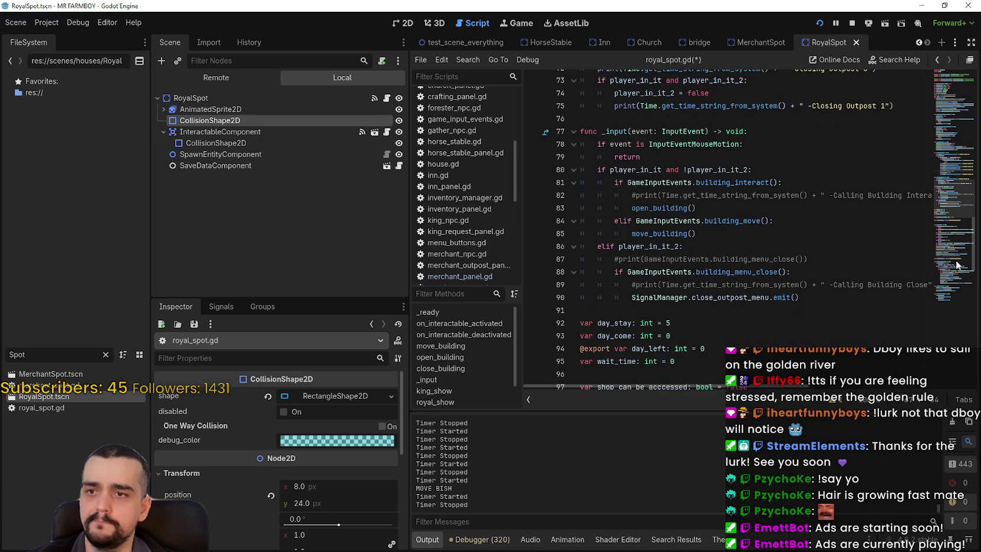
Step: Inspect royal_spot.gd's close_building definition and the close_outpost_menu call on line 90
mouse_move(958, 252)
left_mouse_down()
mouse_move(956, 294)
mouse_move(964, 191)
mouse_move(955, 102)
left_mouse_up()
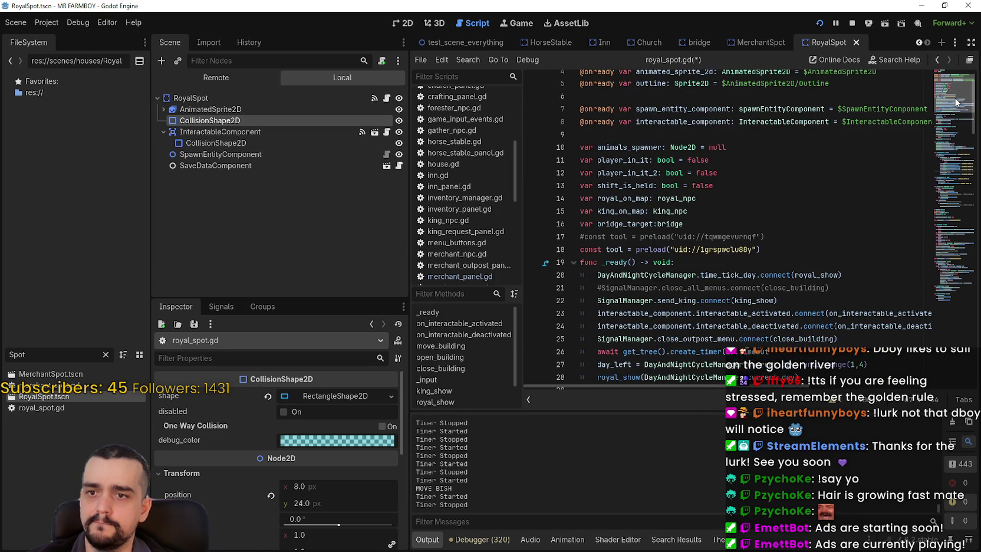
scroll(781, 289, "down", 2)
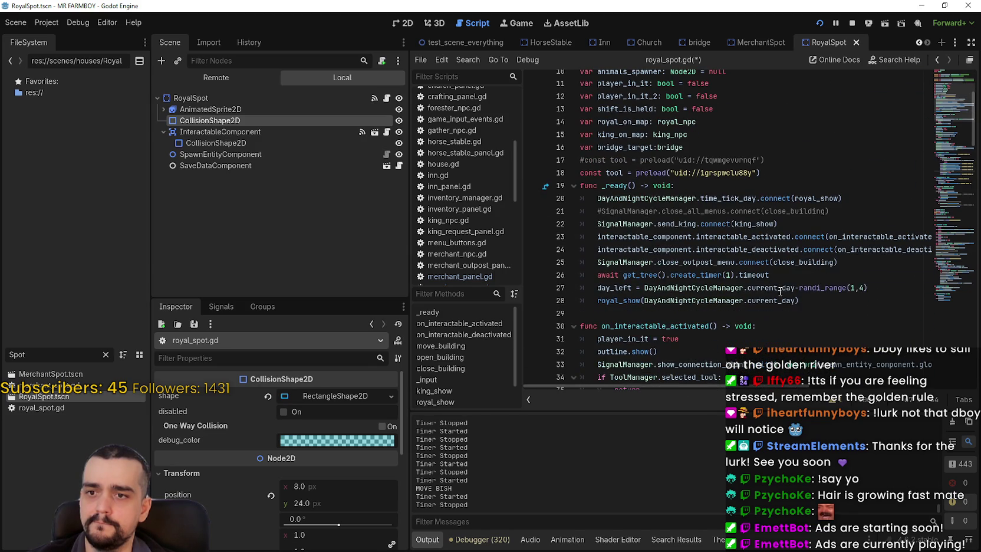
right_click(812, 262)
left_click(852, 420)
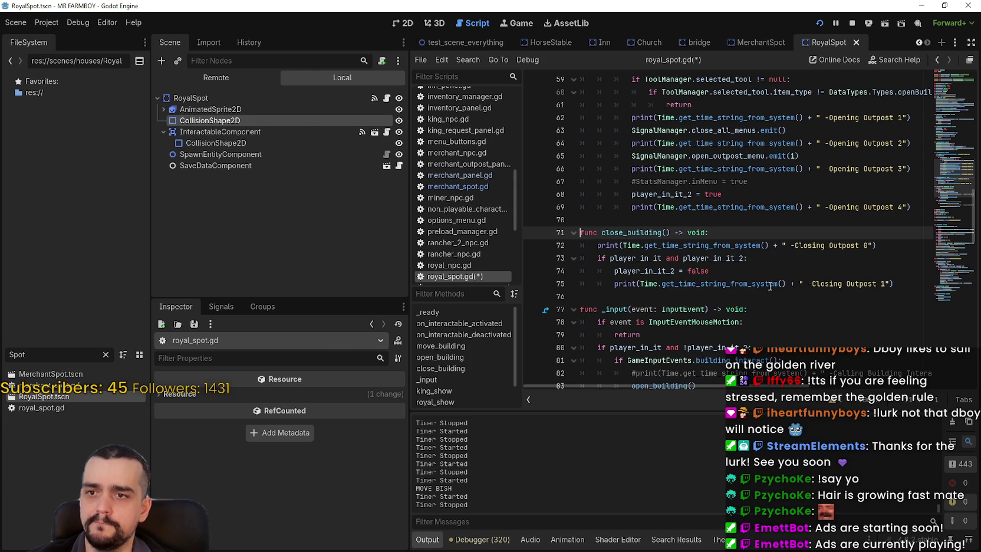
left_click(760, 263)
scroll(754, 282, "up", 2)
left_click(761, 274)
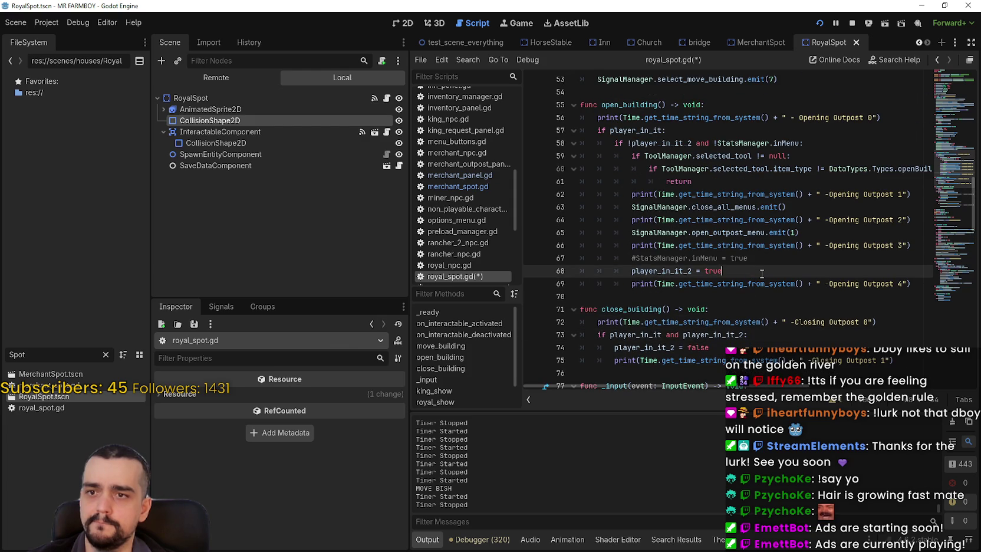
scroll(761, 273, "down", 4)
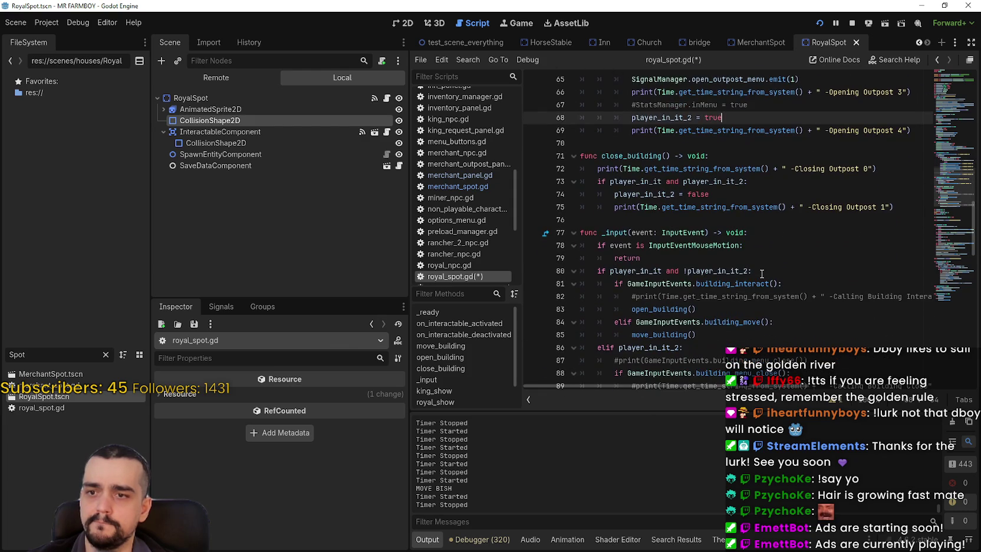
scroll(762, 273, "down", 1)
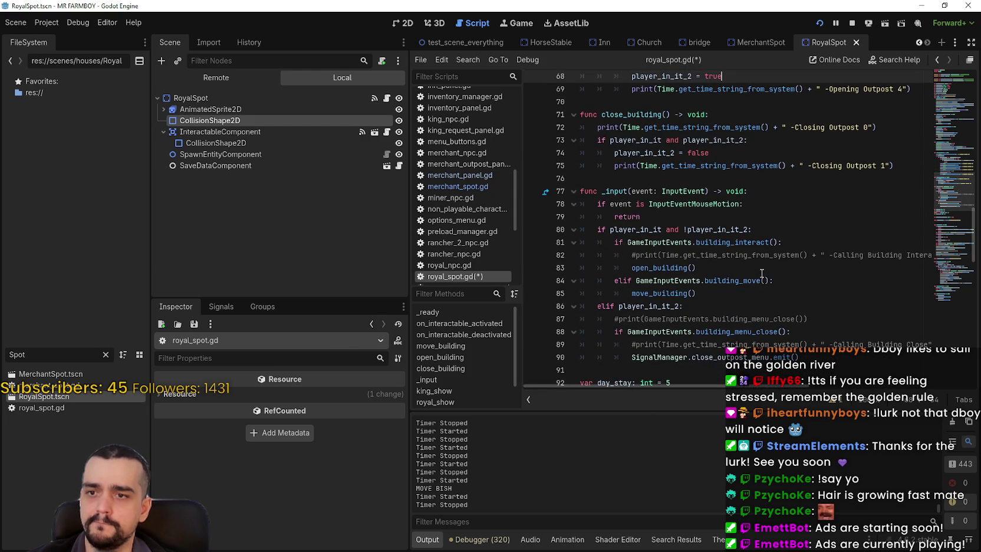
double_click(743, 357)
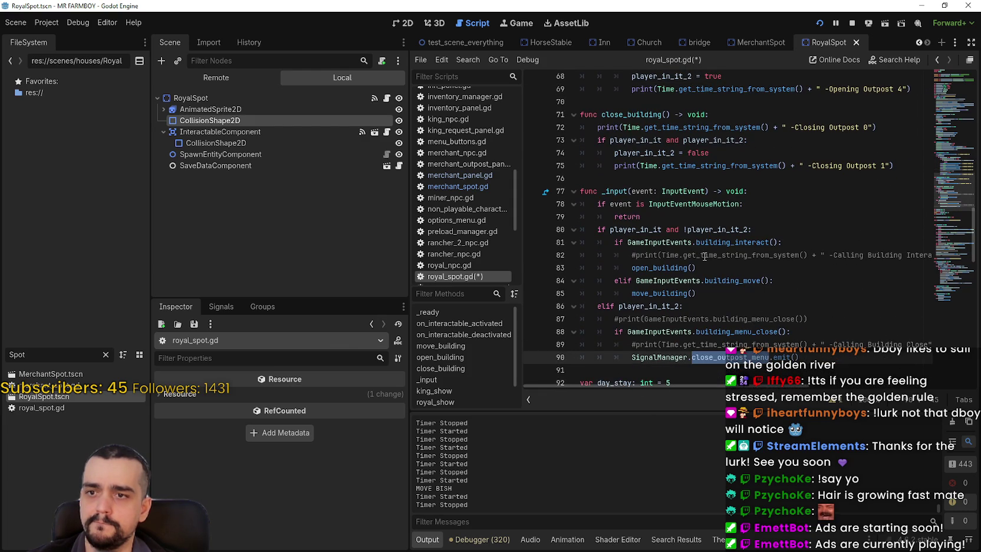
scroll(704, 256, "up", 3)
Step: Paste the StatsManager.open_Menu_Uniques = false line below line 67 of royal_spot.gd
left_click(800, 178)
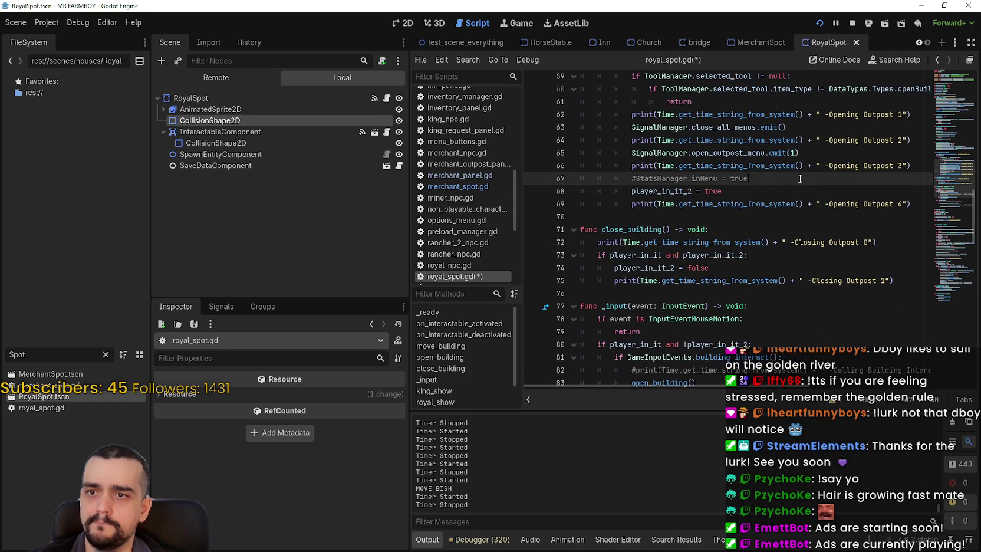
key("Return")
type("StatsManager.open_Menu_Uniques = false")
Step: Run the game, check the horse stable panel, and toggle the inventory open and closed
key("ctrl+s")
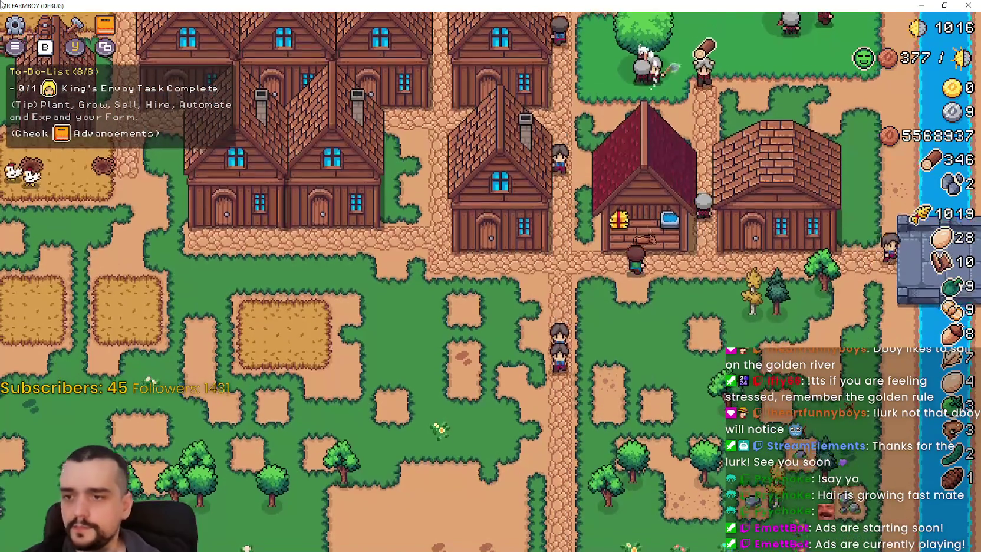
key("e")
key("Escape")
key("i")
key("i")
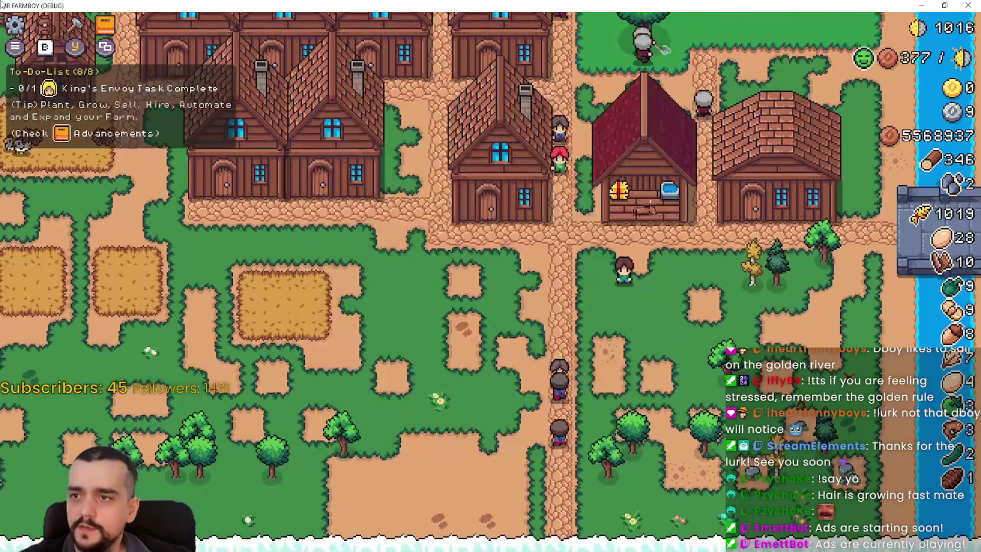
key("i")
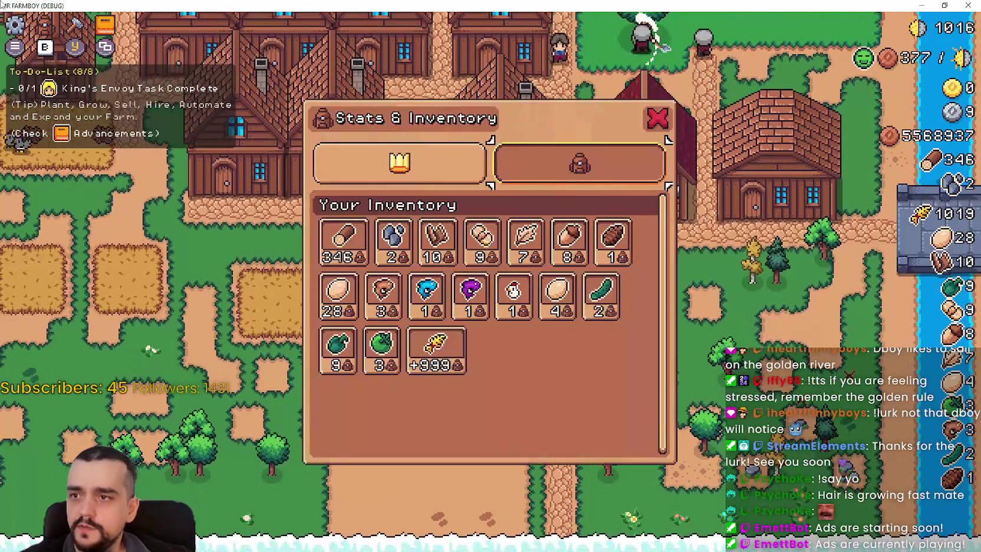
key("i")
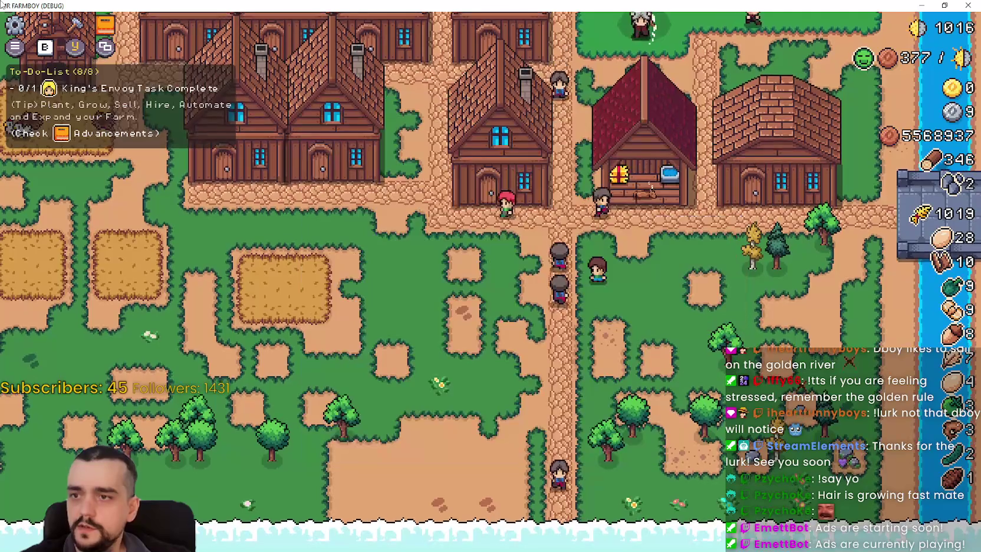
key("c")
Step: Browse the crafting list and choose the Green Tomato seed to plant
key("Down")
key("Down")
key("Right")
key("Up")
key("Return")
key("Left")
key("Left")
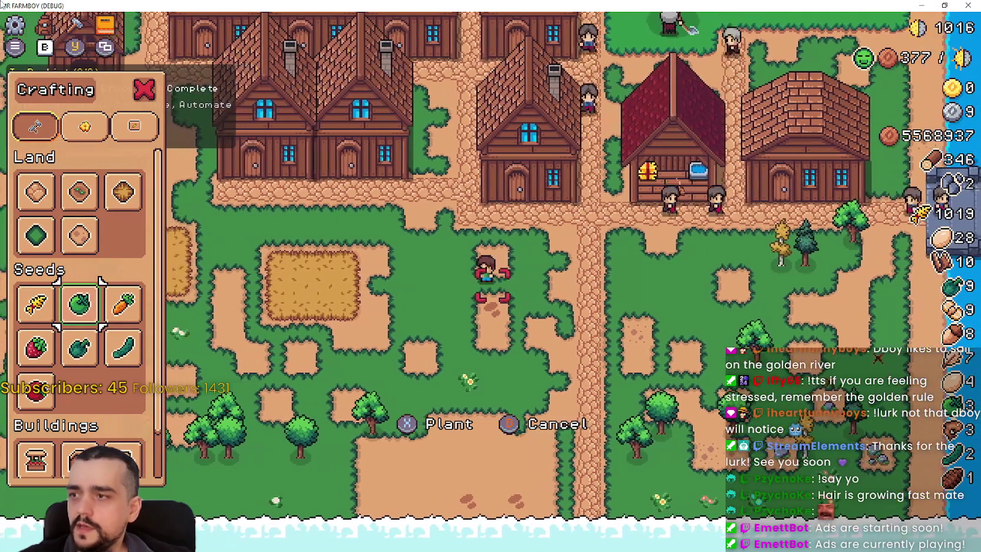
Step: Select Farm Tile from crafting and till a new tile one space to the left
key("Up")
key("Up")
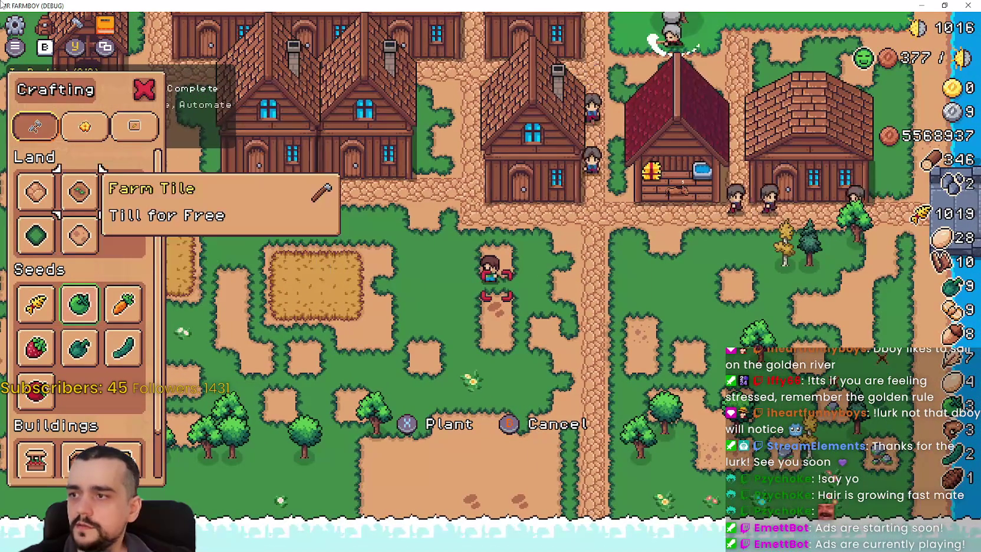
key("Return")
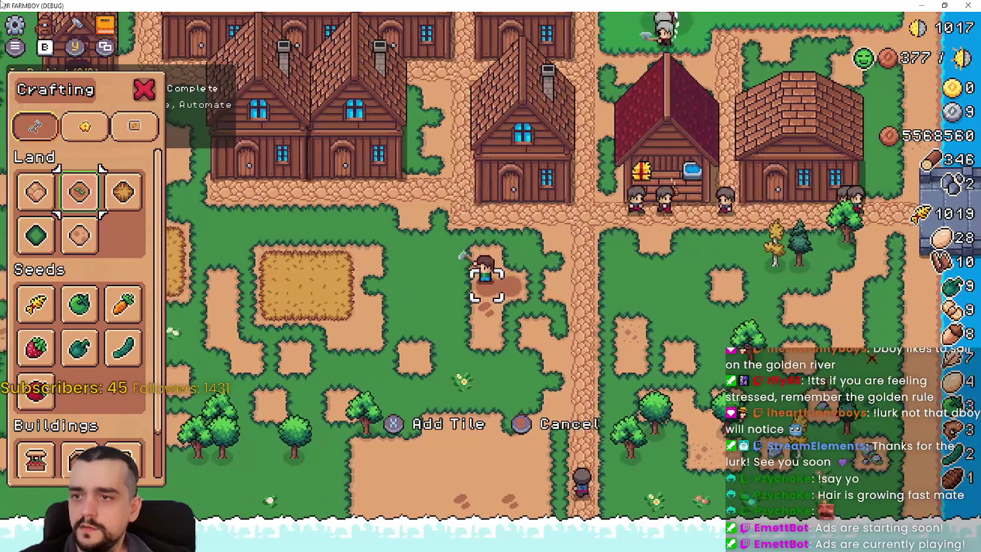
key("Left")
key("Return")
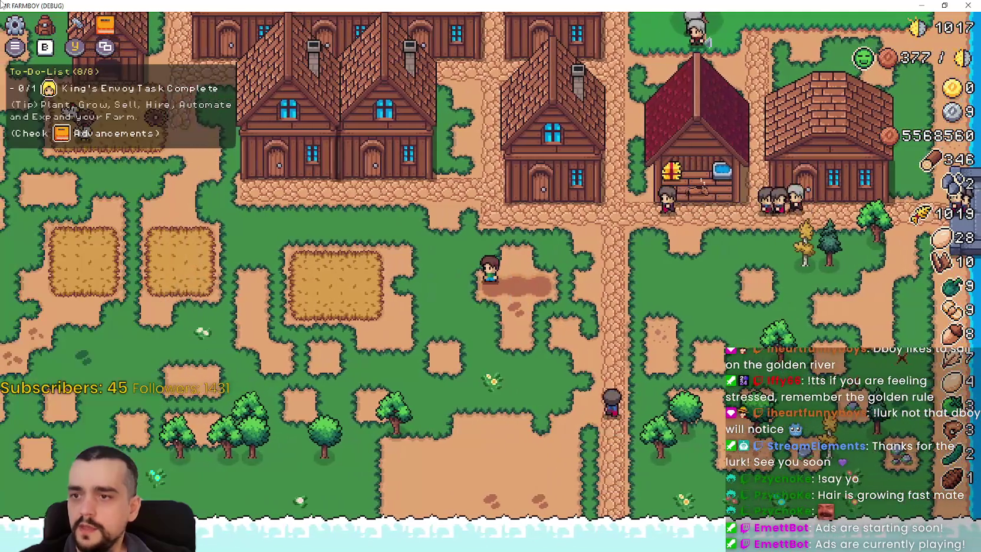
key("Right")
key("c")
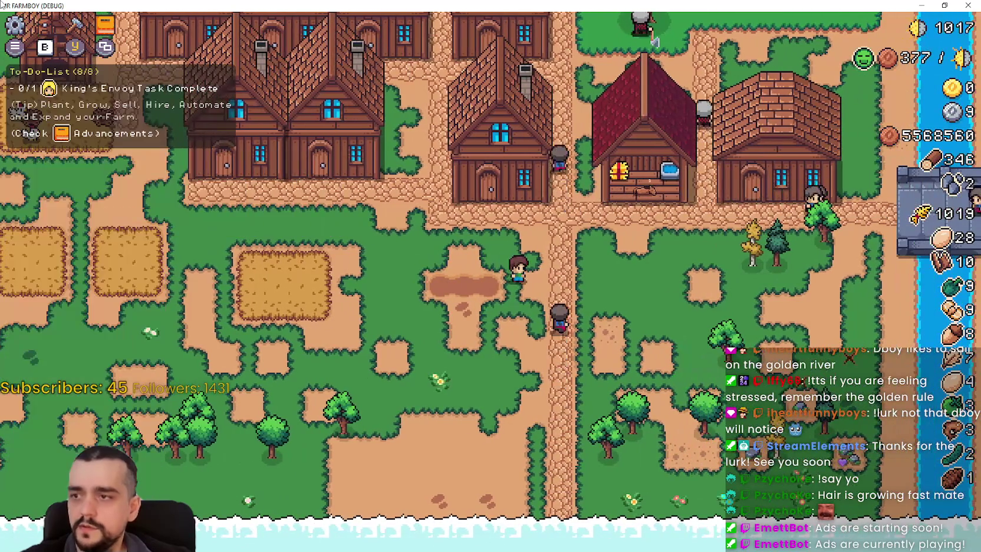
key("Right")
Step: Switch between the advancements, crafting and inventory panels to test their toggling
key("v")
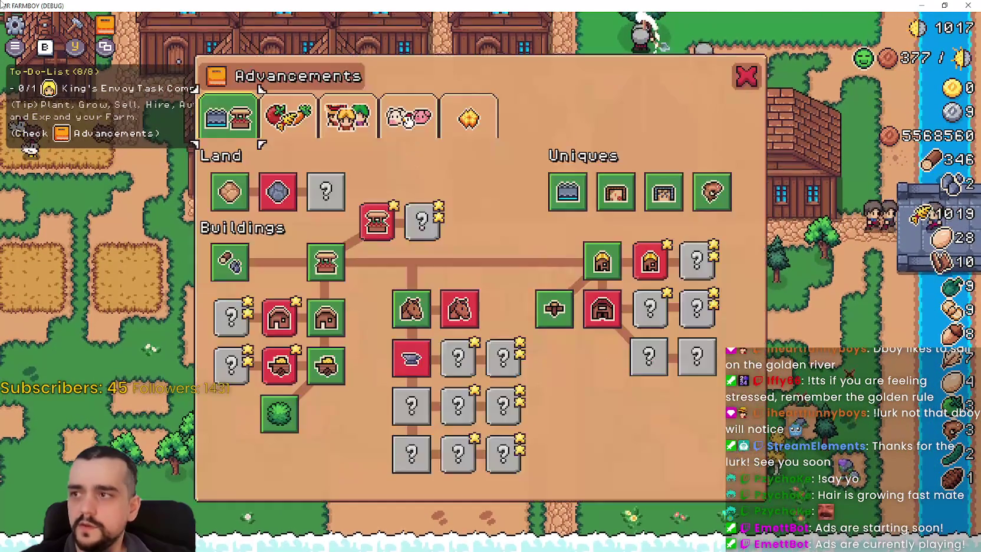
key("c")
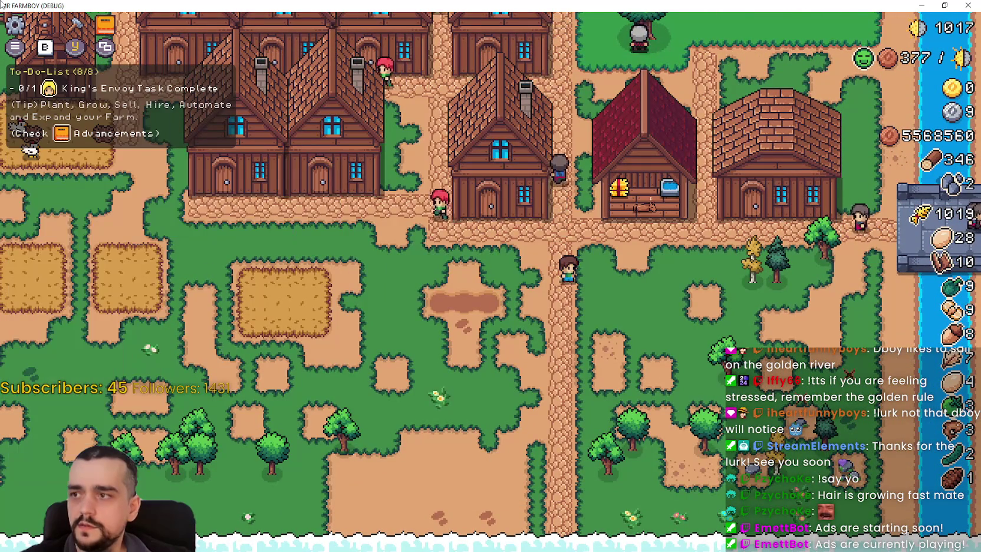
key("i")
key("i")
key("c")
key("c")
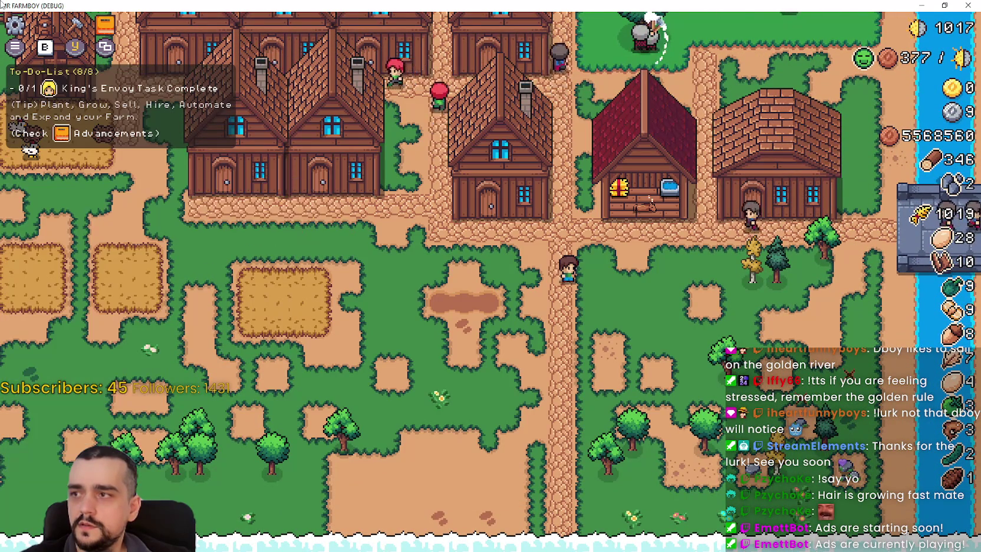
key("v")
key("i")
Step: Walk to the house by the field and test the inventory over its workers and market dialogs
key("w")
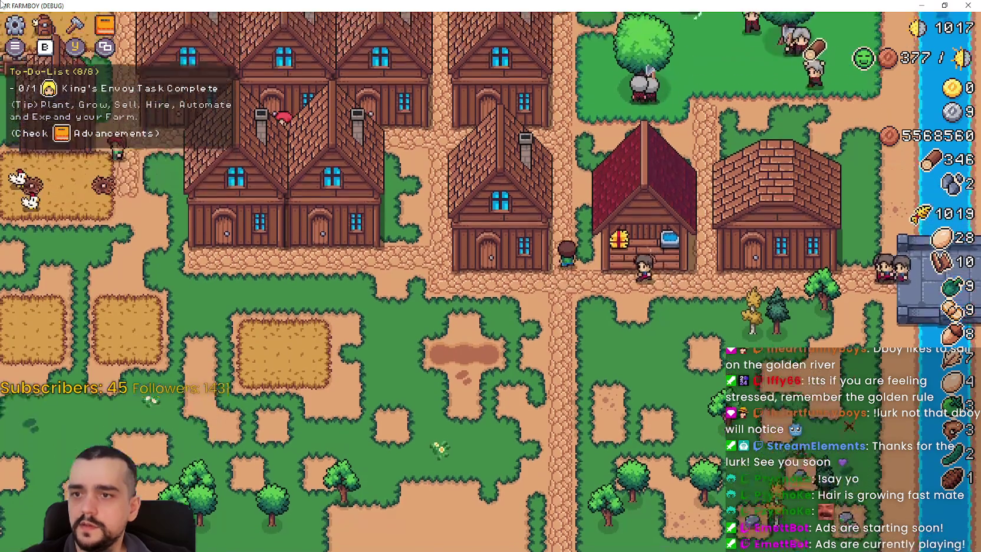
key("w")
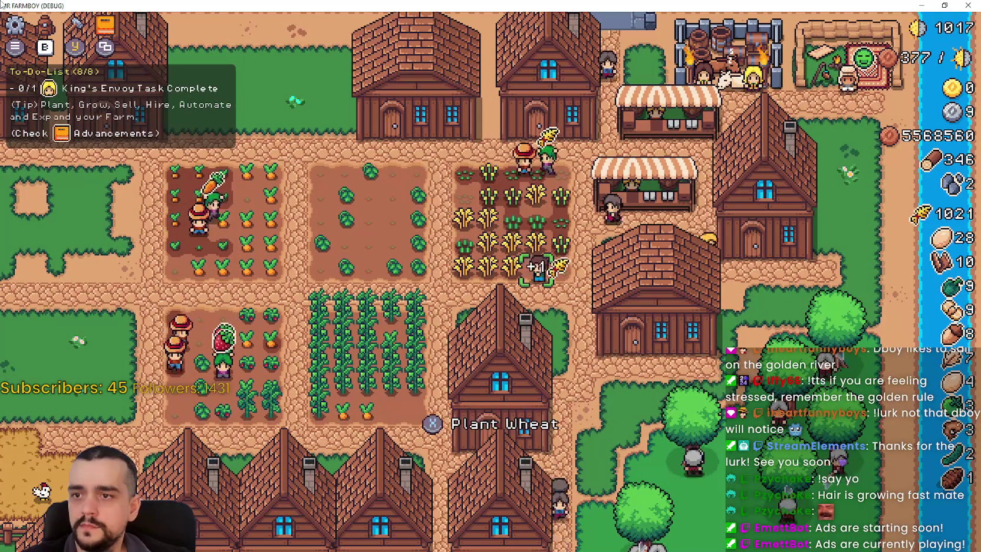
key("d")
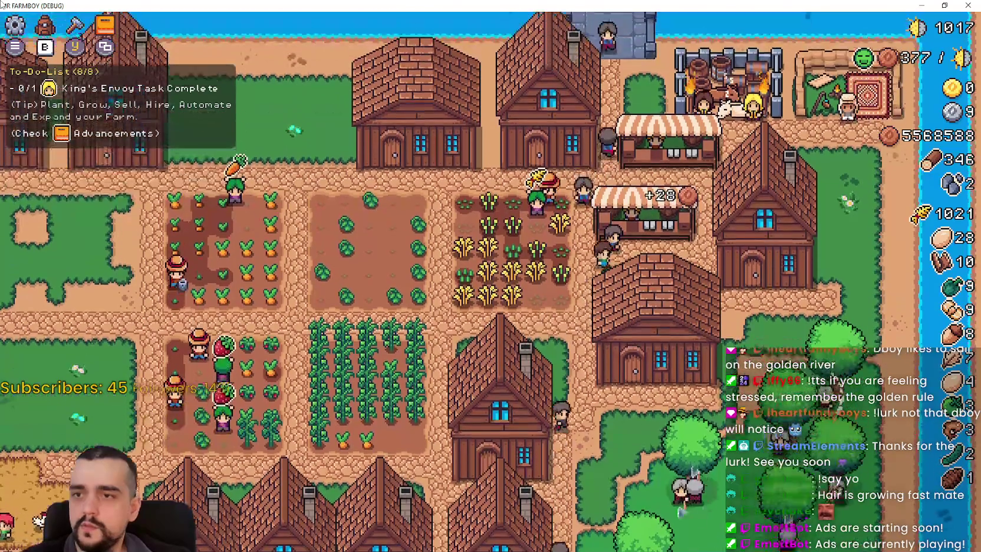
key("e")
key("i")
key("Escape")
key("e")
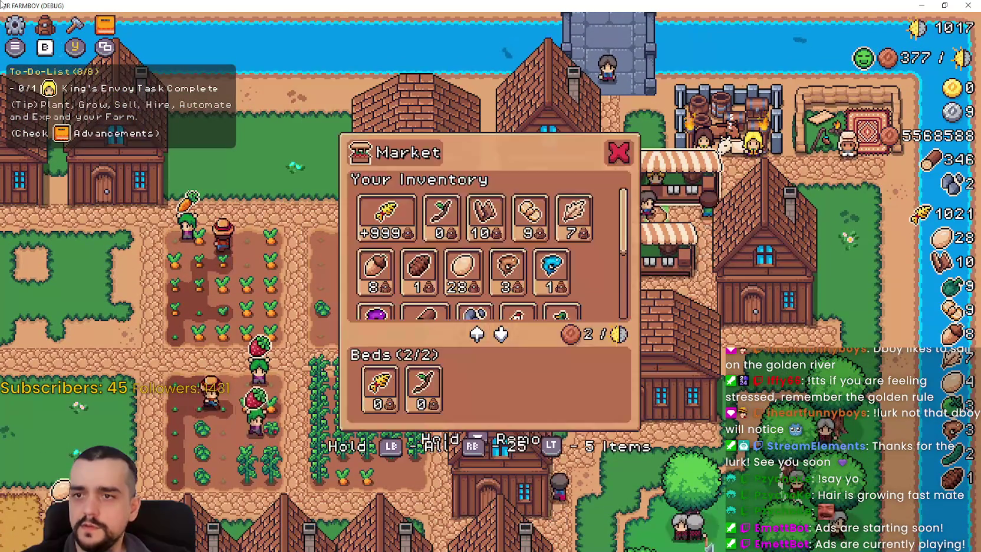
key("i")
key("Escape")
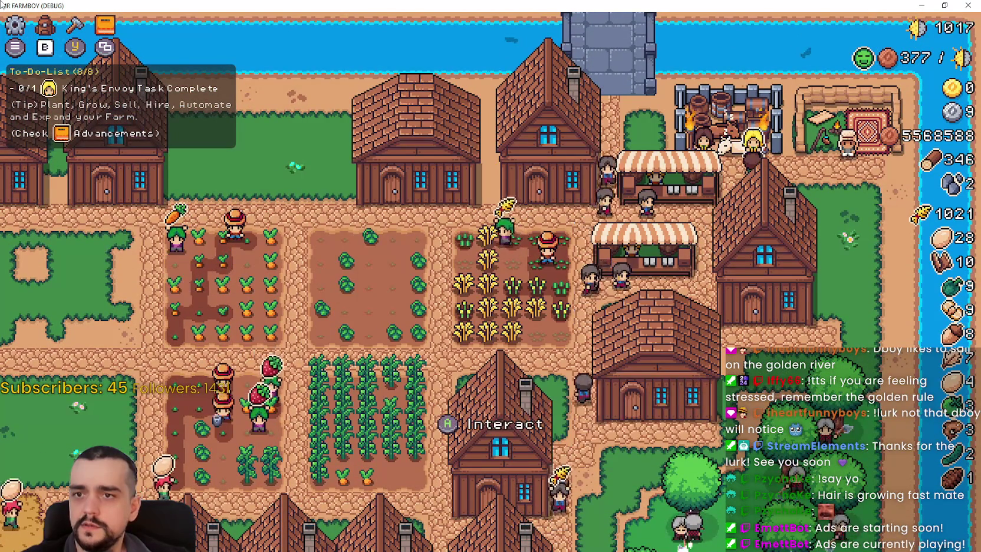
Step: Test opening the inventory around the King's Envoy dialog and Royal's Envoy tasks
key("e")
key("Escape")
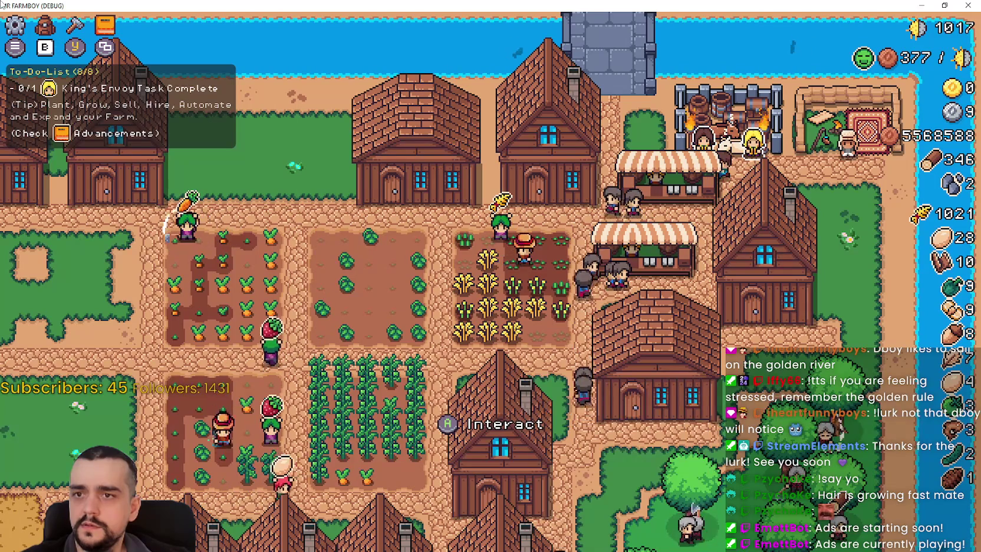
key("e")
key("Escape")
key("i")
key("Escape")
key("e")
key("Escape")
key("i")
key("Escape")
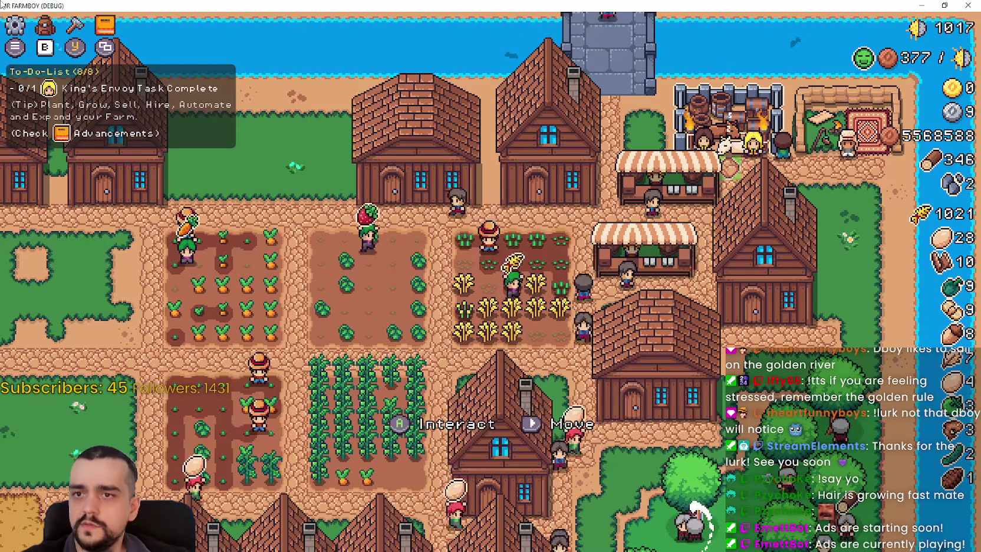
Step: Repeatedly try opening the inventory over the King's Outpost info panel
key("e")
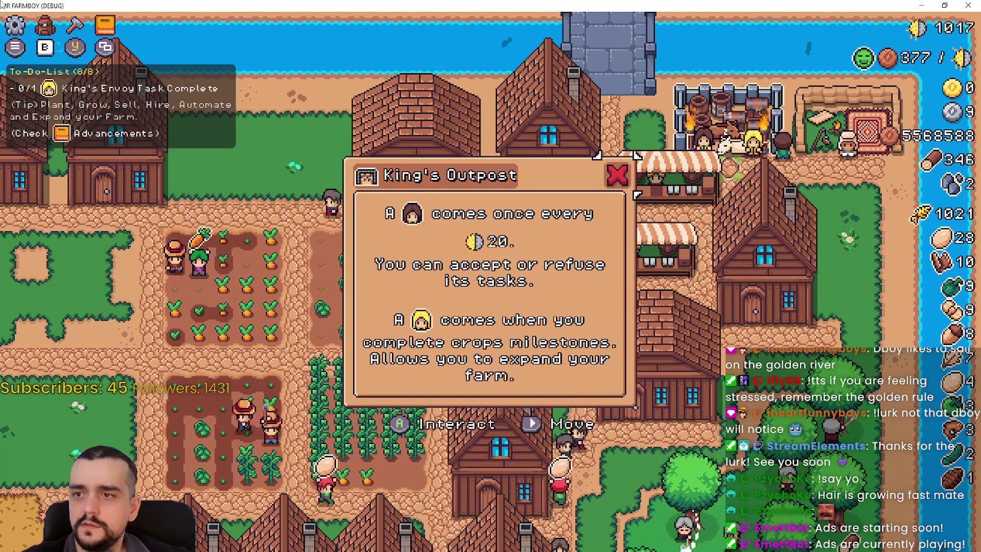
key("Escape")
key("e")
key("i")
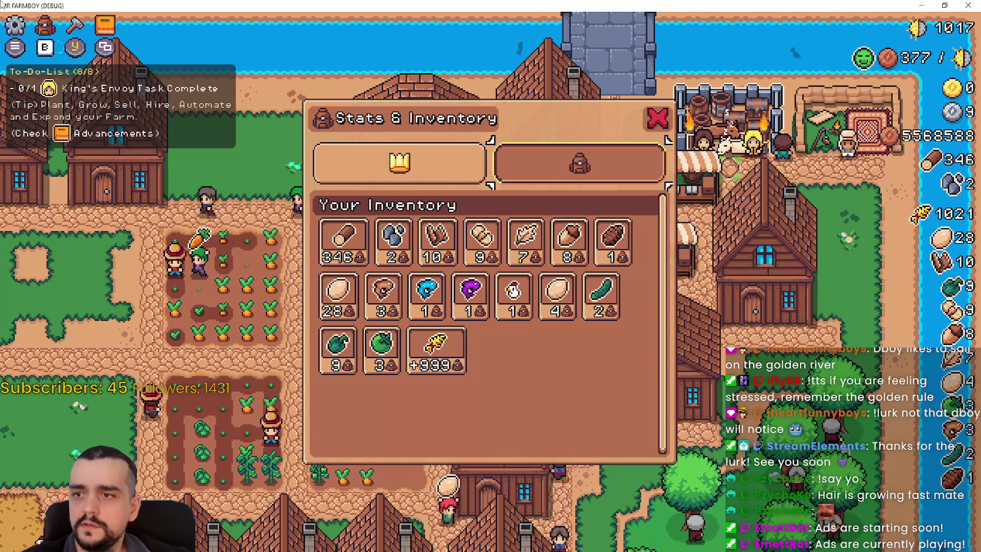
key("Escape")
key("e")
key("i")
key("Escape")
key("e")
key("i")
key("Escape")
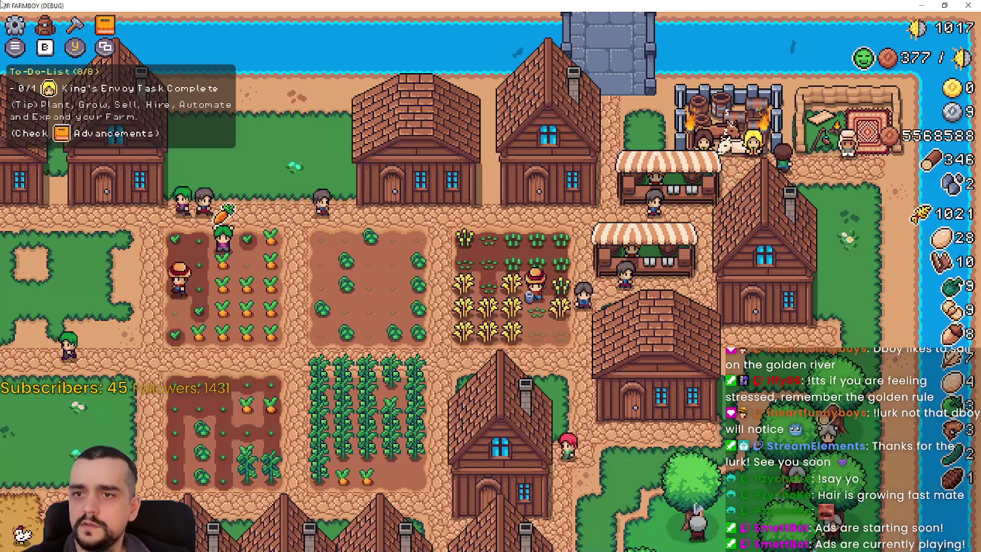
key("e")
key("i")
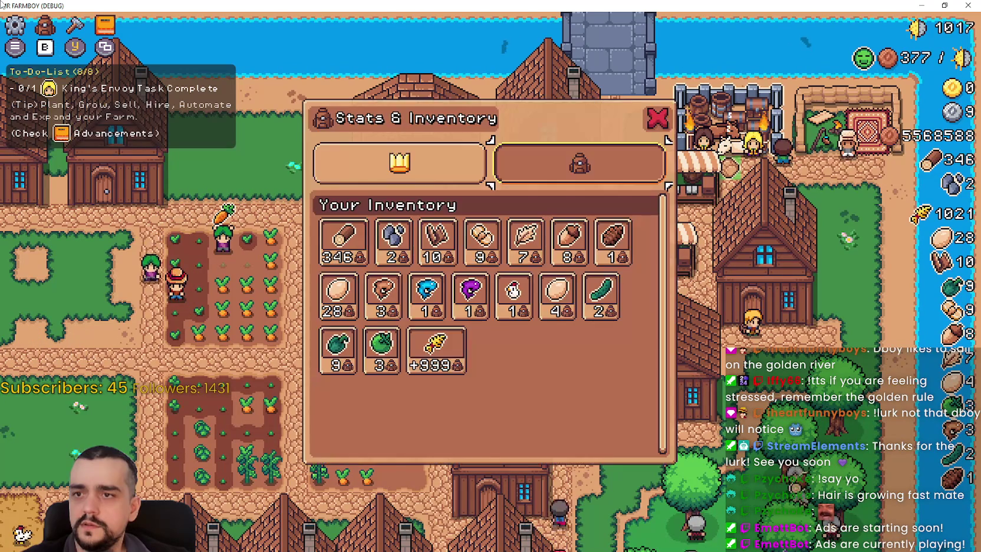
key("Escape")
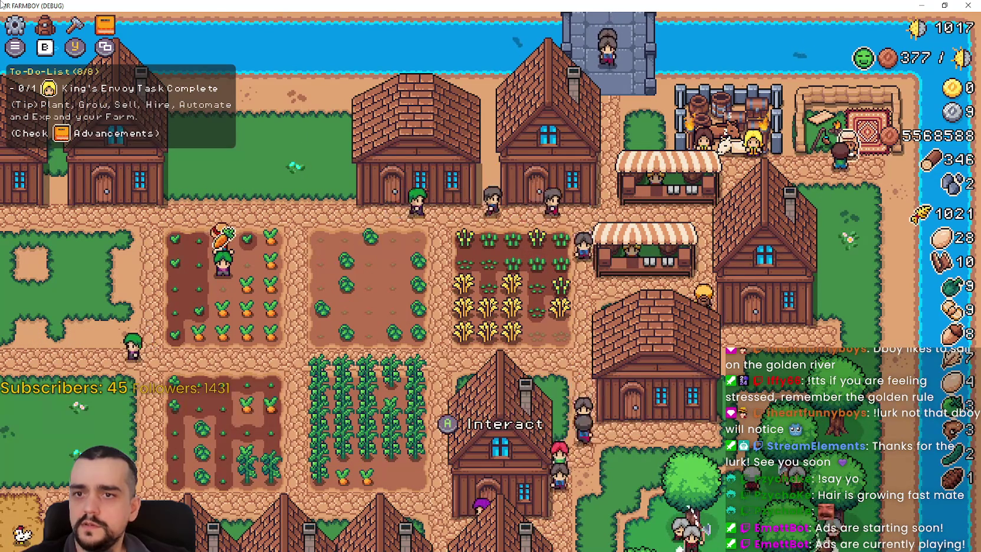
Step: Try opening the inventory over the merchant seller dialog
key("e")
key("i")
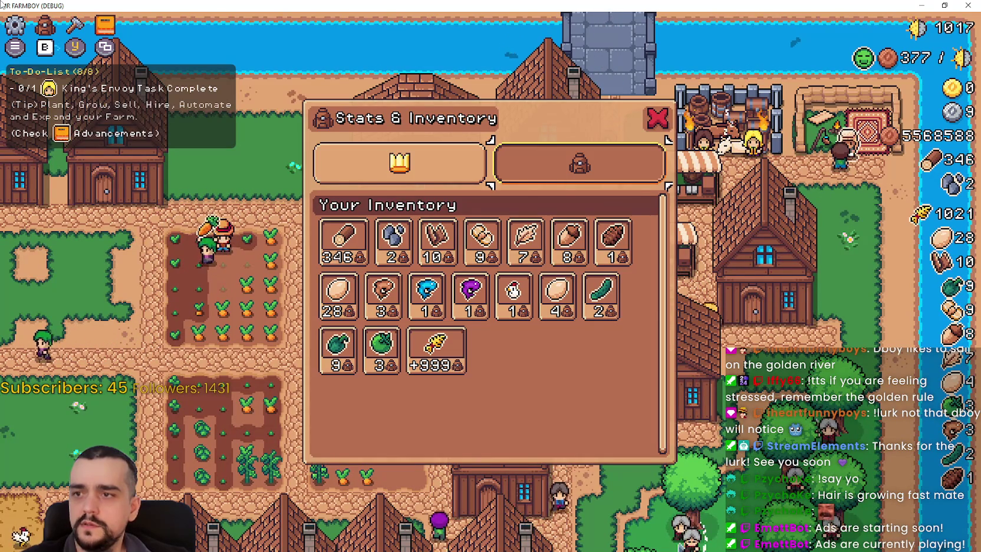
key("Escape")
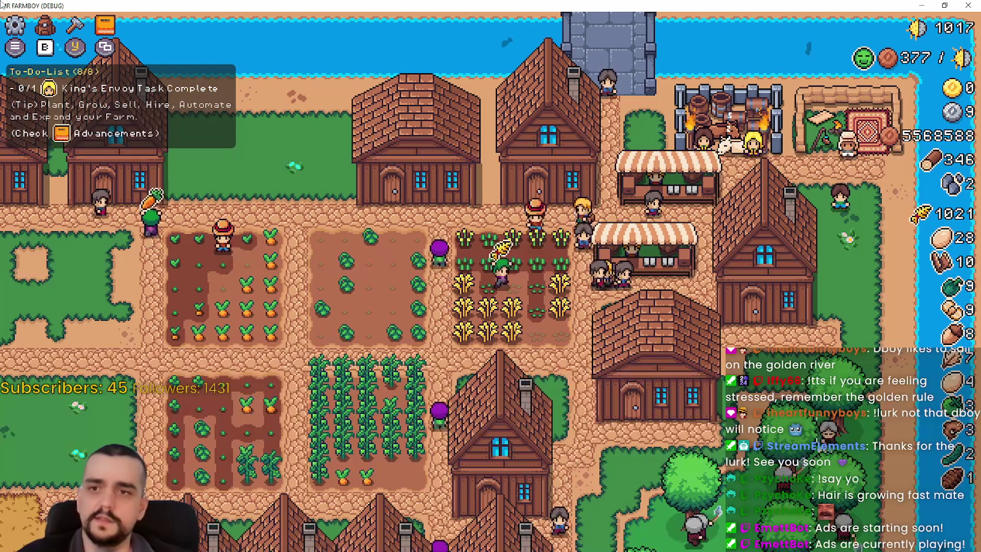
Step: Save royal_spot.gd in the editor, then close the King's and Merchant's Outpost panels in-game
key("alt+Tab")
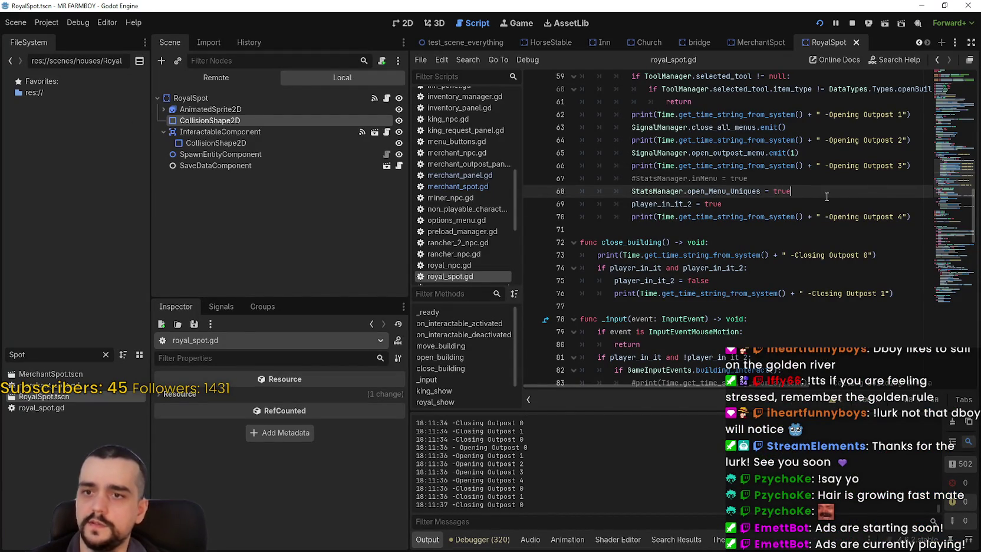
key("ctrl+s")
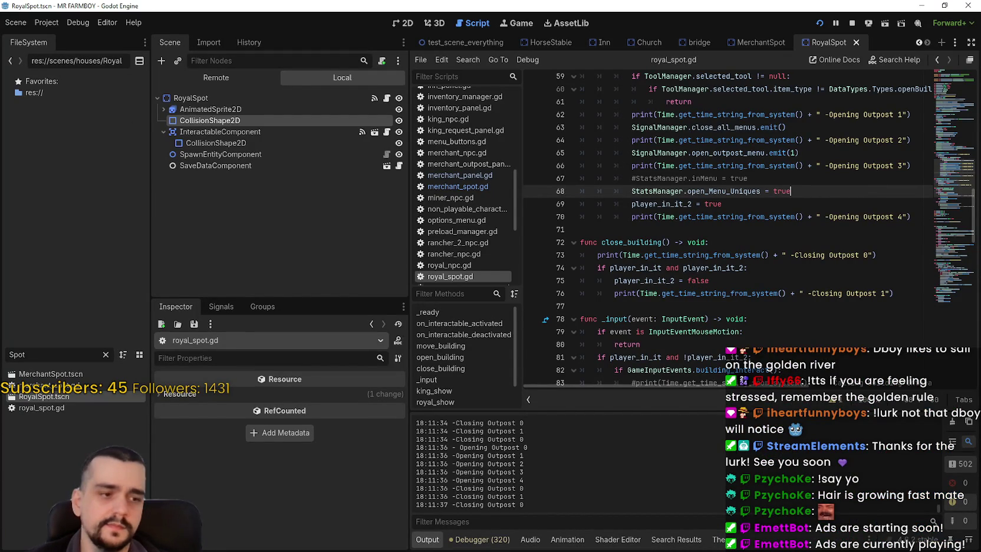
key("alt+Tab")
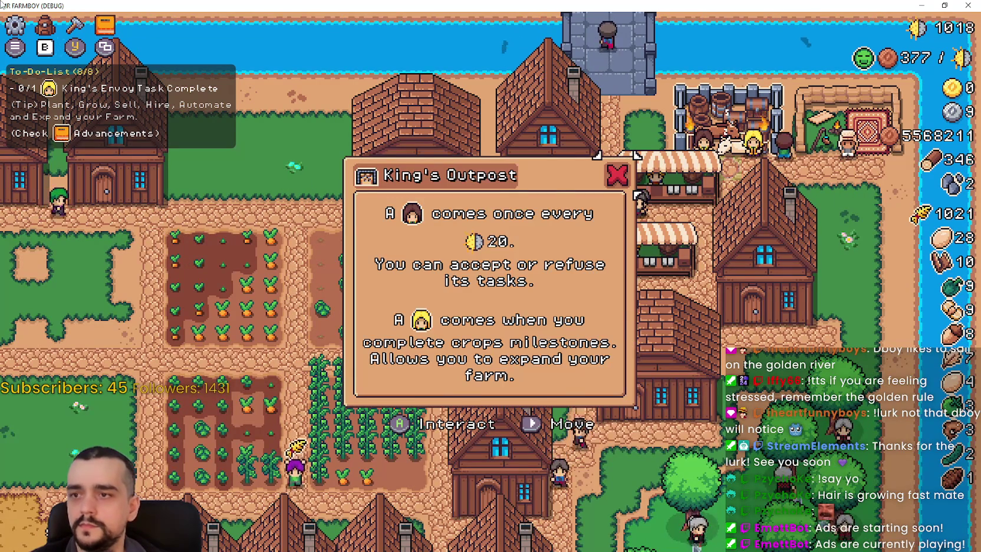
key("Escape")
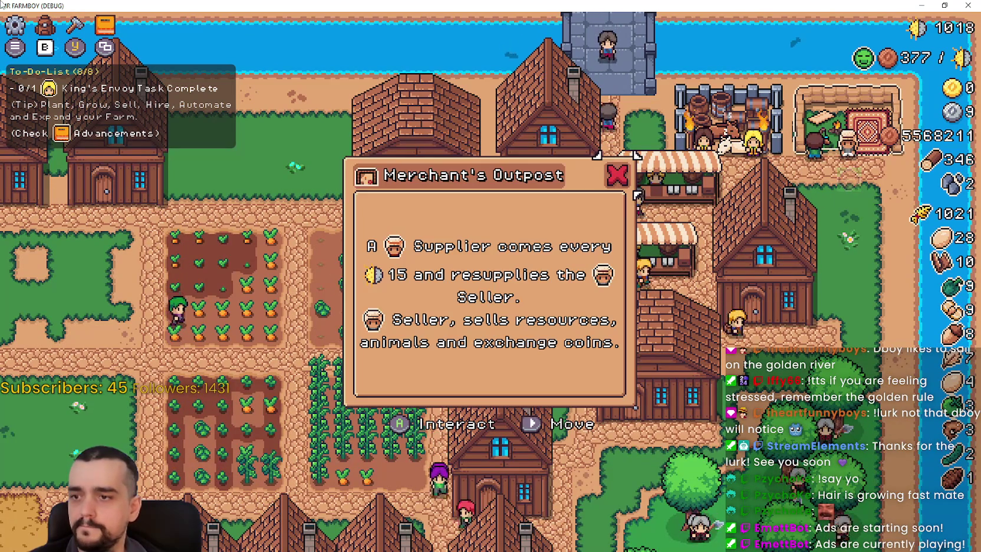
key("Escape")
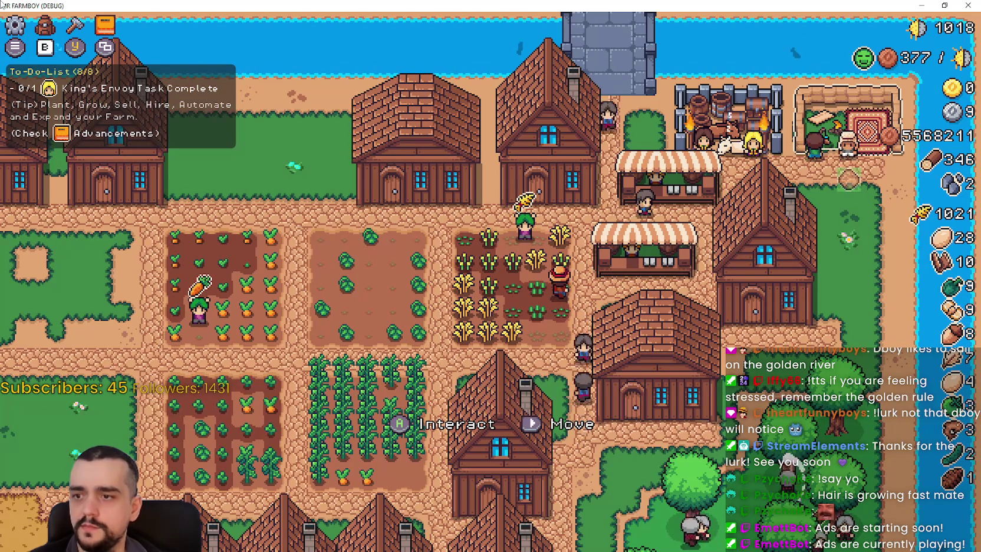
Step: Start moving the outpost, try the inventory during the move, then close the game
key("m")
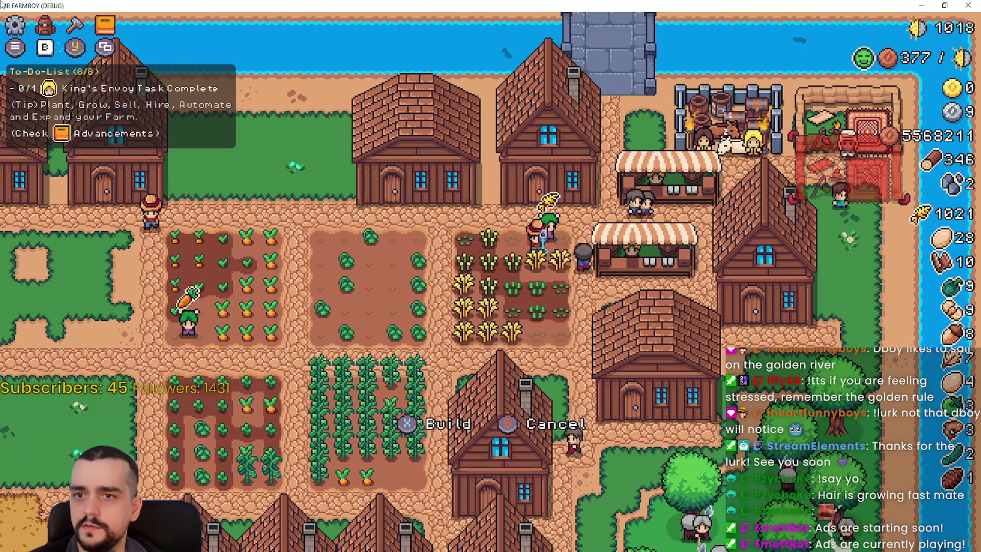
key("i")
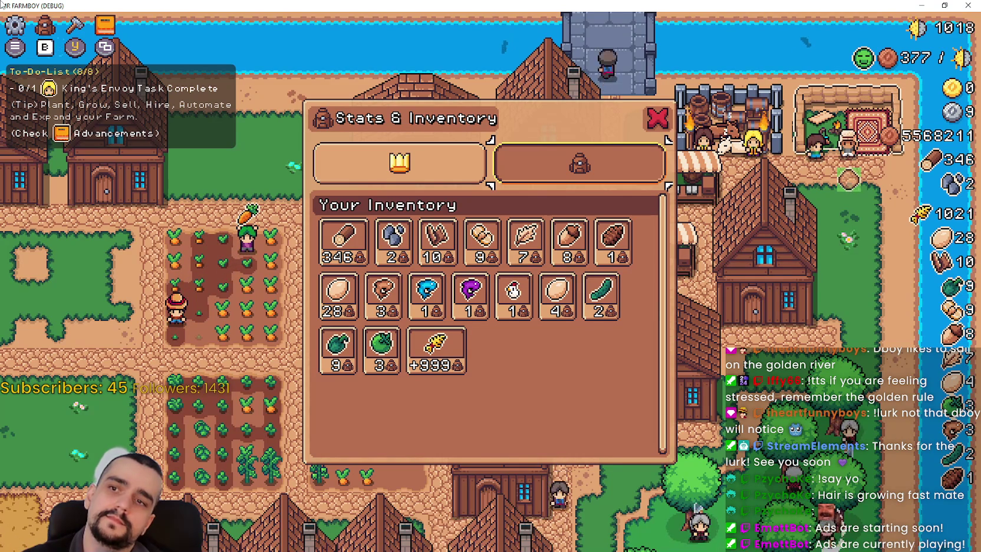
key("Escape")
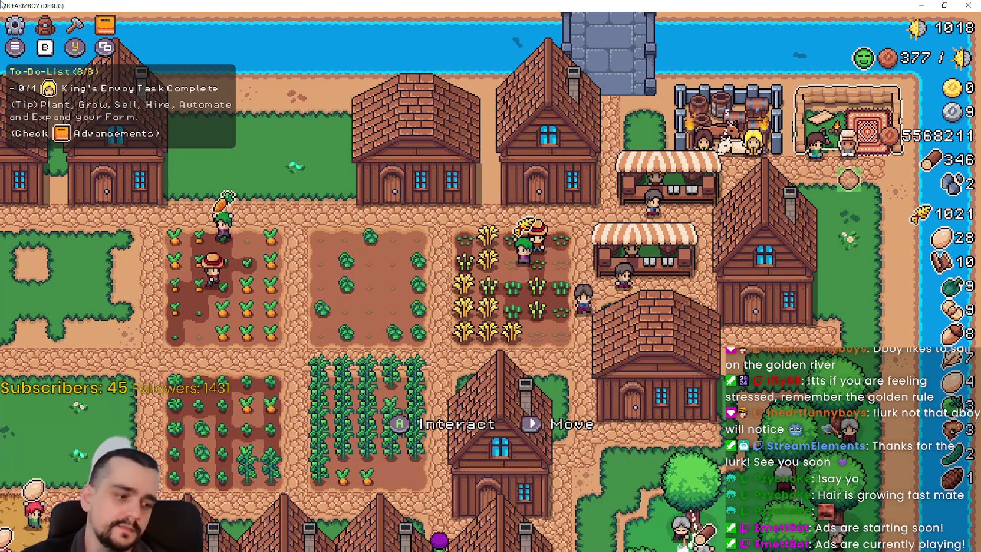
key("alt+F4")
key("Down")
key("Down")
key("Down")
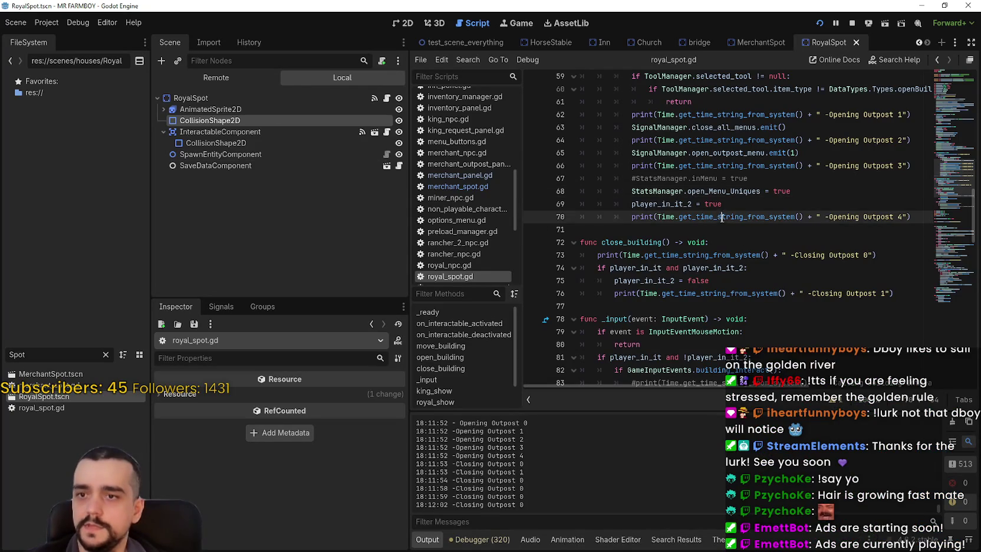
Step: Copy ToolManager.in_building_move from royal_spot.gd line 50 and filter FileSystem for 'game_s'
scroll(734, 242, "up", 2)
scroll(734, 242, "down", 2)
scroll(734, 242, "up", 3)
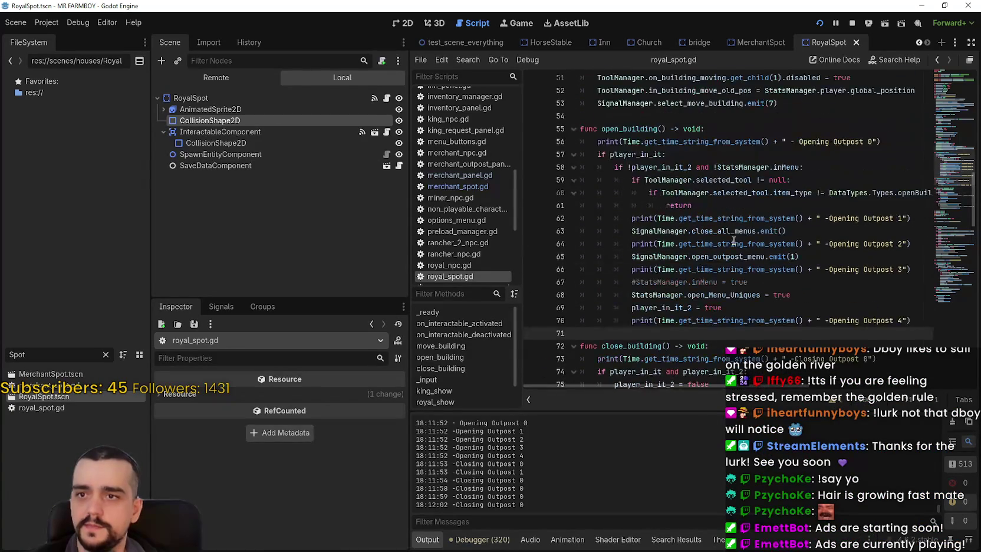
scroll(731, 234, "up", 7)
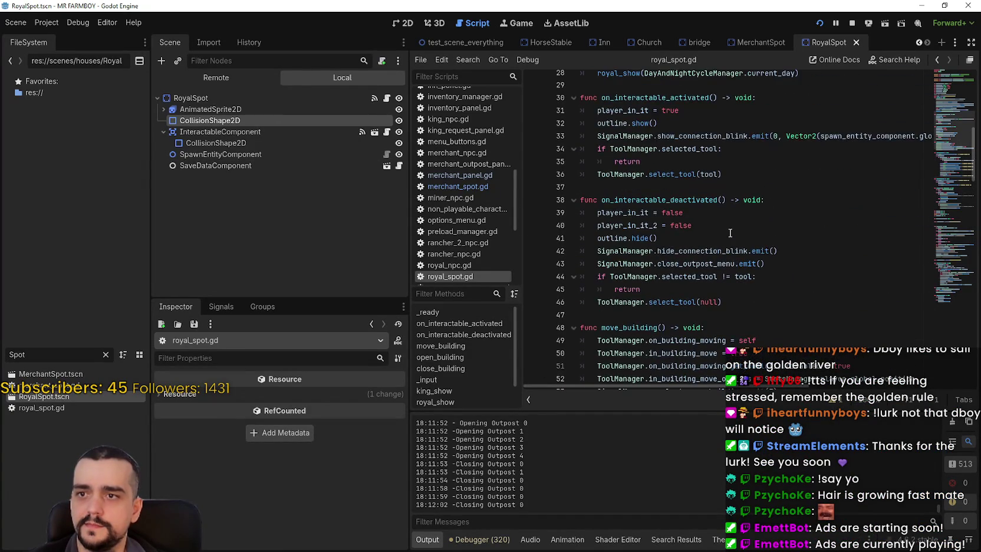
scroll(729, 233, "up", 6)
scroll(730, 232, "down", 9)
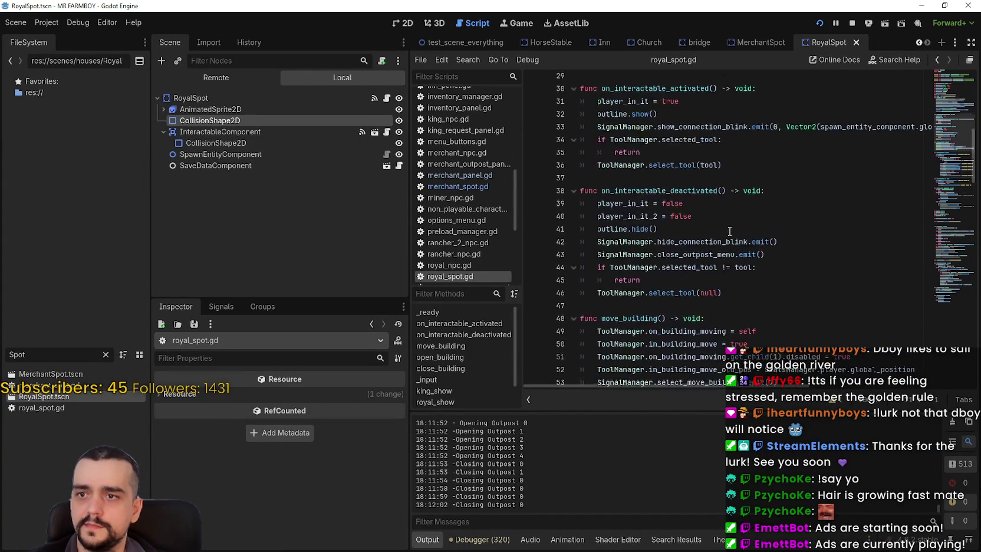
scroll(729, 233, "down", 1)
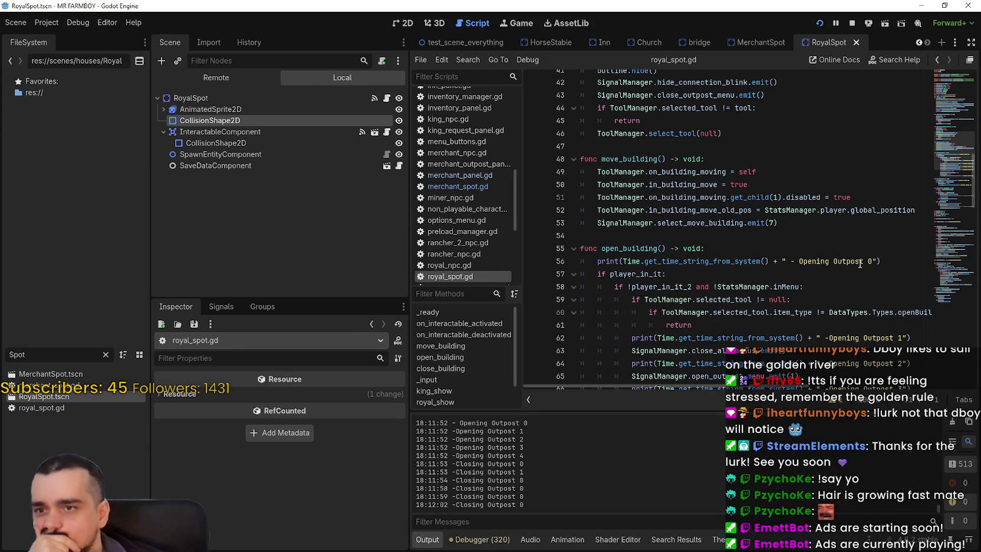
left_click(693, 180)
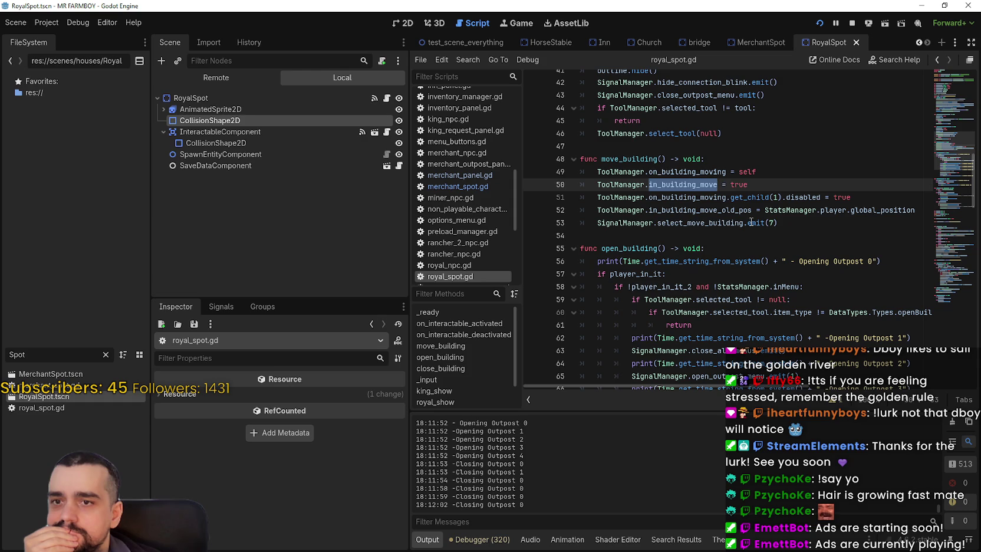
right_click(627, 183)
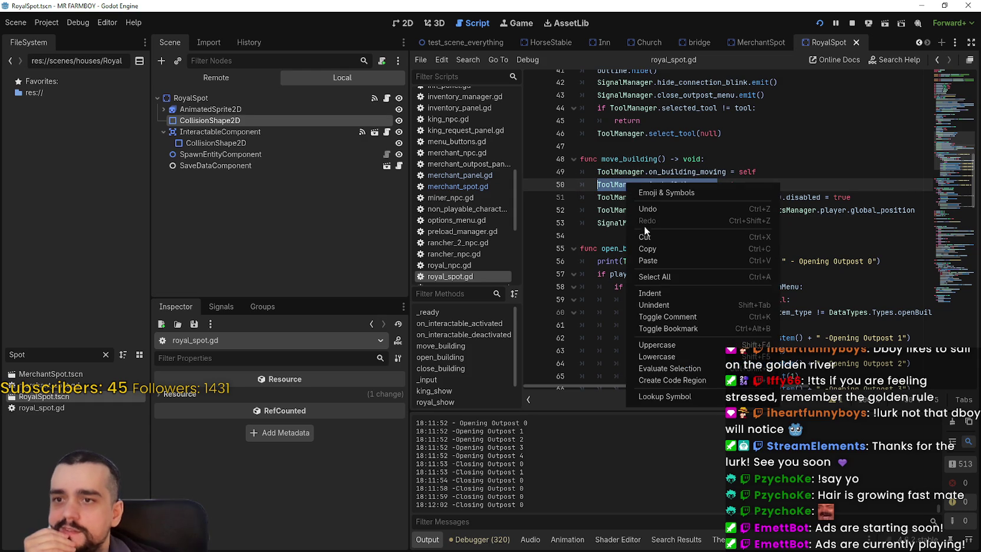
left_click(652, 246)
left_click(658, 223)
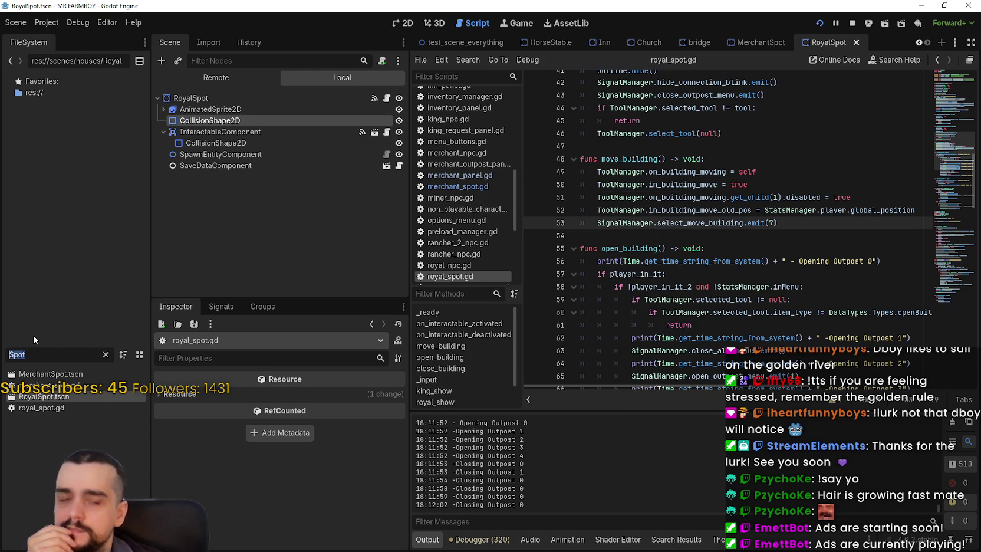
type("game_s")
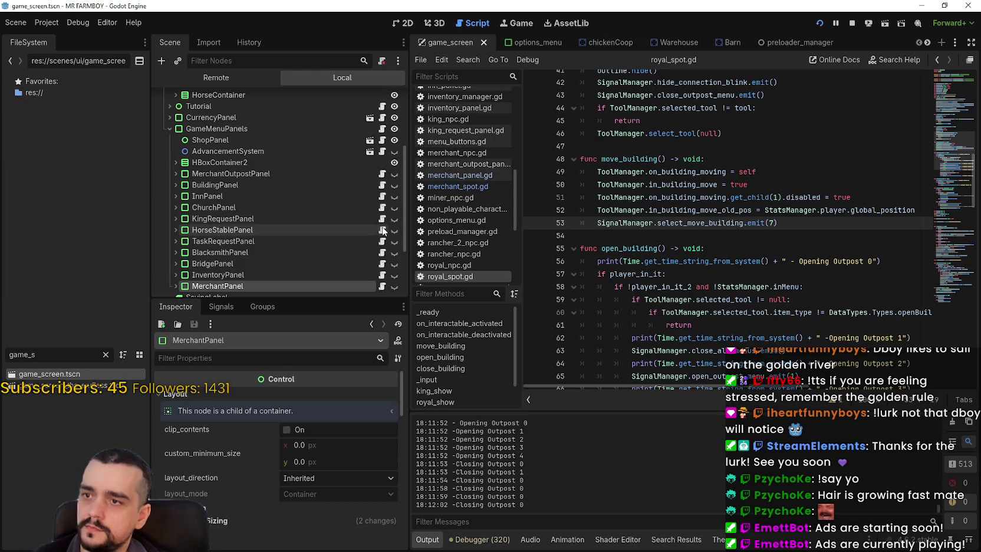
Step: In inventory_panel.gd's toggle_menu, paste the in_building_move check below the open_Menu_Uniques return
left_click(382, 250)
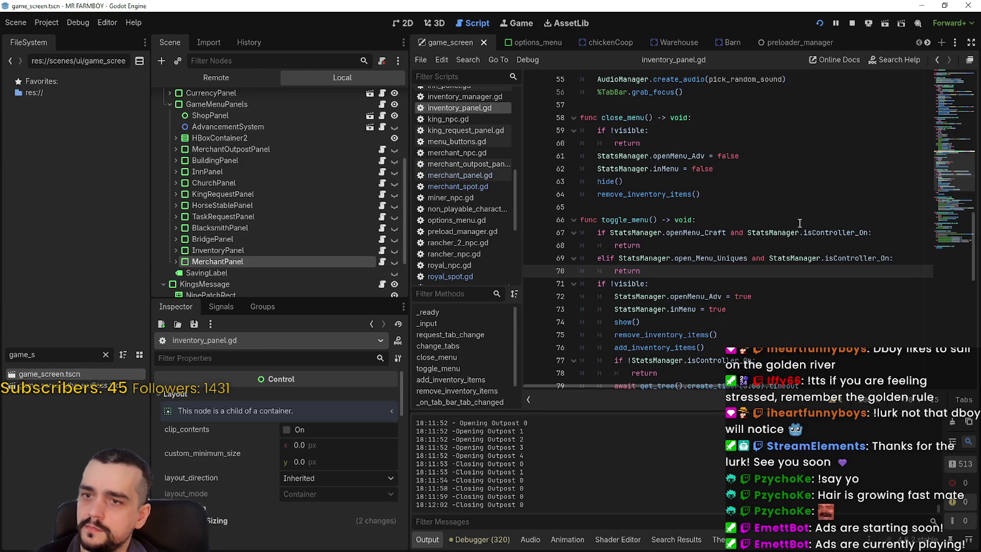
key("Return")
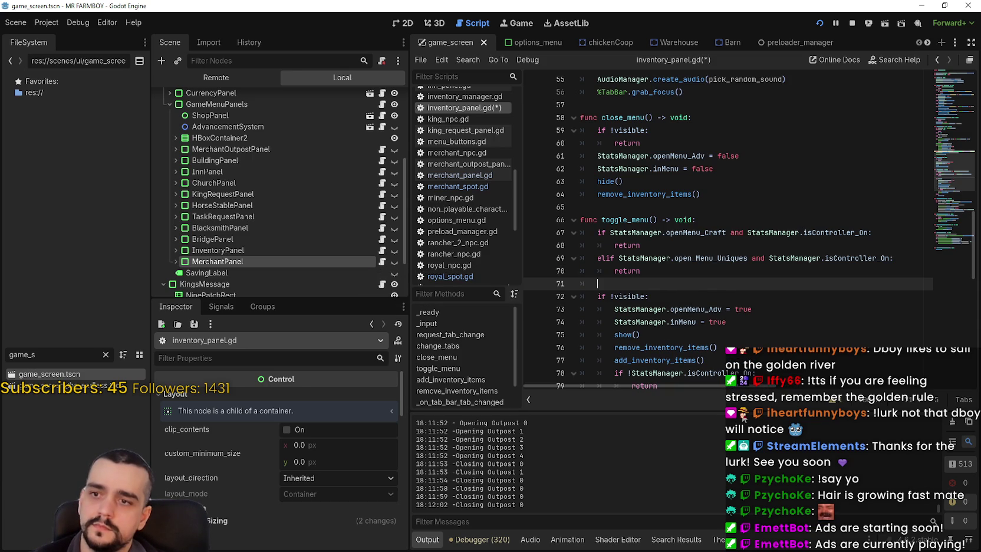
key("Return")
type("ToolManager.in_building_move")
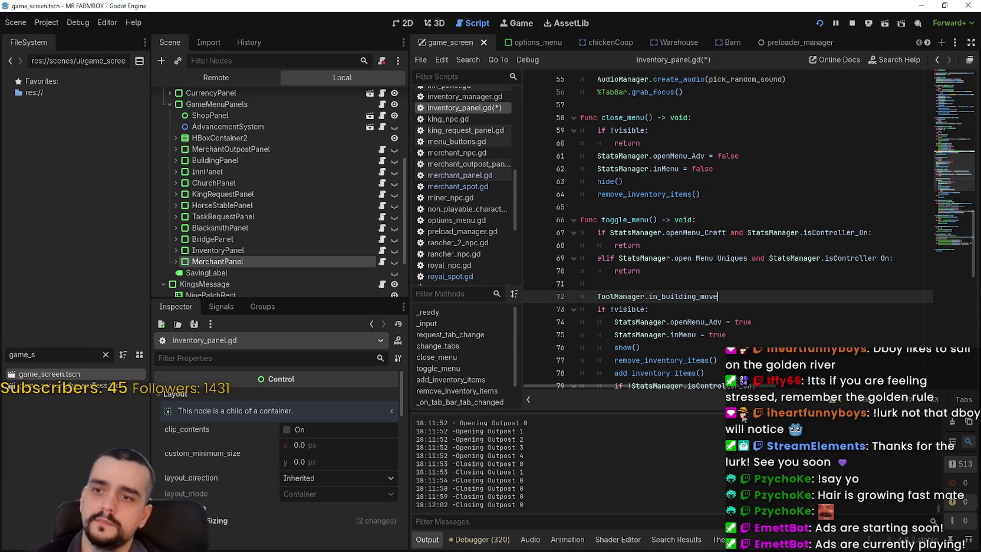
left_click(613, 285)
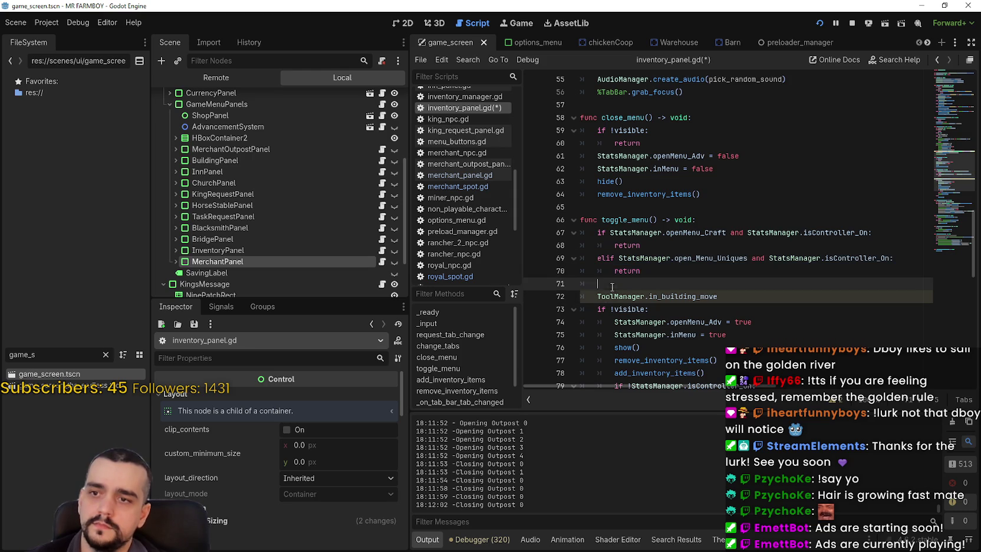
key("ctrl+v")
Step: Delete the leftover in_building_move line so line 71 holds the new elif/return, and save
left_click(678, 311)
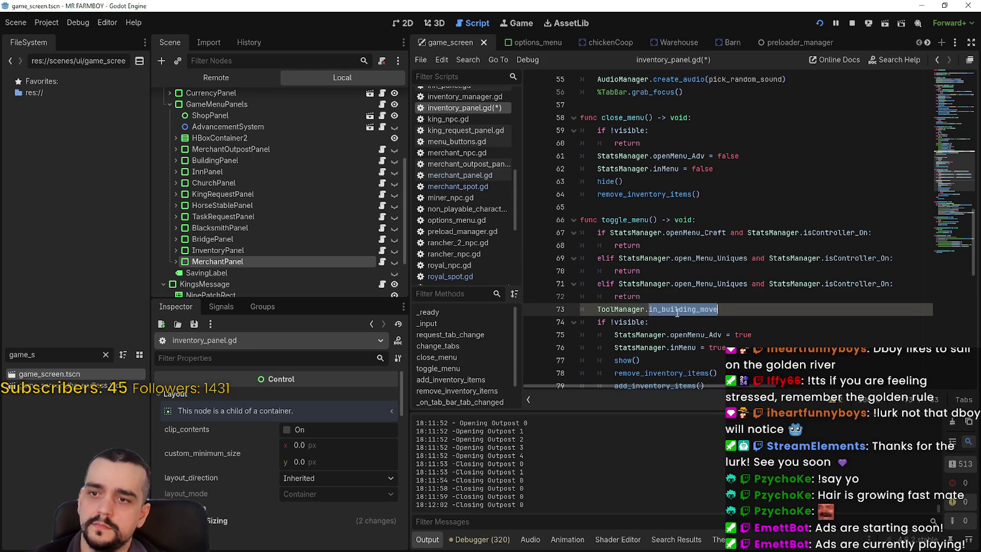
left_click(721, 287)
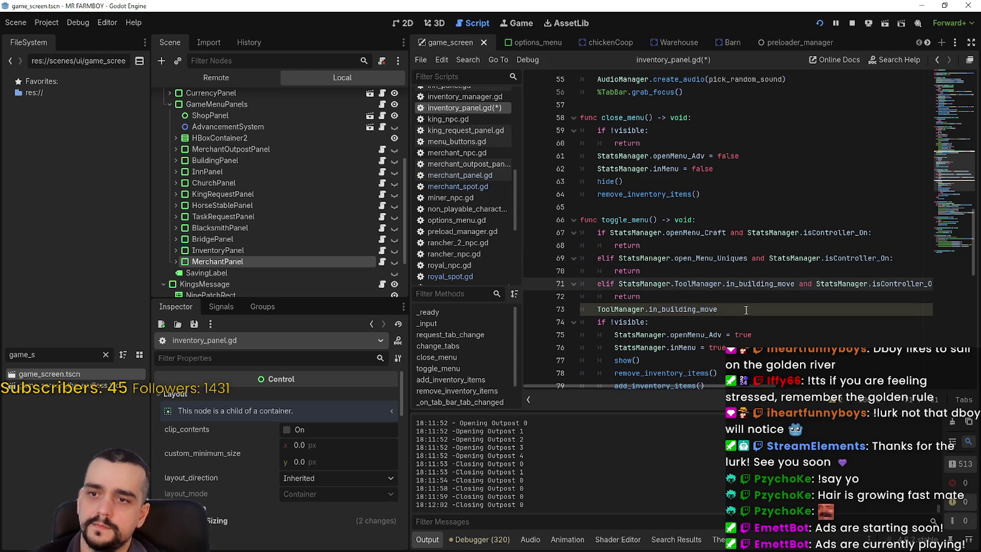
left_click_drag(735, 310, 587, 308)
key("BackSpace")
key("BackSpace")
key("ctrl+s")
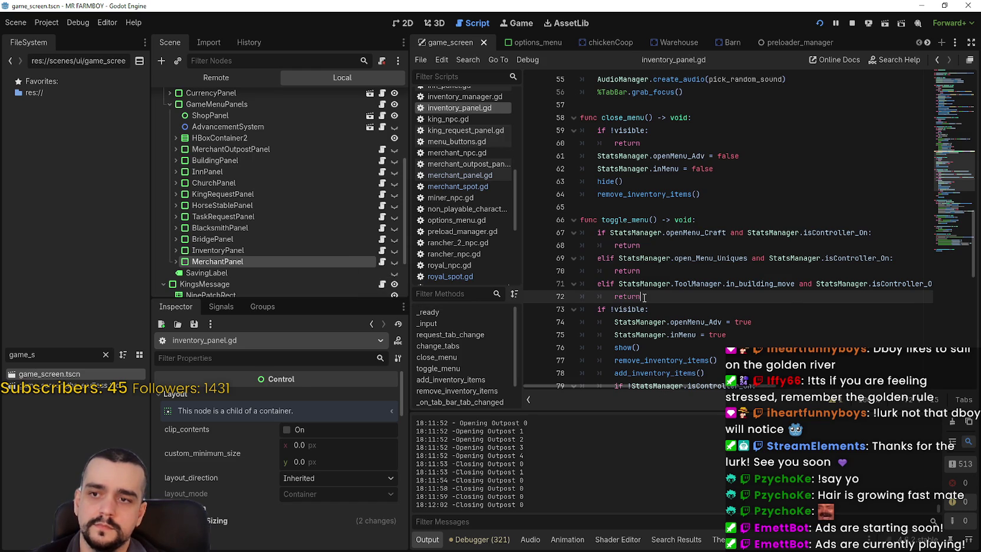
left_click_drag(644, 297, 516, 279)
left_click(713, 296)
key("alt+Tab")
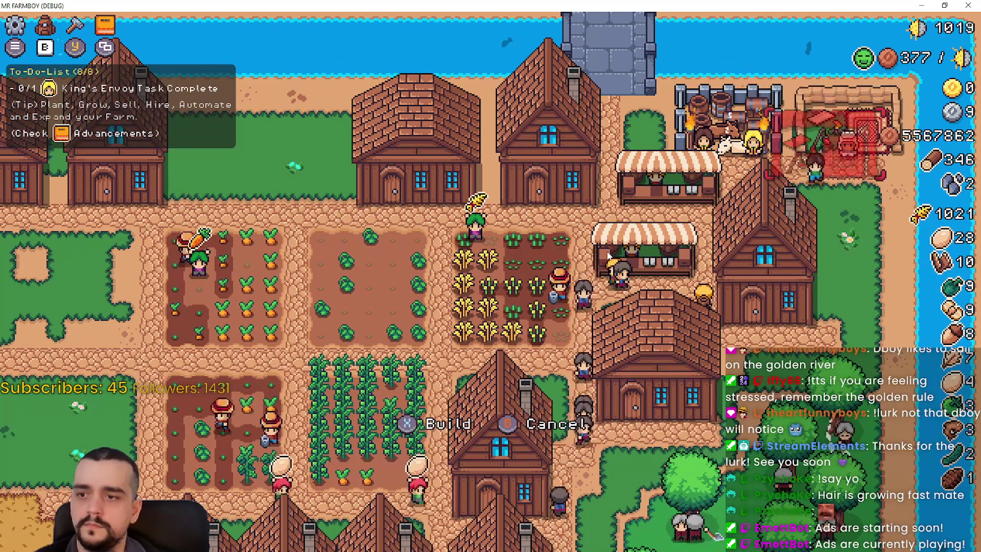
Step: Remove the 'StatsManager.' prefix so line 71 reads ToolManager.in_building_move, and save
key("alt+Tab")
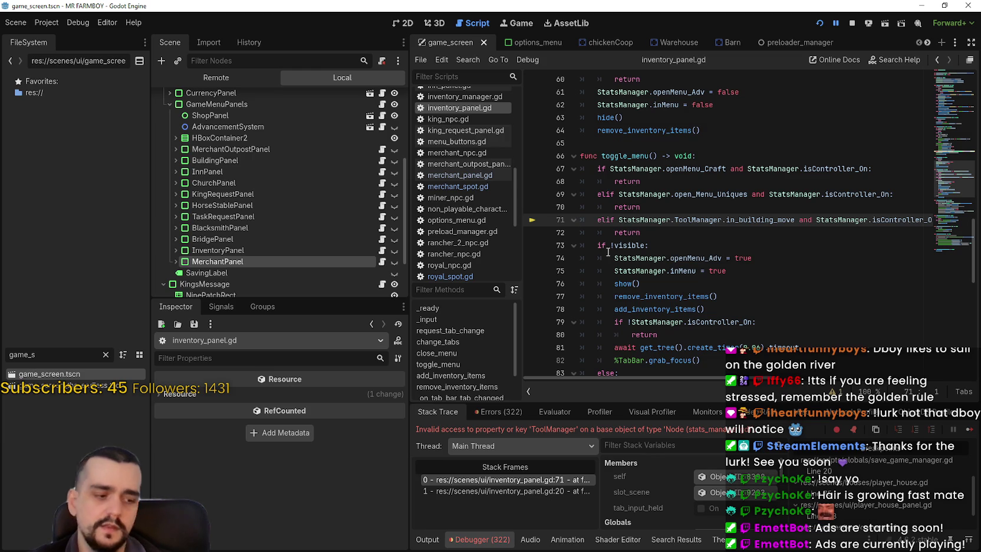
double_click(659, 221)
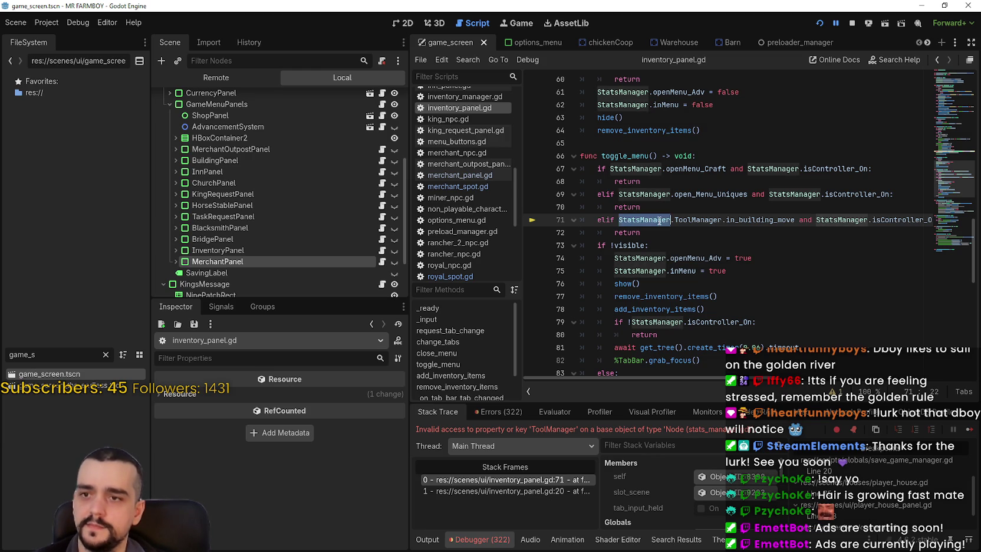
key("Delete")
key("Delete")
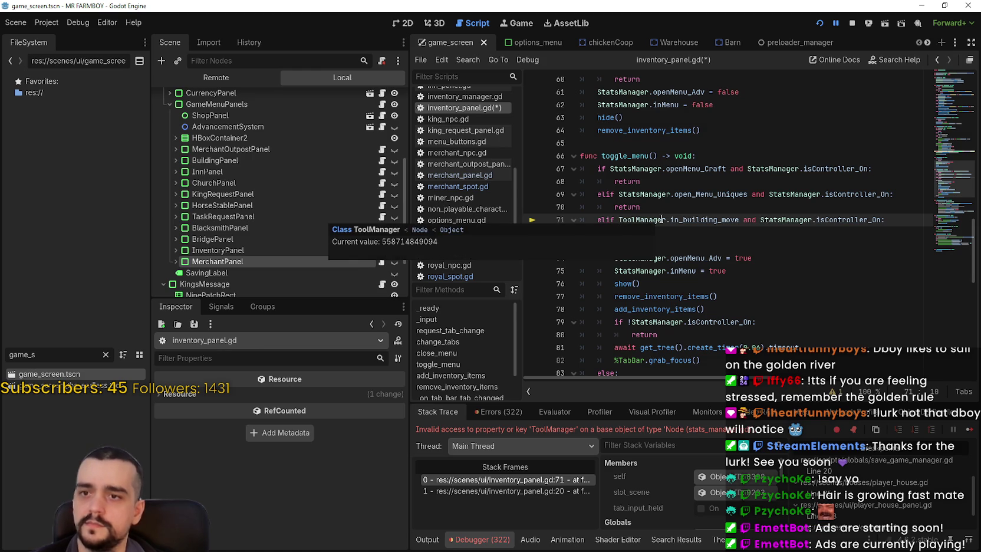
key("ctrl+s")
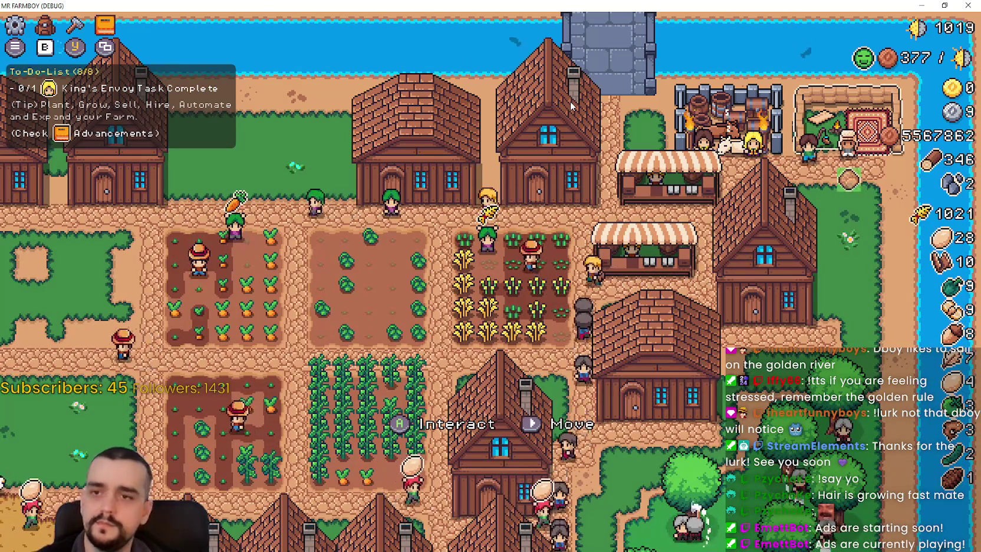
Step: Start a building move, cancel it, and try opening the inventory
key("b")
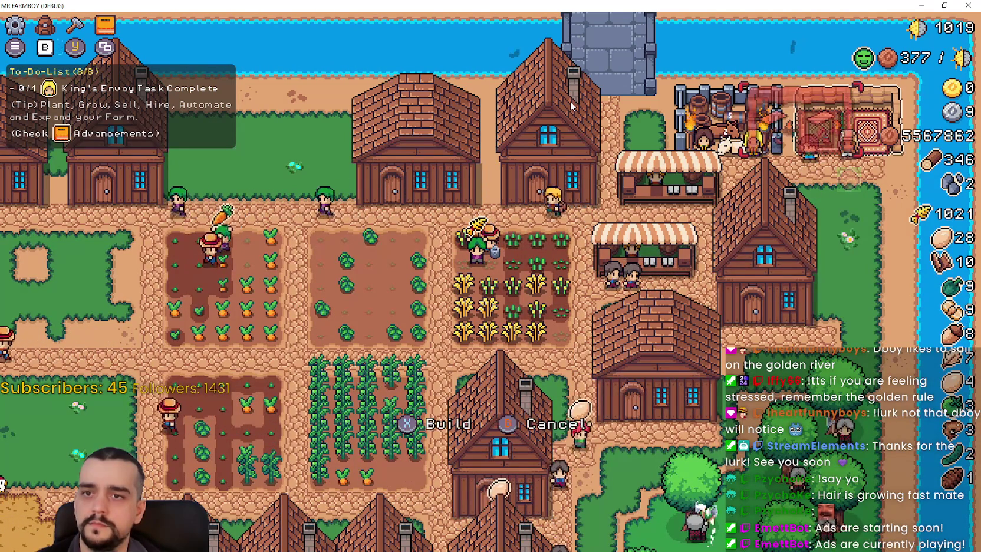
key("Escape")
key("i")
key("i")
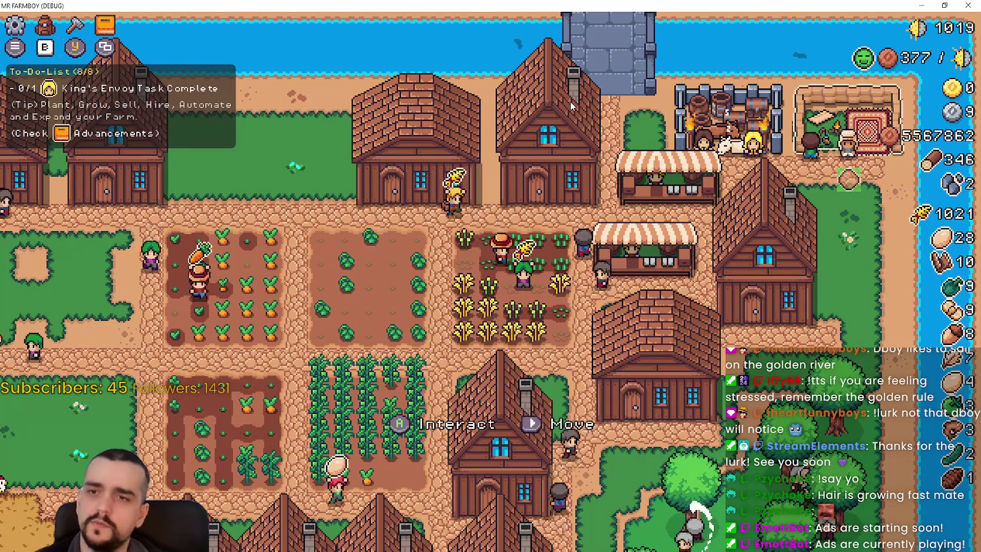
Step: Select the top house and open the stats and inventory panel, switching between its pages
left_click(570, 102)
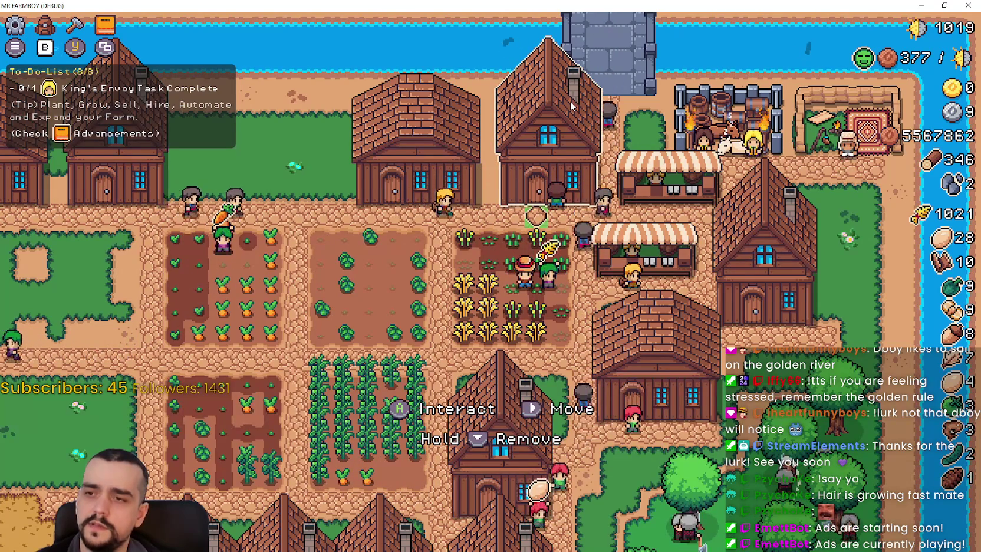
key("i")
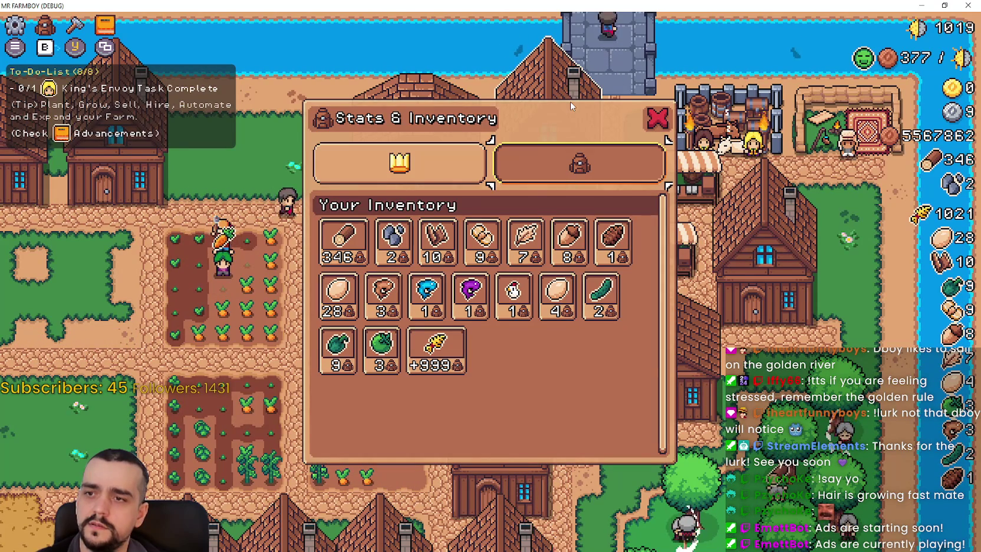
key("Left")
key("Down")
key("Up")
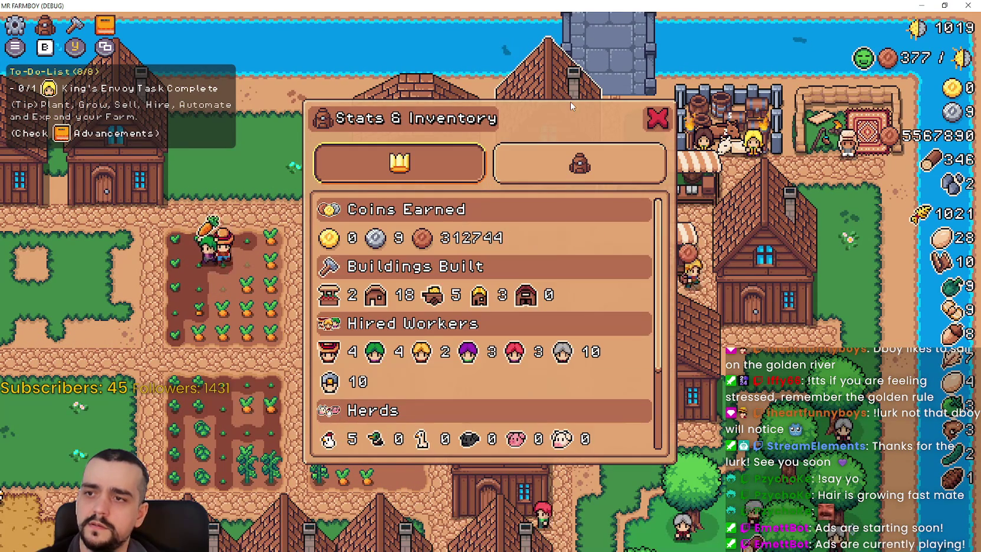
key("Right")
key("Down")
key("Right")
key("Right")
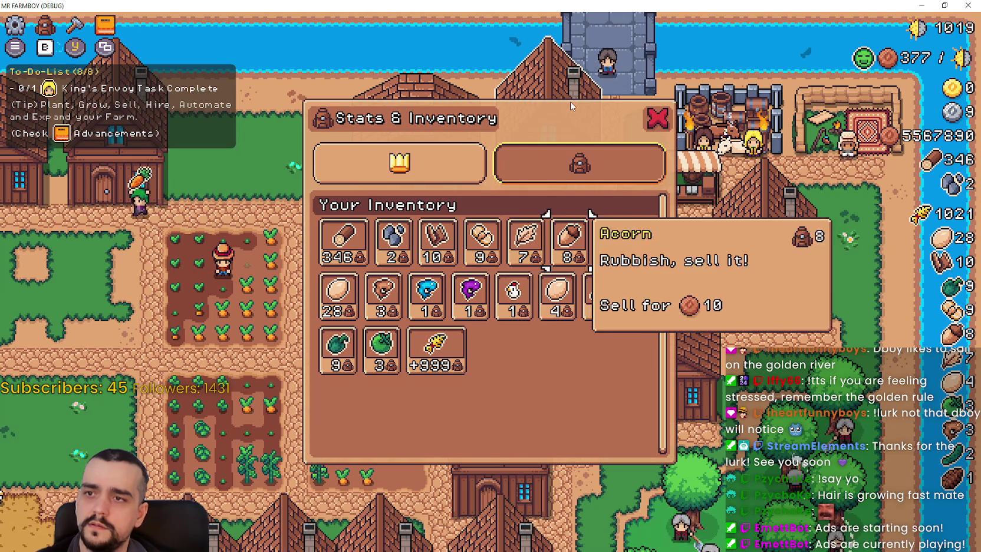
key("Right")
key("Up")
key("Left")
key("Right")
Step: Browse the inventory items Wheat, Paper Scarab and Green Pepper, then close the panel
key("Down")
key("Down")
key("Down")
key("Up")
key("Right")
key("Right")
key("Down")
key("Left")
key("Left")
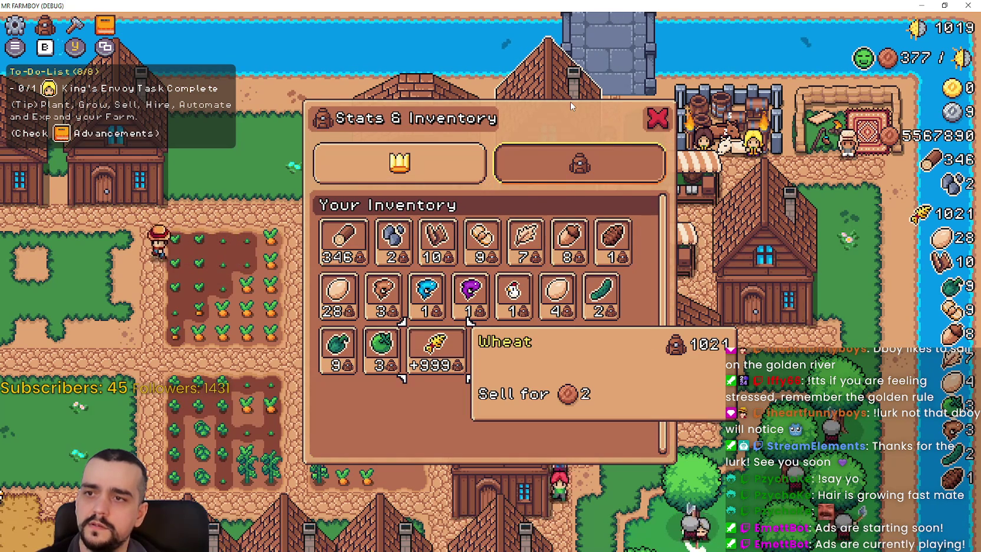
key("Up")
key("Down")
key("Up")
key("Left")
key("Up")
key("Right")
key("Right")
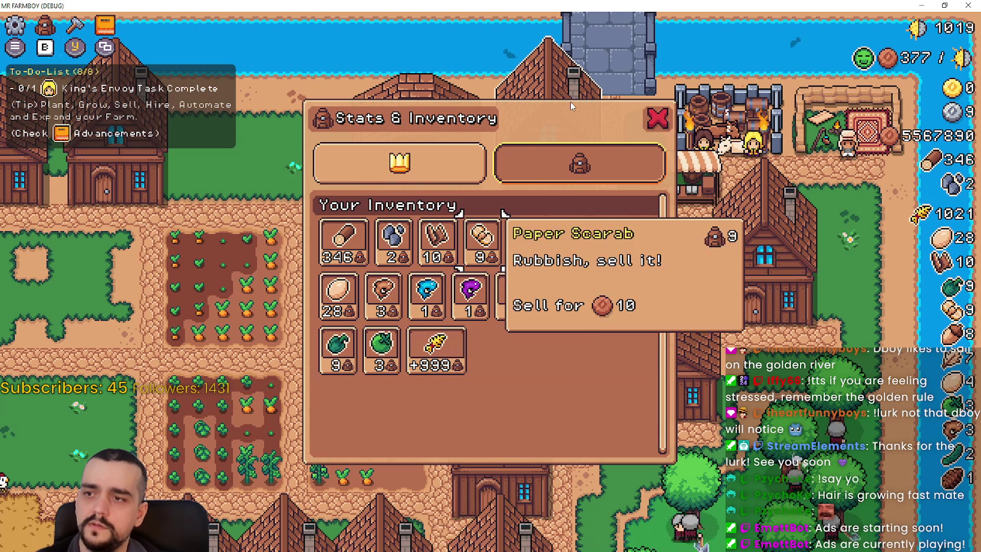
key("Down")
key("Down")
key("Left")
key("Left")
key("Left")
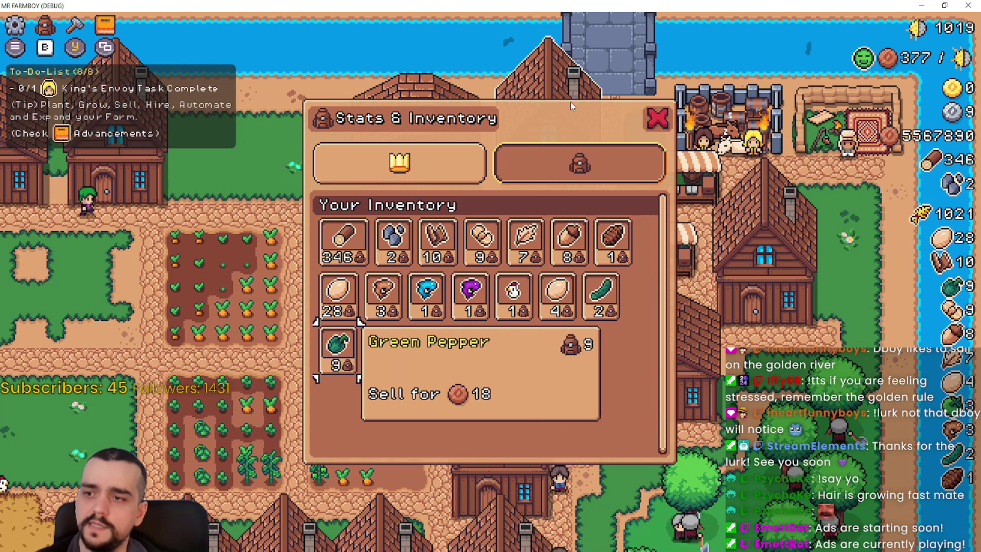
key("Up")
key("Up")
key("Up")
key("Right")
key("Left")
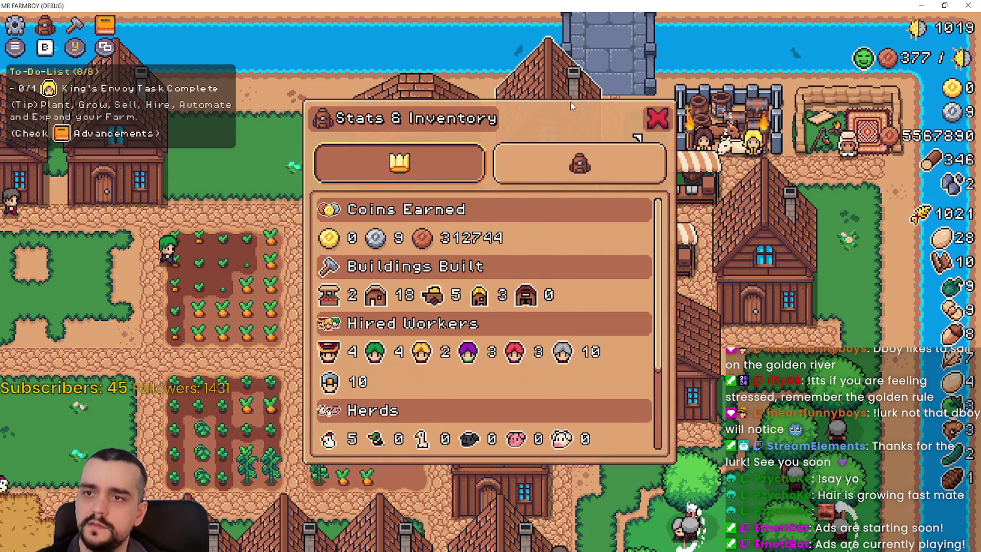
key("Escape")
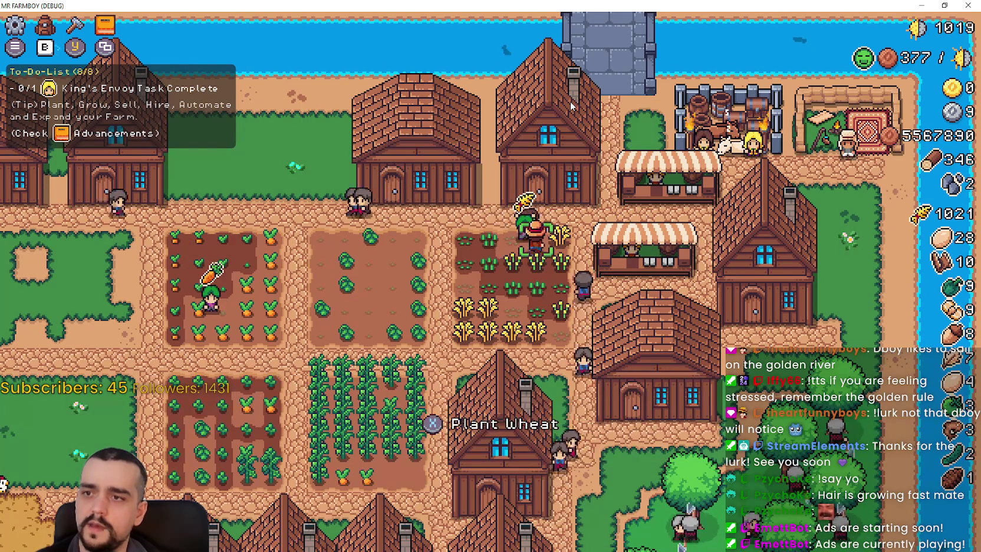
Step: Open the nearby house's workers dialog, step through worker priorities, and close it
key("e")
key("Escape")
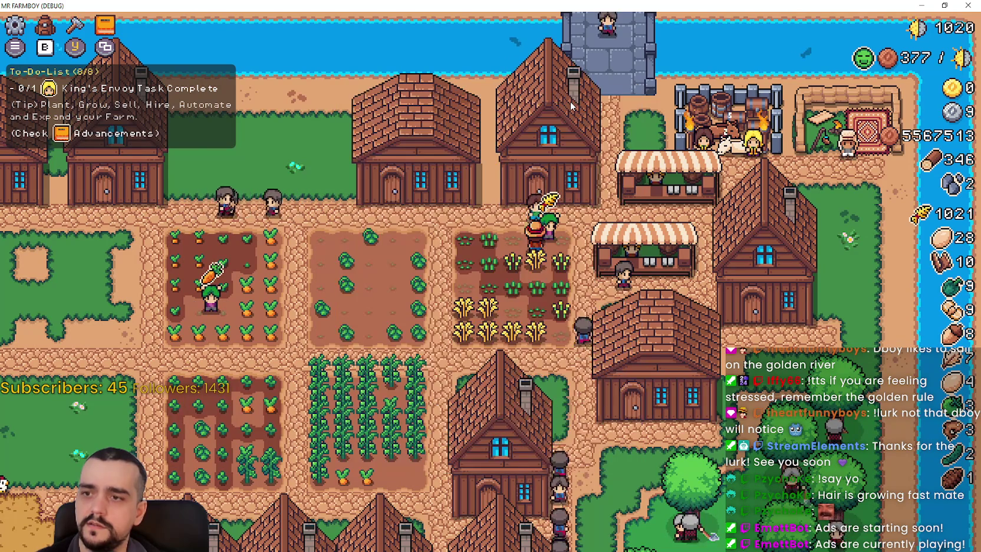
key("e")
key("Down")
key("Right")
key("Escape")
Step: Walk the farmer through the crop field to a house and finish placing the moved house
key("s")
key("a")
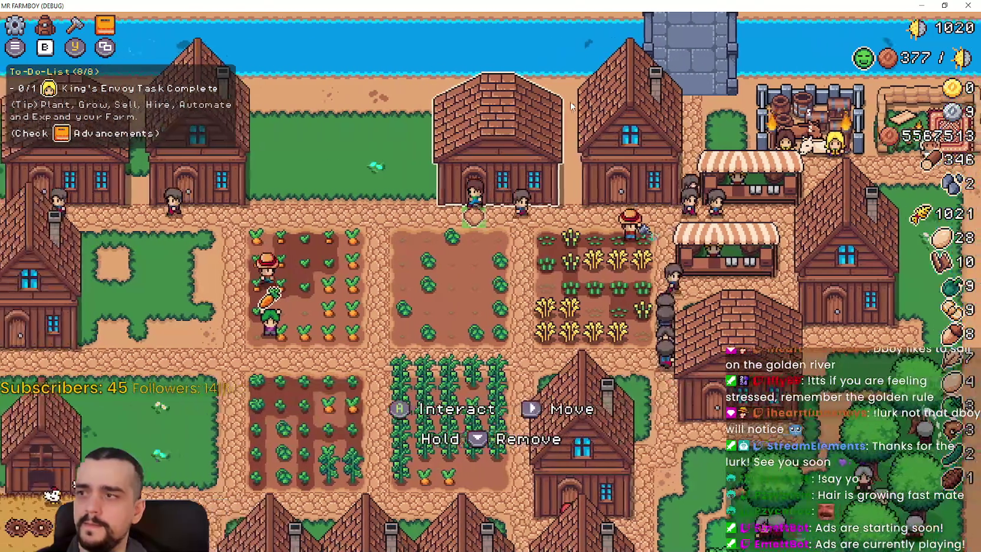
key("s")
key("d")
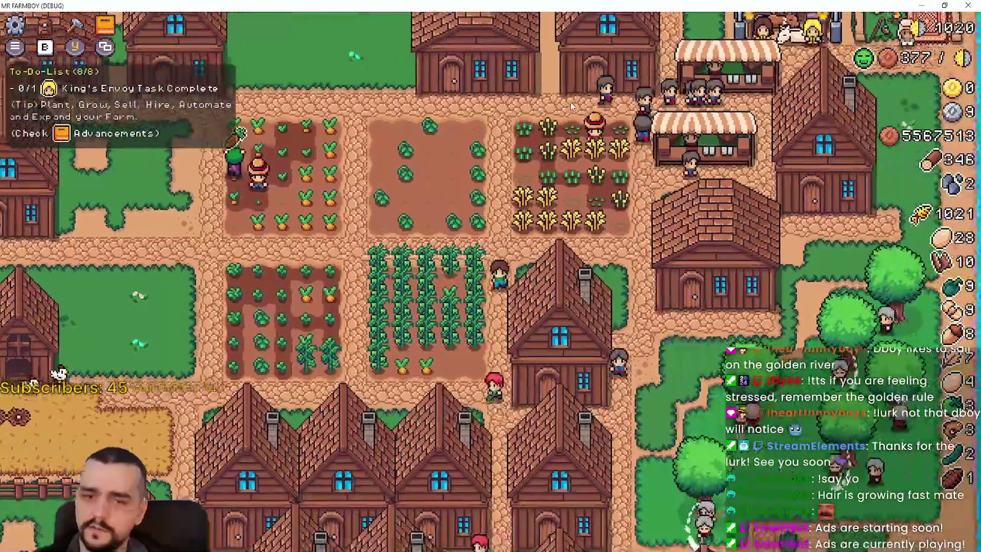
key("w")
key("d")
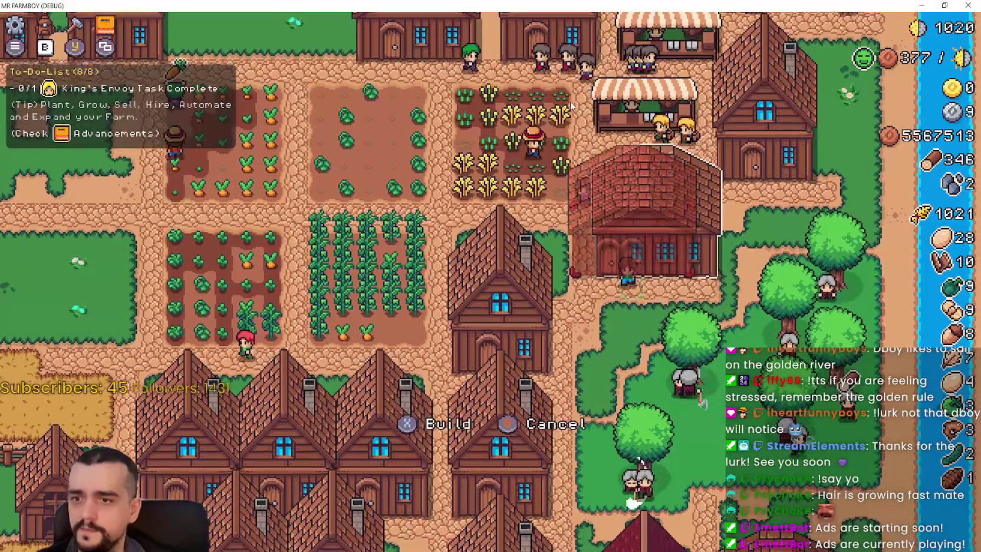
key("Escape")
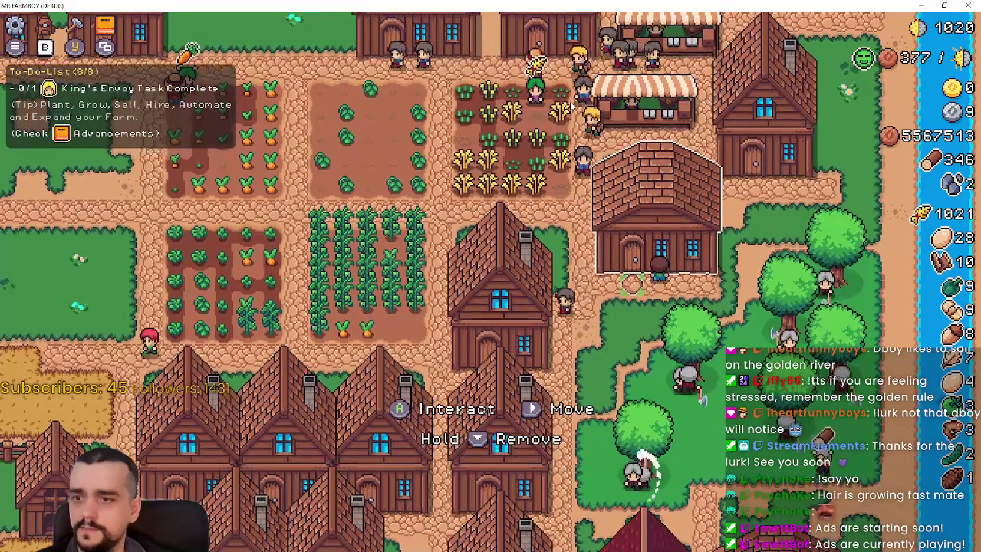
Step: Walk the farmer to another house, then Alt+Tab back to the Godot editor
key("s")
key("s")
key("a")
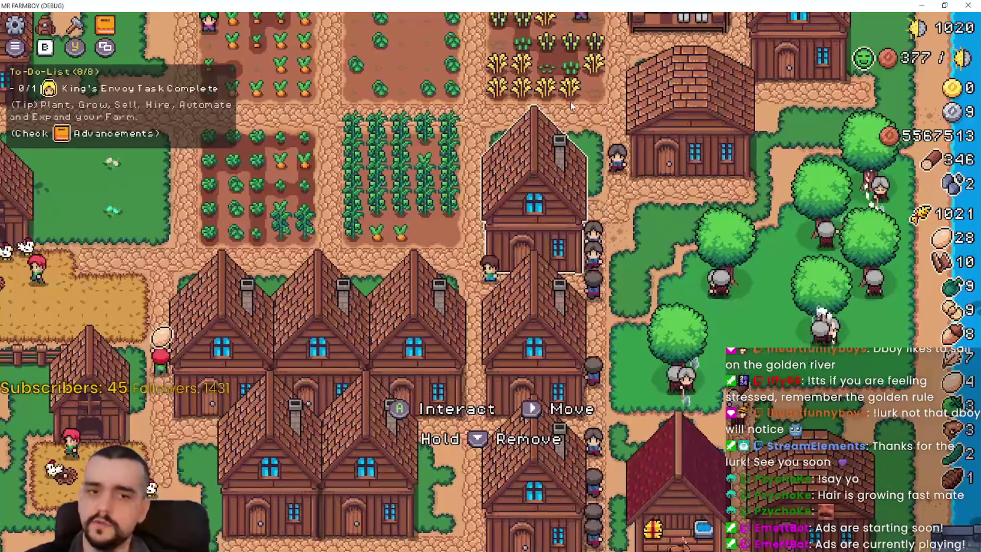
key("alt+Tab")
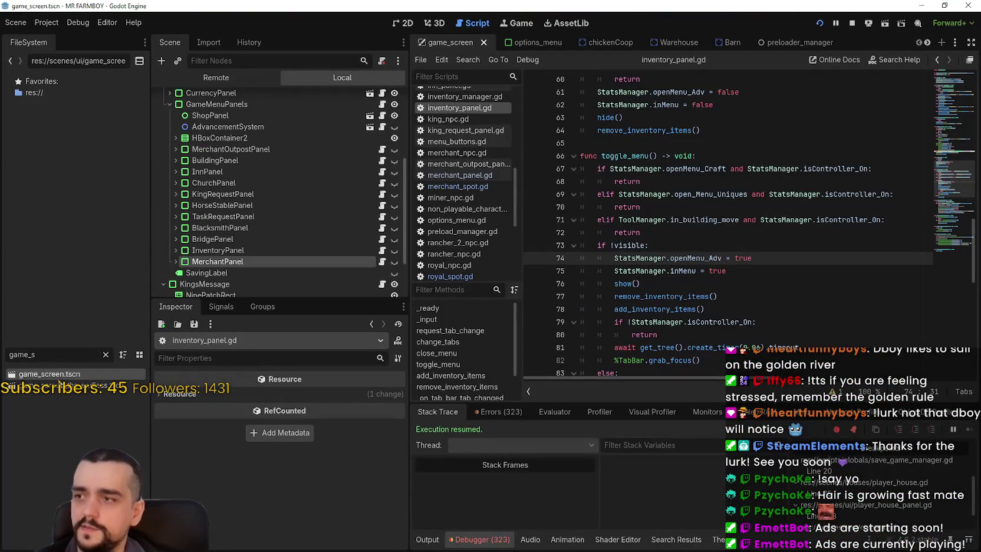
Step: Clear the FileSystem filter and open game_menu_panels.gd from the script list
left_click(106, 354)
scroll(288, 156, "up", 5)
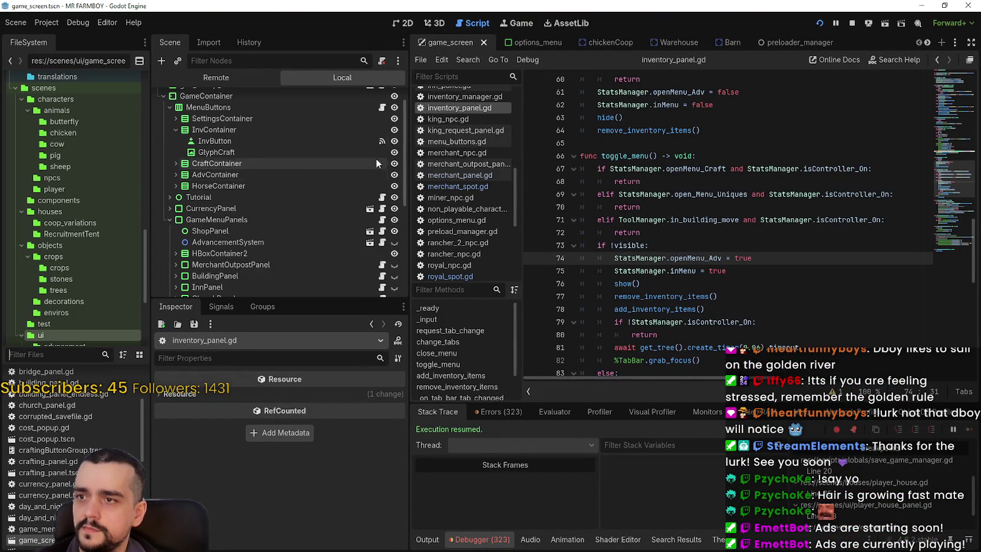
scroll(356, 210, "down", 2)
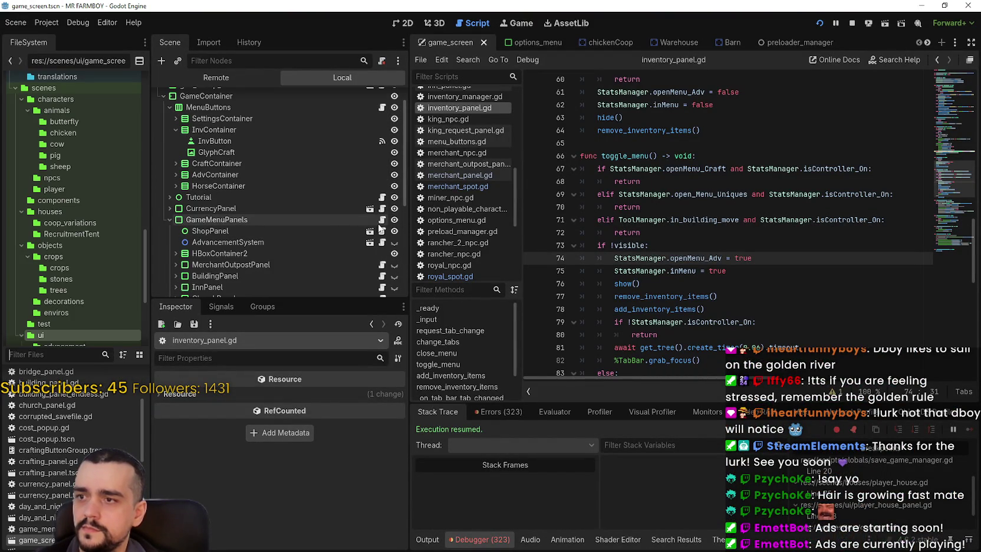
left_click(382, 223)
scroll(794, 272, "down", 6)
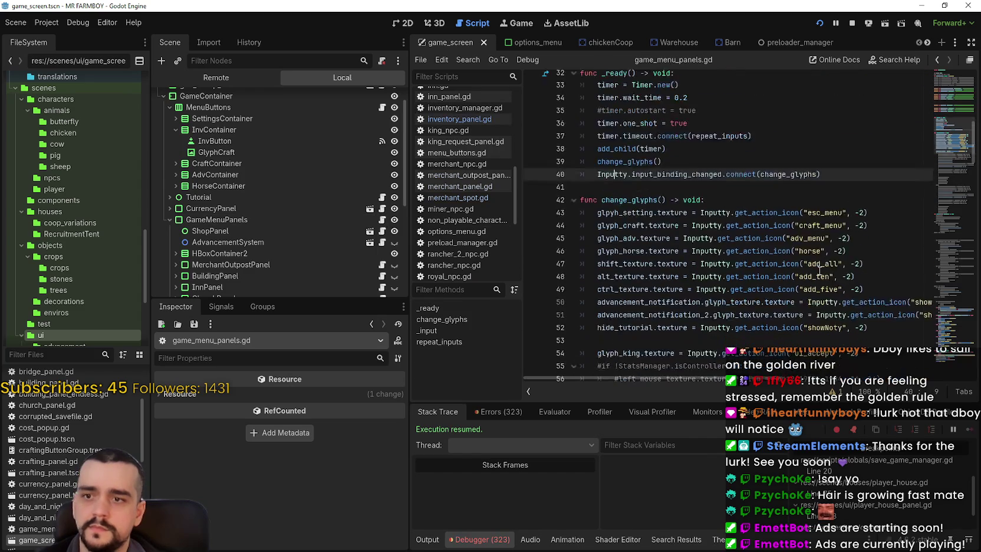
left_click(753, 307)
left_click(872, 295)
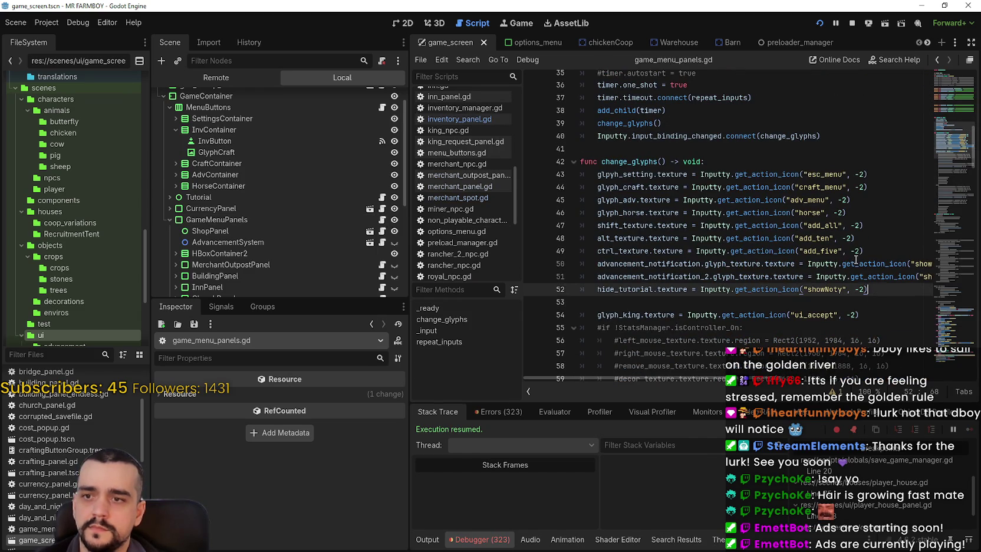
scroll(866, 271, "up", 5)
left_click(662, 187)
scroll(662, 189, "up", 3)
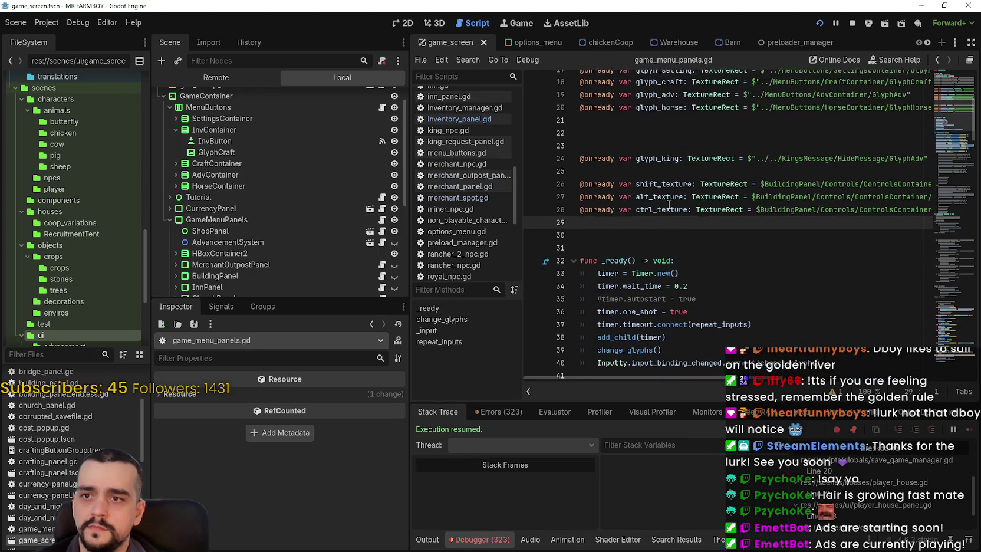
left_click(657, 201)
scroll(273, 156, "up", 2)
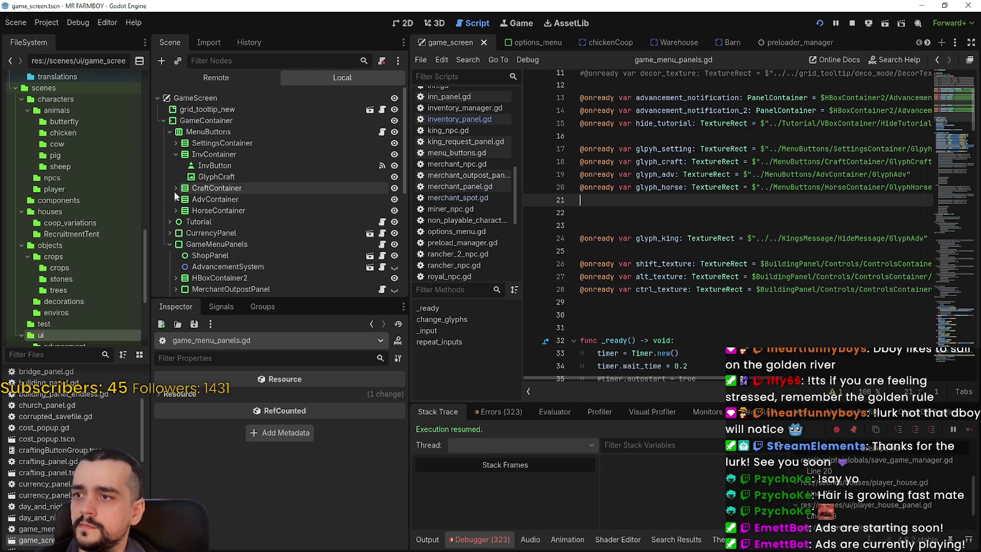
left_click(242, 177)
left_click(243, 176)
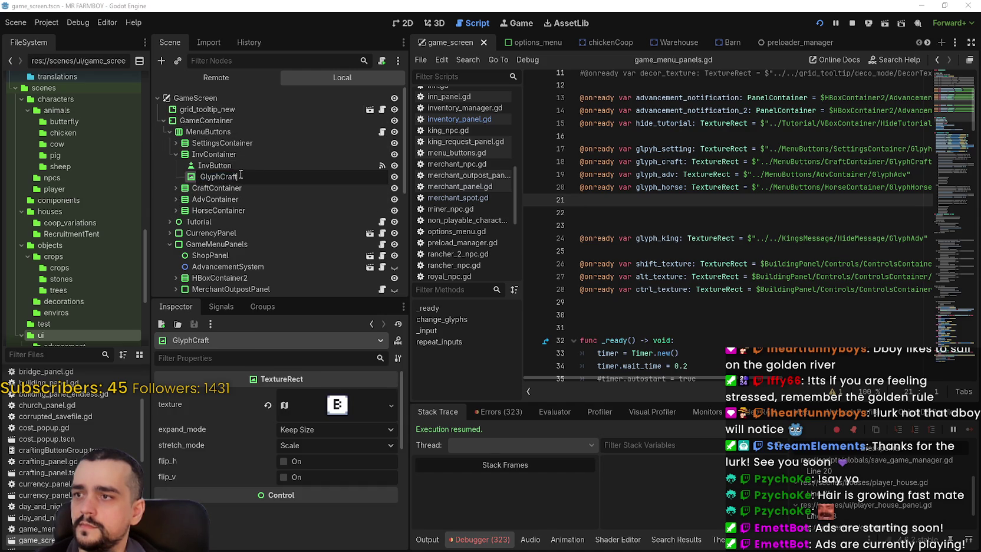
type("Inv")
key("Return")
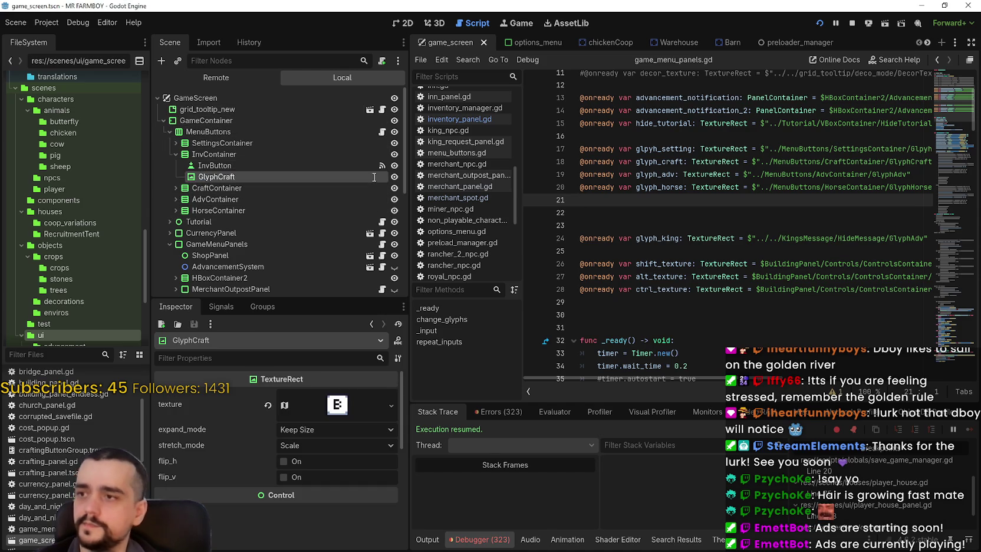
mouse_move(264, 175)
left_mouse_down()
mouse_move(736, 213)
mouse_move(677, 201)
left_mouse_up()
double_click(669, 199)
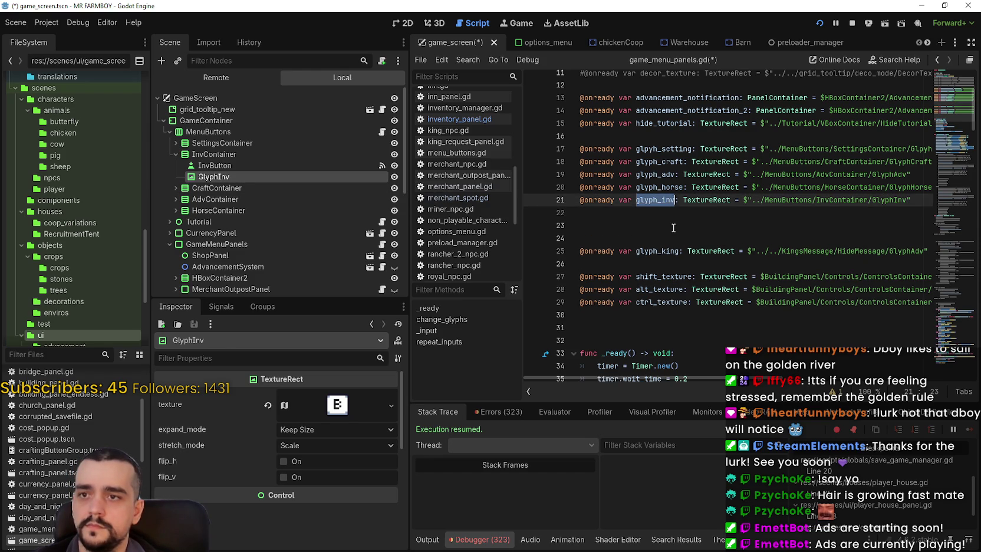
Step: Add glyph_inv.texture = Inputty.get_action_icon("inv_menu", -2) below the adv glyph line
scroll(674, 228, "down", 8)
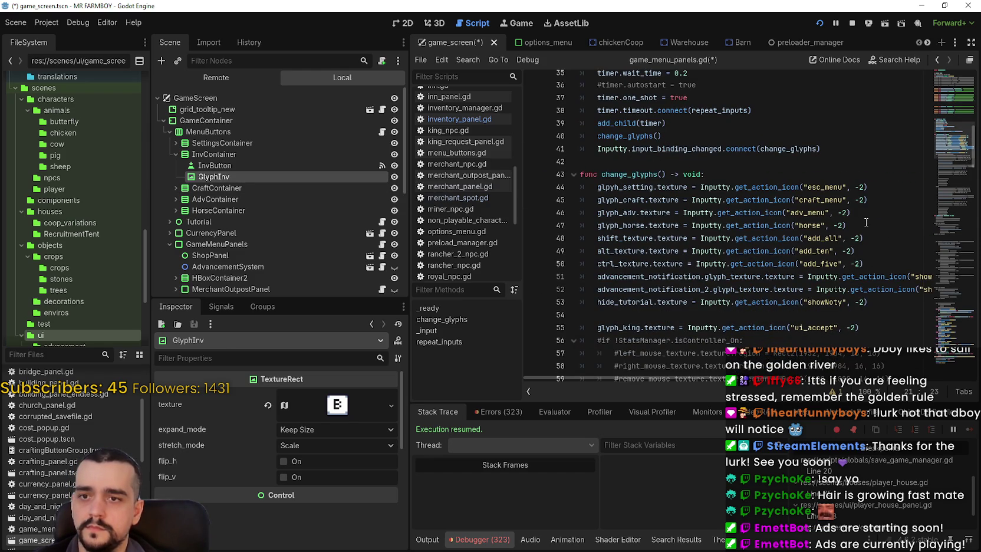
left_click(868, 226)
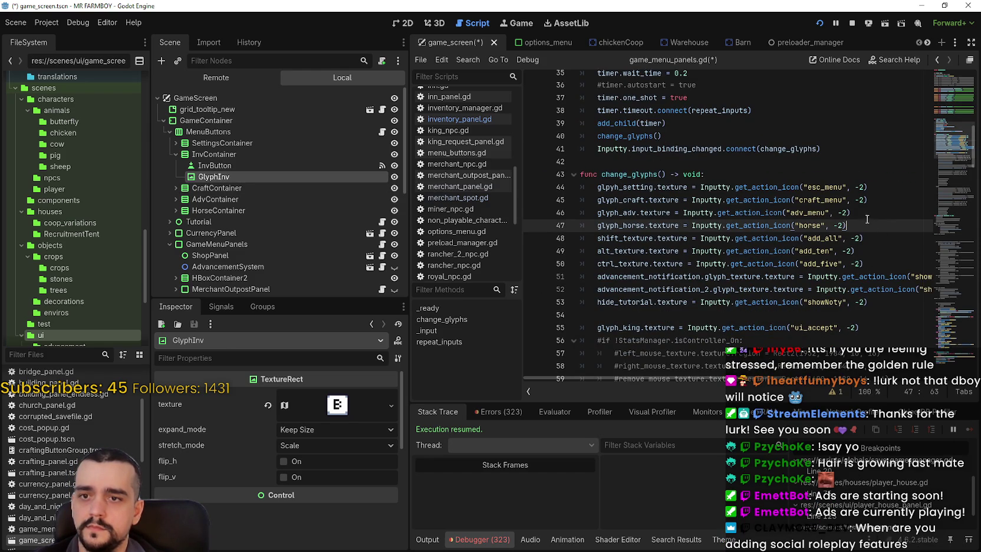
left_click(888, 201)
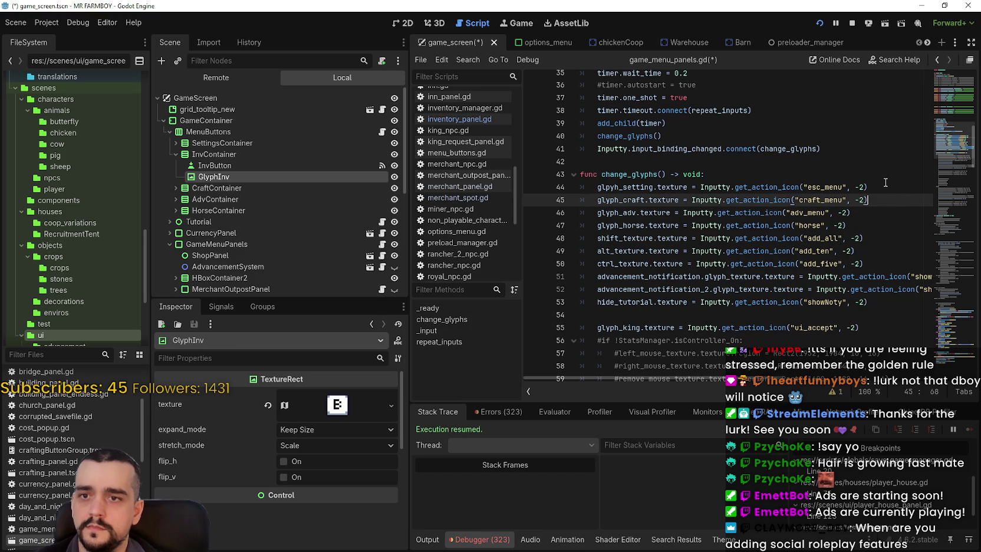
left_click(878, 214)
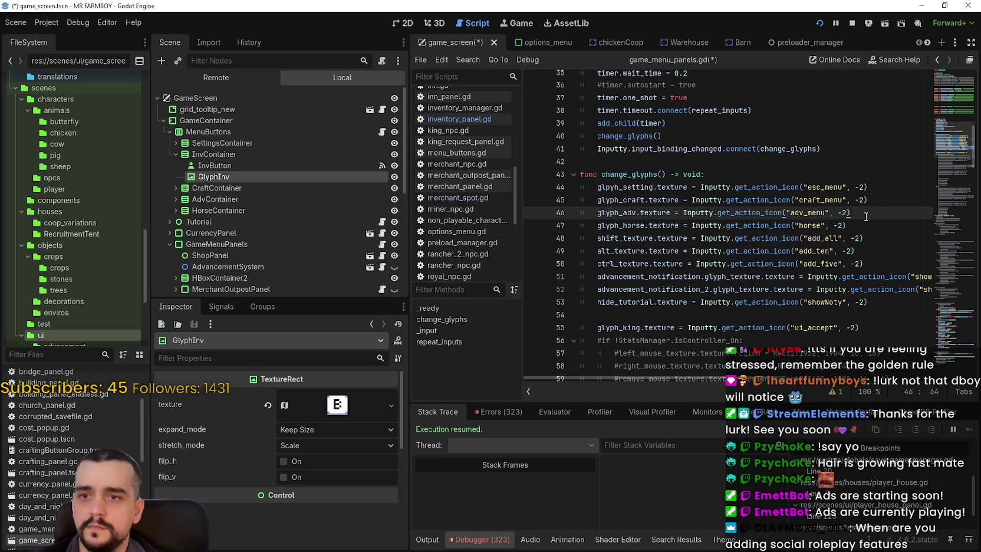
key("Return")
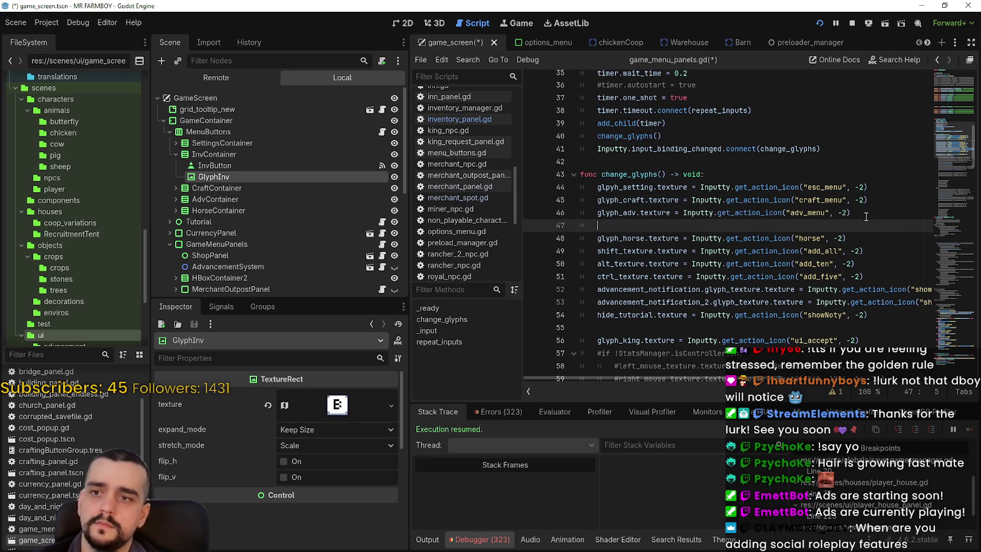
type("glyph_inv")
left_click_drag(637, 213, 879, 216)
key("ctrl+c")
left_click(664, 227)
key("ctrl+v")
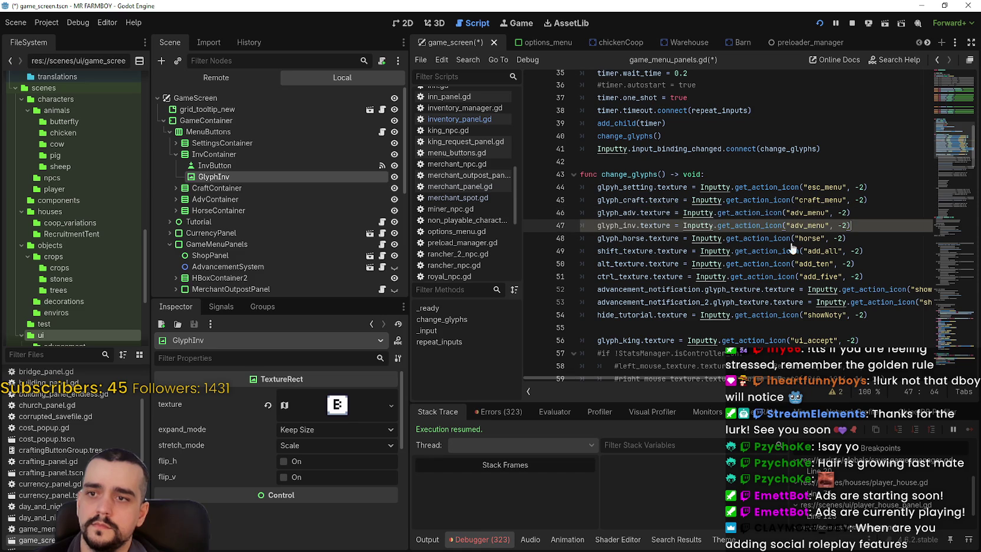
double_click(808, 225)
type("inv-m")
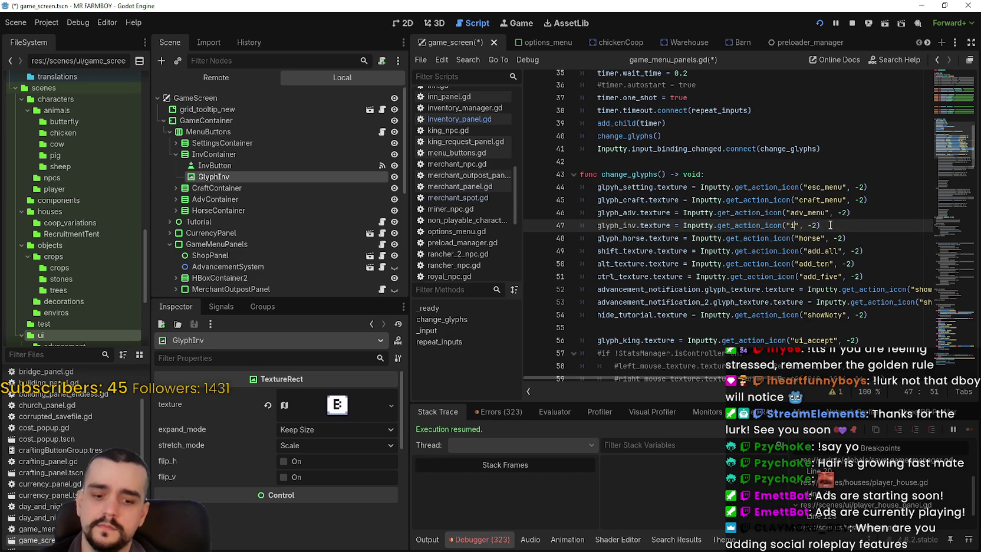
type("nu")
left_click(819, 213)
Step: Save game_menu_panels.gd and game_screen.tscn, then stop the running game
key("ctrl+s")
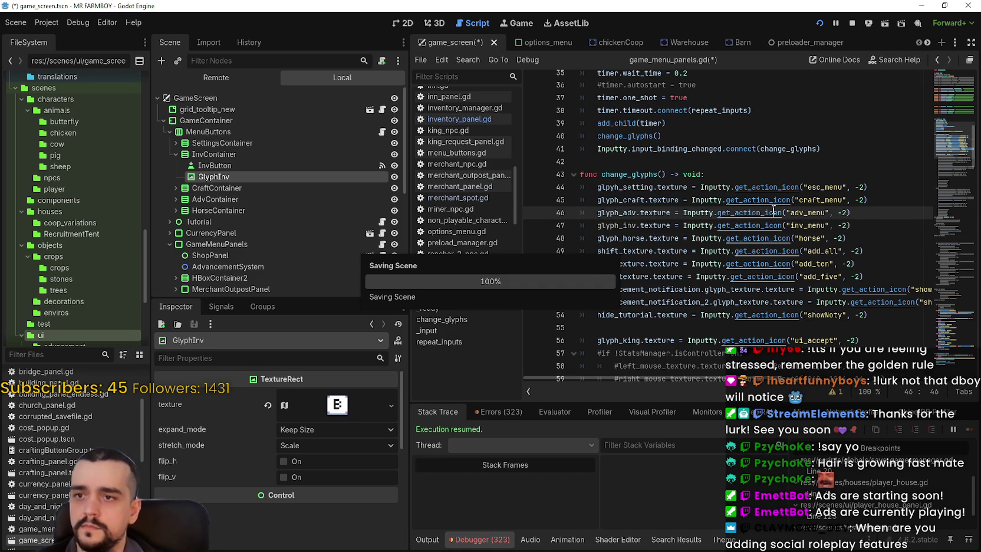
scroll(843, 226, "down", 6)
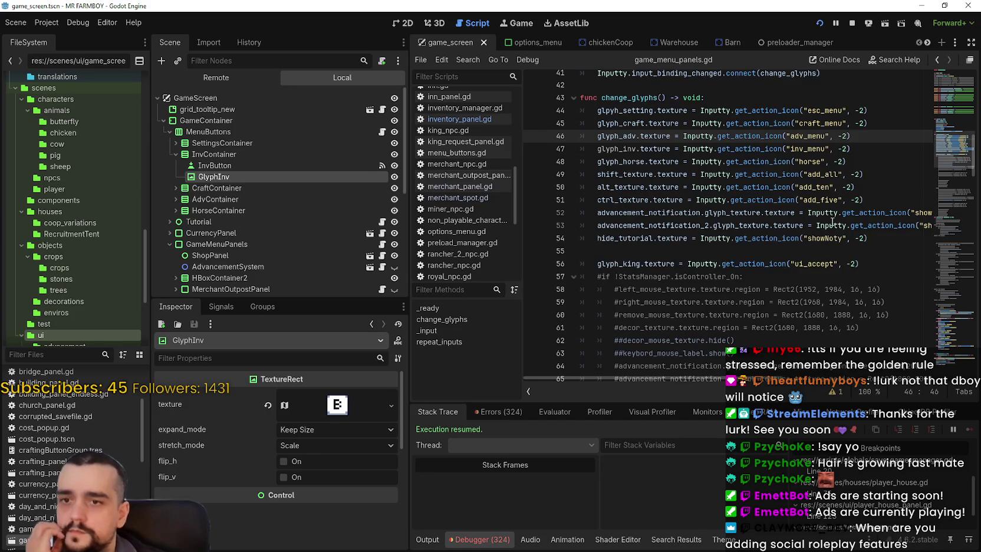
scroll(950, 156, "up", 2)
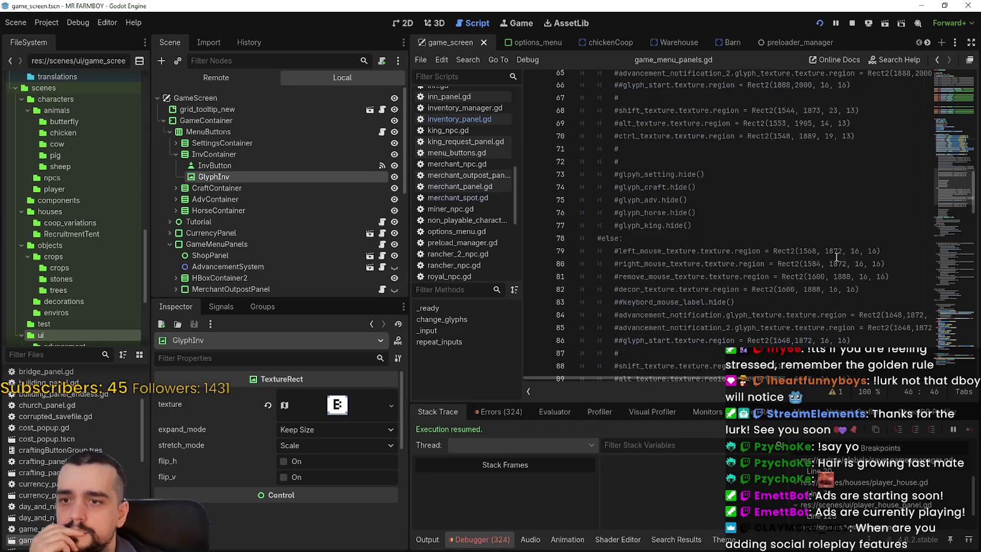
mouse_move(952, 155)
left_mouse_down()
mouse_move(955, 350)
mouse_move(952, 138)
left_mouse_up()
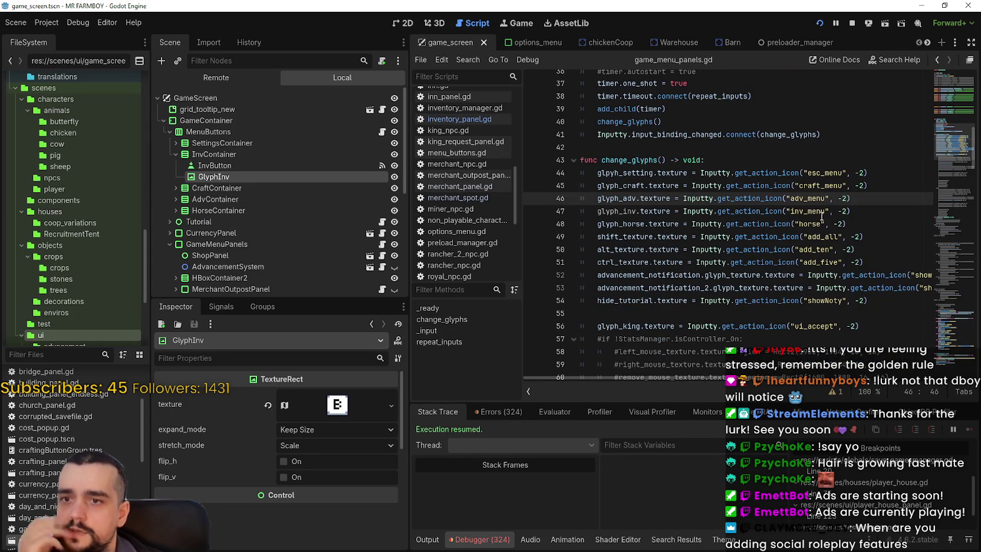
left_click(708, 147)
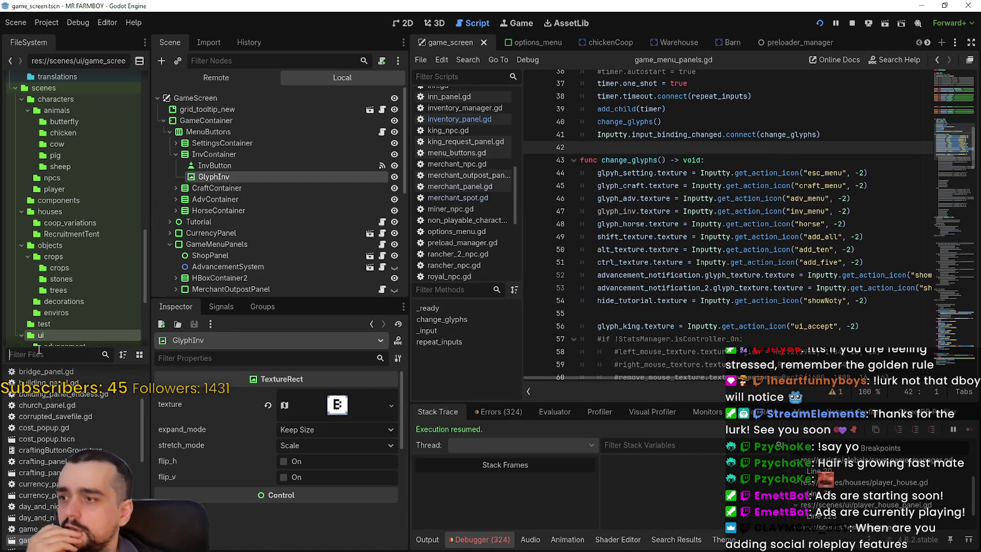
left_click(853, 24)
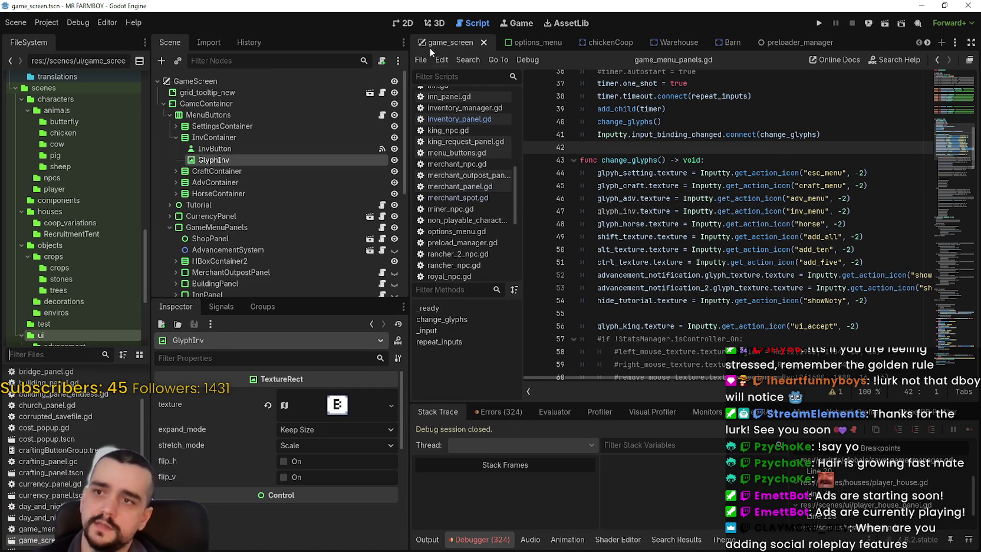
Step: In options_menu.tscn, select the InputRemap node and expand its actionNames list
key("ctrl+Tab")
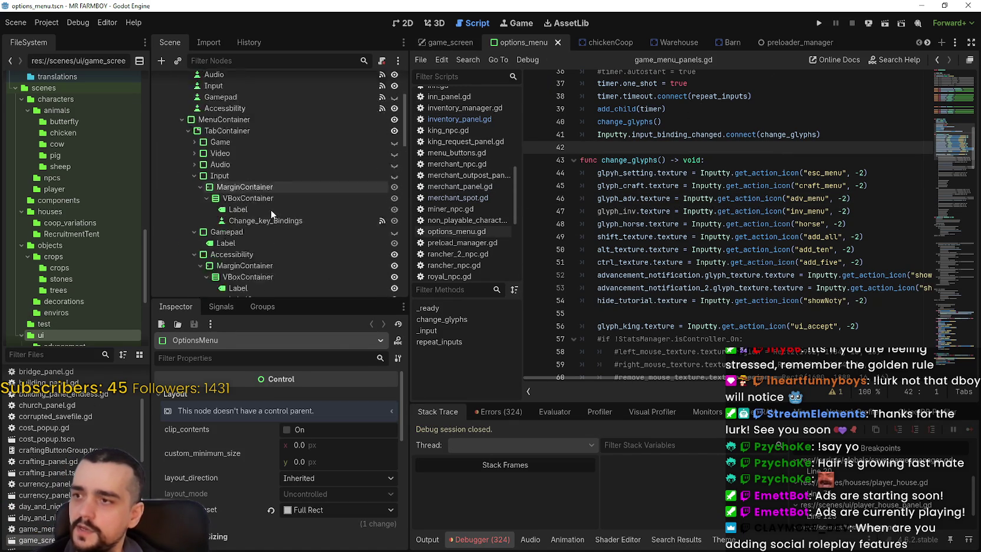
scroll(300, 227, "down", 3)
scroll(304, 224, "down", 4)
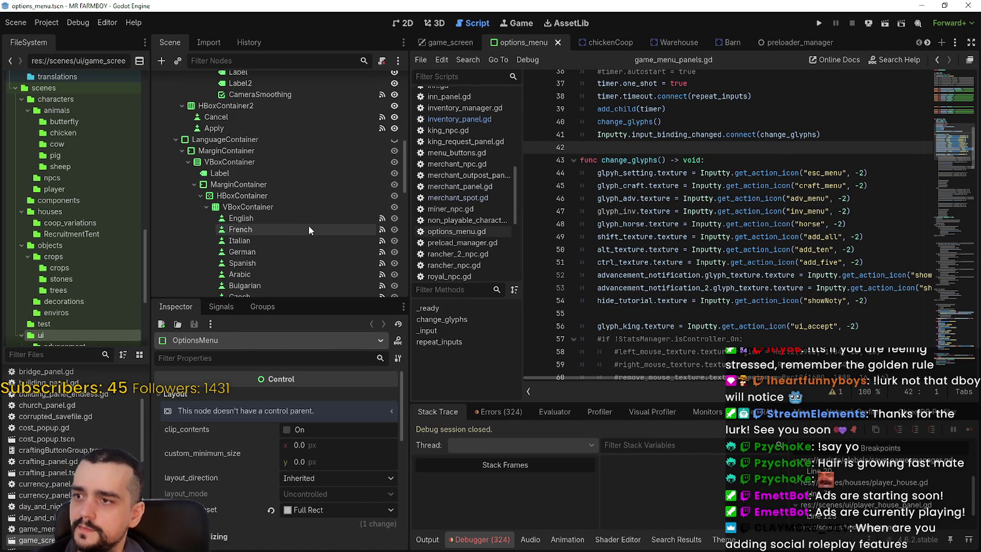
scroll(310, 219, "down", 10)
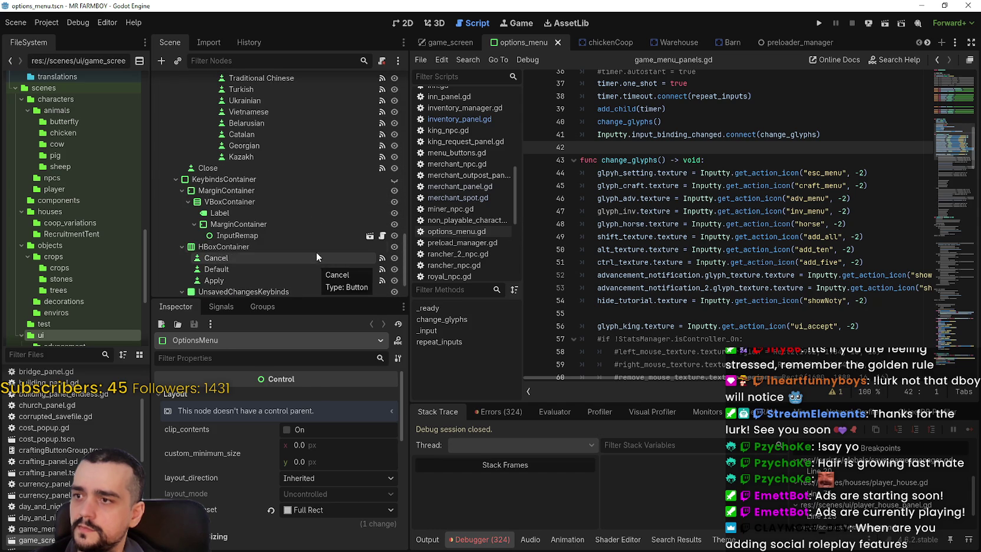
left_click(315, 235)
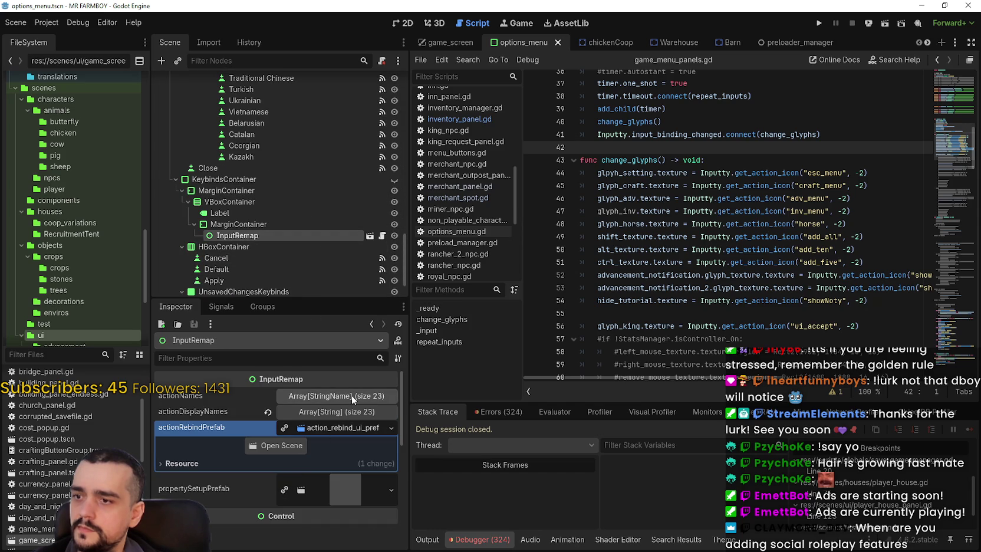
left_click(351, 395)
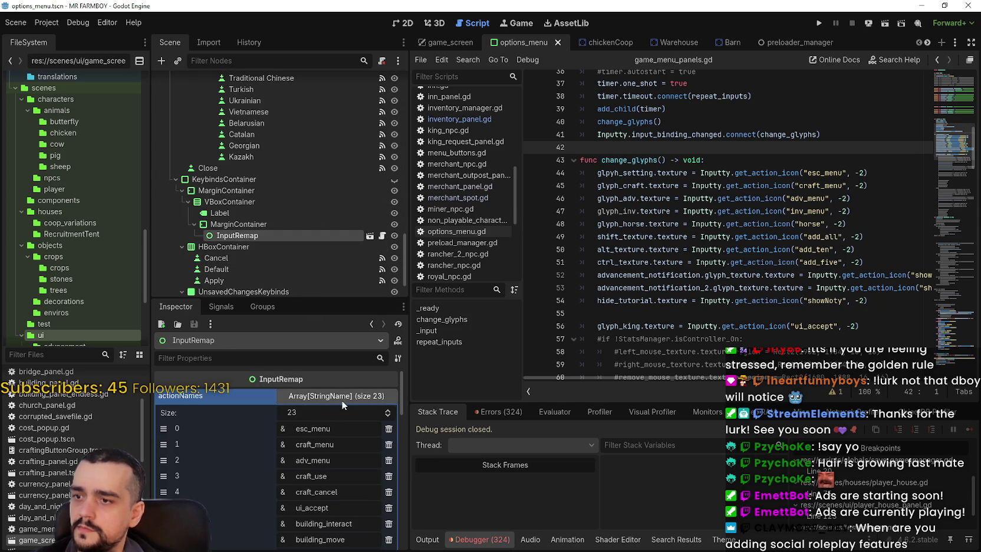
Step: Enlarge the Inspector, go to page 2 of actionNames, and add an empty element
scroll(289, 472, "down", 5)
scroll(294, 469, "up", 4)
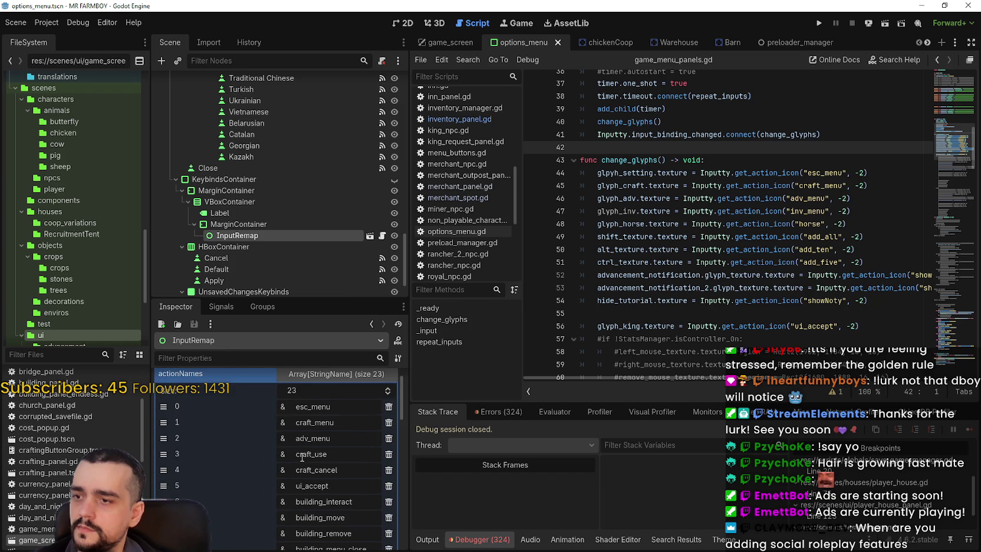
left_click_drag(325, 300, 329, 138)
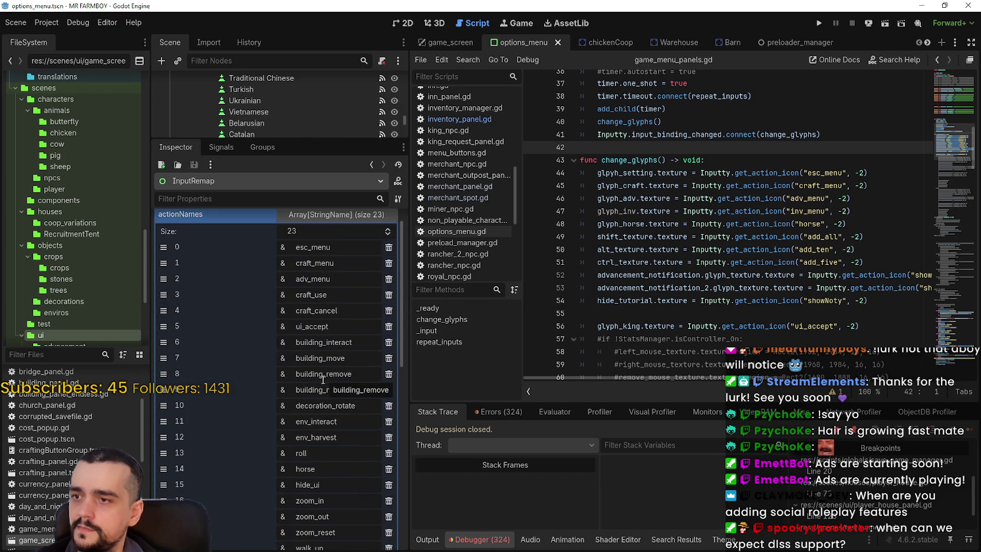
scroll(323, 380, "down", 5)
left_click(307, 438)
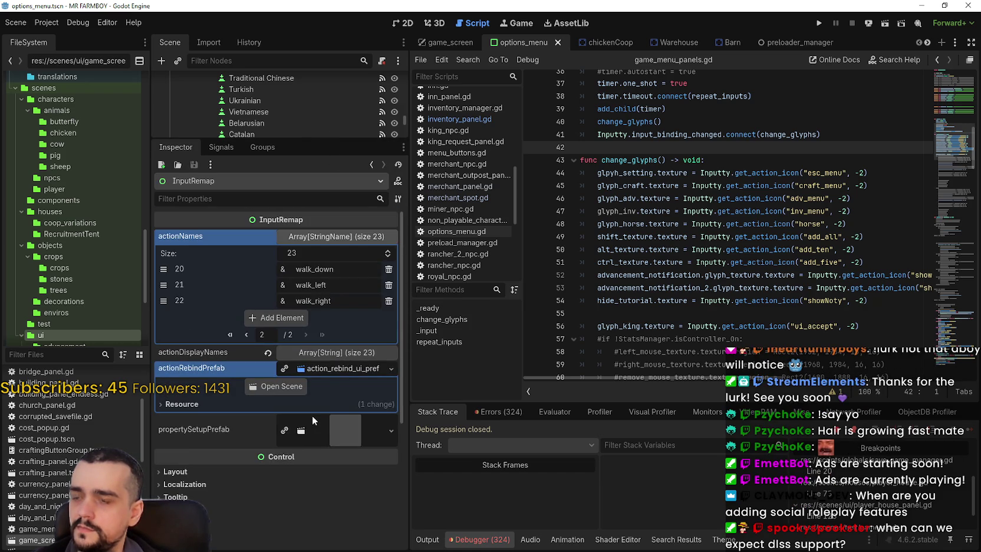
left_click(303, 322)
Step: Enter inv_menu in the new actionNames entry and move it to index 1
left_click(322, 317)
type("inv_menu")
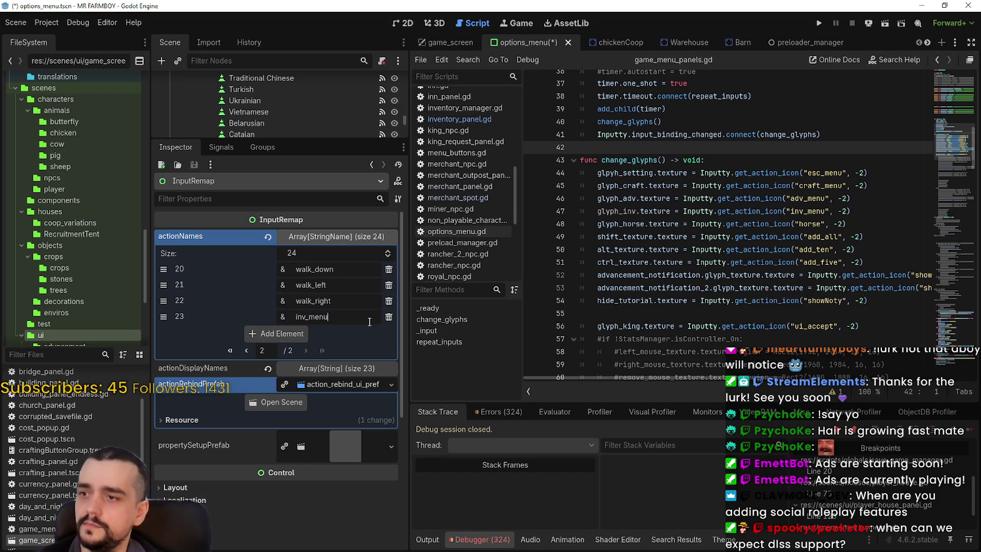
mouse_move(163, 317)
left_mouse_down()
mouse_move(163, 498)
mouse_move(163, 256)
left_mouse_up()
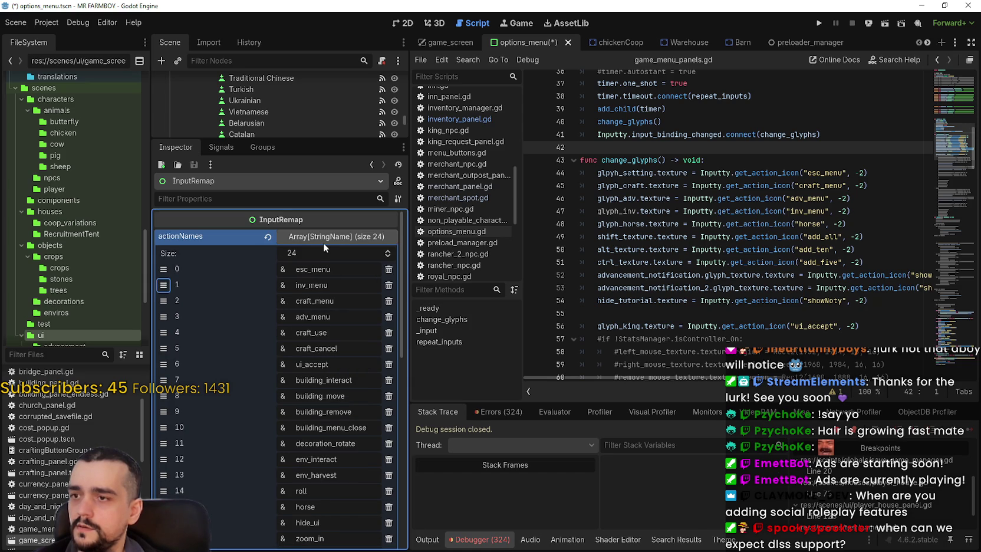
left_click(323, 240)
Step: Add tr_menu_inv_menu to actionDisplayNames and move it to index 1
left_click(335, 254)
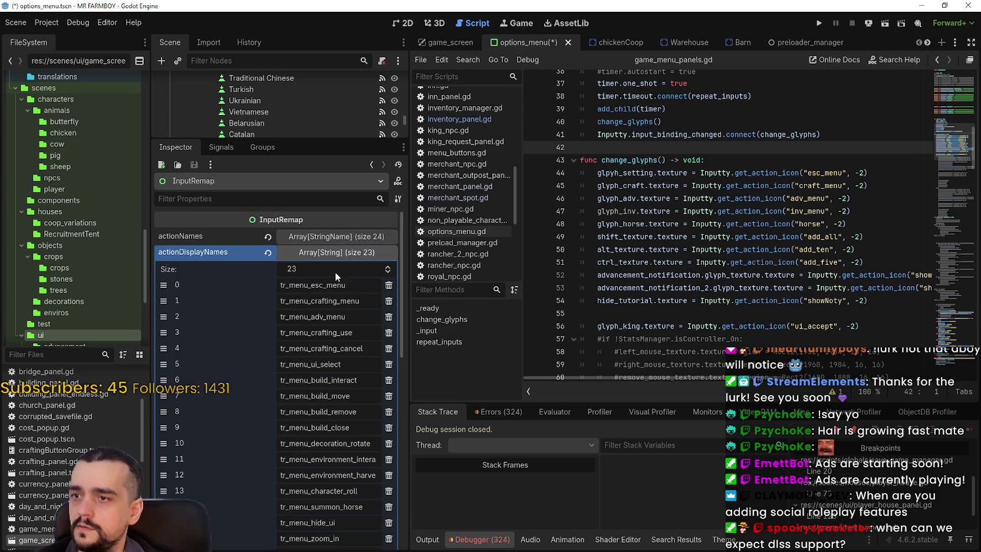
scroll(276, 451, "down", 5)
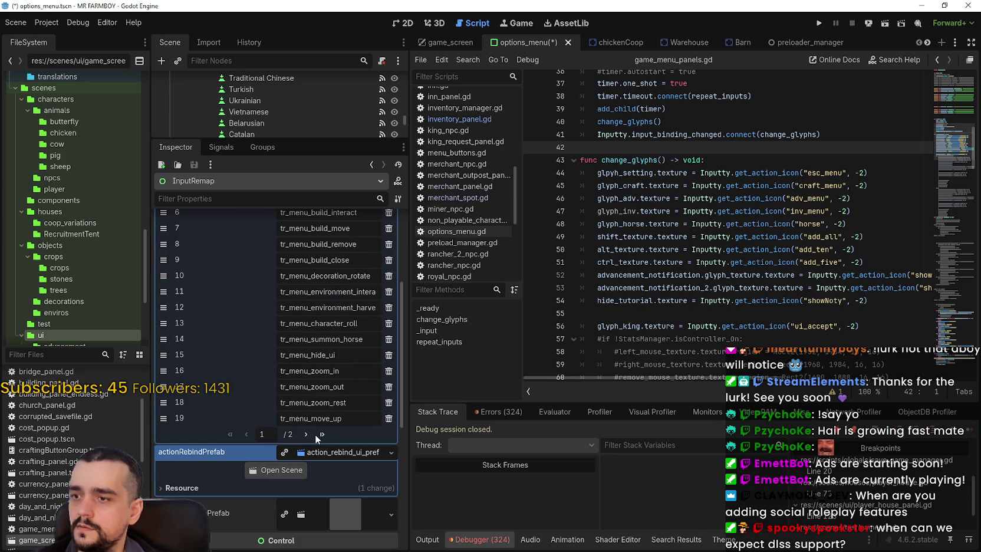
left_click(322, 434)
left_click(297, 333)
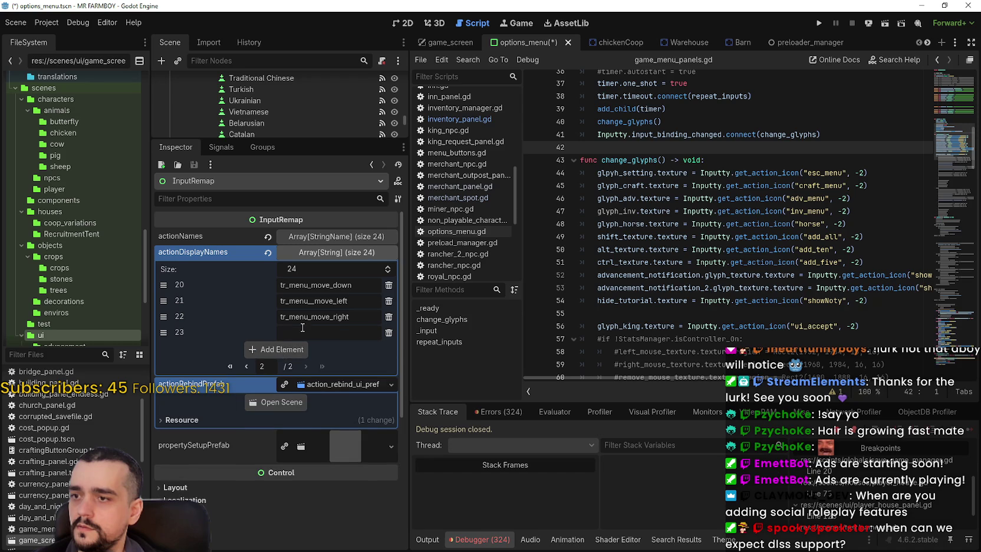
type("tr_men")
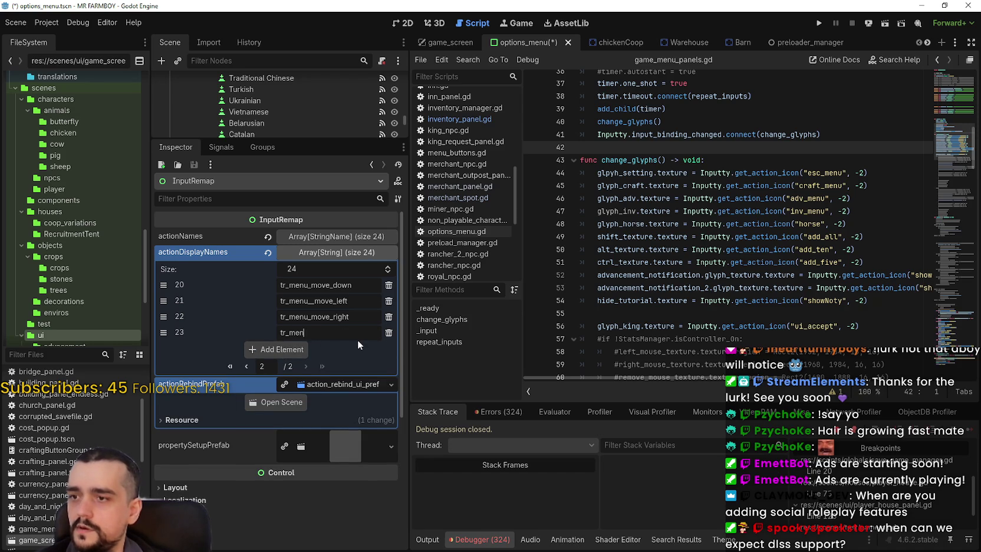
type("u_i")
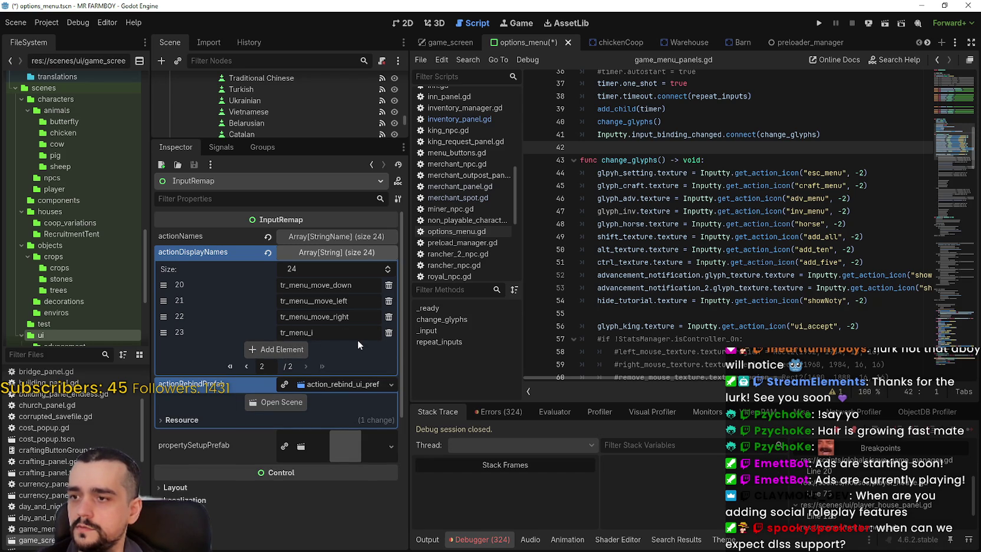
type("nv_men")
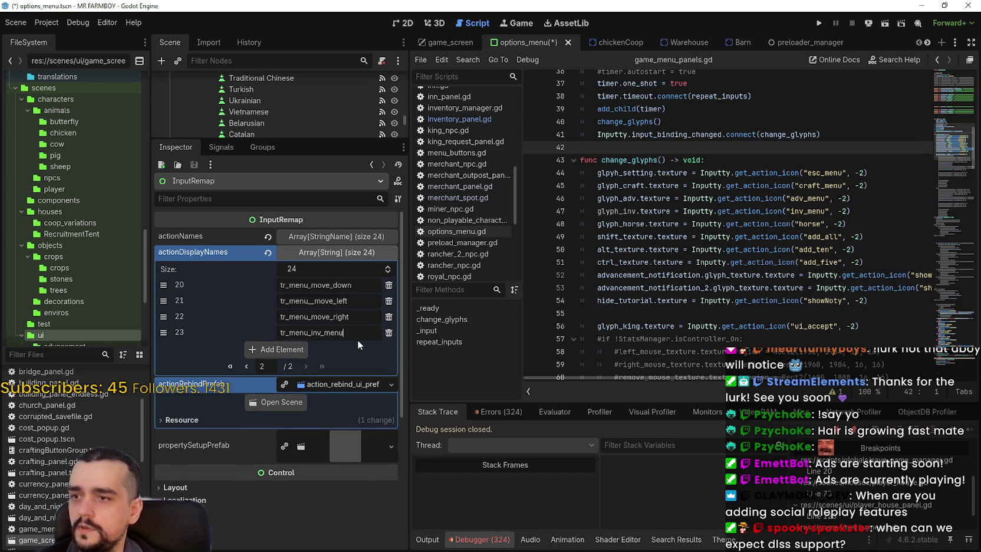
type("u")
mouse_move(163, 332)
left_mouse_down()
mouse_move(164, 533)
mouse_move(163, 256)
left_mouse_up()
Step: Save the options_menu scene, review change_glyphs, and bring up the localization sheet
key("ctrl+s")
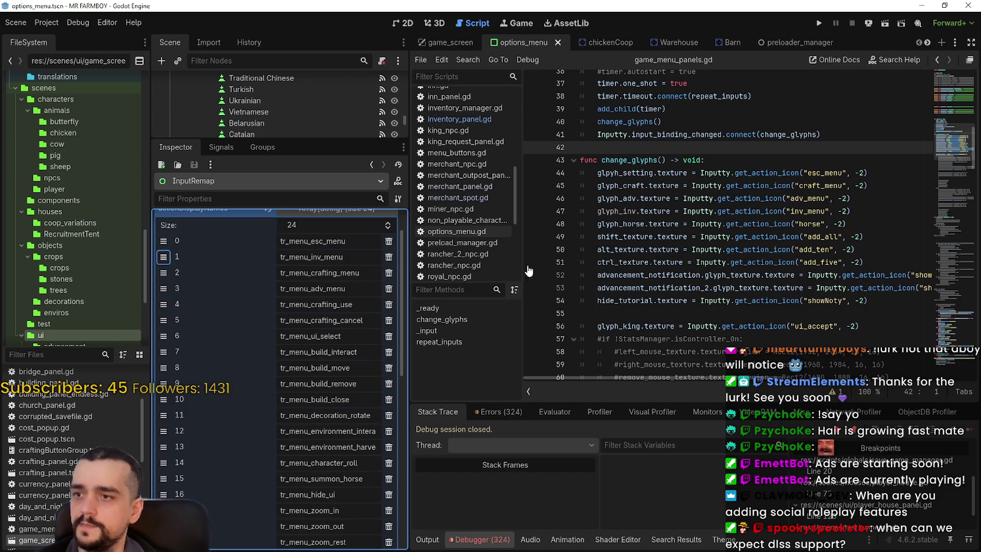
left_click(795, 237)
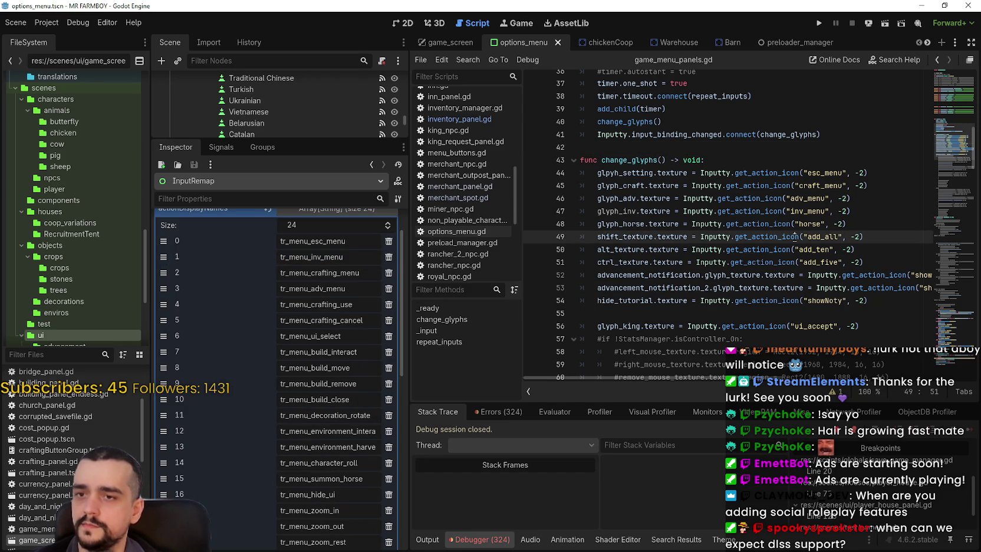
left_click(766, 183)
left_click(764, 159)
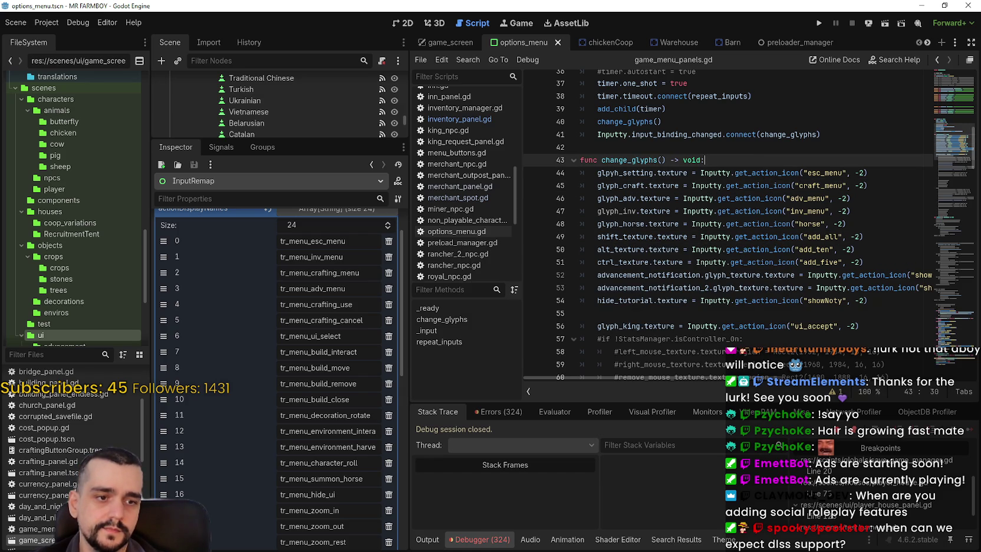
key("alt+Tab")
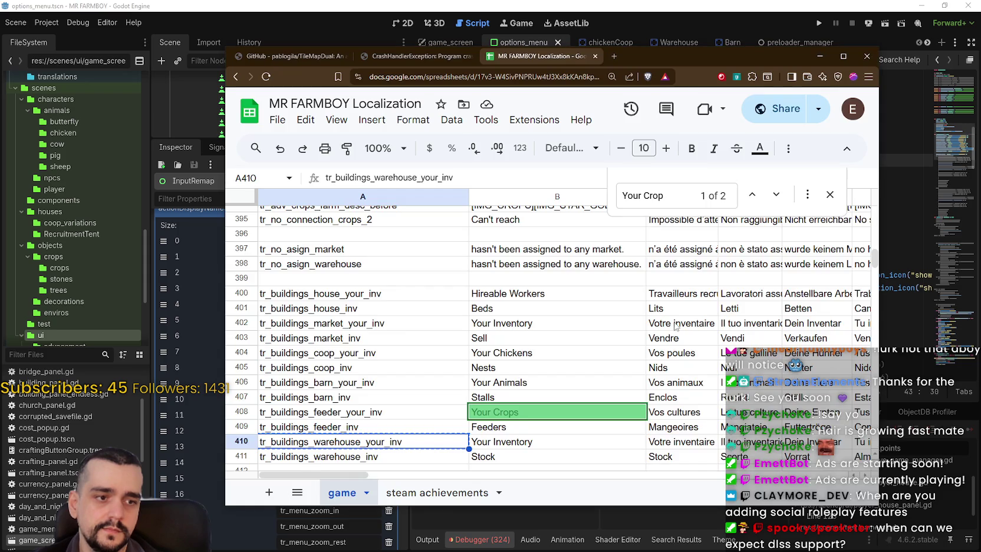
Step: Search the sheet for tr_menu and step through the matching rows
scroll(390, 324, "down", 4)
left_click(394, 329)
type("tr_menu")
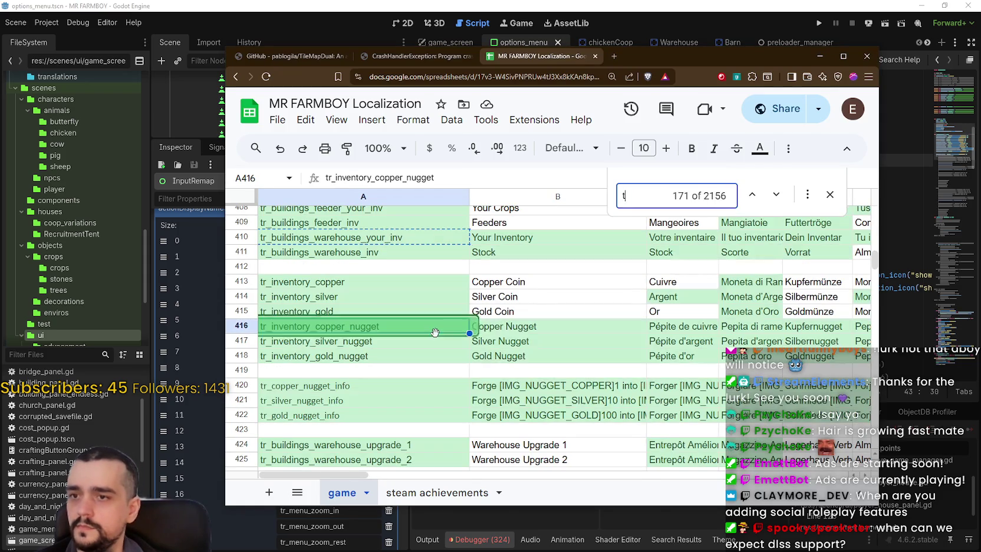
scroll(437, 337, "down", 5)
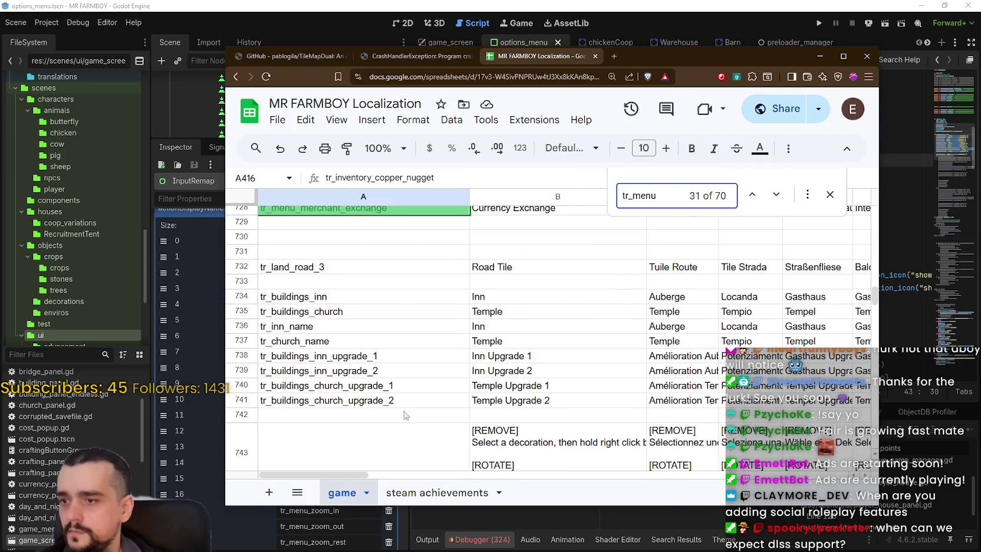
left_click(776, 193)
left_click(776, 194)
left_click(776, 194)
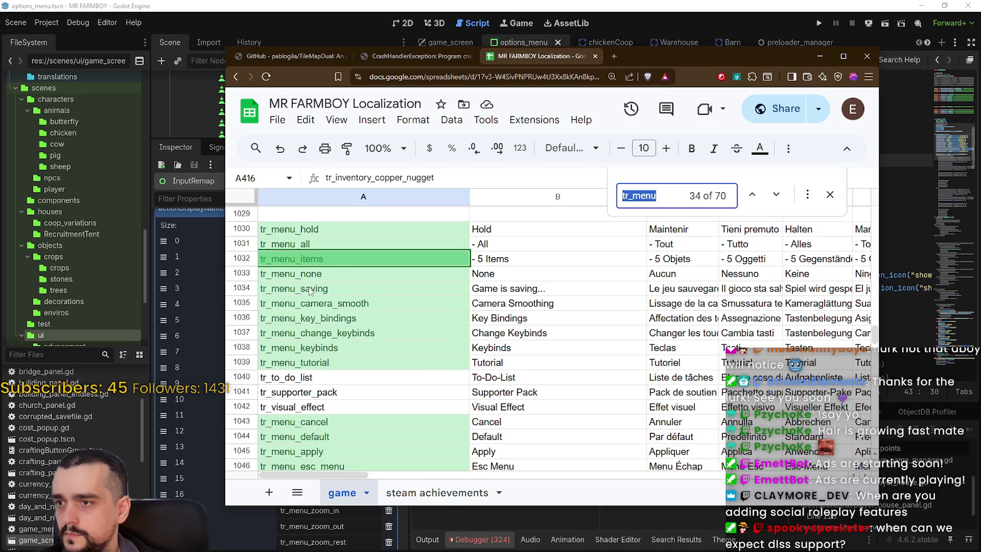
scroll(311, 291, "down", 10)
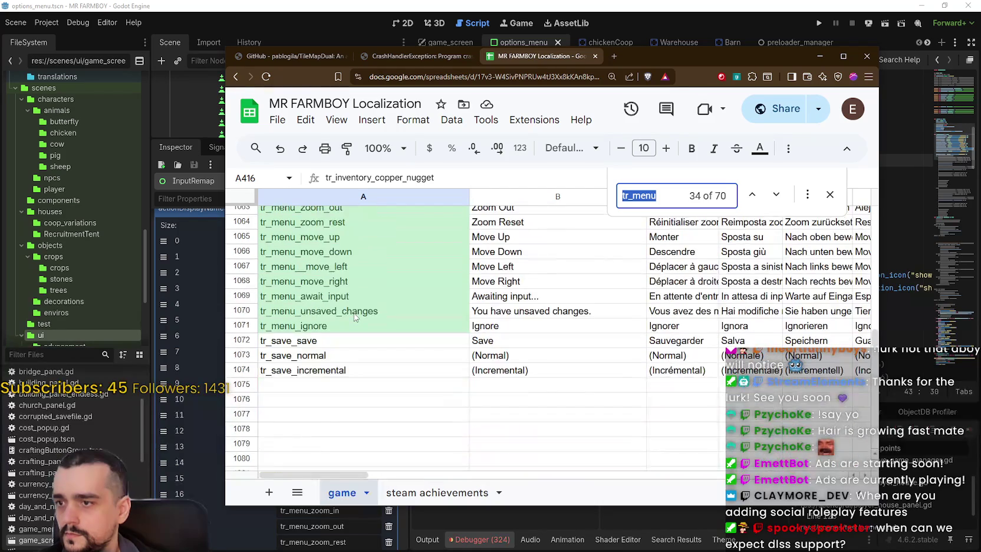
Step: Enter tr_menu_inventory_menu in A1075 and Inventory Menu in B1075
left_click(312, 389)
type("tr_menu_inventory")
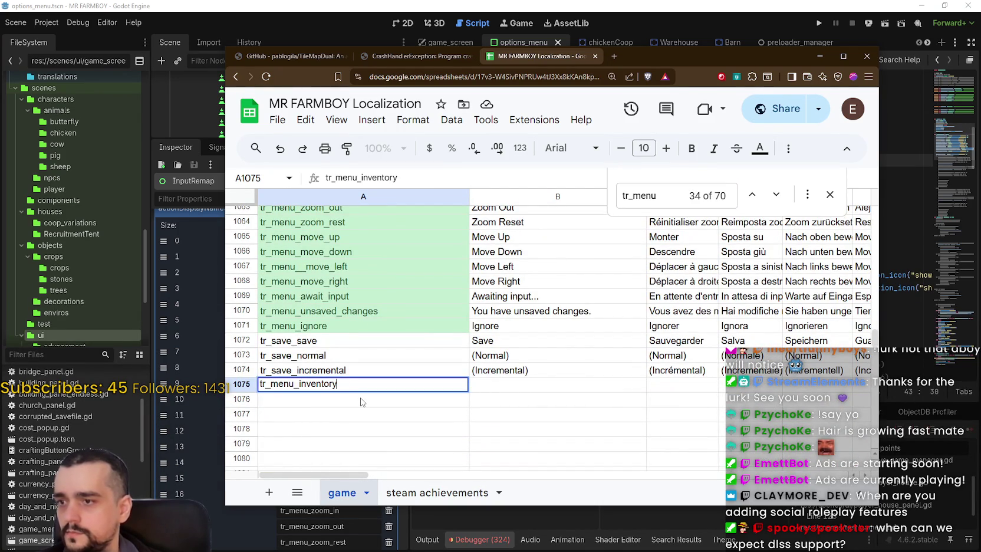
key("Return")
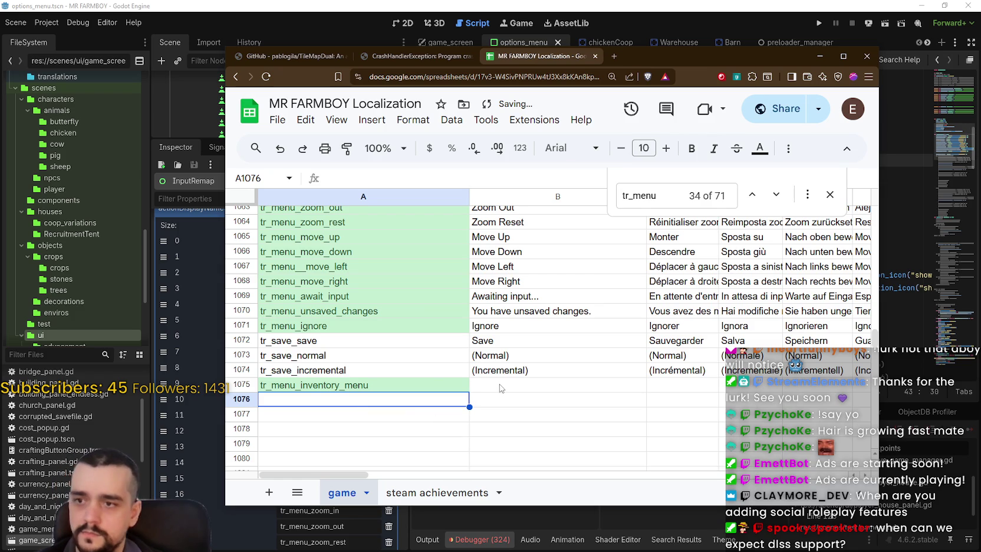
left_click(500, 388)
type("Inventory Menu")
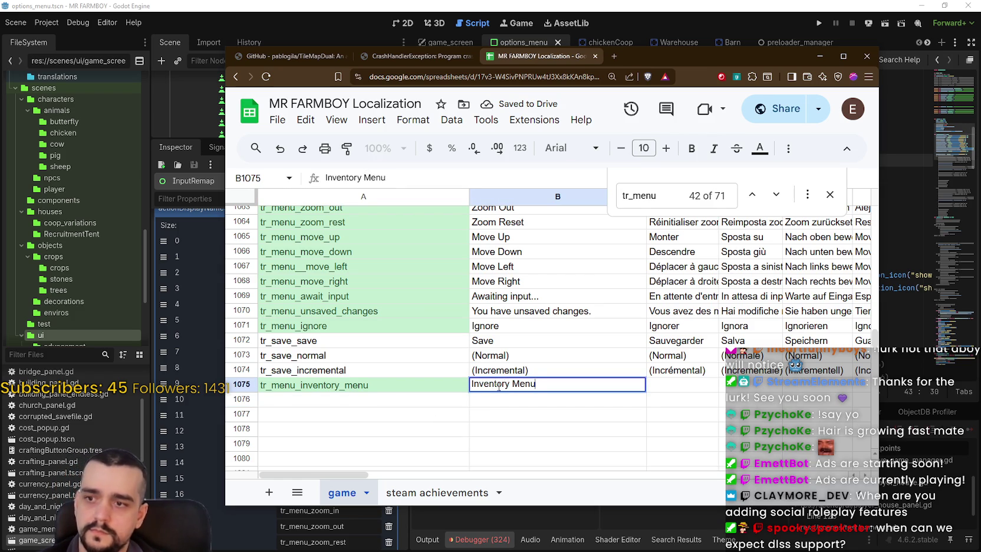
key("Return")
Step: Close the sheet's find bar and hide the browser to return to Godot
scroll(504, 359, "up", 6)
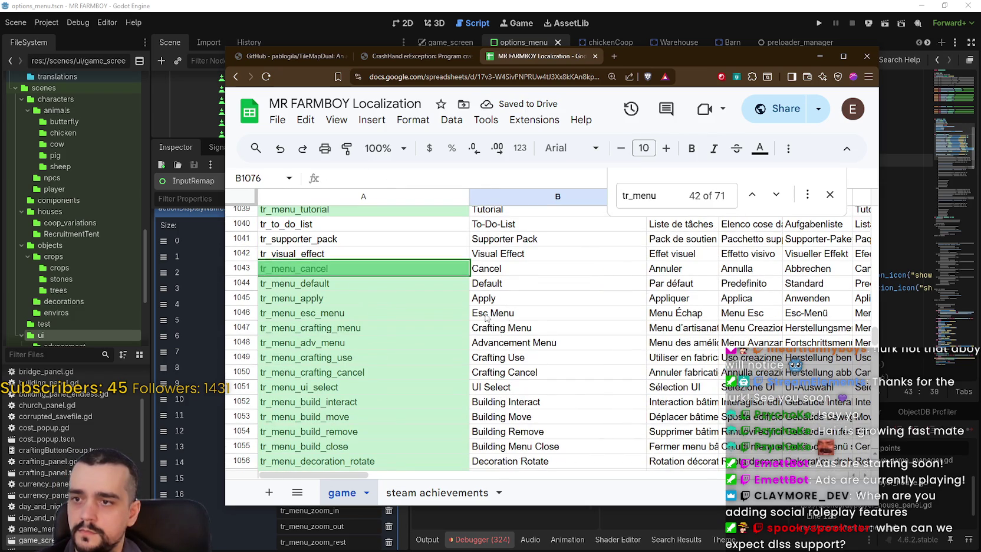
scroll(512, 344, "down", 6)
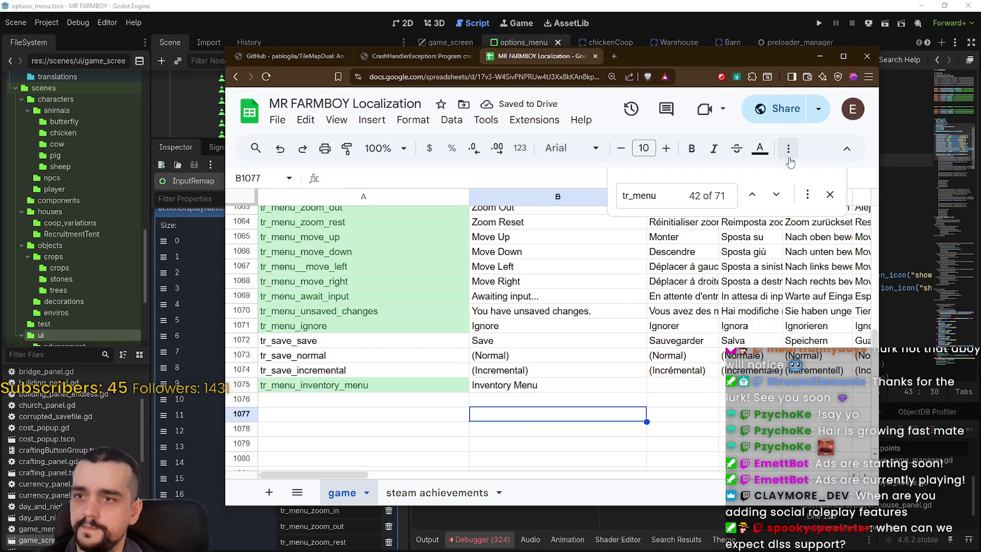
left_click(828, 195)
left_click(827, 197)
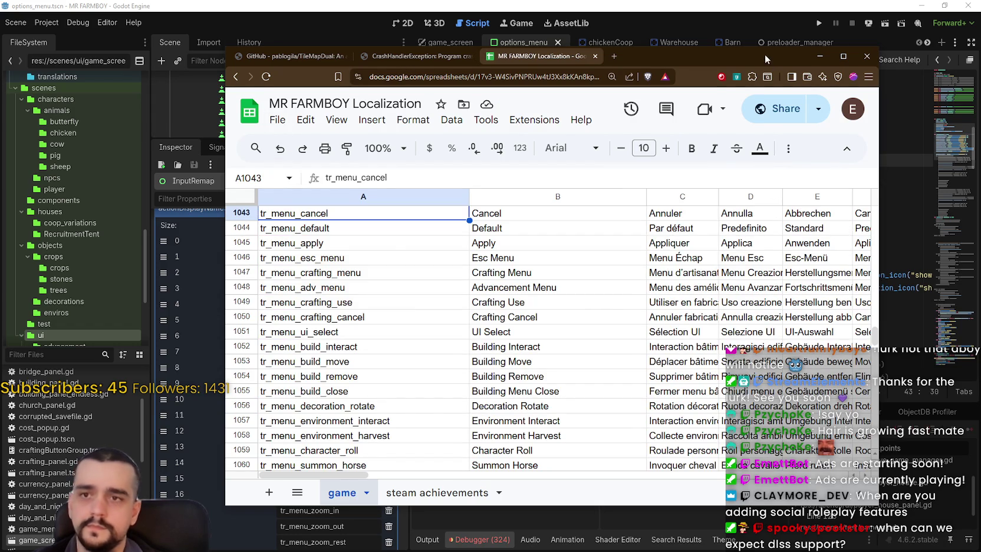
left_click(820, 56)
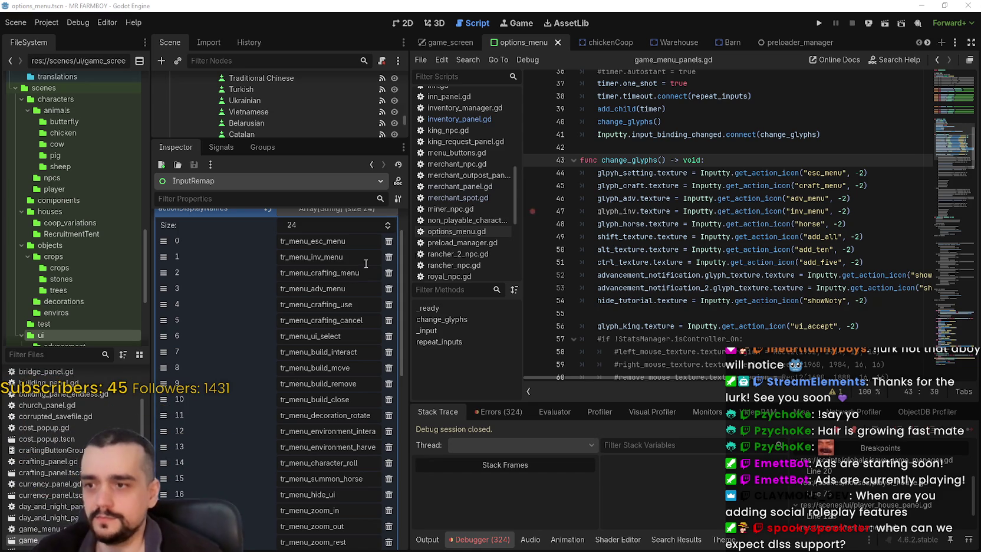
Step: Collapse actionDisplayNames and show the script's errors and warnings list
scroll(339, 332, "up", 2)
left_click(332, 259)
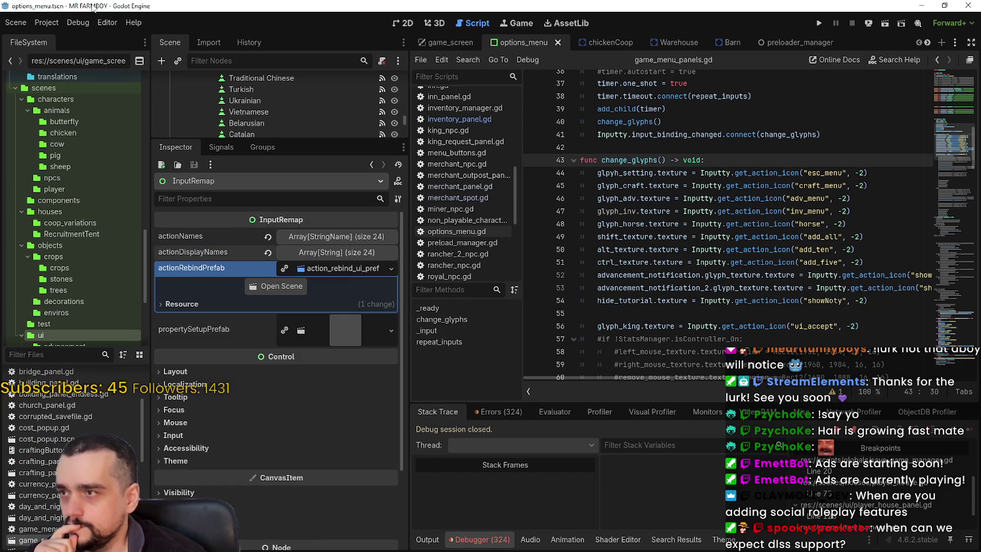
left_click(732, 249)
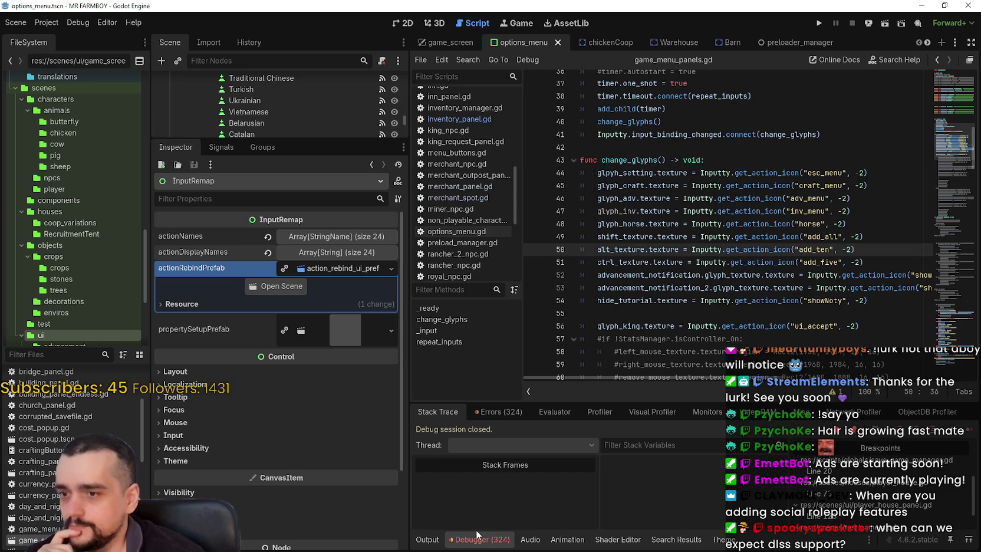
left_click(498, 412)
Step: Check the change_glyphs() call on line 40 and launch the game with F5
scroll(911, 500, "down", 15)
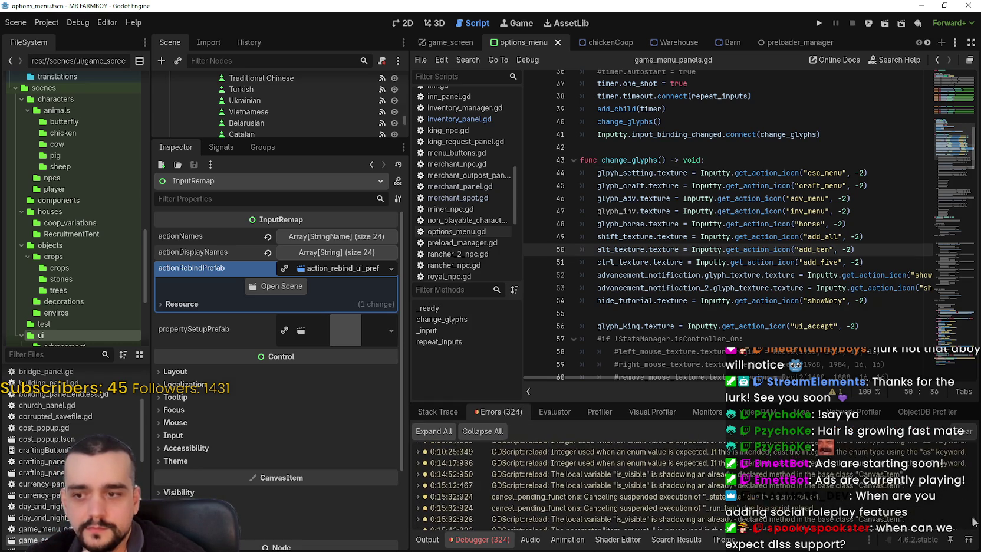
scroll(973, 521, "down", 5)
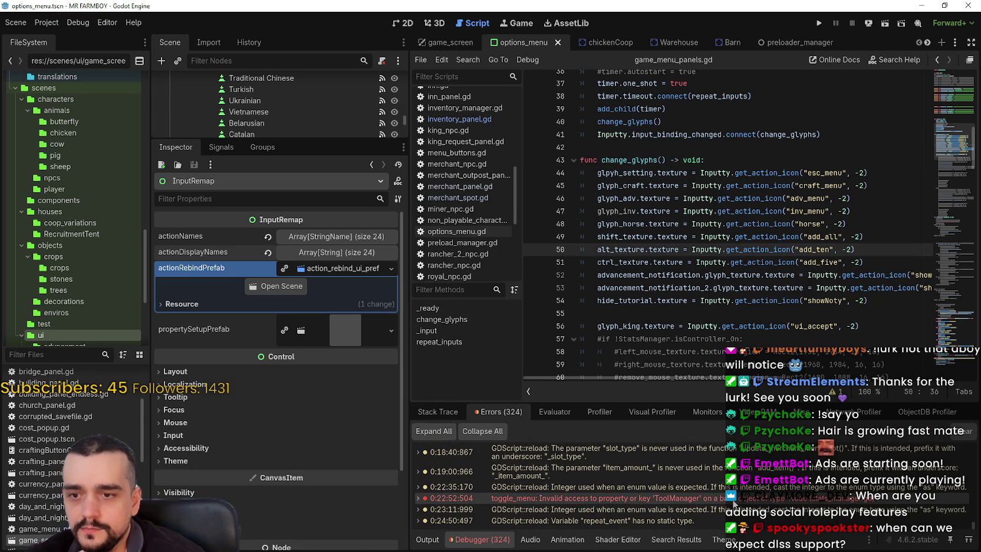
left_click(826, 122)
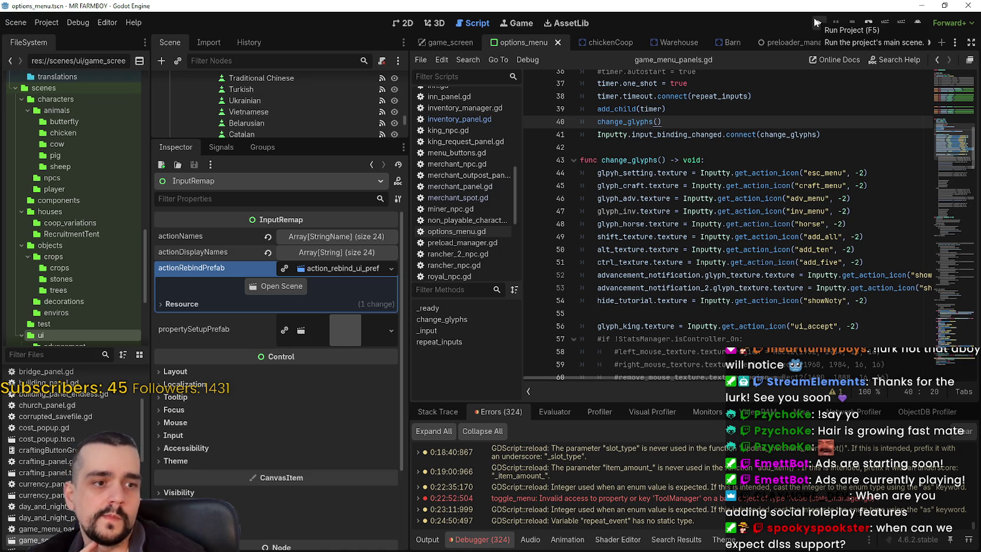
key("F5")
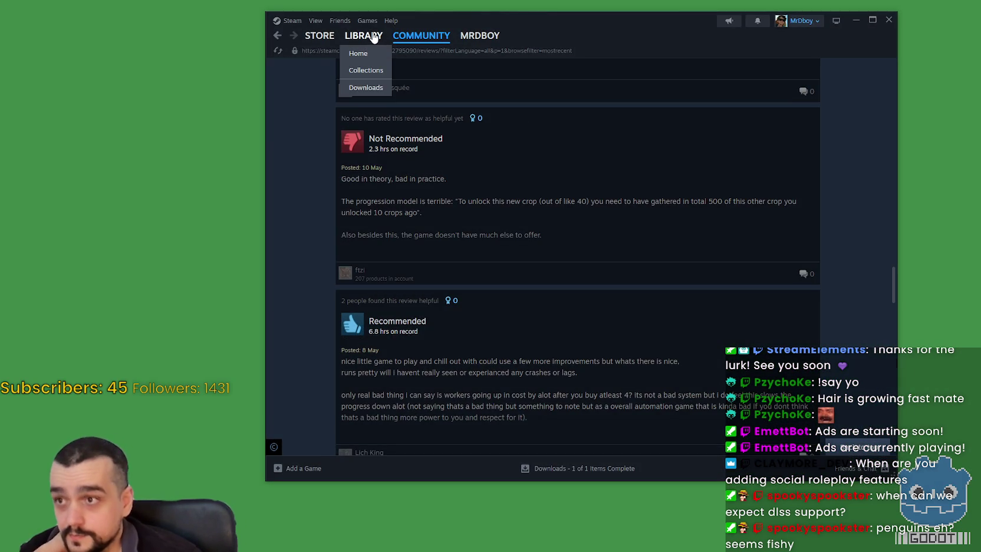
Step: Resume the paused HADALYTH ZERO update from its page in the Steam library
left_click(372, 37)
left_click(416, 242)
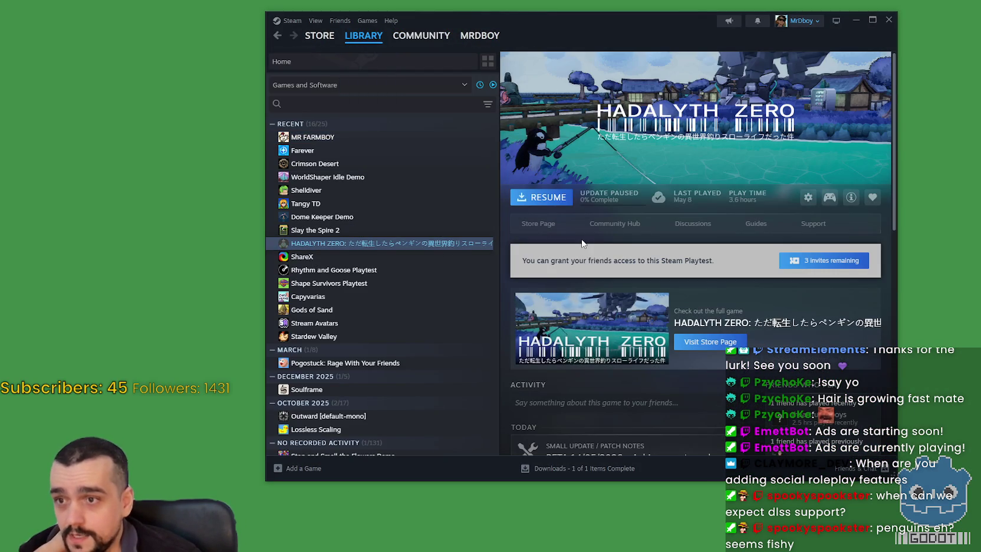
scroll(660, 312, "down", 3)
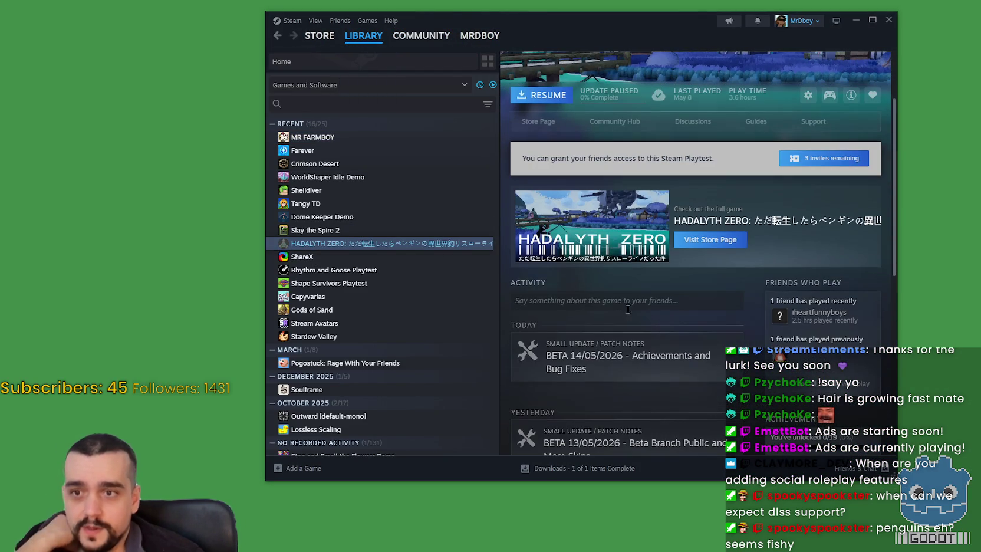
scroll(624, 350, "up", 3)
left_click(558, 197)
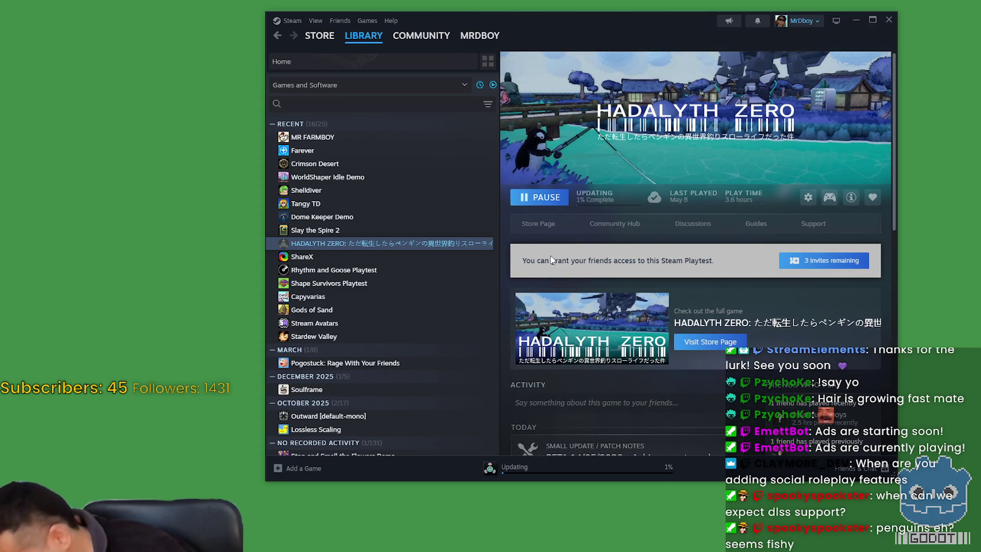
scroll(539, 266, "down", 1)
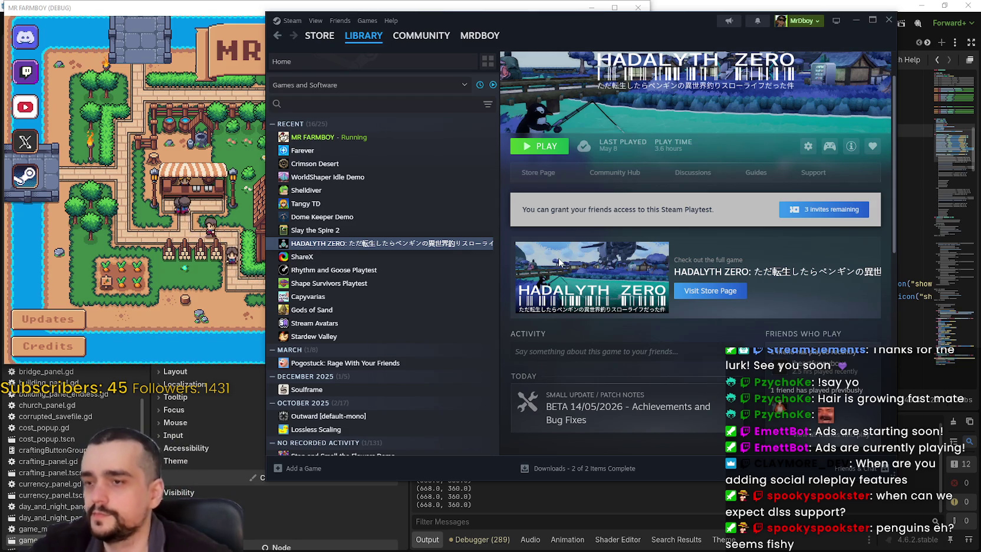
Step: Continue from the MR FARMBOY title screen and load Save 7
left_click(183, 206)
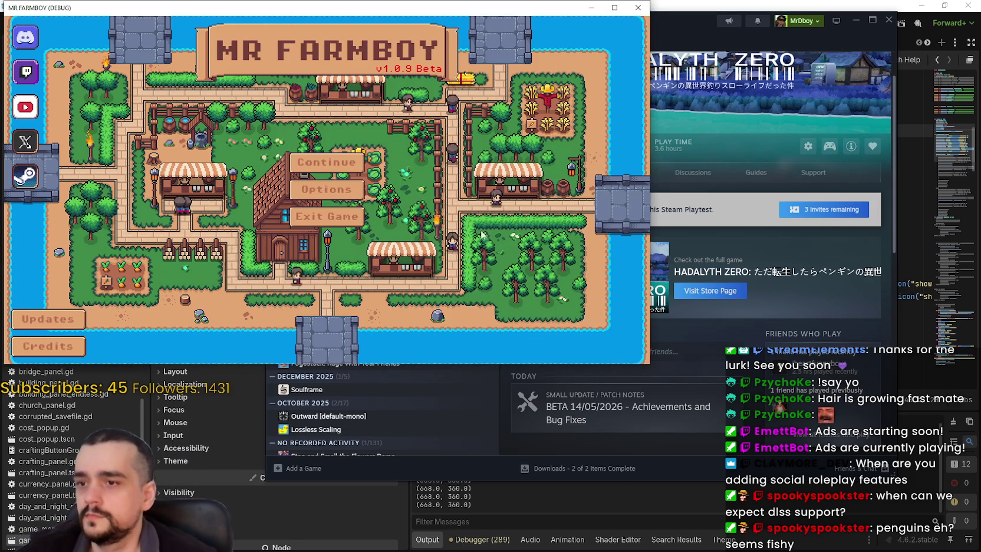
left_click(655, 133)
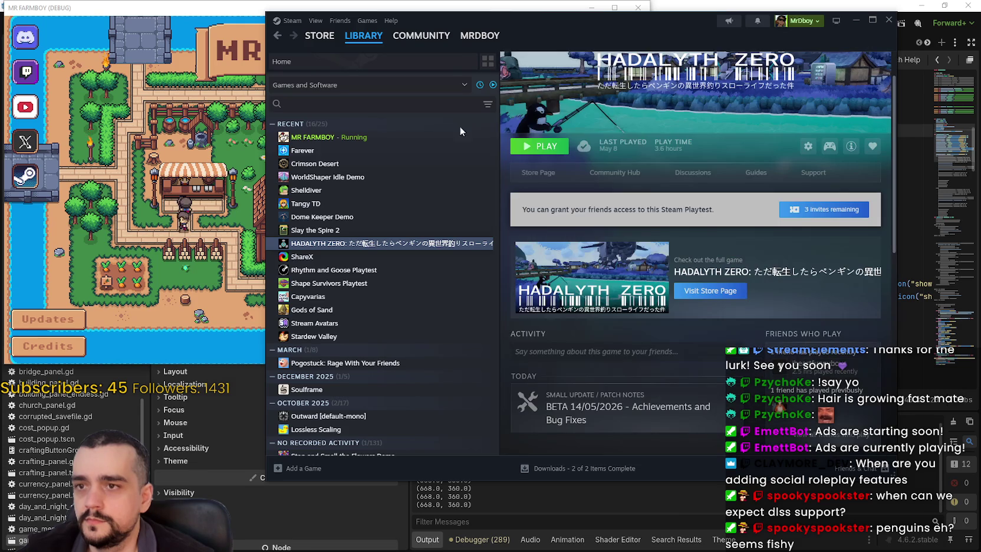
key("alt+Tab")
left_click(365, 185)
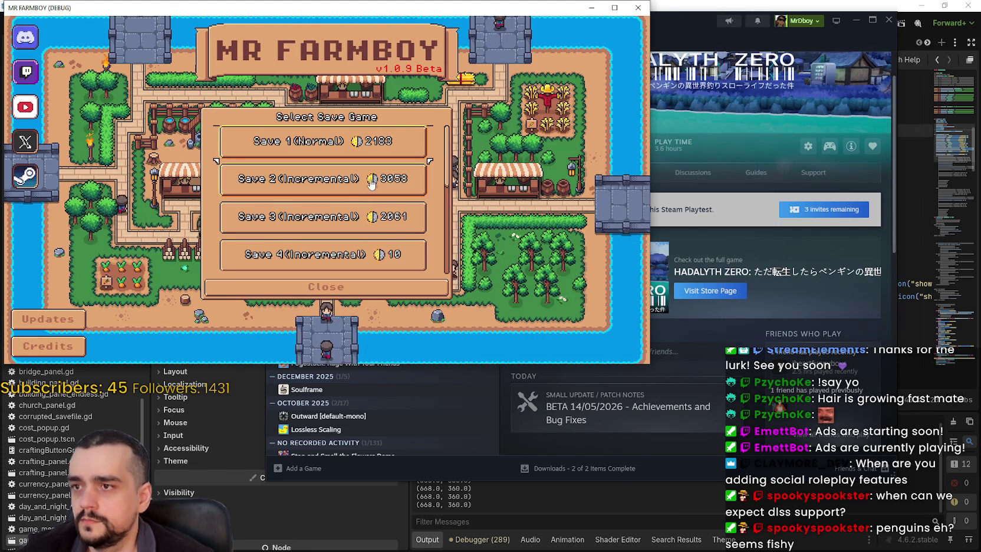
scroll(354, 212, "down", 5)
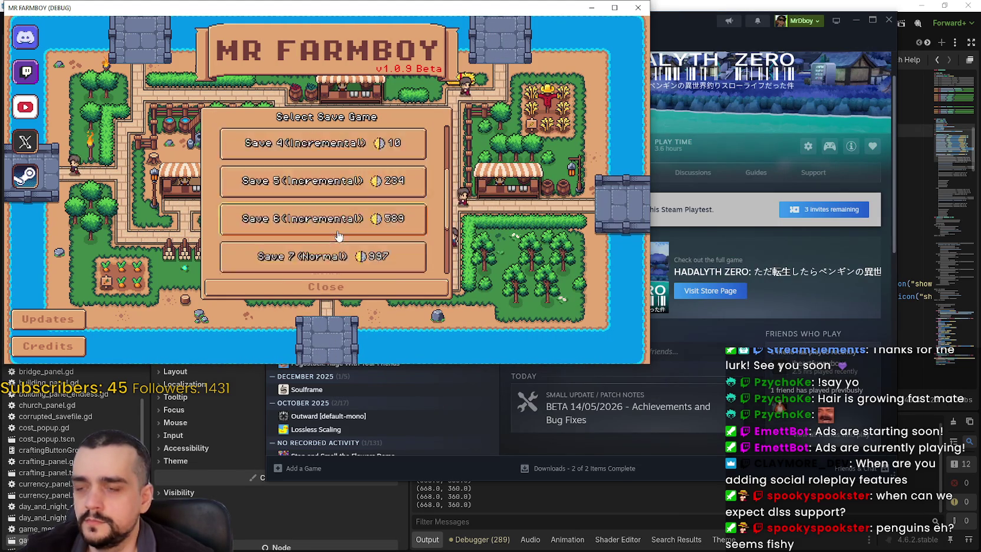
left_click(338, 236)
left_click(293, 241)
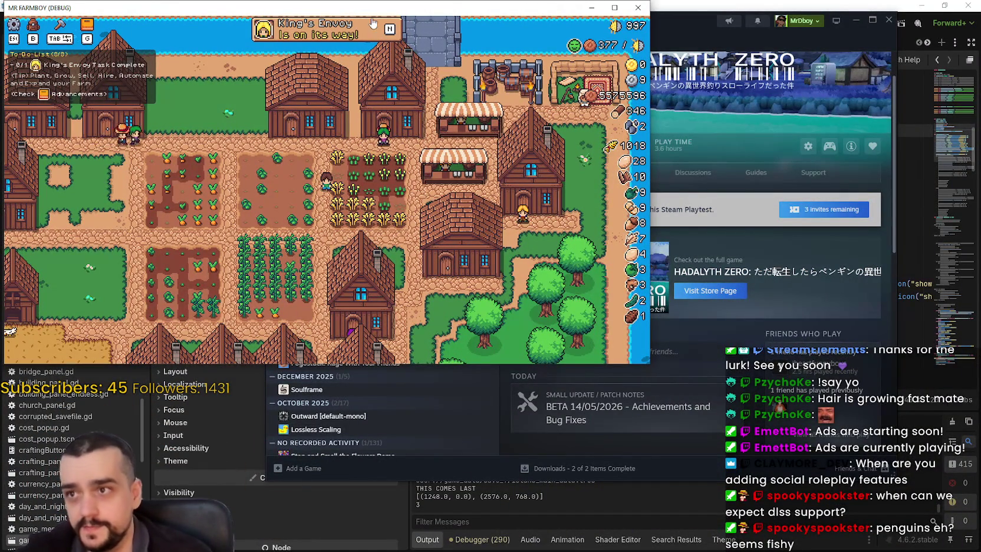
Step: Maximize the game window to full screen and walk the farmer down-left
left_click_drag(380, 7, 500, 17)
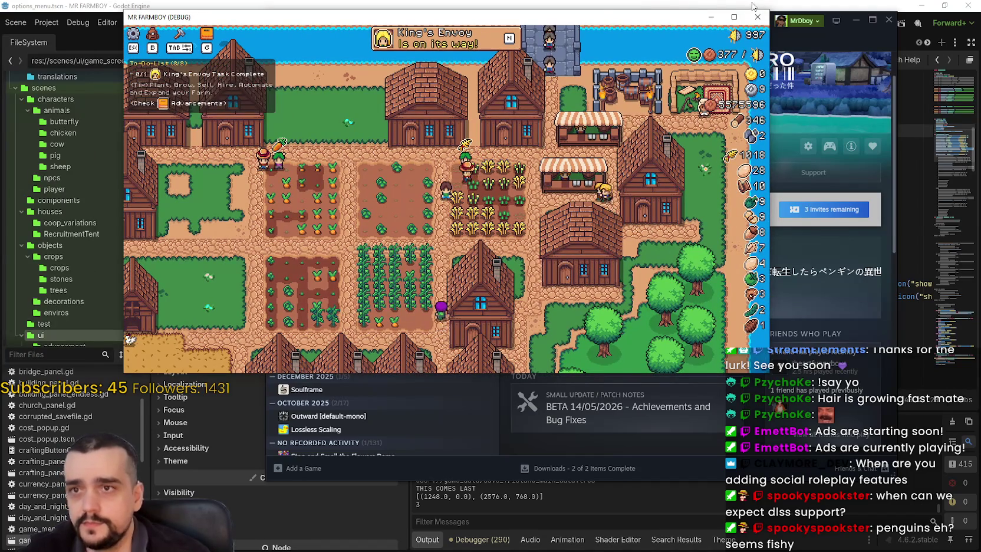
left_click(811, 254)
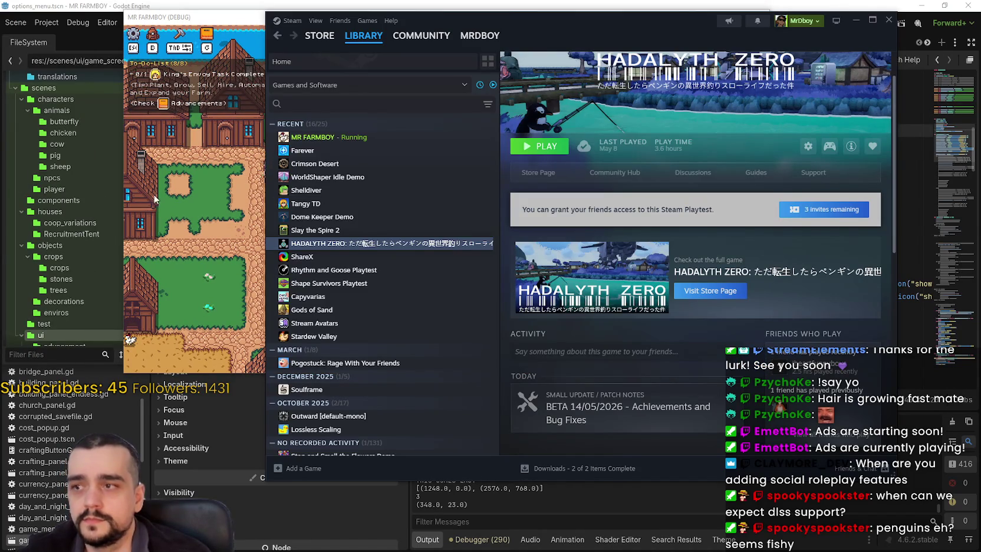
left_click(154, 198)
key("super+Up")
key("a")
key("s")
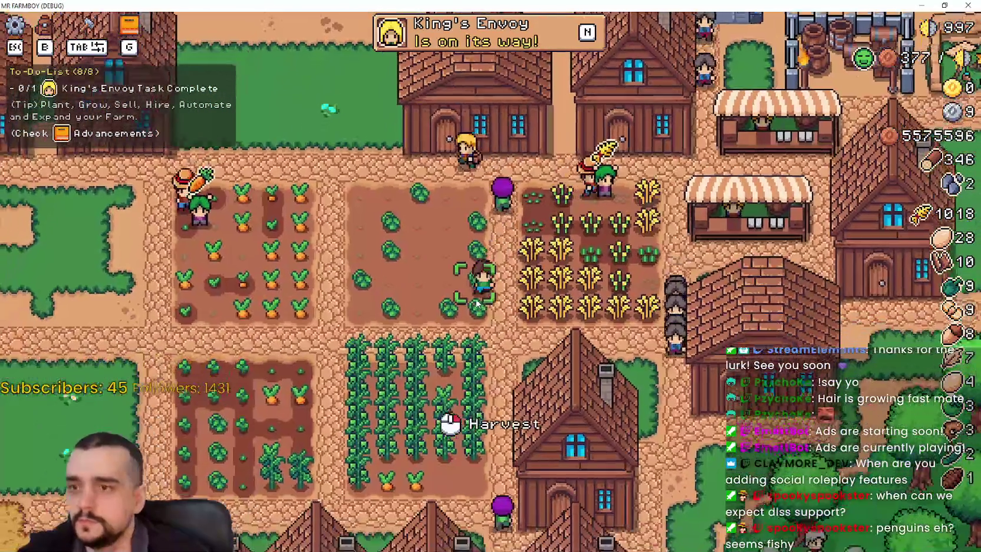
Step: Toggle the inventory with B, then view Options > Input keybinds showing tr_menu_inv_menu
key("b")
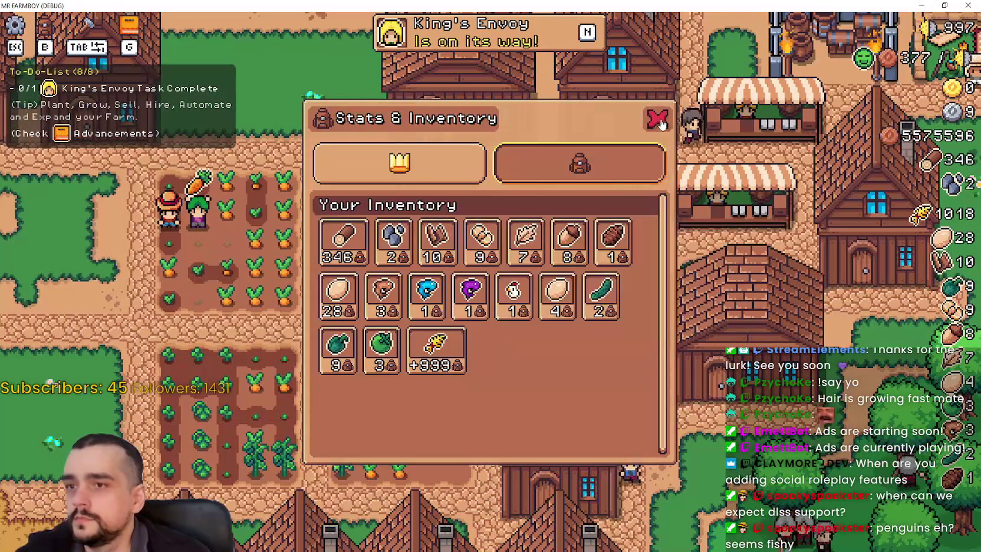
left_click(659, 118)
key("Escape")
left_click(507, 224)
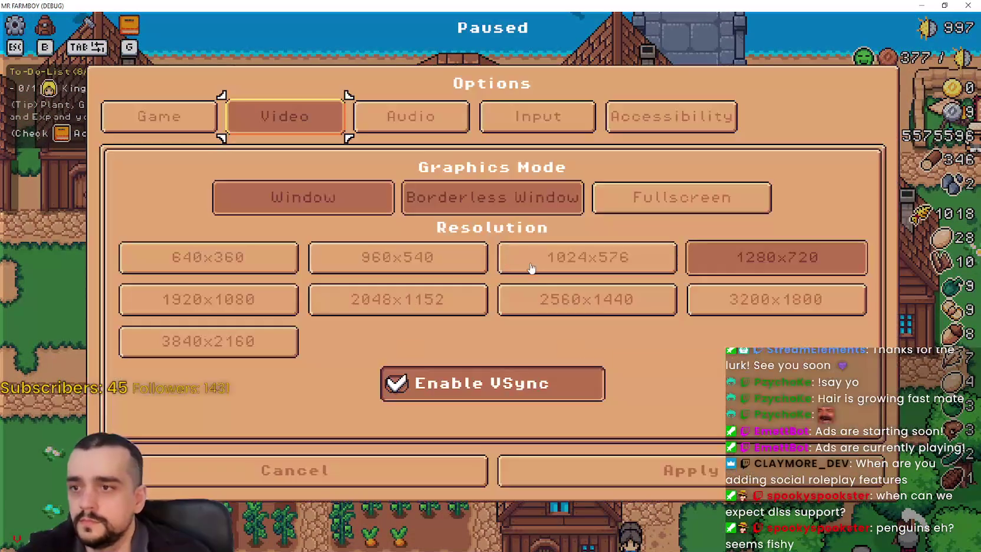
left_click(154, 114)
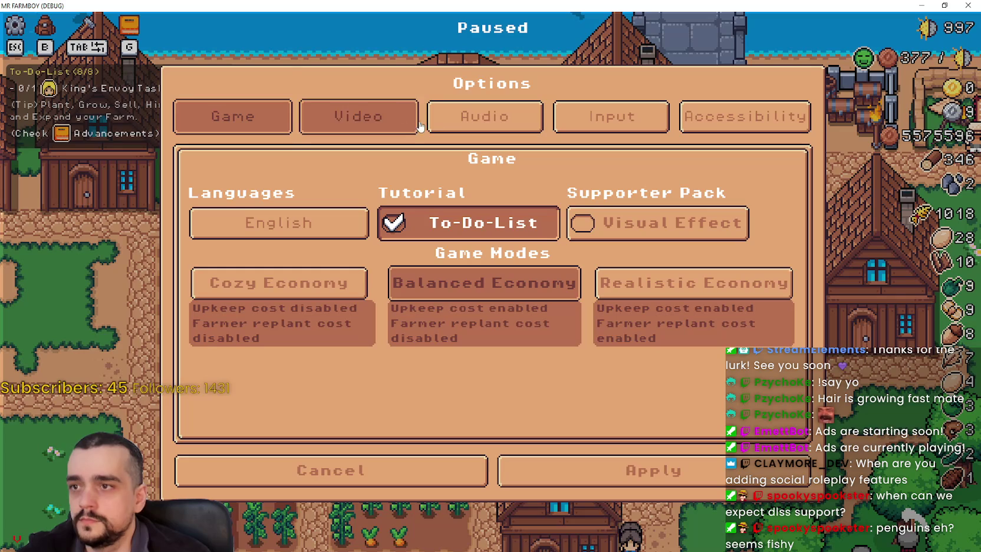
left_click(389, 115)
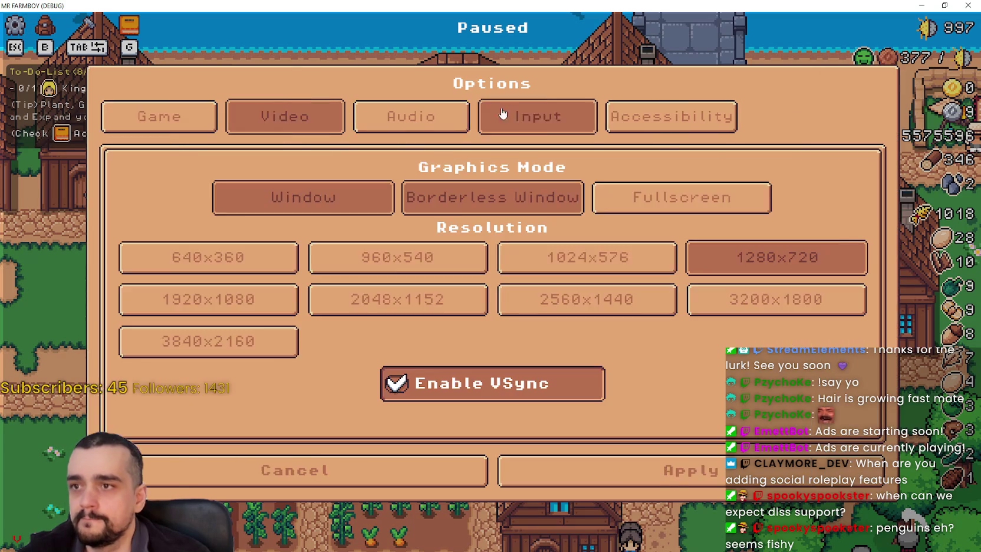
left_click(493, 115)
left_click(539, 198)
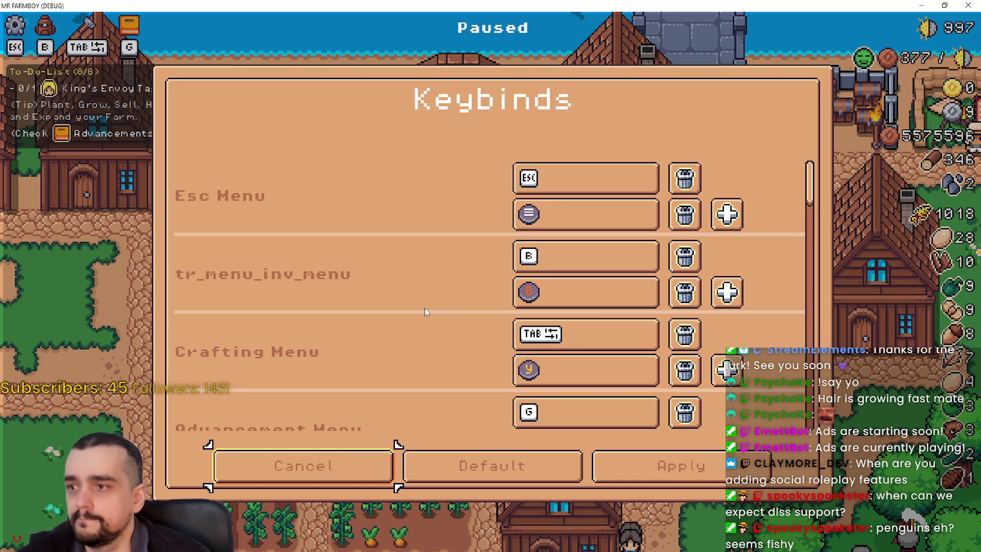
scroll(424, 307, "down", 2)
scroll(425, 307, "up", 2)
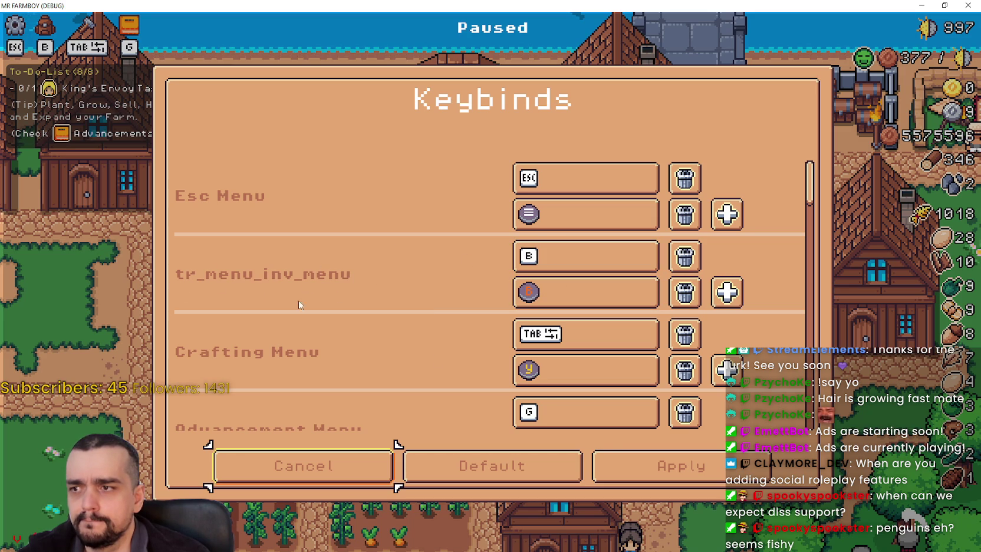
Step: Close the Keybinds and Options menus, resume, and walk the farmer across the crop fields
left_click(335, 488)
left_click(398, 478)
left_click(459, 187)
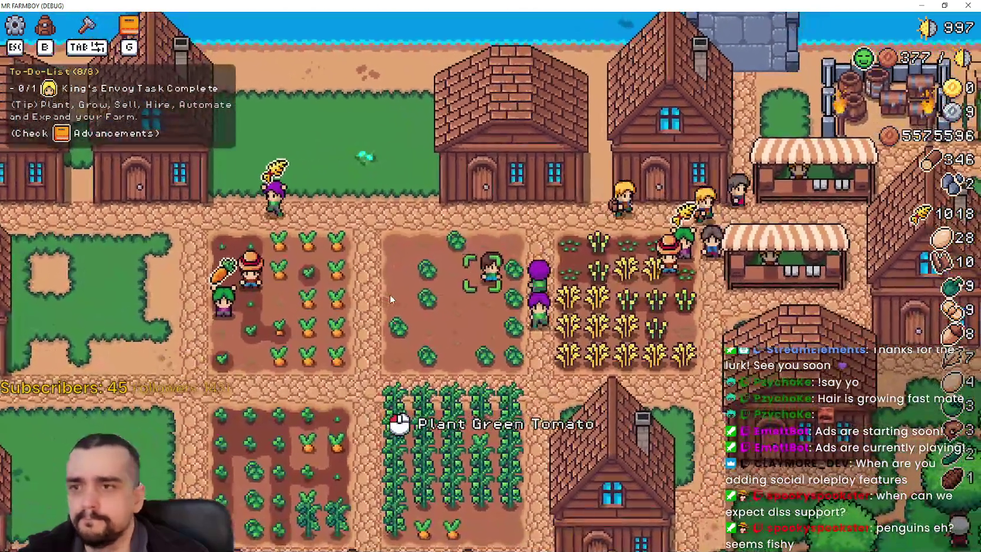
key("d")
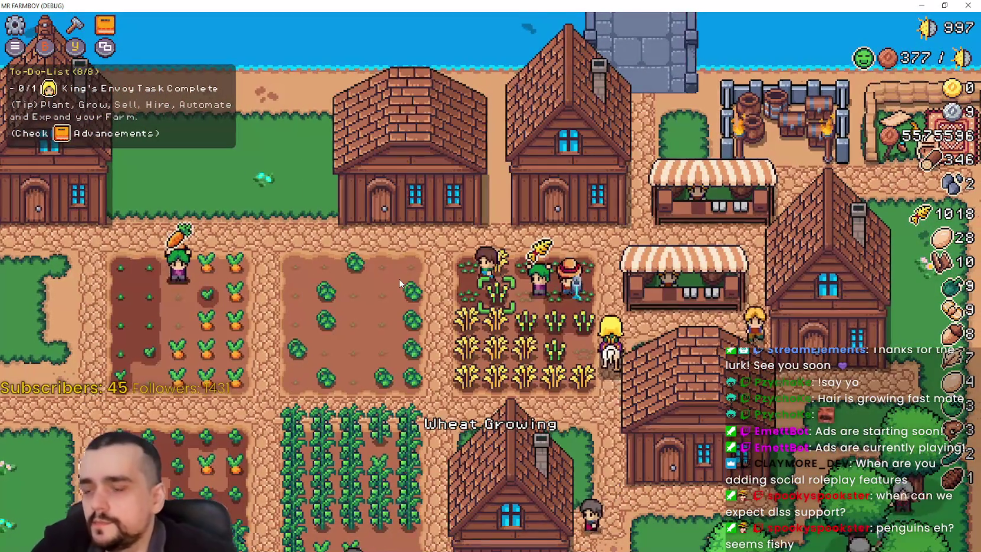
key("a")
key("s")
key("s")
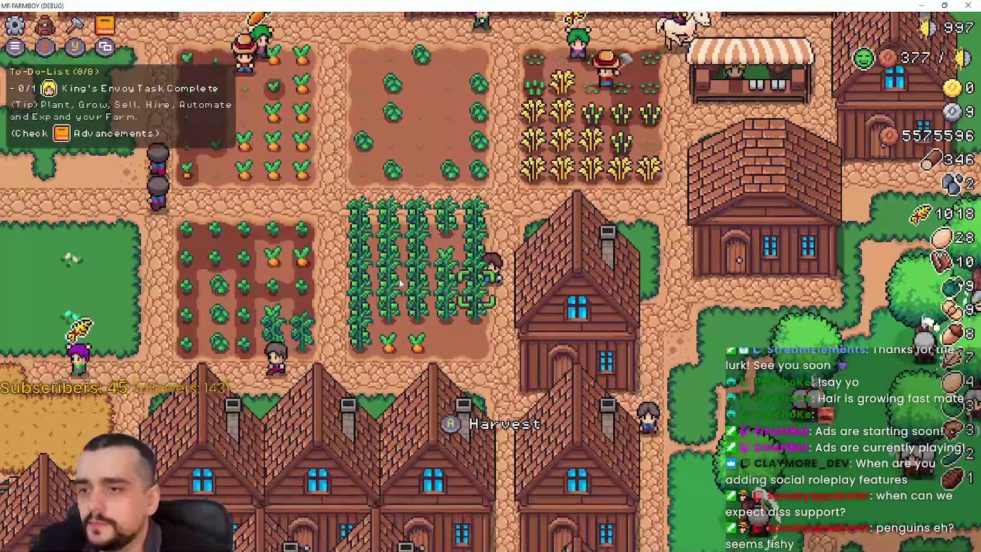
key("a")
key("a")
key("w")
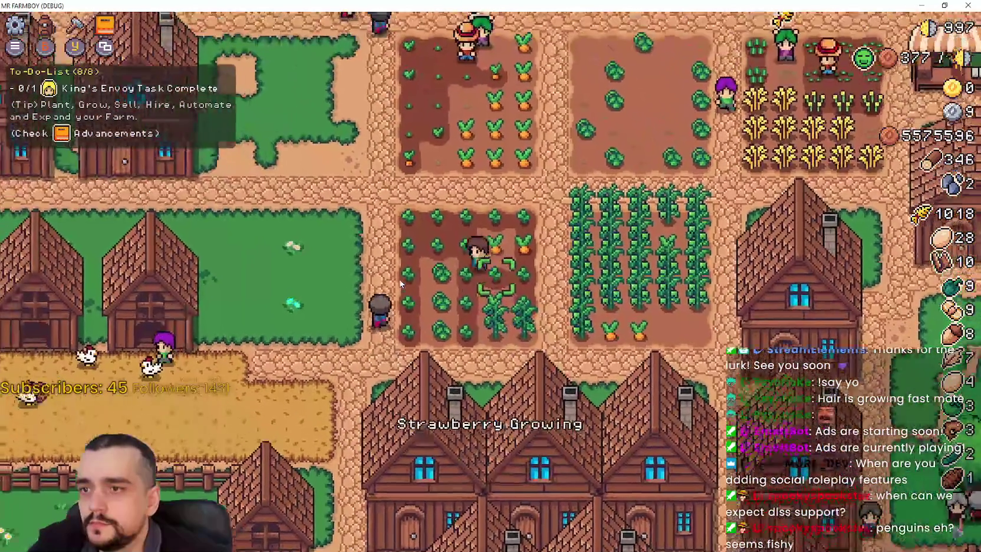
Step: Browse the crafting panel, then reopen the Keybinds list using only keyboard navigation
key("c")
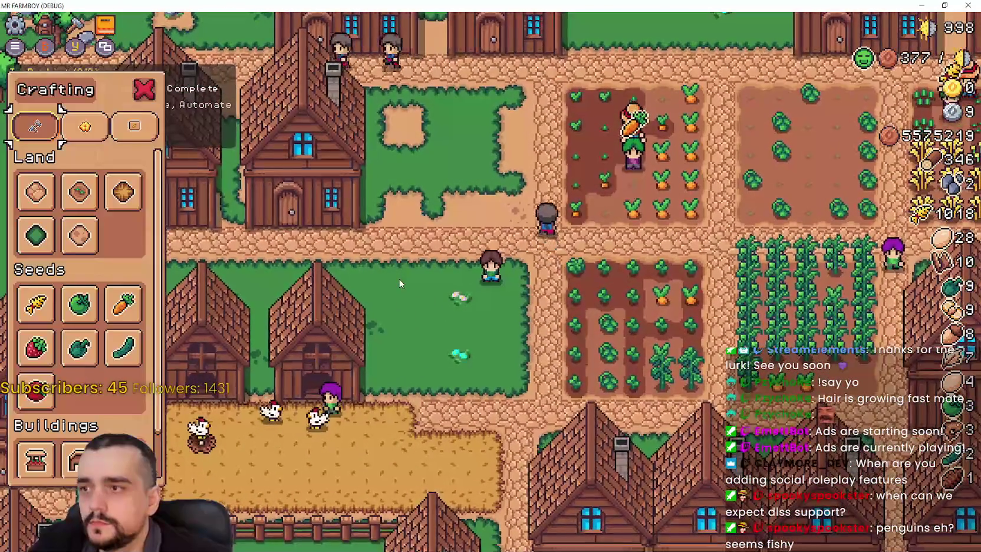
key("e")
key("e")
key("Escape")
key("Escape")
key("Down")
key("Return")
key("Down")
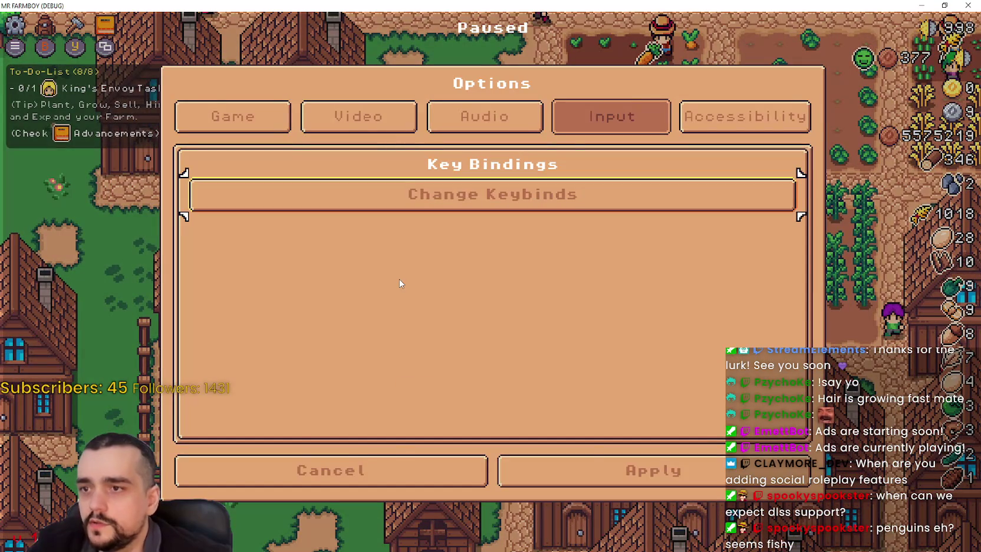
key("Return")
key("Up")
key("Up")
key("Up")
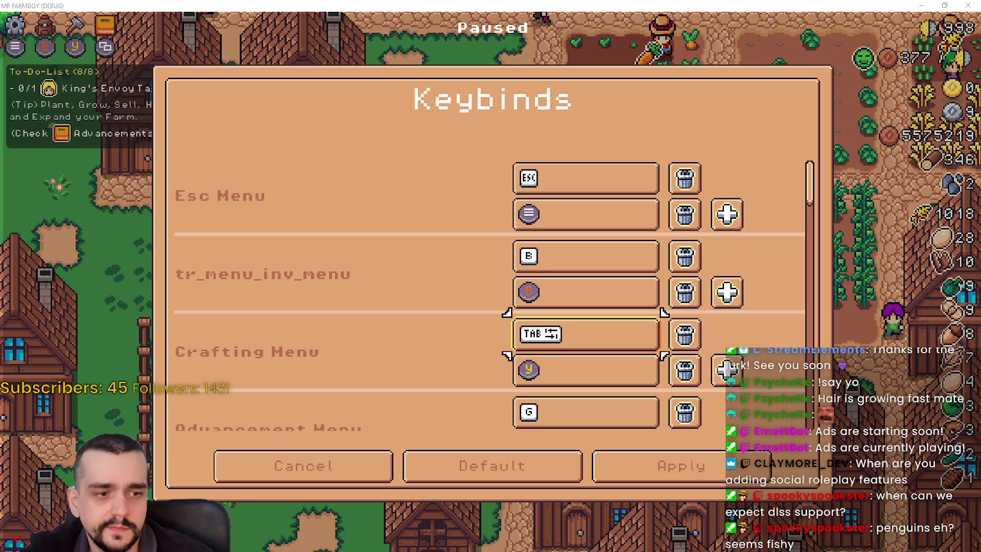
key("alt+Tab")
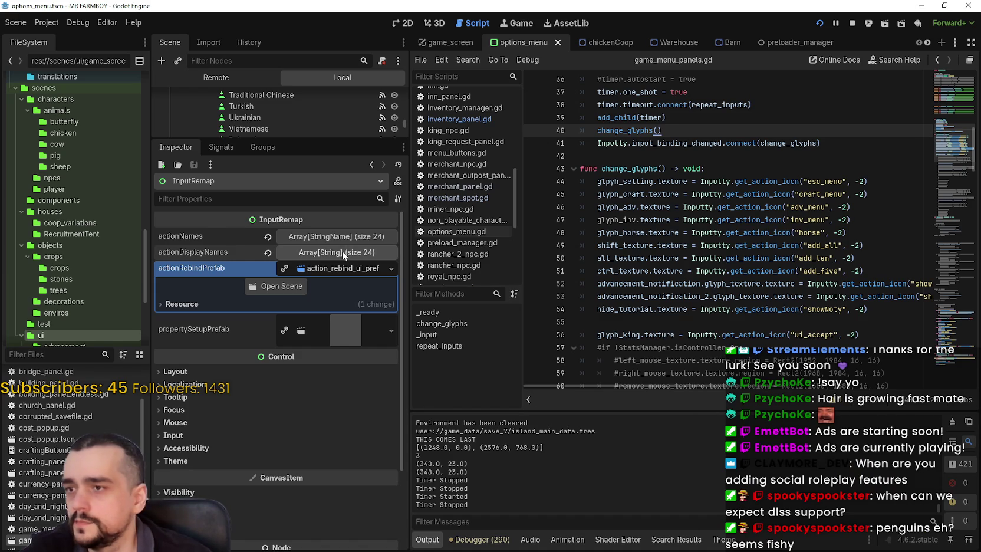
Step: Expand actionDisplayNames, paste tr_menu_inventory_menu into entry 1, and save options_menu.tscn
left_click(339, 254)
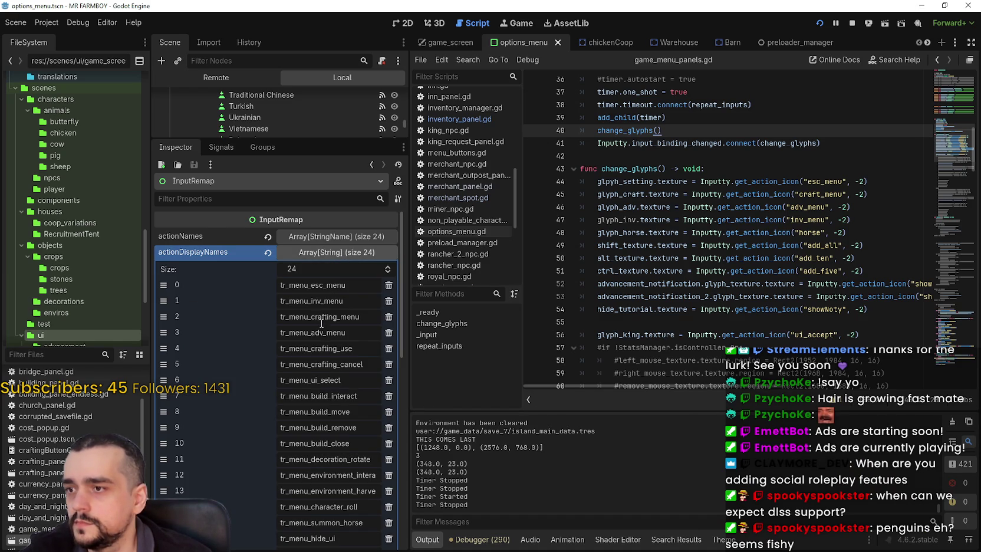
type("tr_menu_inventory_menu")
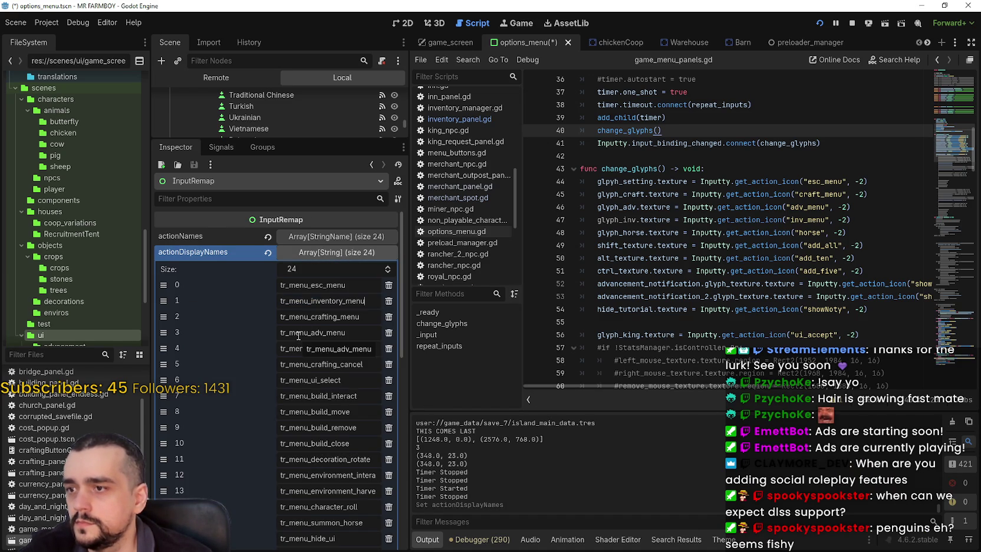
key("ctrl+s")
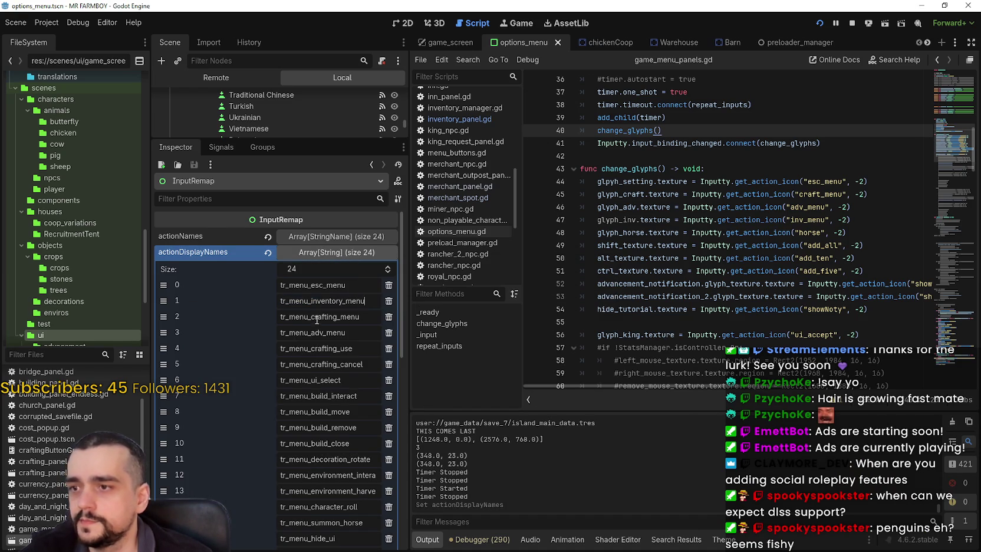
Step: Back in the game, step through the Keybinds list, cancel it, and resume play
key("alt+Tab")
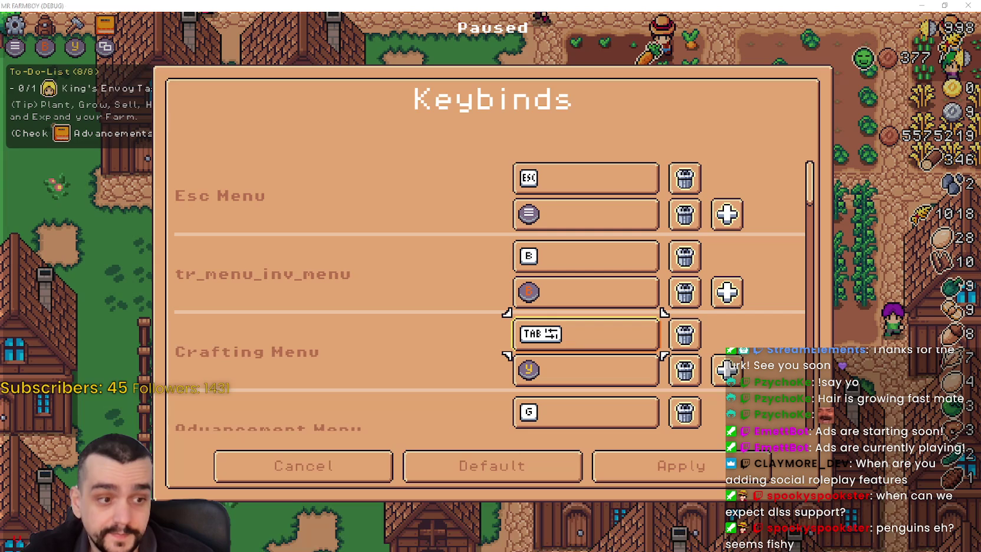
key("Down")
key("Down")
key("Down")
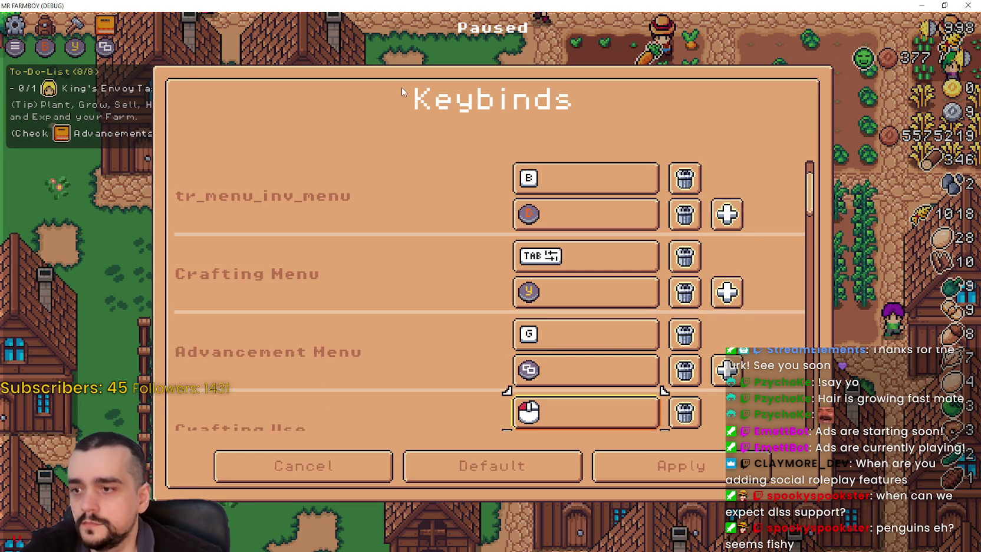
key("Down")
key("Down")
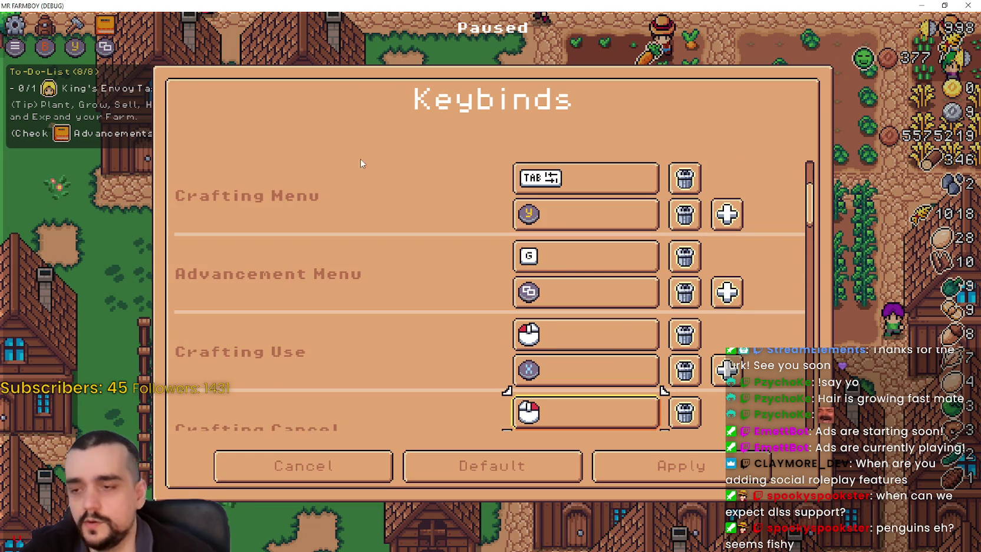
left_click(286, 467)
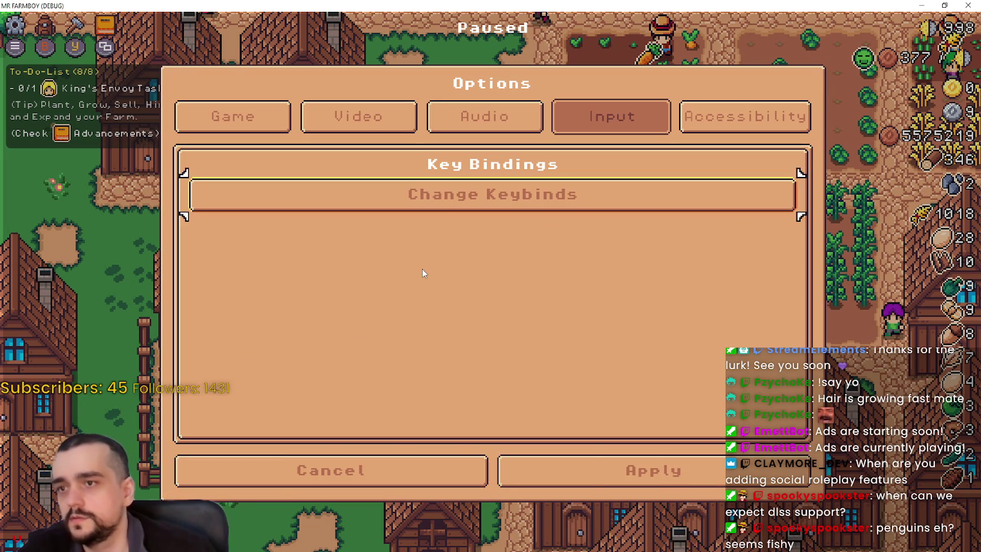
key("Return")
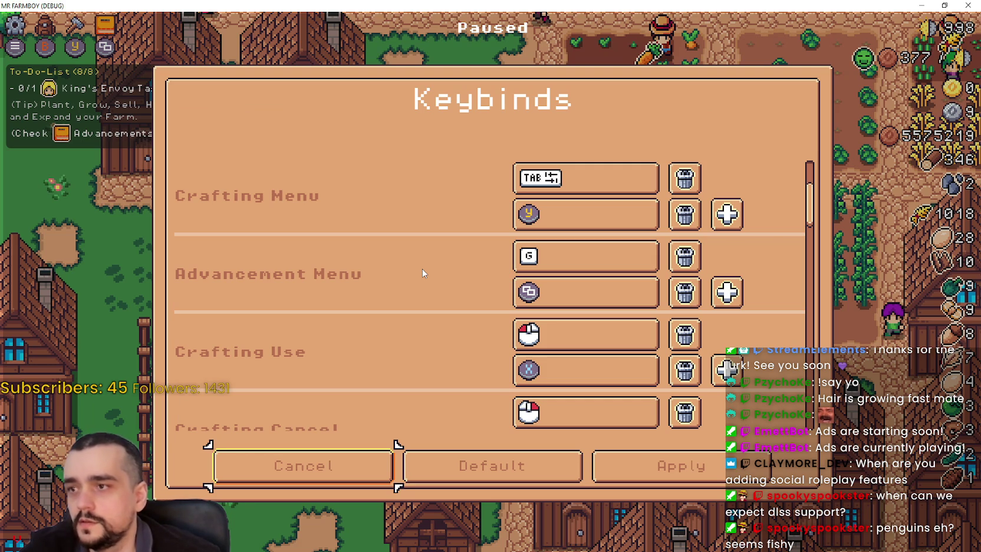
key("Up")
key("Up")
key("Up")
key("Escape")
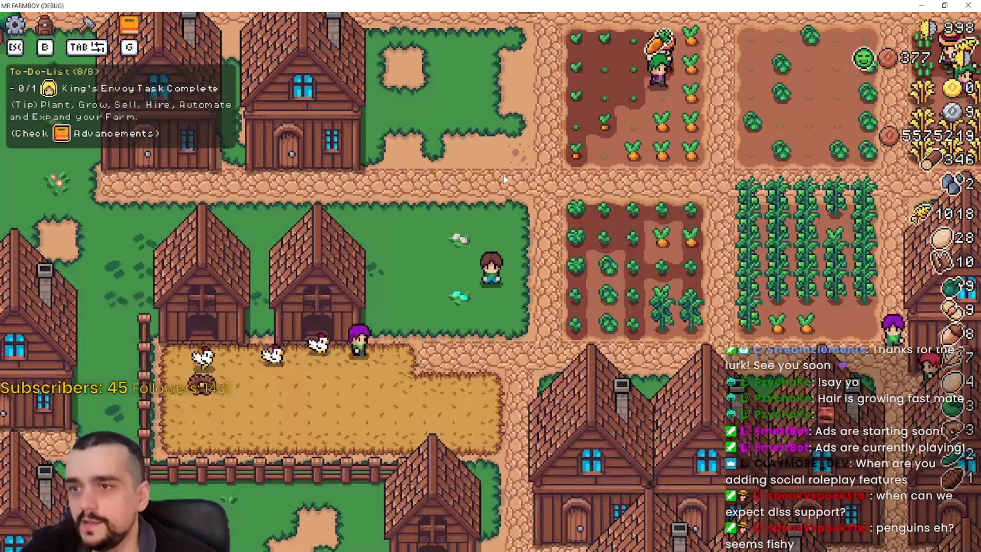
Step: Walk around, toggle crafting, and open Stats & Inventory with I, switching between its tabs
key("w")
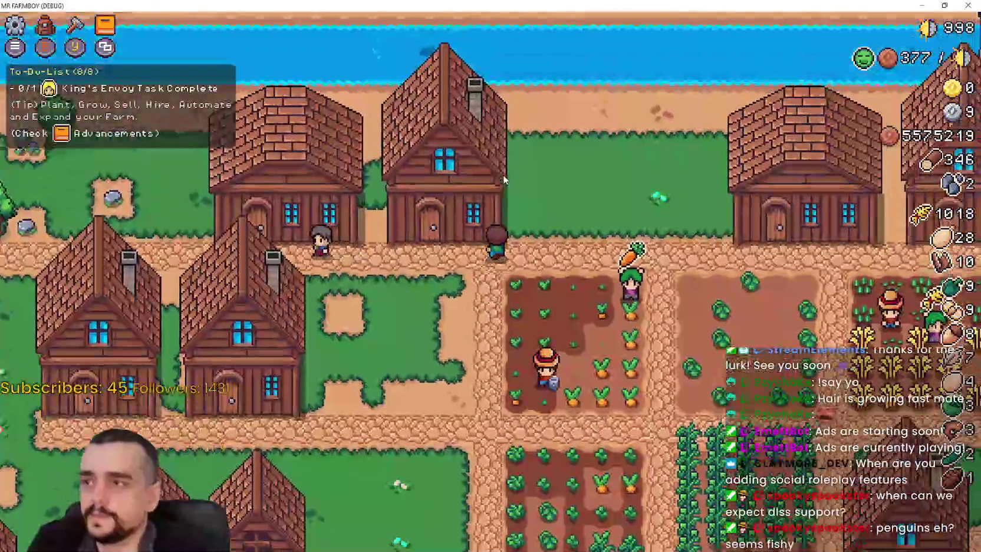
key("d")
key("c")
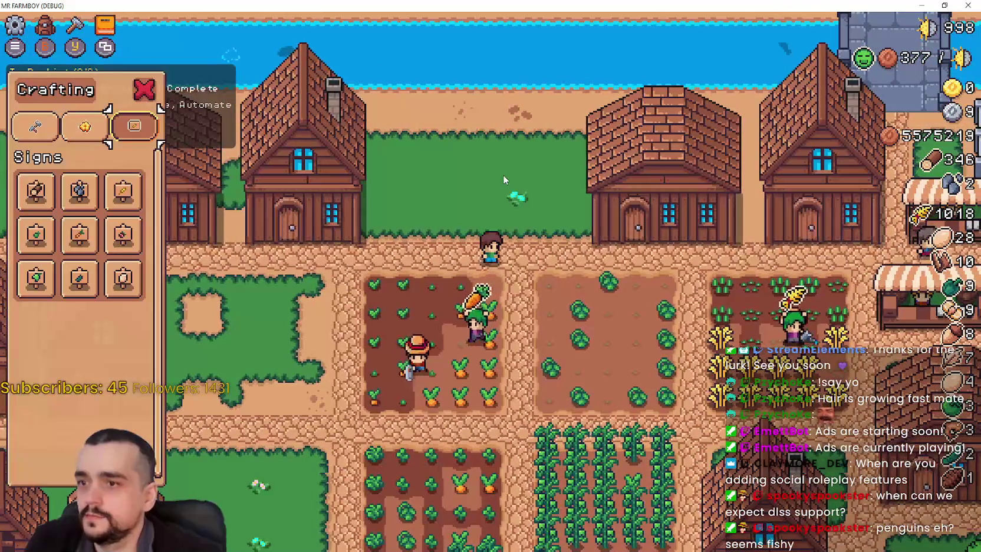
key("d")
key("s")
key("c")
key("i")
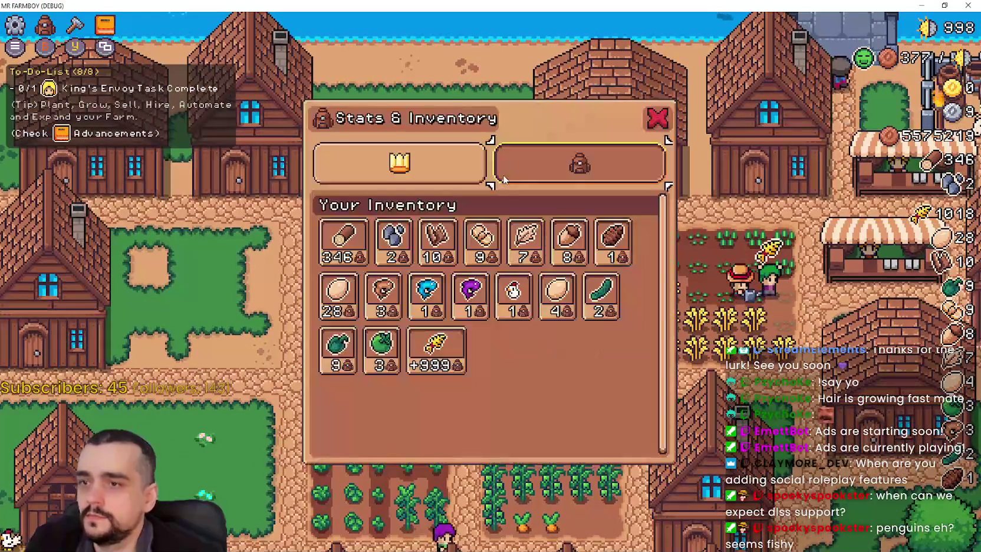
key("q")
key("e")
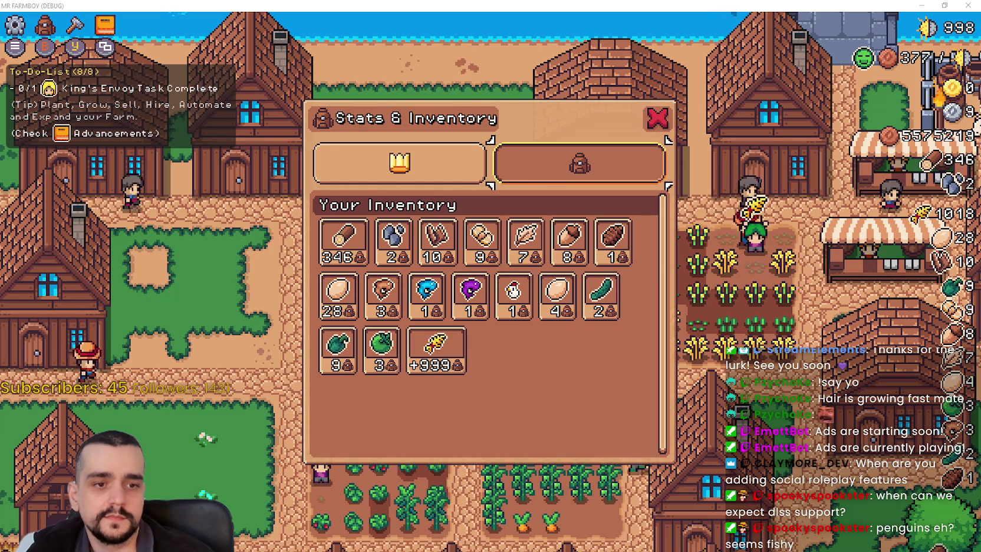
key("alt+Tab")
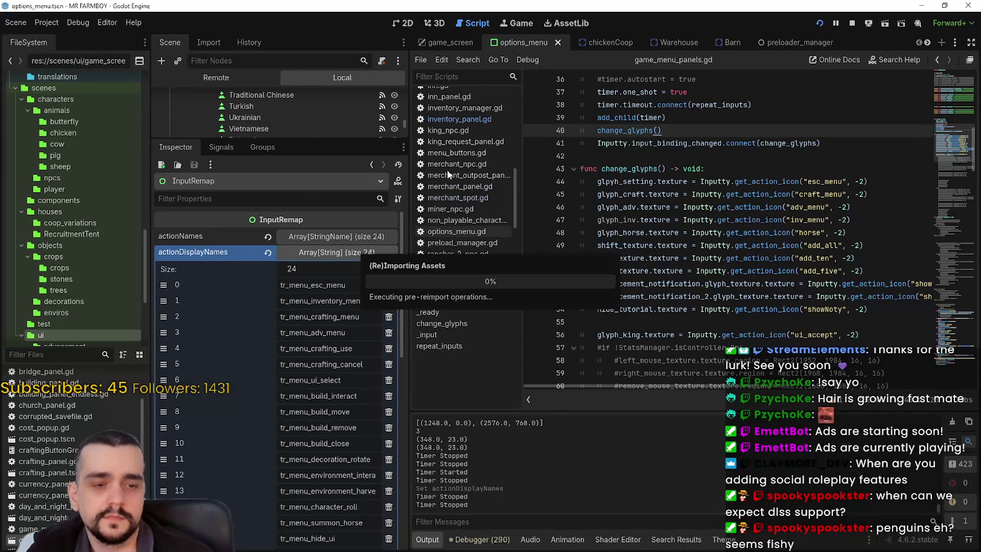
Step: Filter the FileSystem for game_s and open game_screen.tscn
left_click(42, 354)
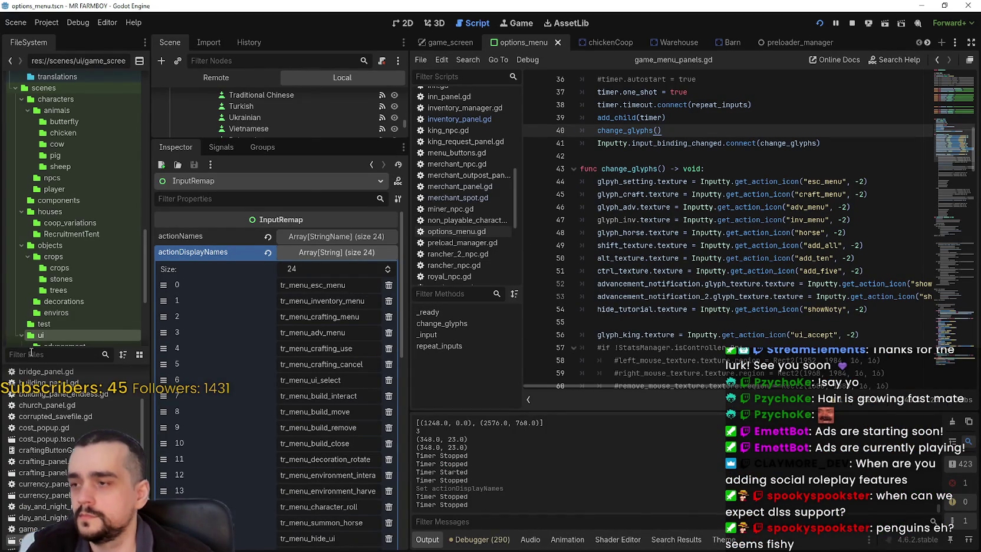
type("game_s")
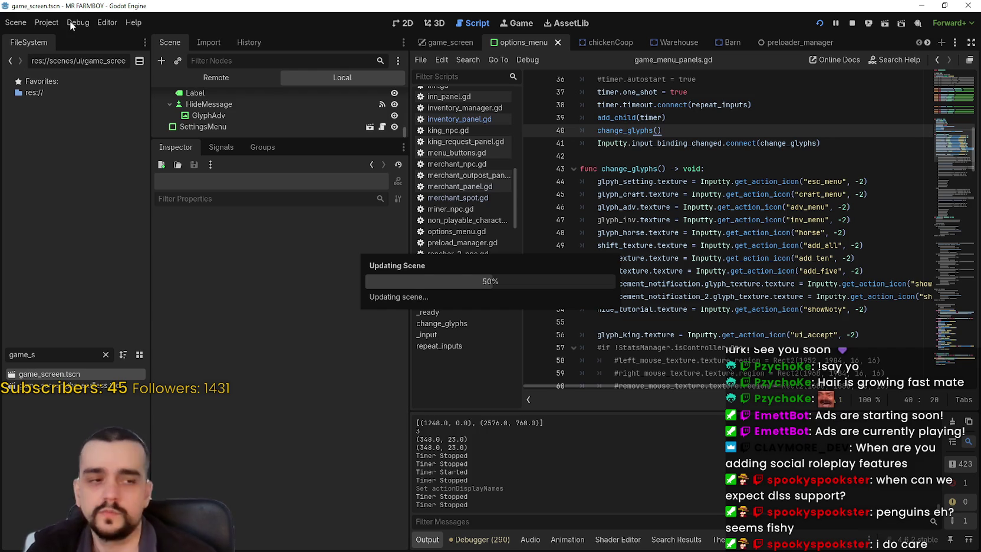
left_click(69, 20)
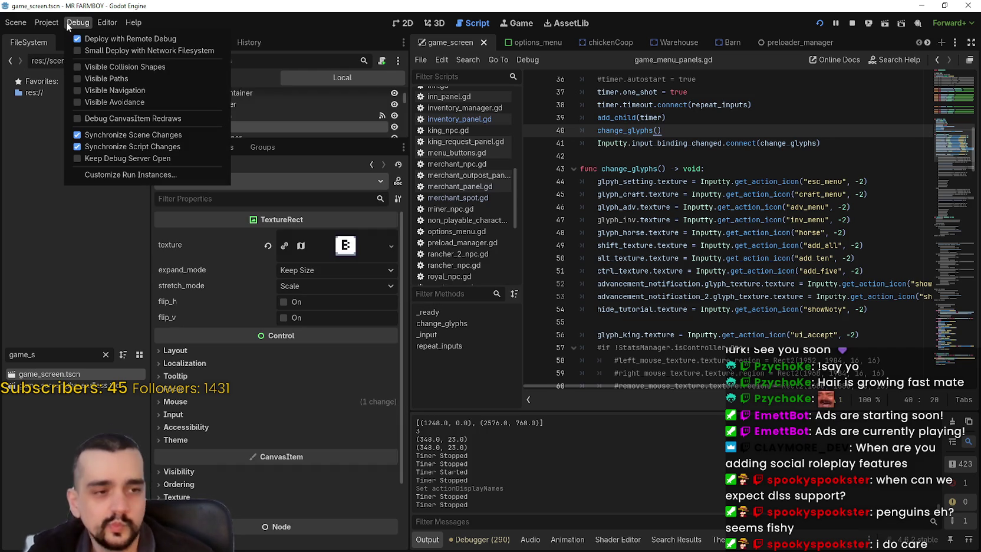
mouse_move(46, 22)
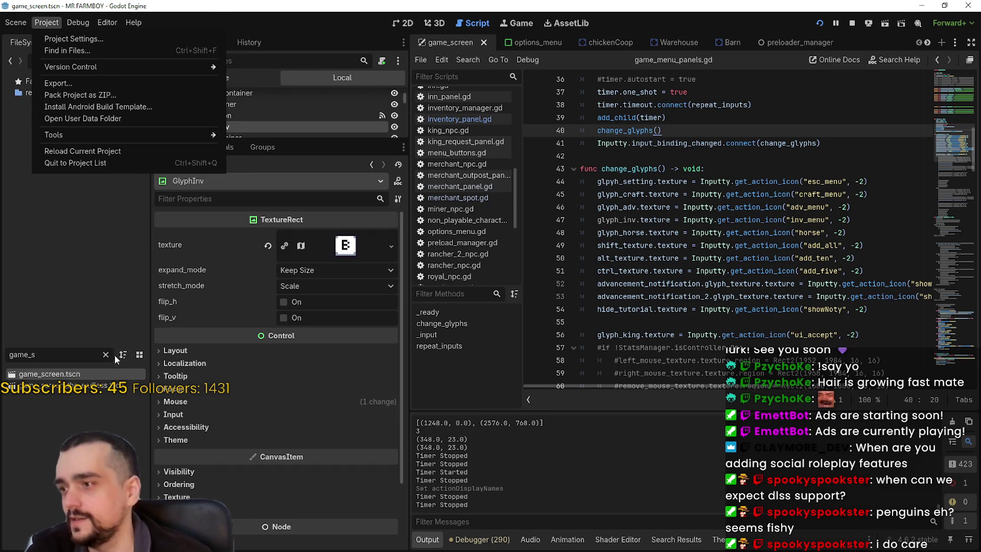
left_click(107, 355)
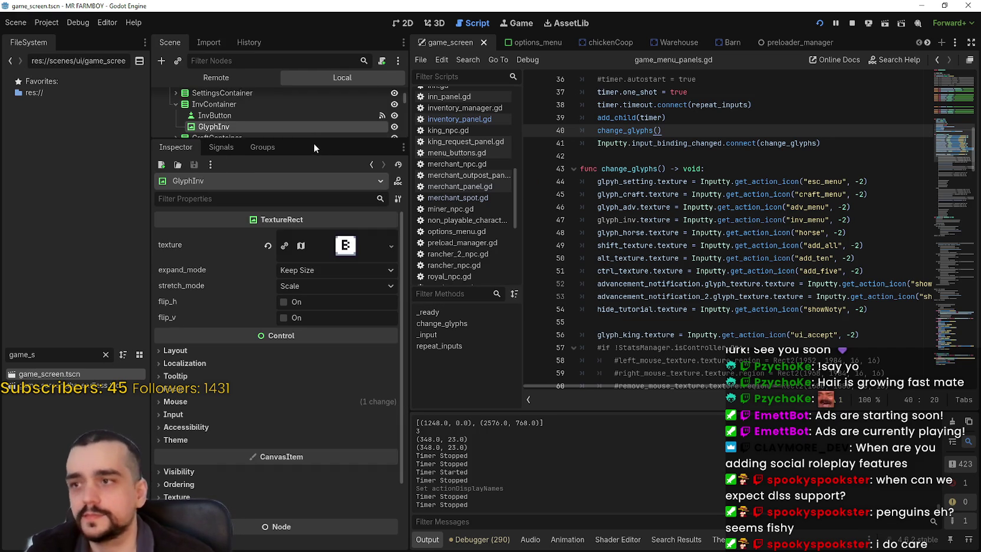
left_click_drag(314, 141, 312, 348)
scroll(294, 284, "down", 5)
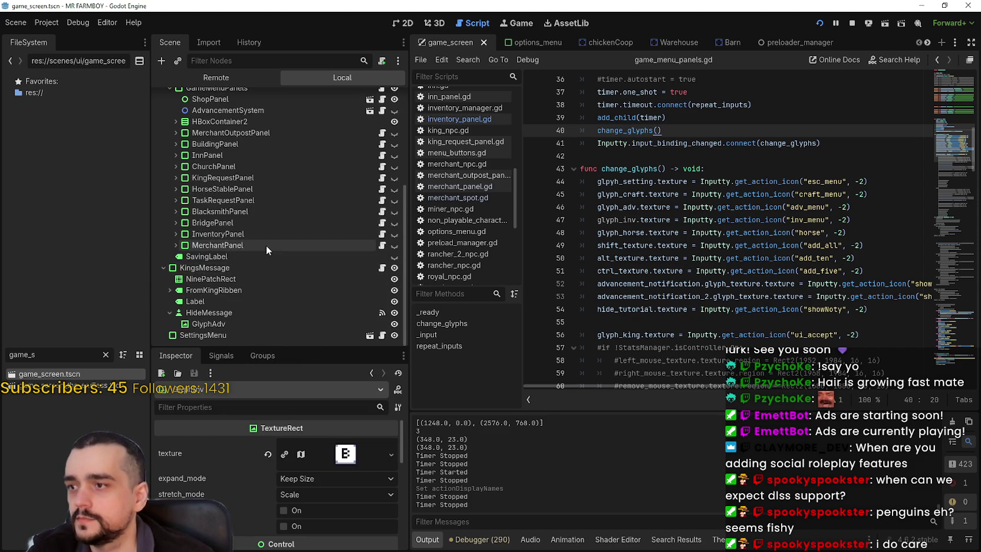
Step: Expand InventoryPanel in the Scene tree and select its UpgradeLabel node
left_click(274, 232)
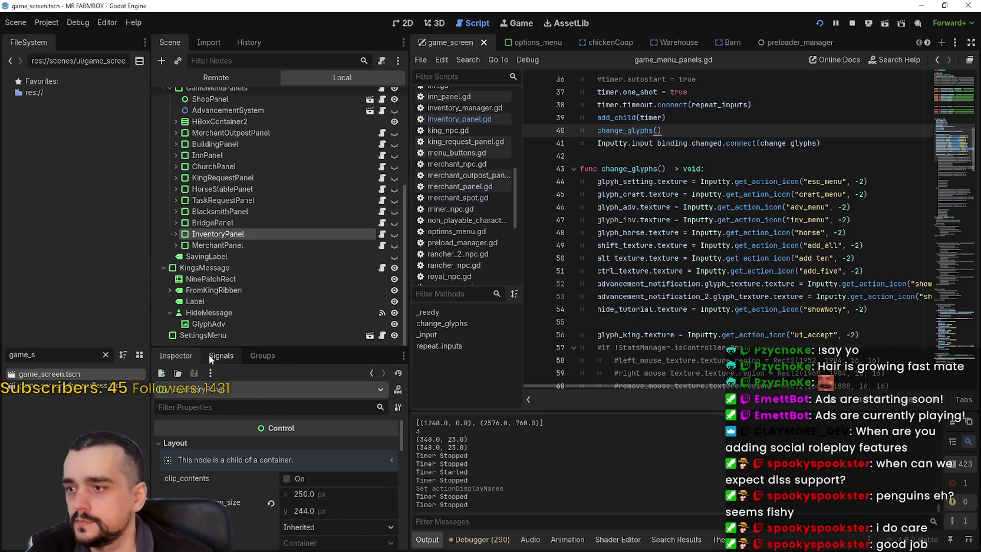
left_click_drag(259, 345, 263, 285)
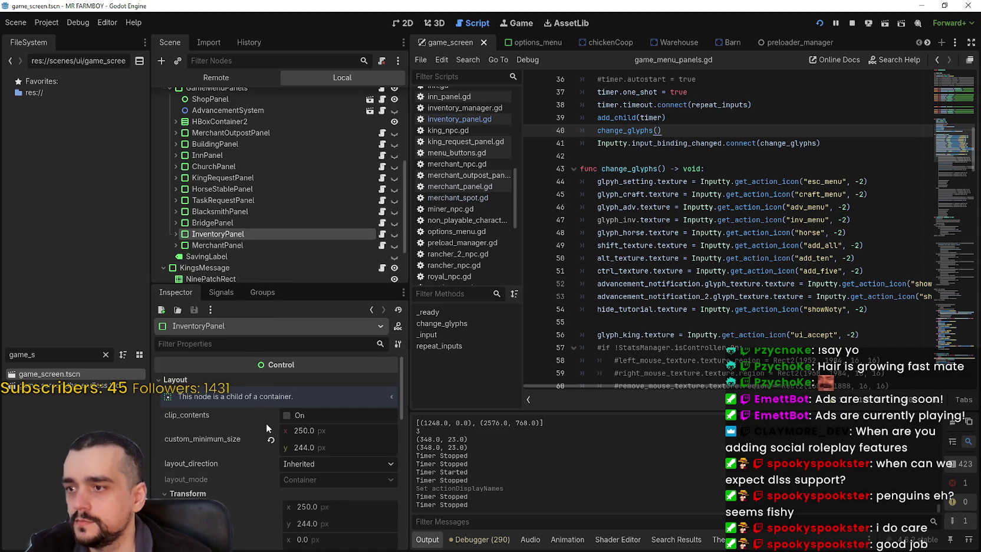
left_click(176, 211)
scroll(187, 230, "down", 2)
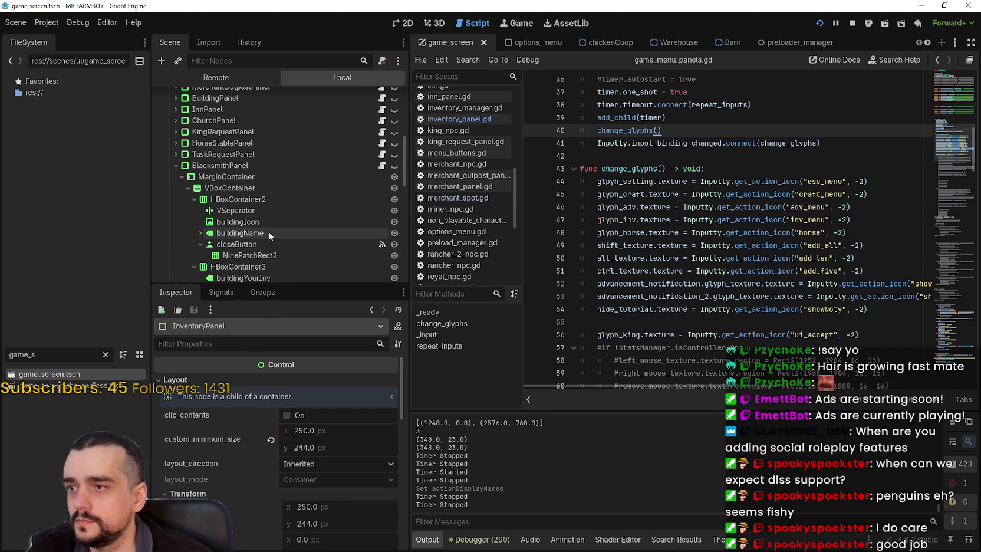
scroll(262, 219, "down", 5)
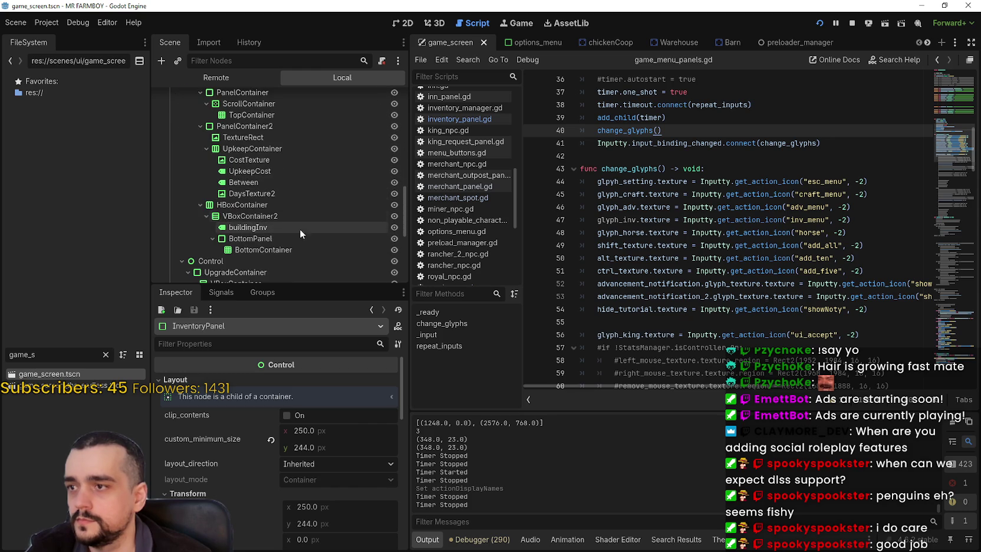
scroll(309, 234, "up", 3)
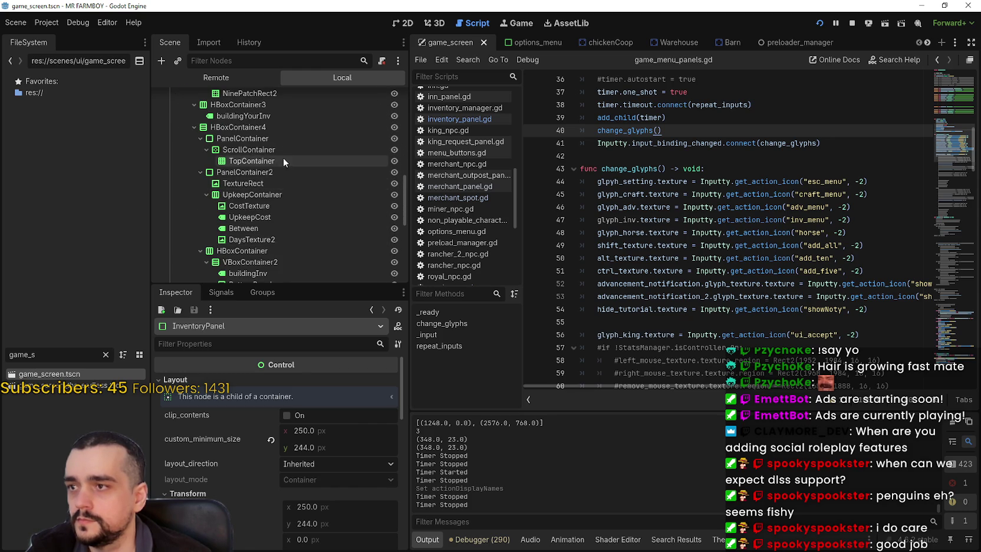
scroll(279, 182, "up", 4)
left_click(171, 141)
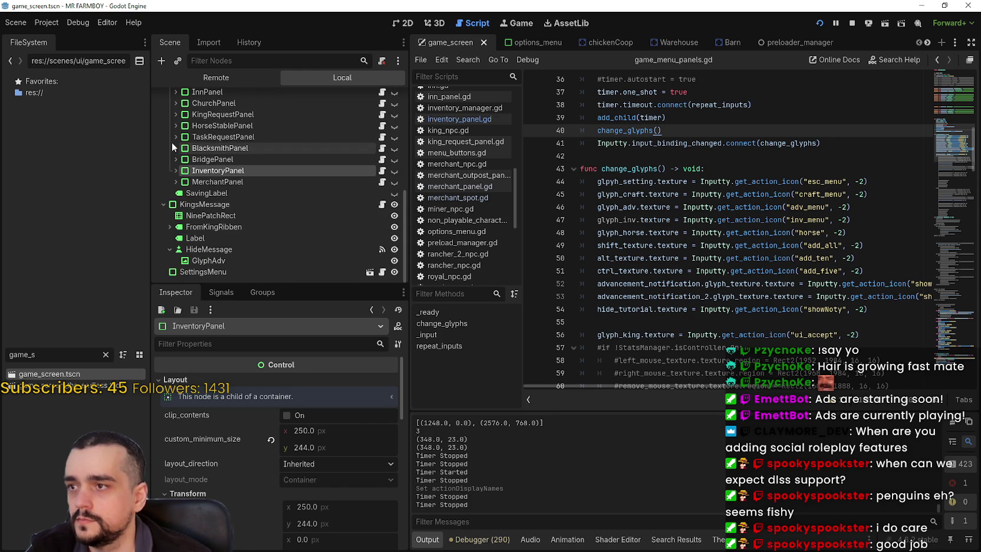
left_click(176, 171)
scroll(268, 216, "down", 5)
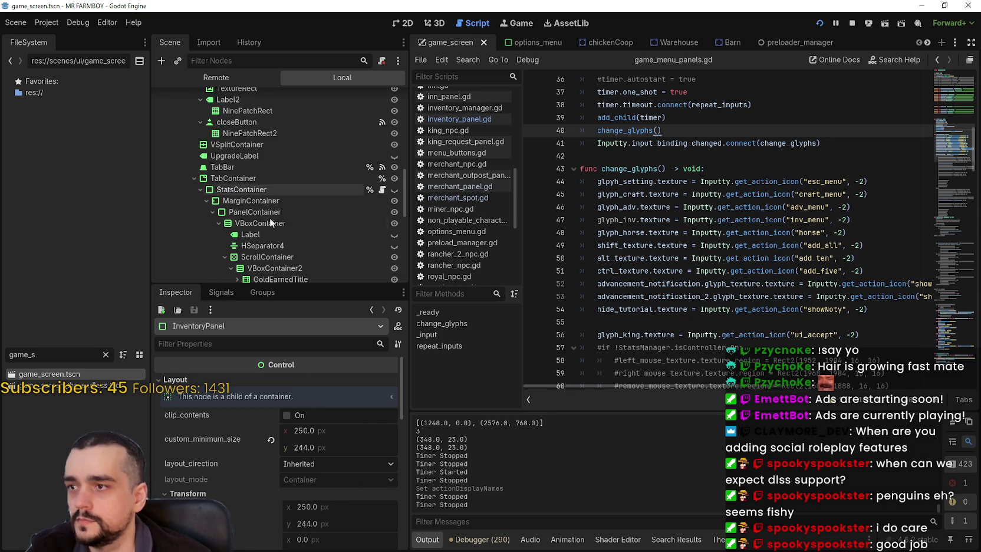
left_click(265, 154)
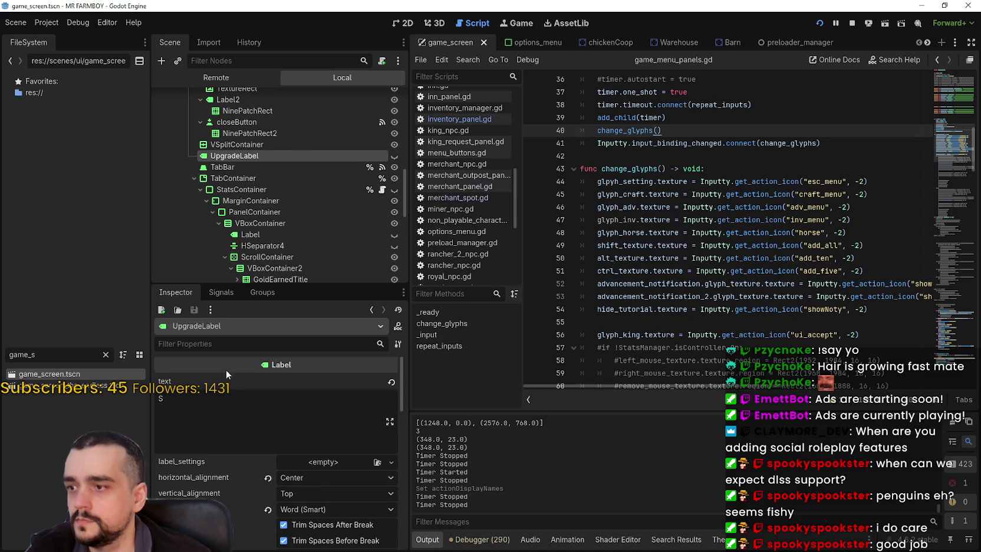
Step: Stop the running game and delete the UpgradeLabel node
left_click(852, 23)
right_click(270, 139)
left_click(332, 420)
left_click(475, 287)
scroll(268, 167, "up", 2)
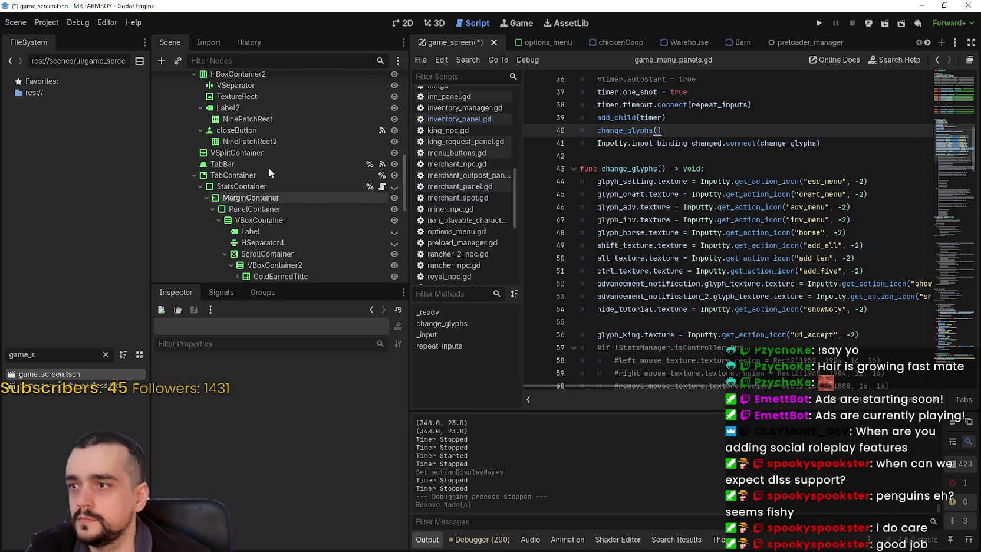
scroll(276, 161, "up", 2)
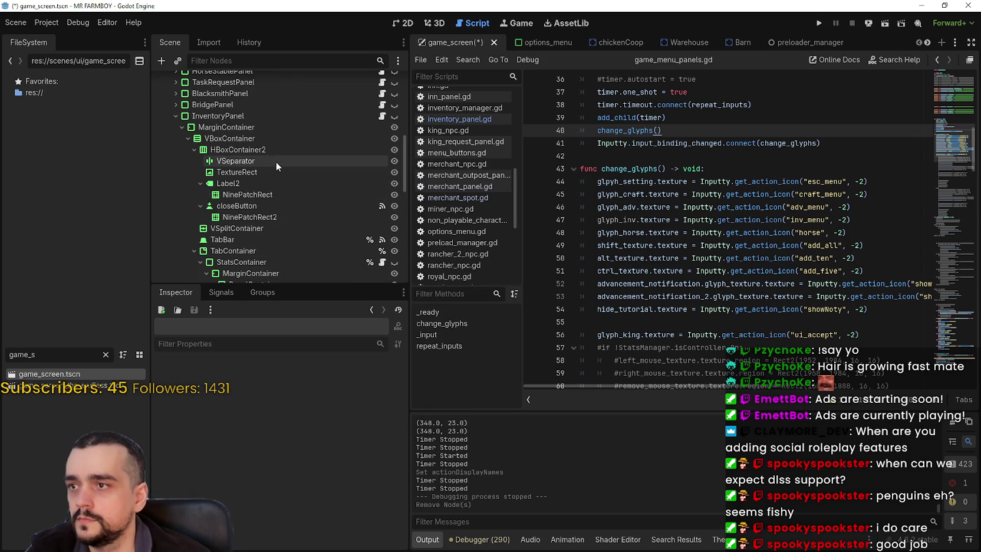
Step: Set Label2's text to tr_menu_inventory_title, save game_screen.tscn, and run the game
left_click(244, 181)
left_click(187, 398)
key("ctrl+a")
type("tr_menu_inventory_title")
key("ctrl+s")
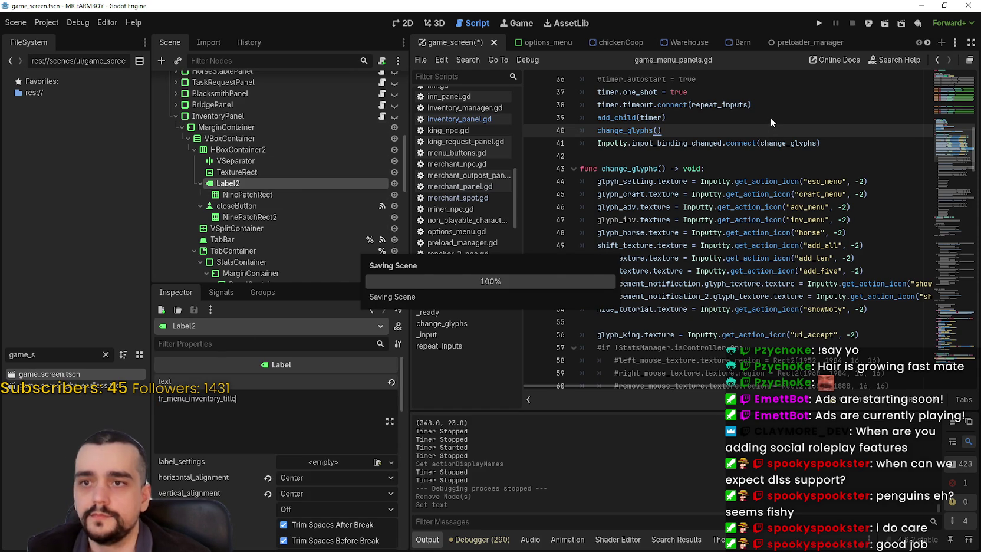
left_click(770, 118)
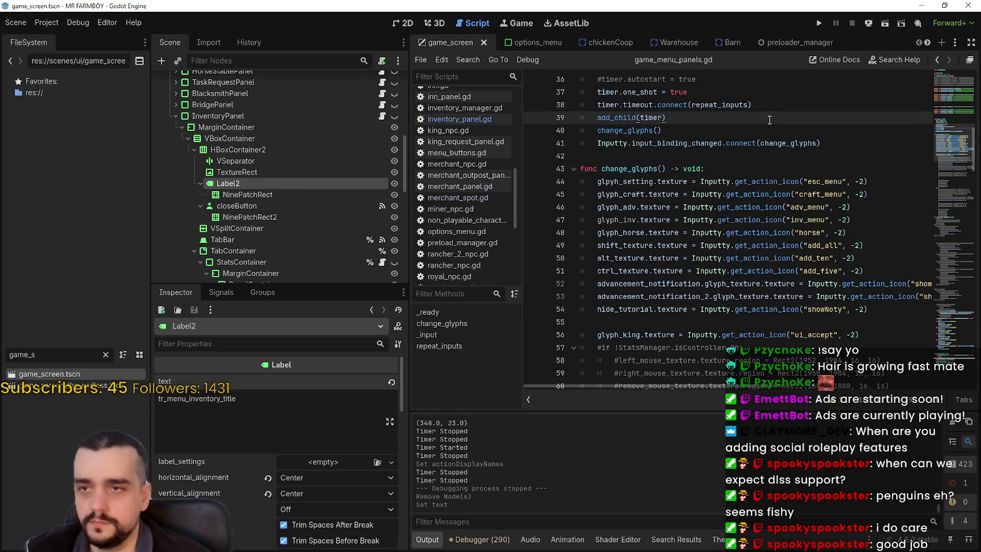
left_click(818, 24)
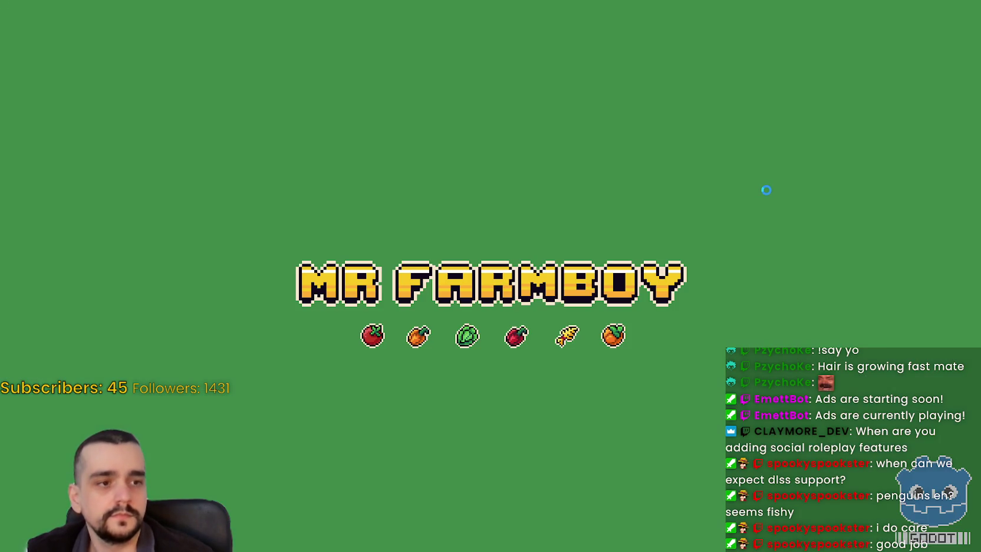
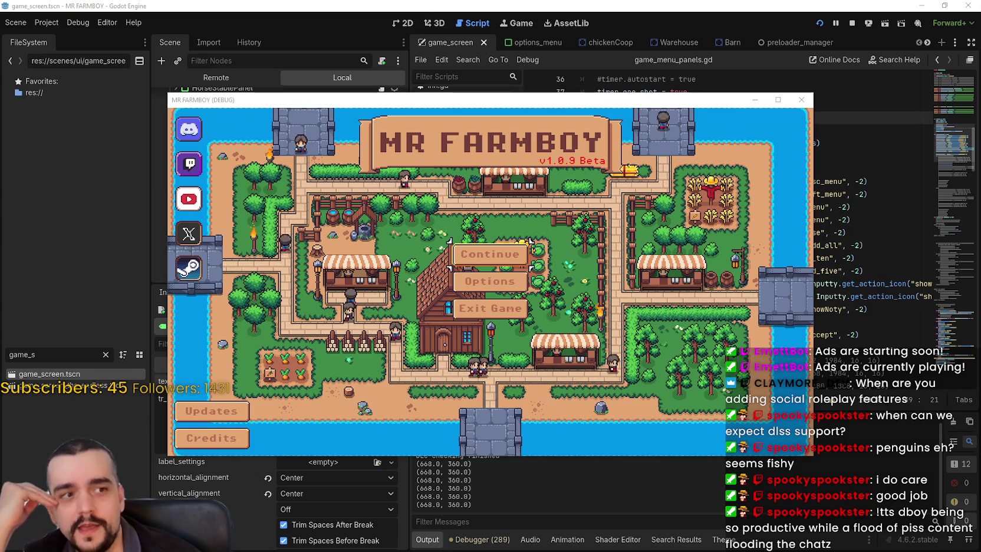
Step: Load Save 7 from the Continue list and move the game window up and right
left_click(497, 256)
scroll(515, 306, "down", 1)
left_click(462, 311)
left_click(459, 318)
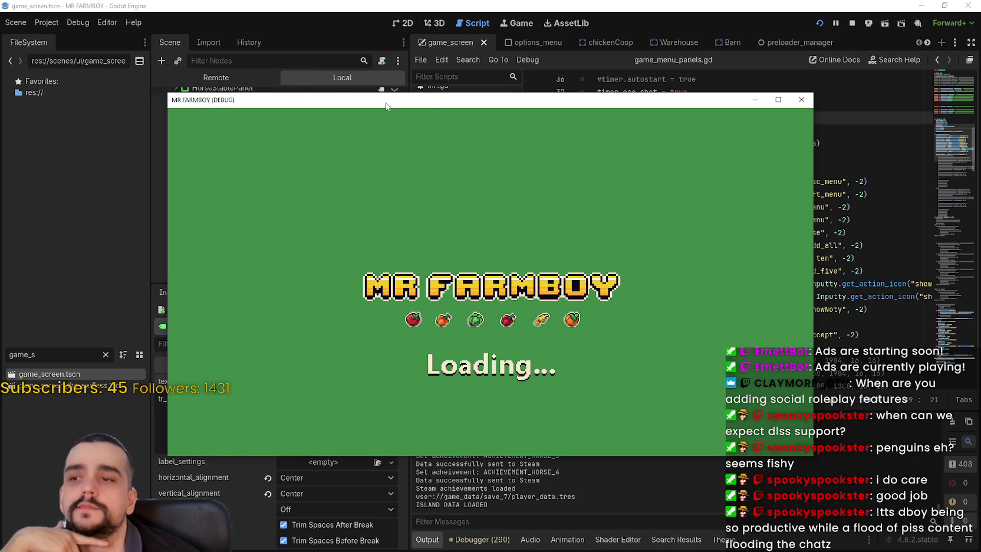
mouse_move(214, 102)
left_mouse_down()
mouse_move(234, 80)
mouse_move(241, 16)
left_mouse_up()
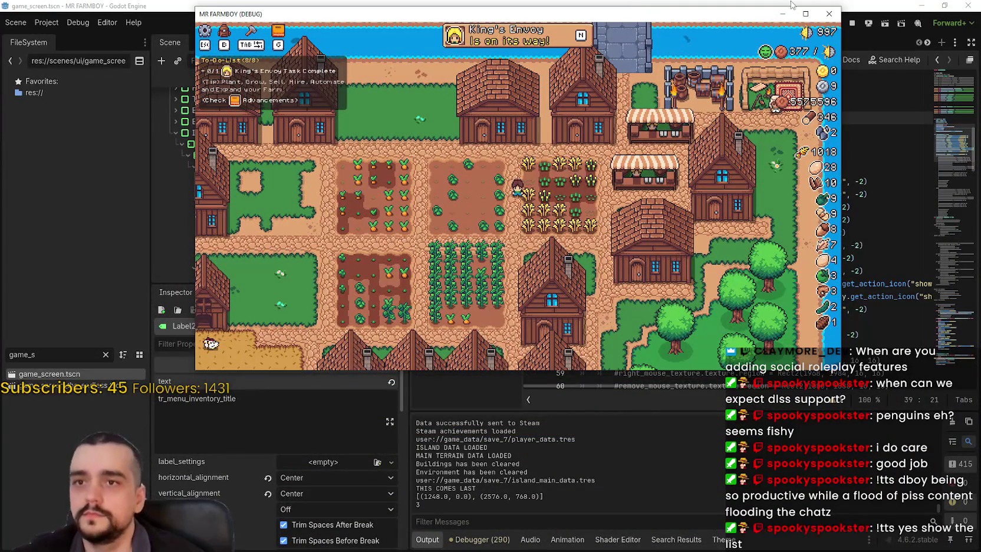
Step: Maximize the game window and glance at the inventory and Advancements panels
left_click(806, 15)
key("b")
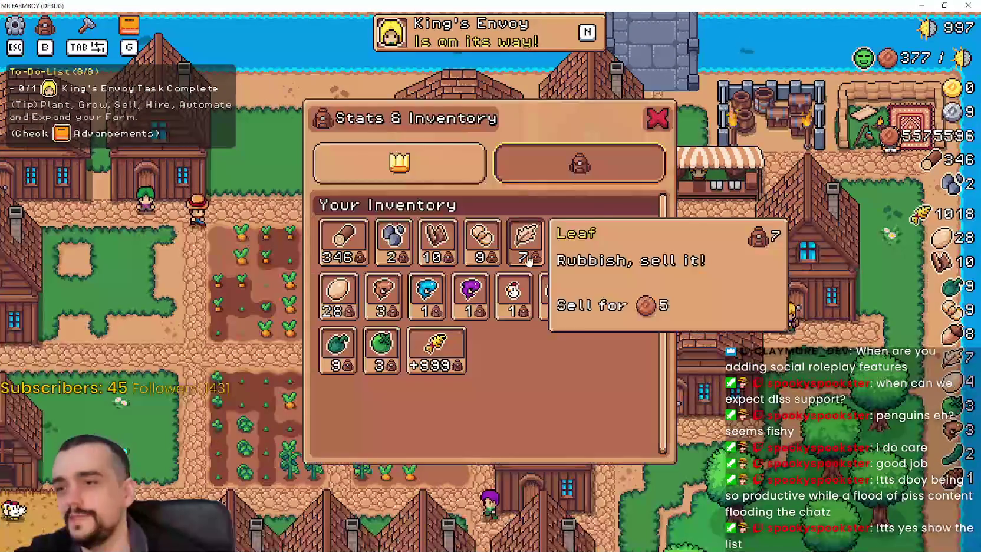
key("g")
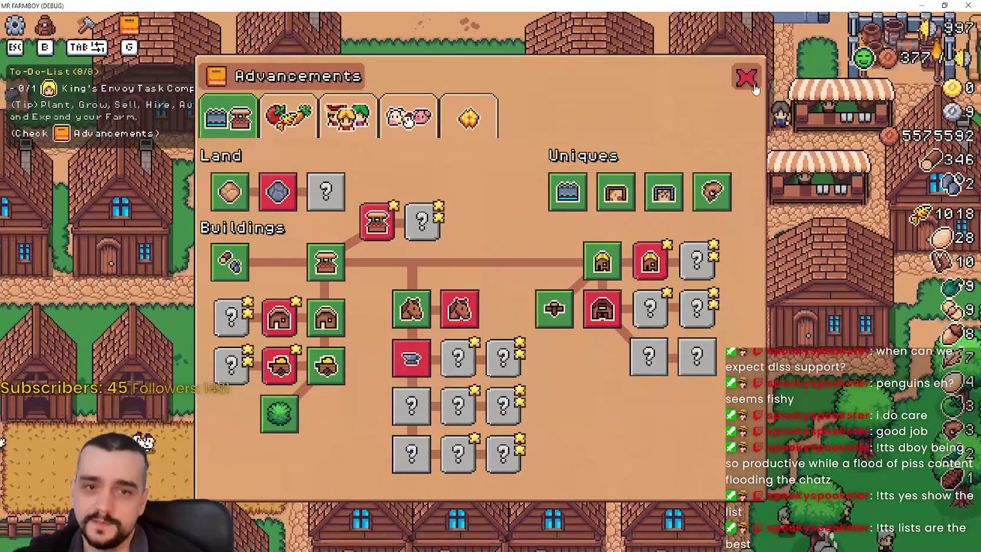
key("g")
Step: Walk the farmer through the wheat field, cabbage plot and carrot plot
key("d")
key("w")
scroll(569, 285, "down", 2)
scroll(569, 282, "up", 2)
key("a")
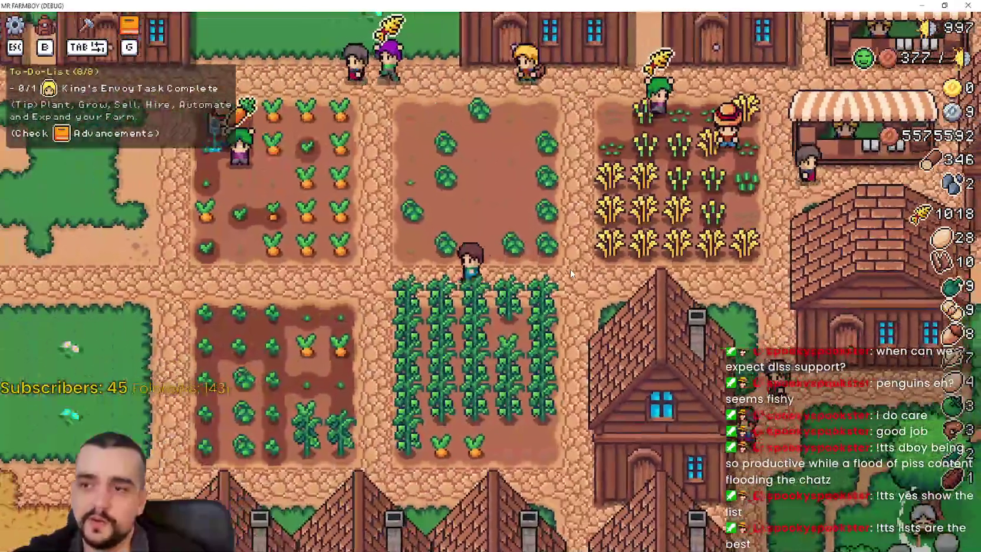
key("a")
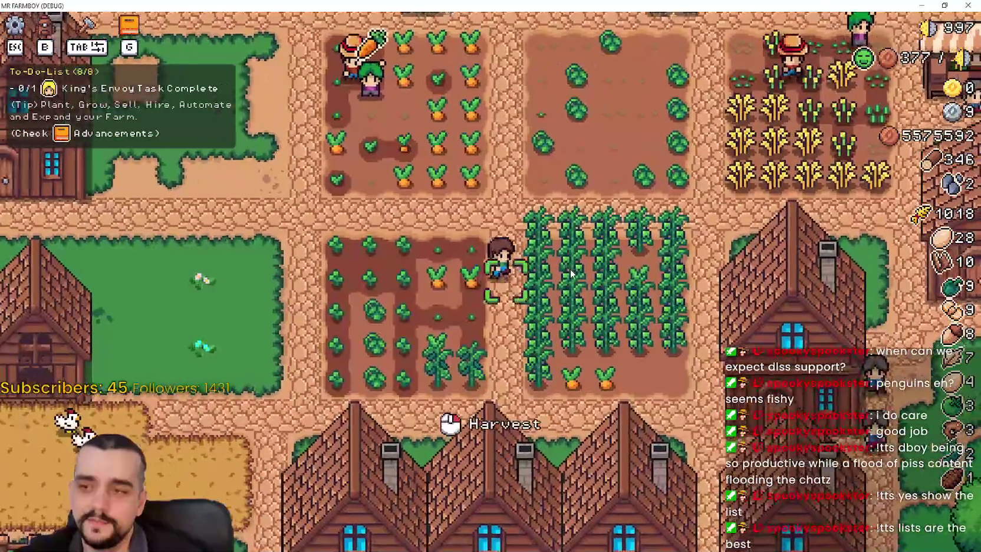
key("a")
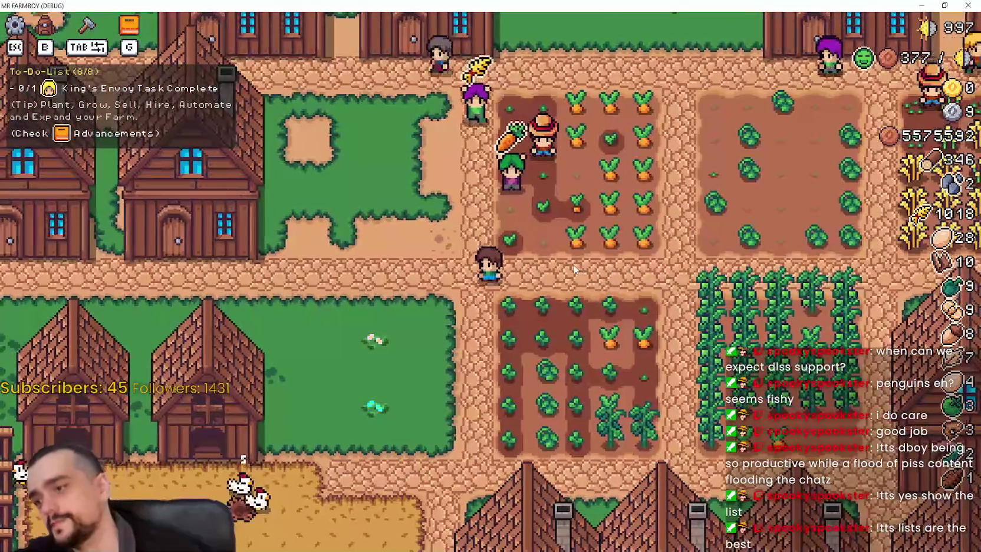
key("d")
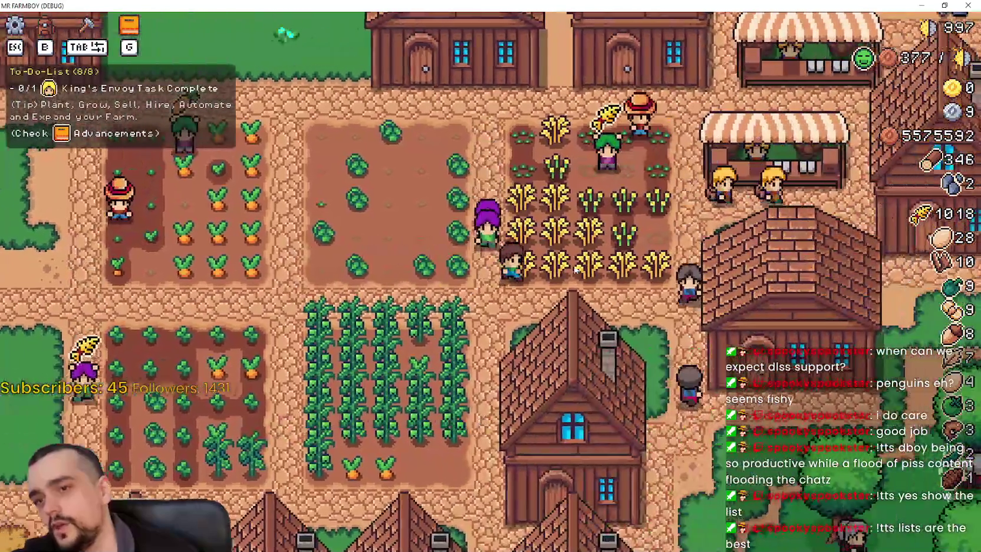
key("d")
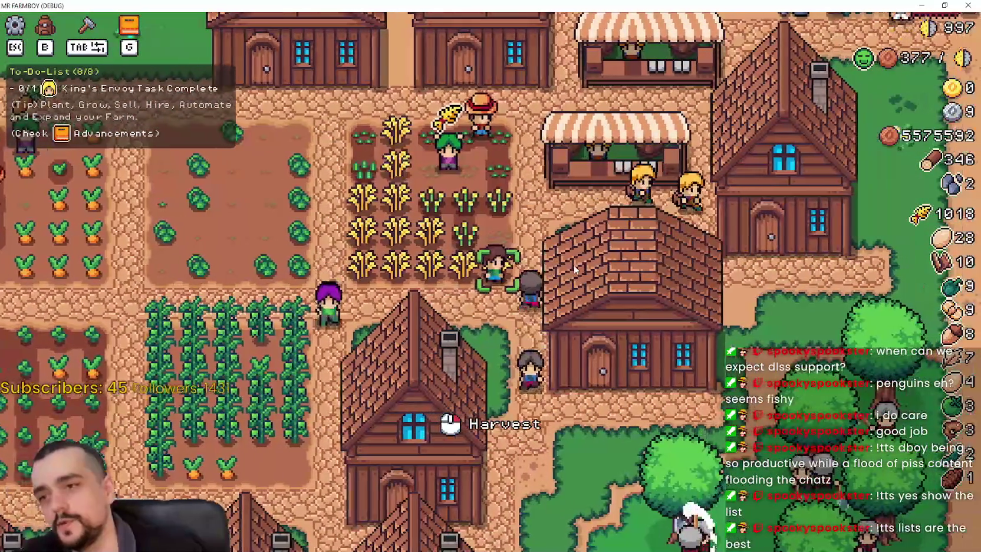
key("a")
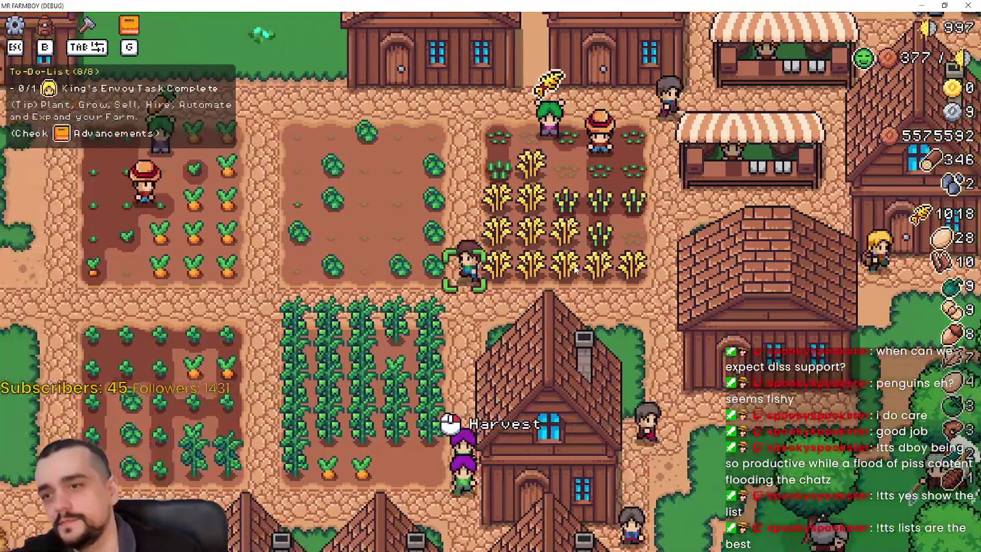
Step: Walk up to the market stalls and move the view across the village
key("w")
key("d")
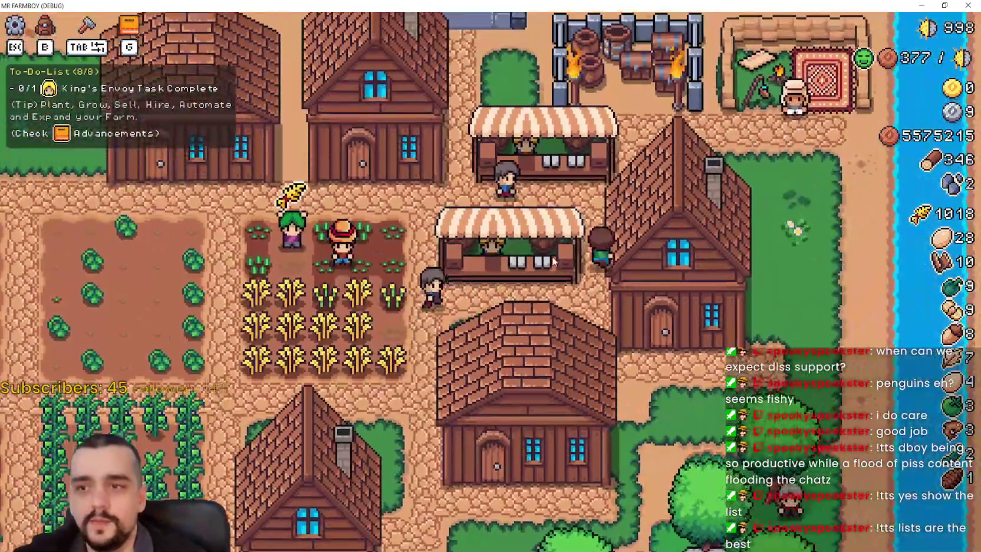
key("w")
key("a")
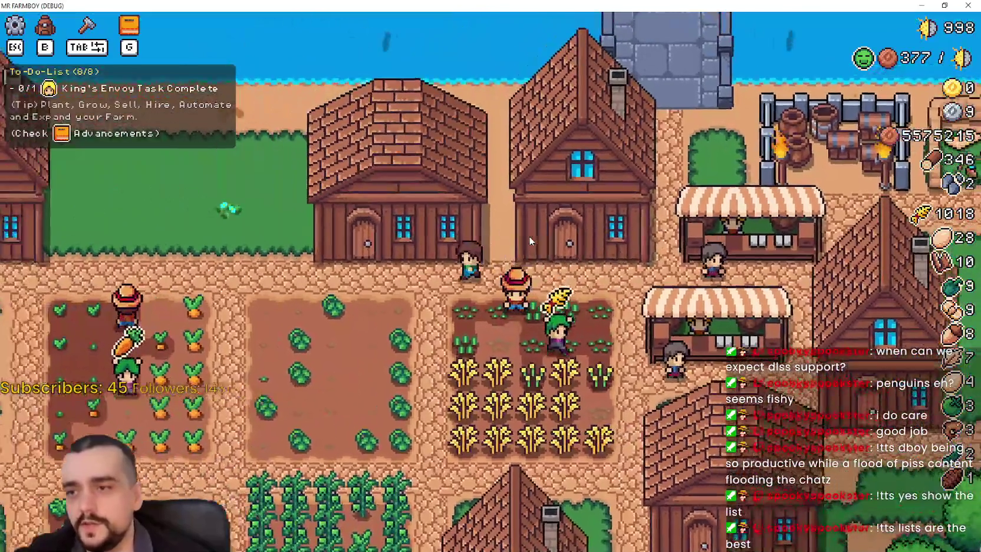
key("a")
key("s")
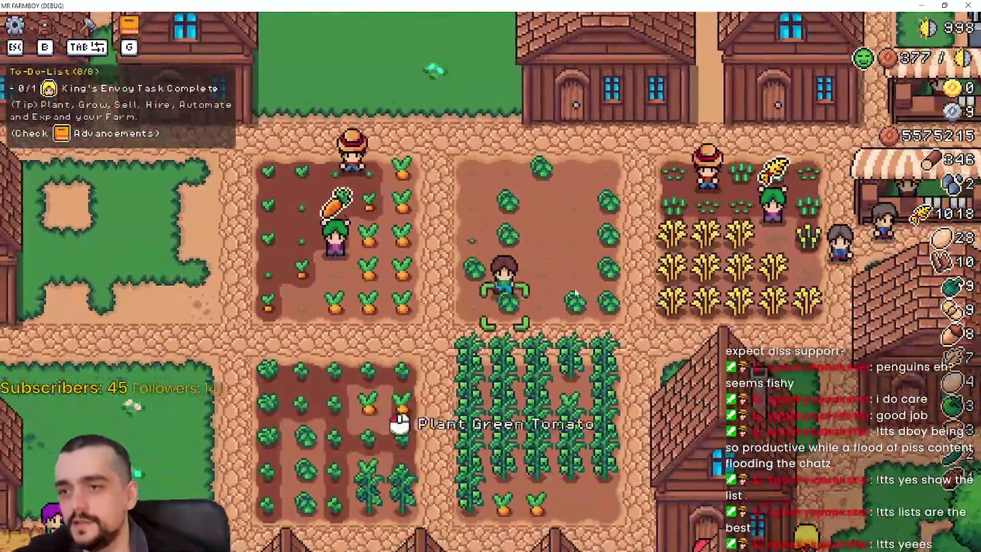
key("d")
key("w")
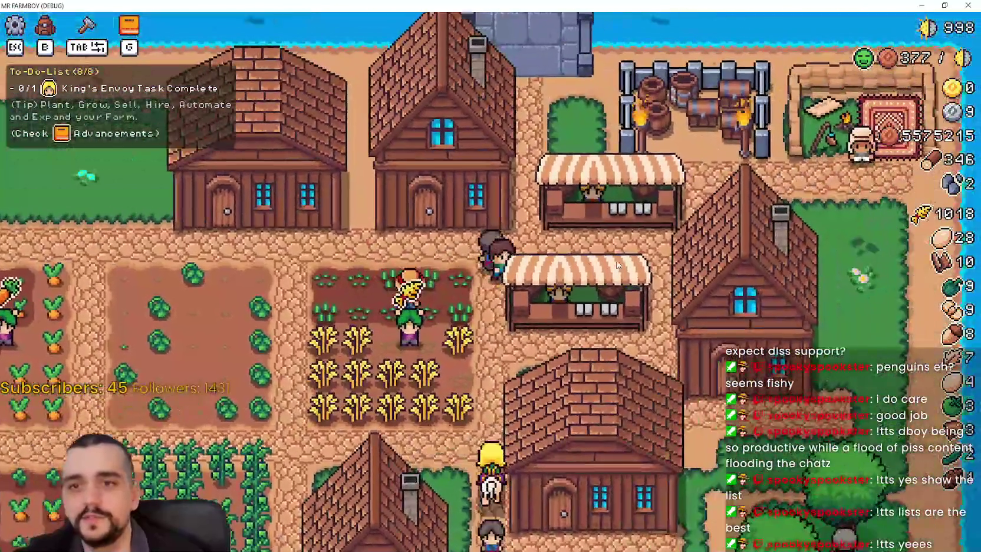
key("d")
key("w")
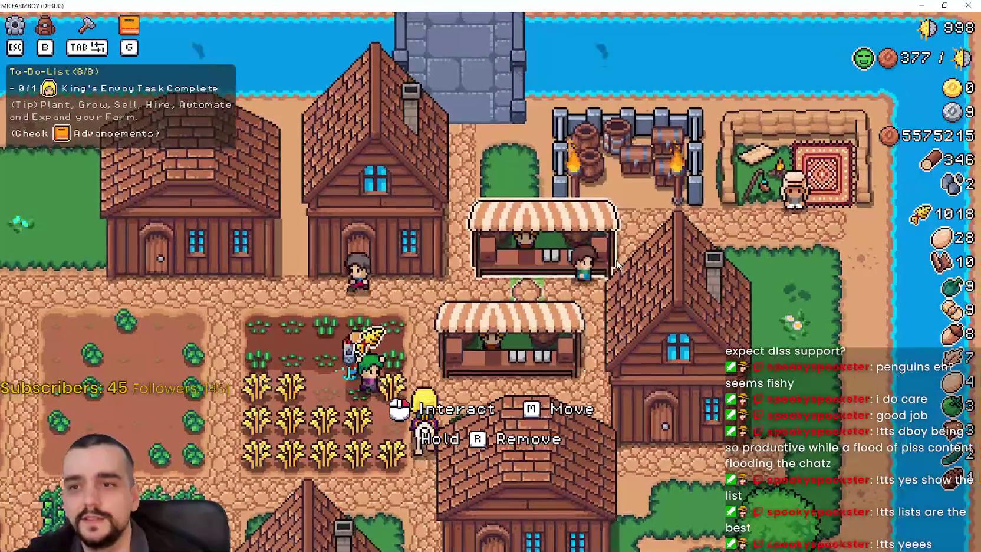
key("w")
key("d")
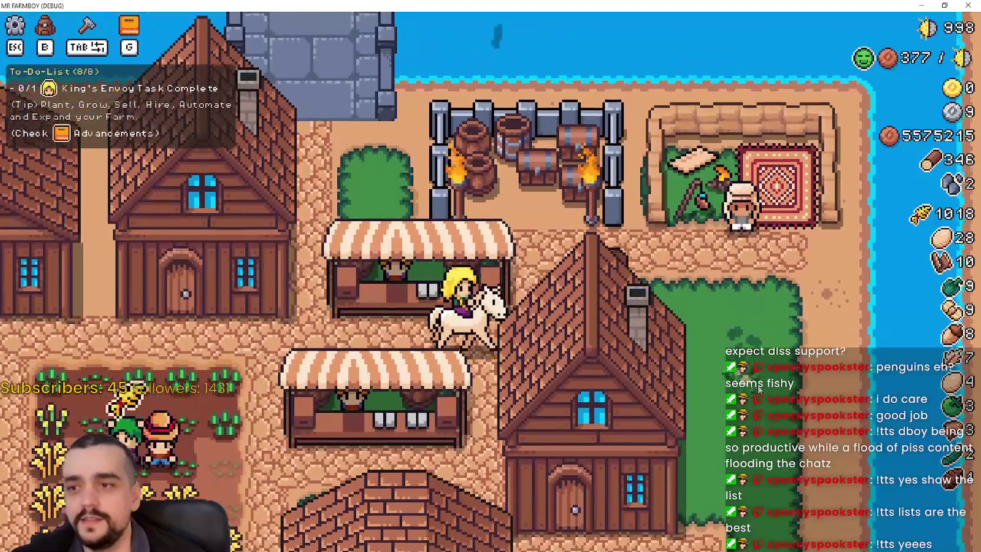
key("s")
key("a")
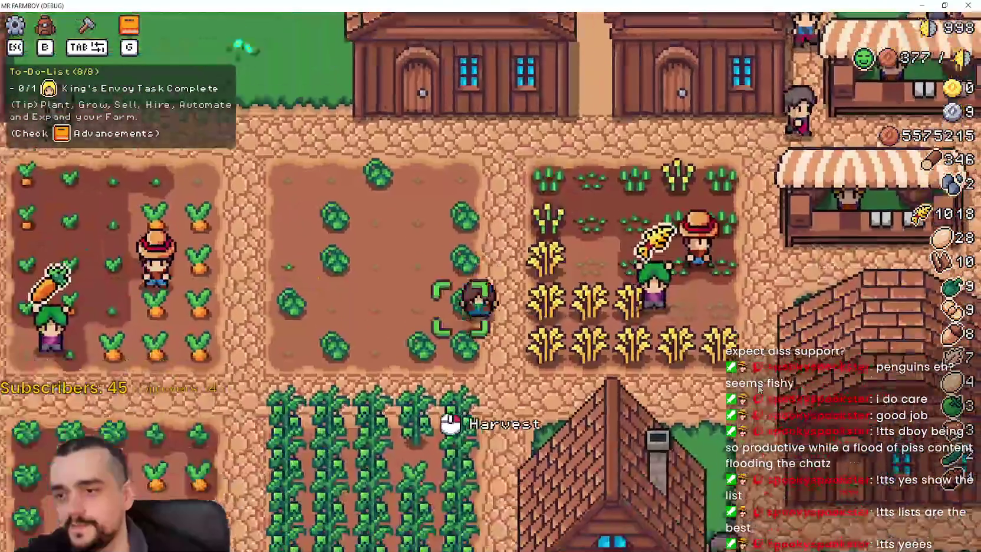
Step: Review the Stats & Inventory panel and the crops advancements, closing each afterwards
key("b")
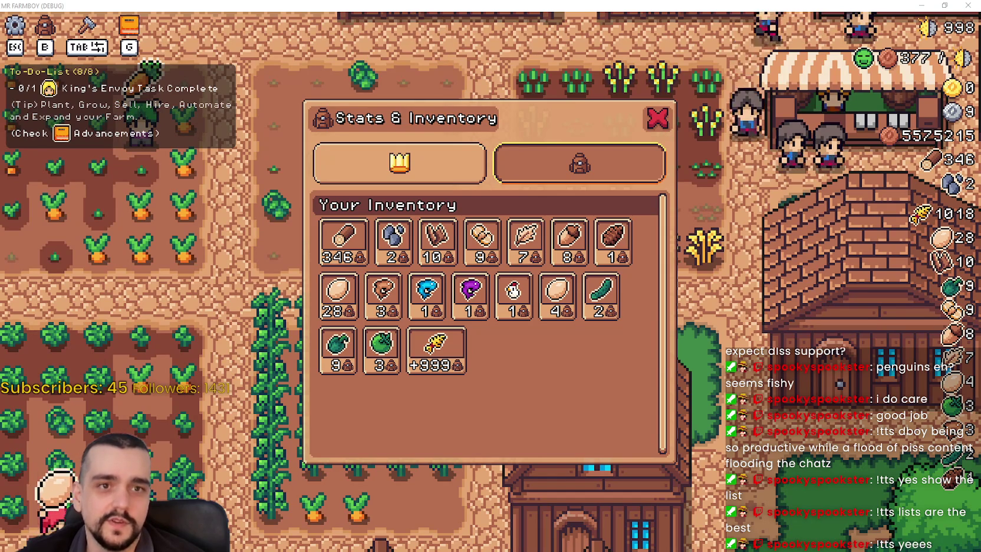
left_click(659, 119)
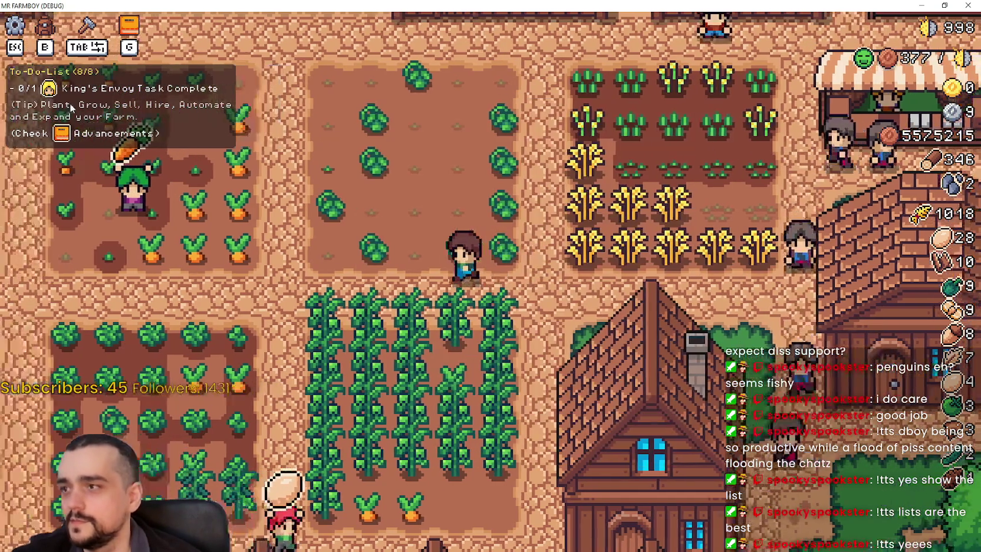
key("g")
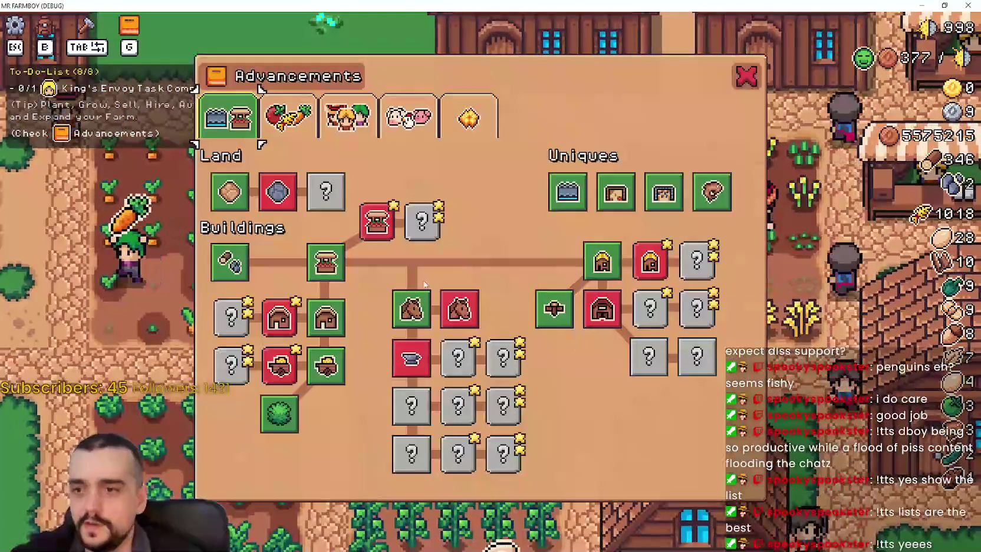
left_click(288, 116)
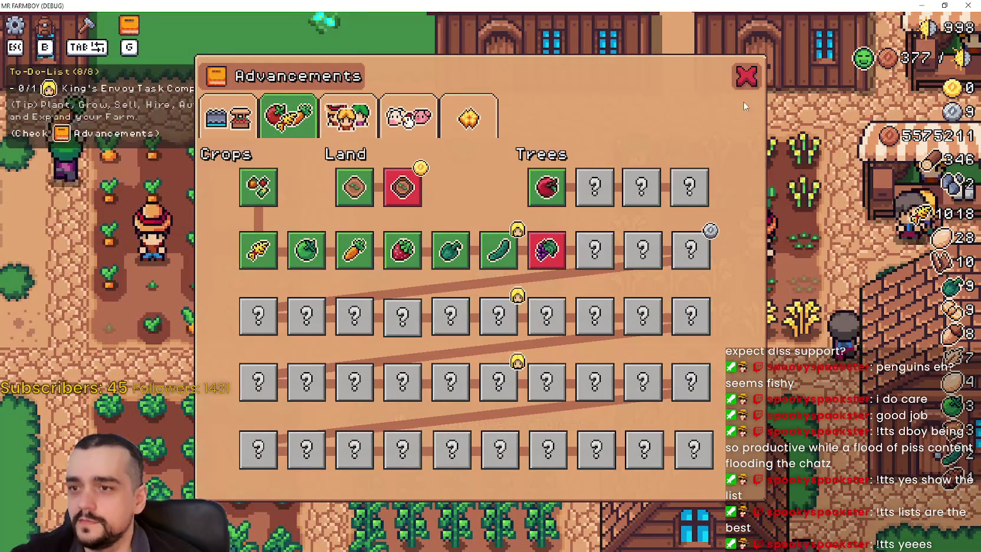
left_click(747, 77)
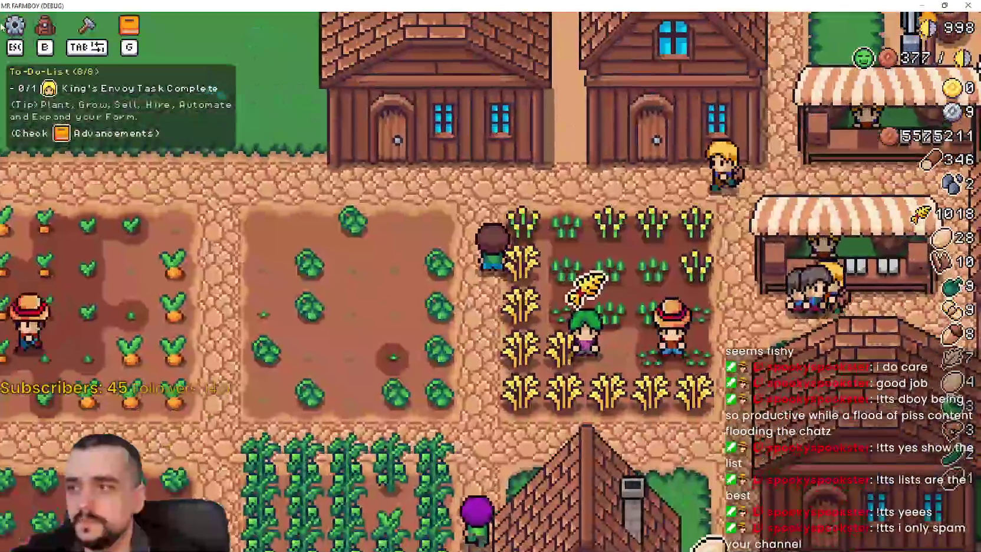
Step: Walk across the farm to the warehouse and check its stock
key("s")
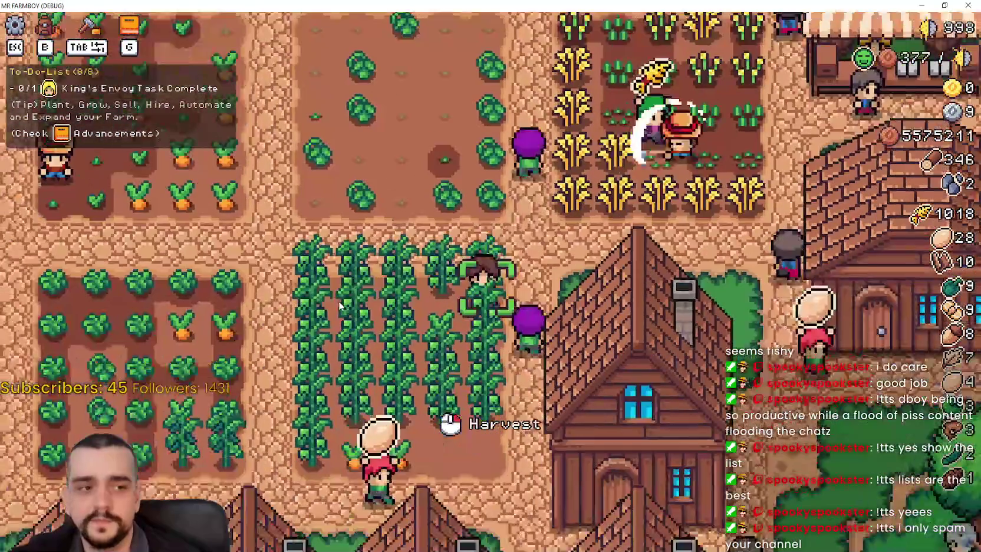
key("d")
key("w")
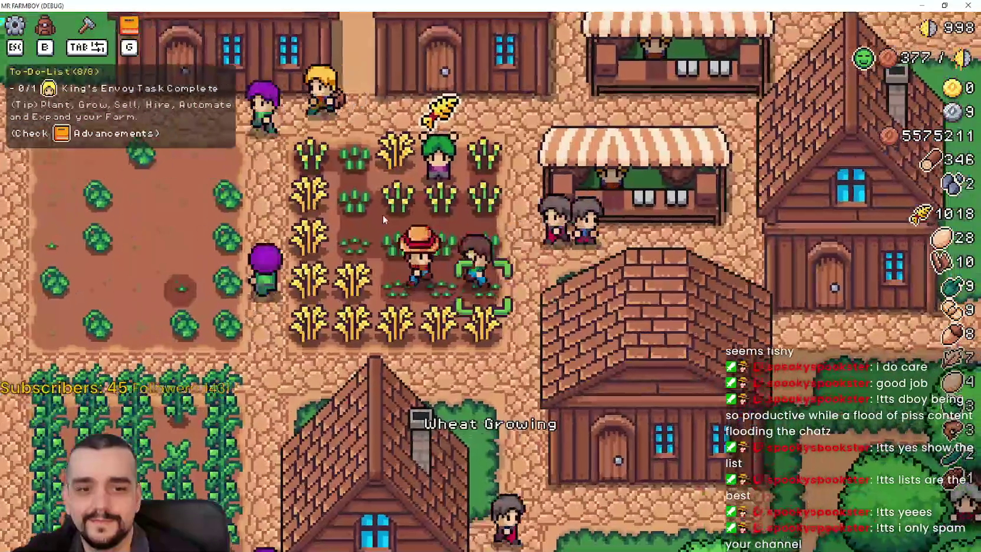
key("s")
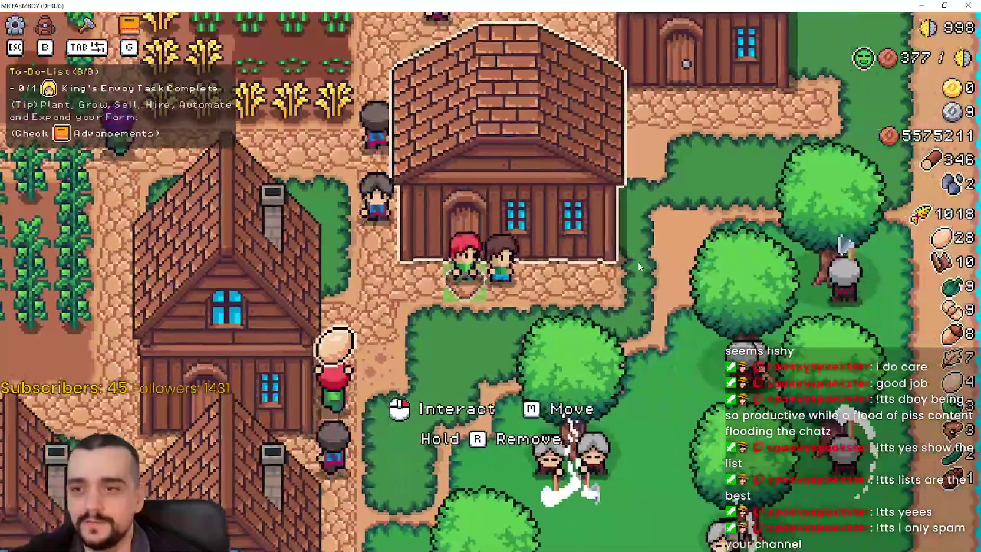
key("e")
key("Escape")
Step: Walk to the house, view its hiring list, and close it
key("w")
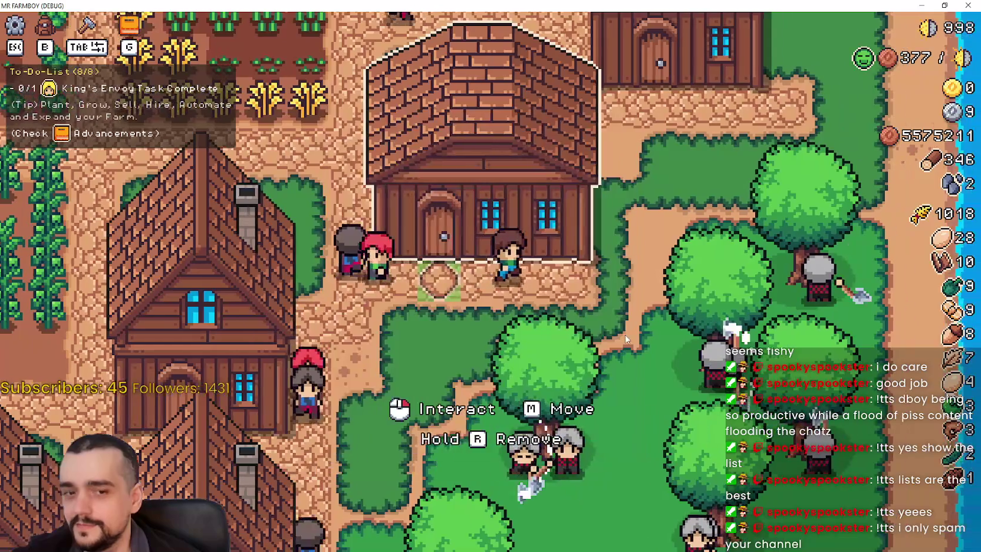
key("w")
key("d")
key("e")
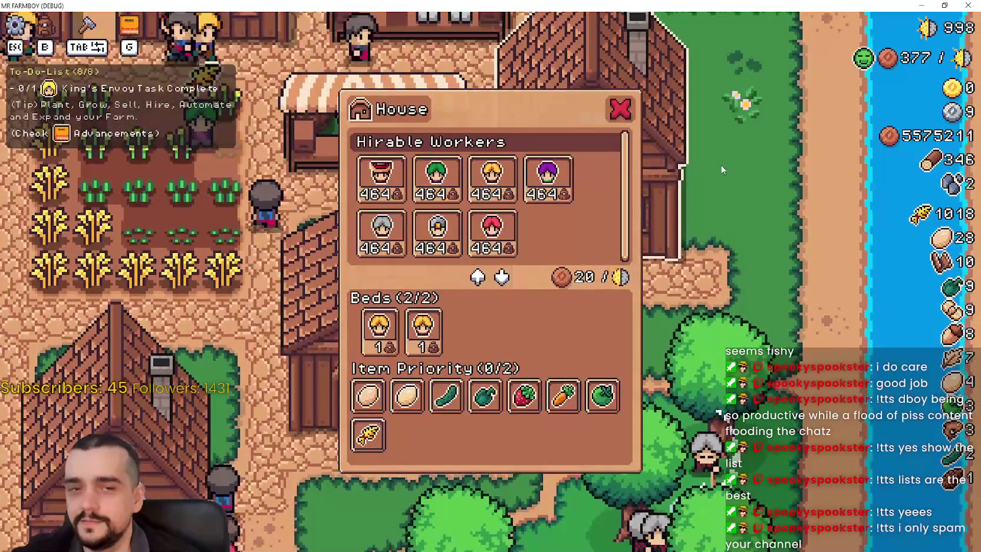
key("Escape")
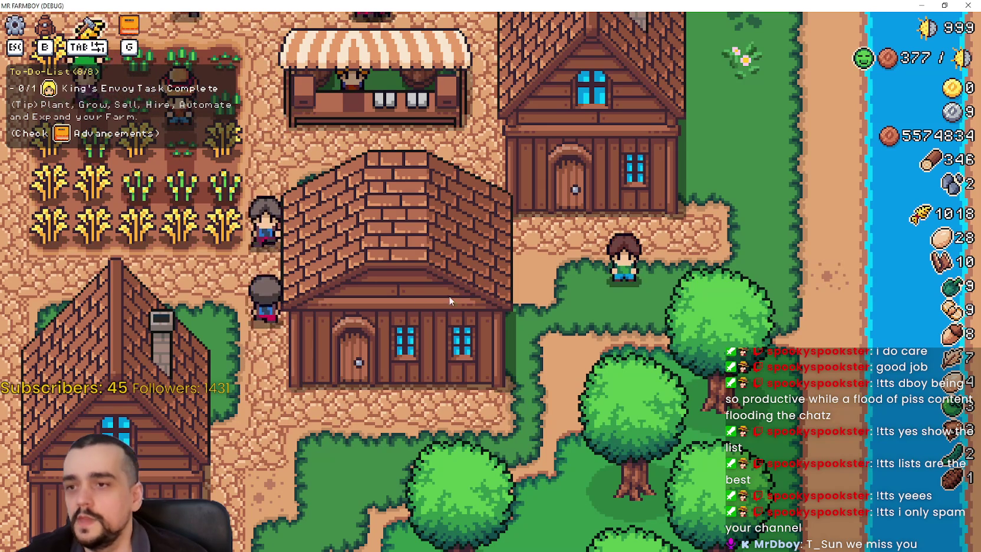
Step: Check the inventory, then pan to the village houses and view a House hiring panel
scroll(448, 301, "down", 4)
scroll(653, 368, "up", 3)
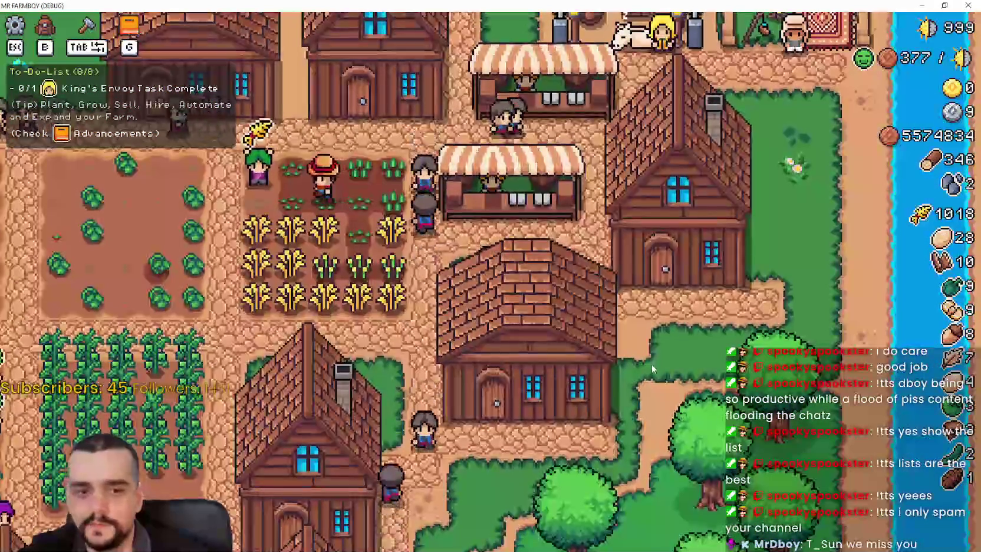
key("b")
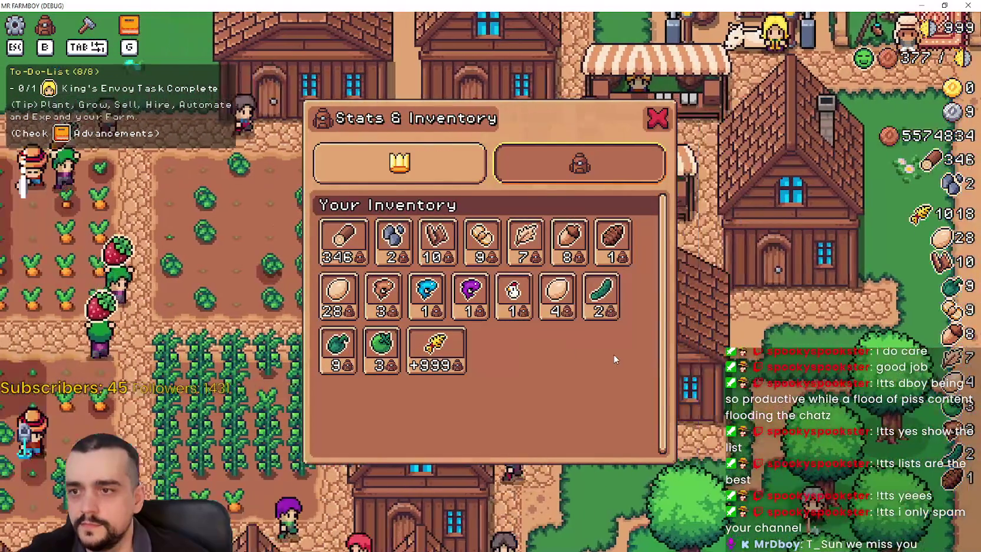
key("b")
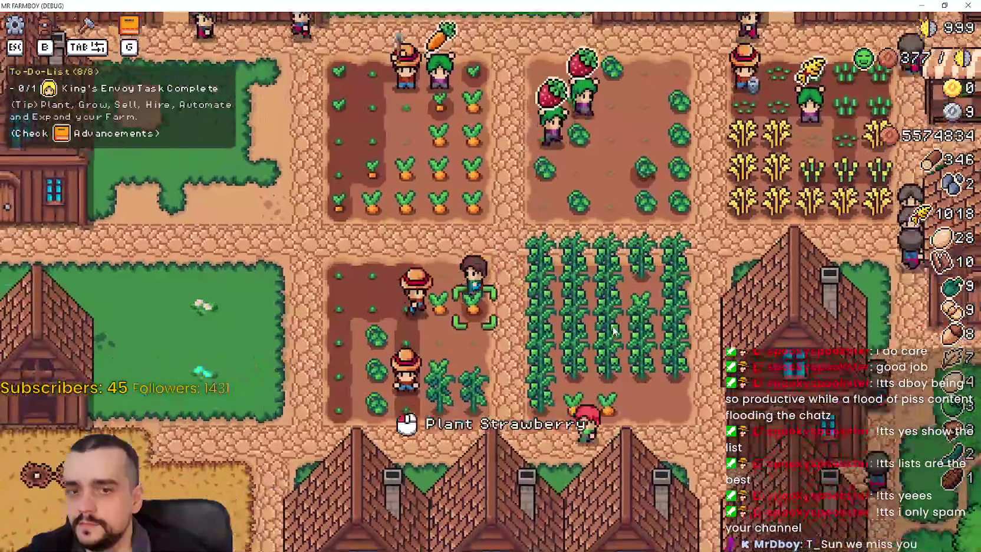
key("s")
key("d")
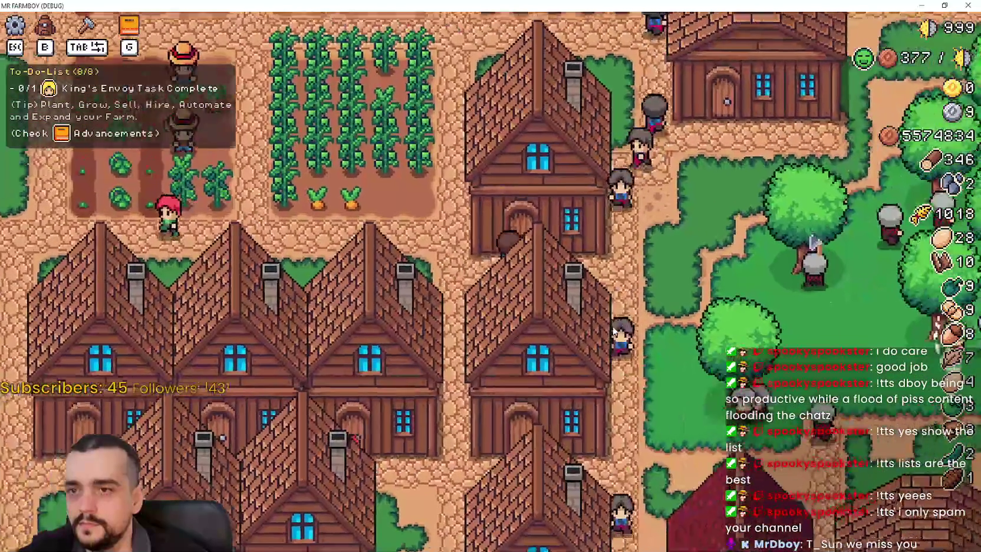
left_click(613, 331)
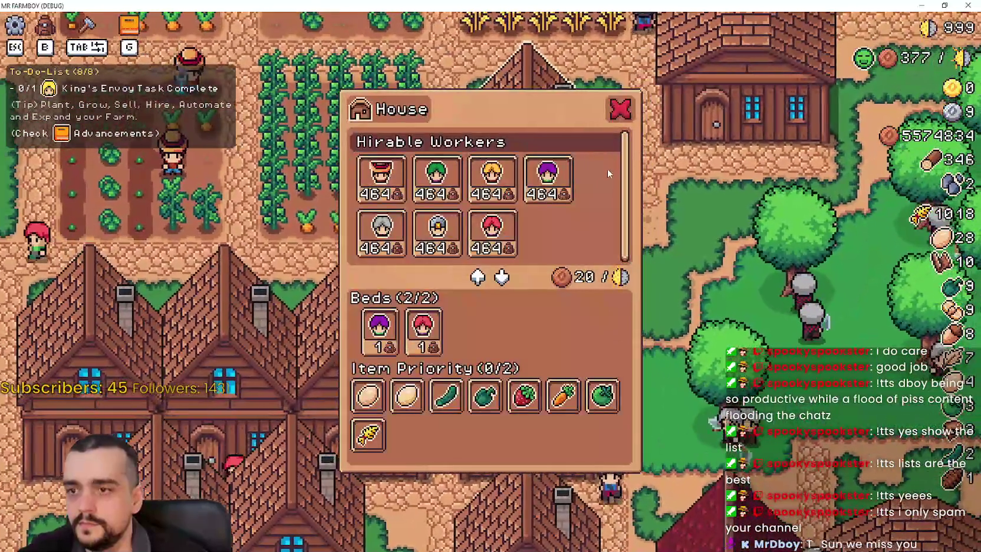
key("Escape")
Step: Pan over the fields and chicken coops, check the inventory, and view another House panel
key("a")
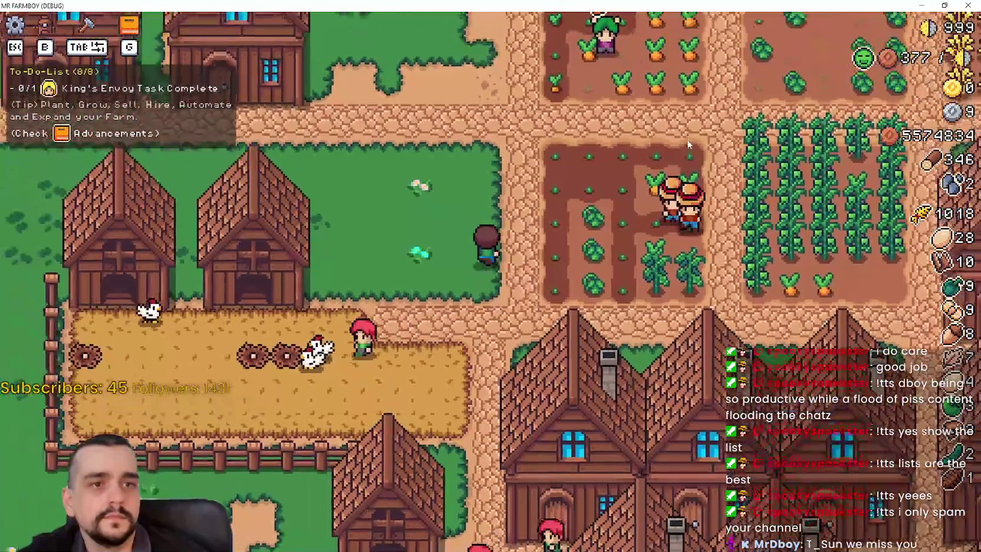
key("s")
key("a")
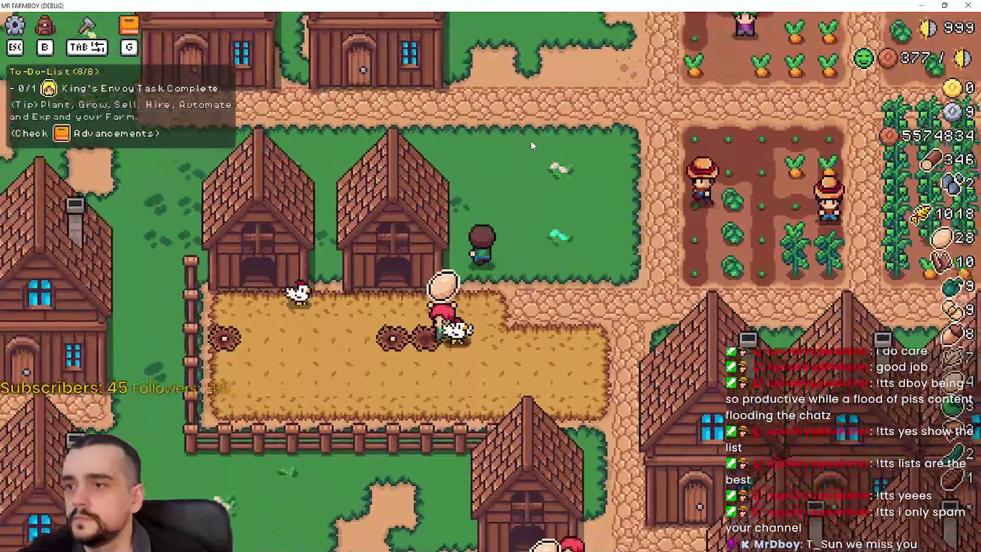
key("w")
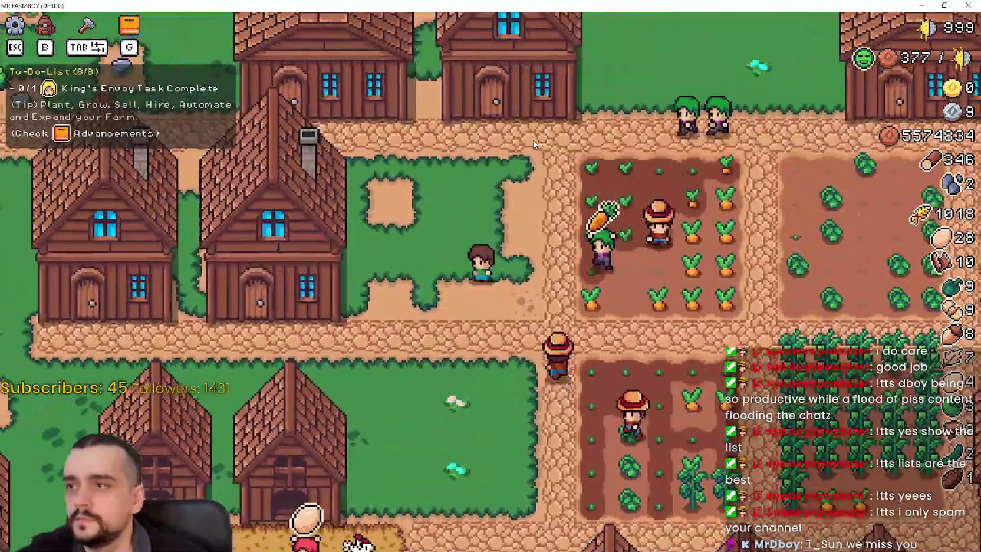
key("b")
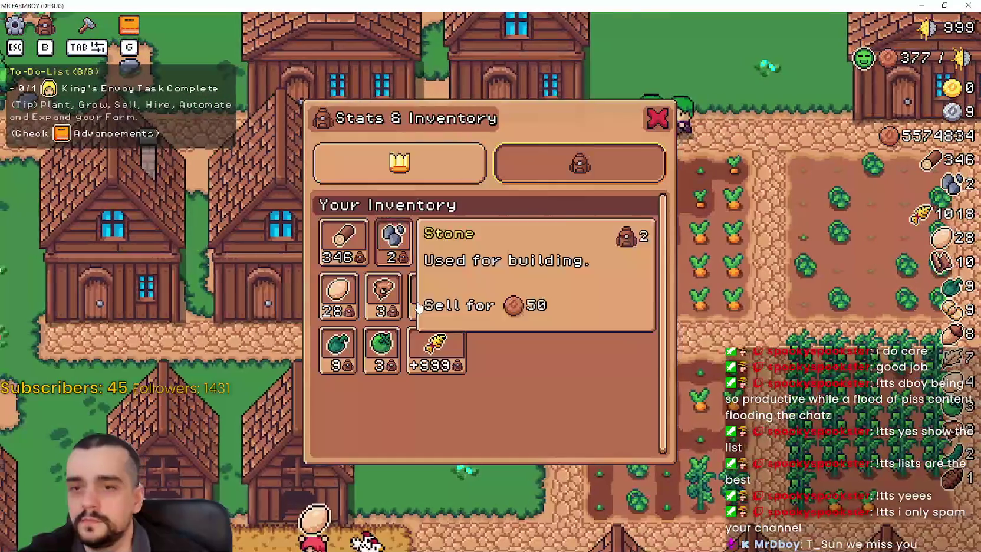
key("b")
key("s")
key("a")
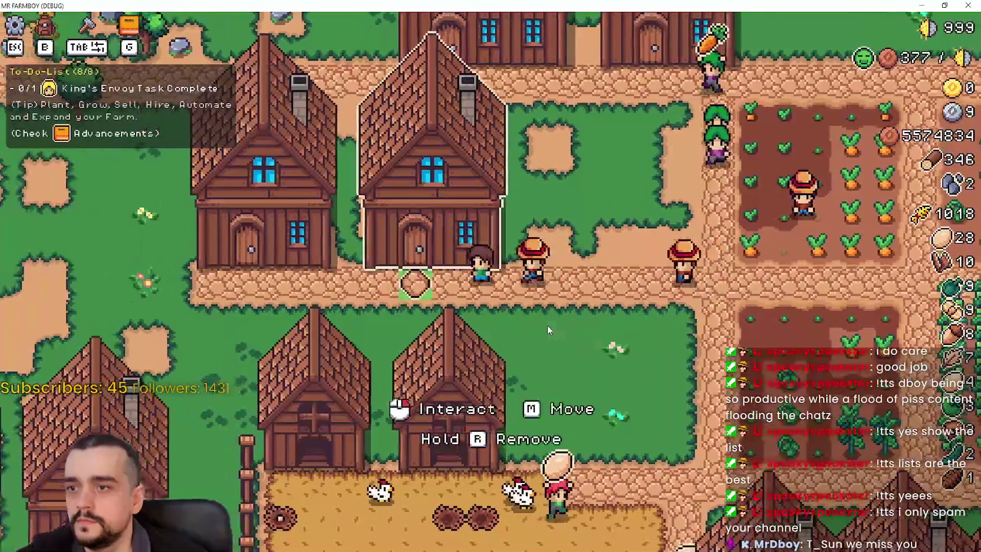
left_click(547, 325)
key("Escape")
Step: View another house's hiring panel and a market stall's inventory while panning across the village
key("w")
key("d")
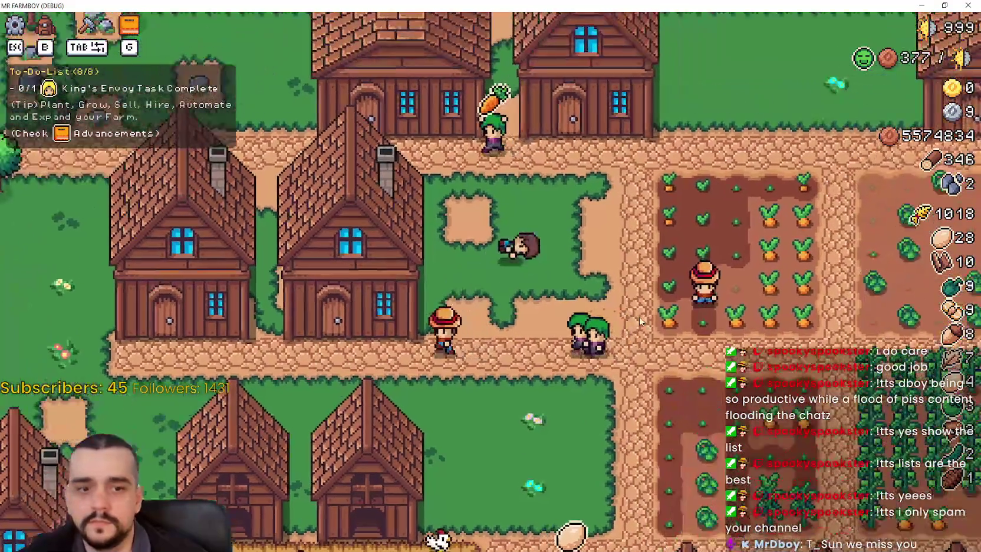
left_click(613, 248)
key("Escape")
key("d")
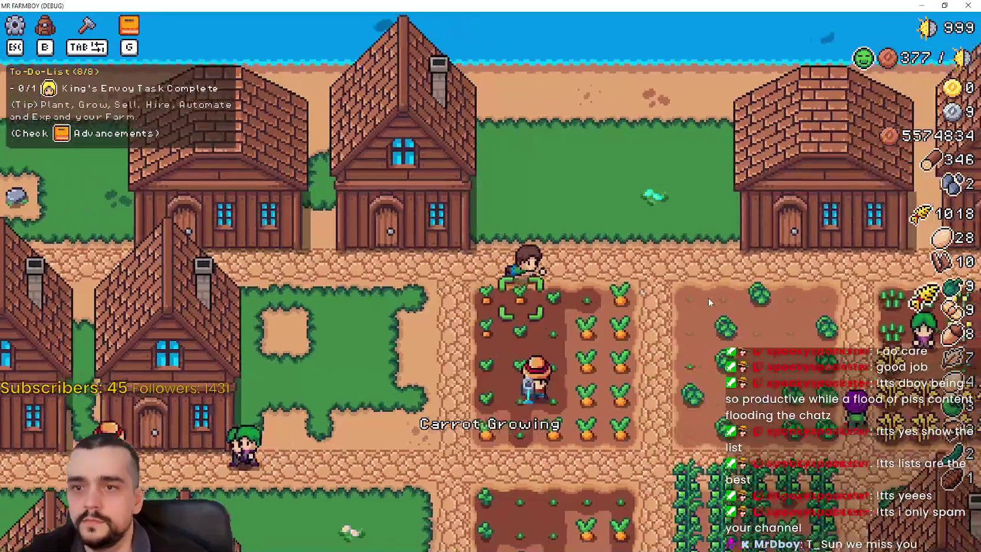
key("d")
key("w")
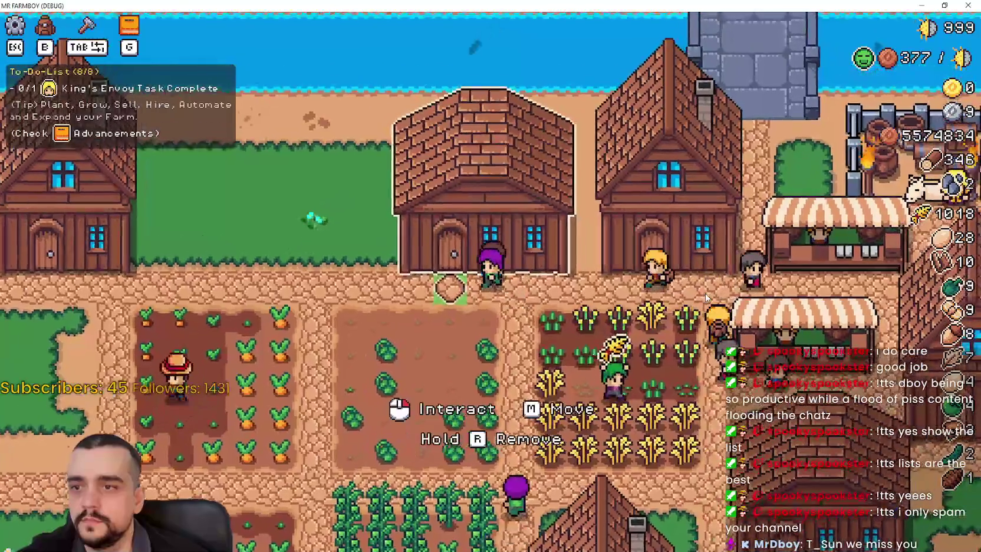
left_click(706, 296)
key("Escape")
Step: Pan back and open the House panel showing wheat priority and beds at 2/2
key("d")
key("s")
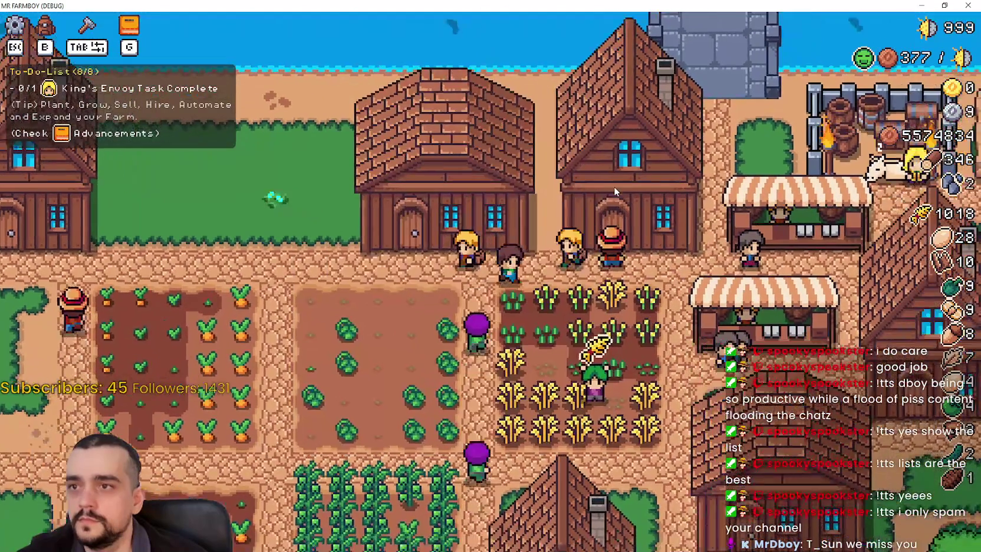
key("a")
key("w")
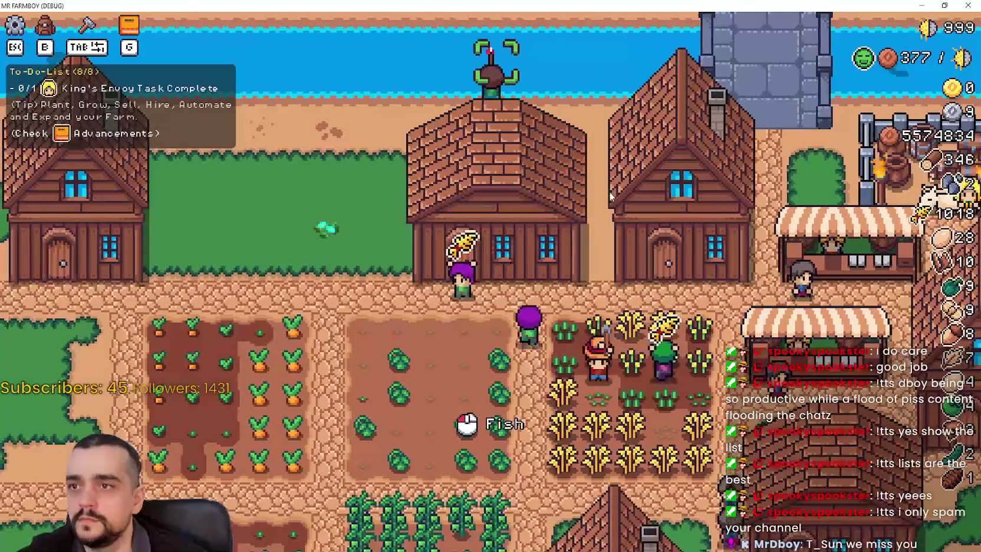
left_click(609, 194)
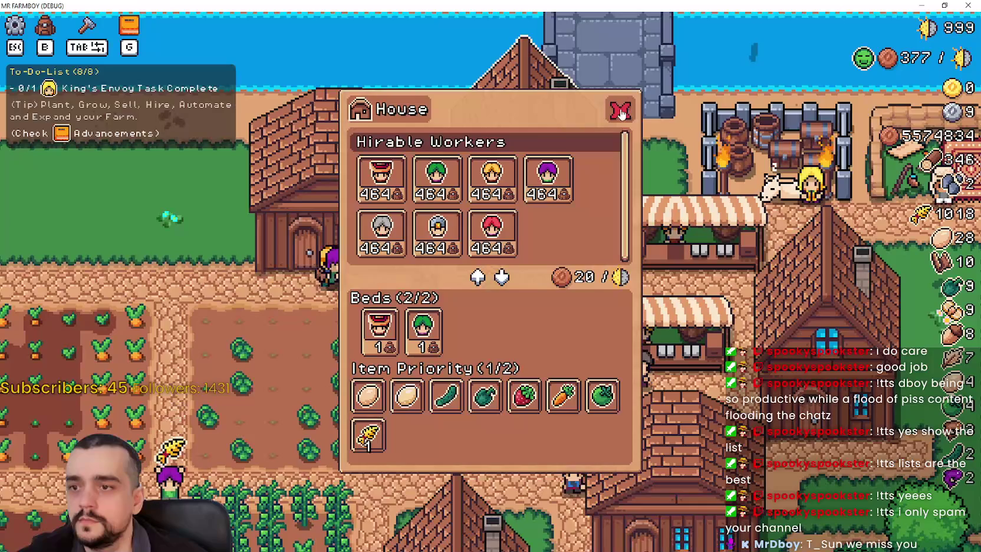
Step: Close the House panel and look over the warehouse inventory
left_click(620, 112)
left_click(584, 294)
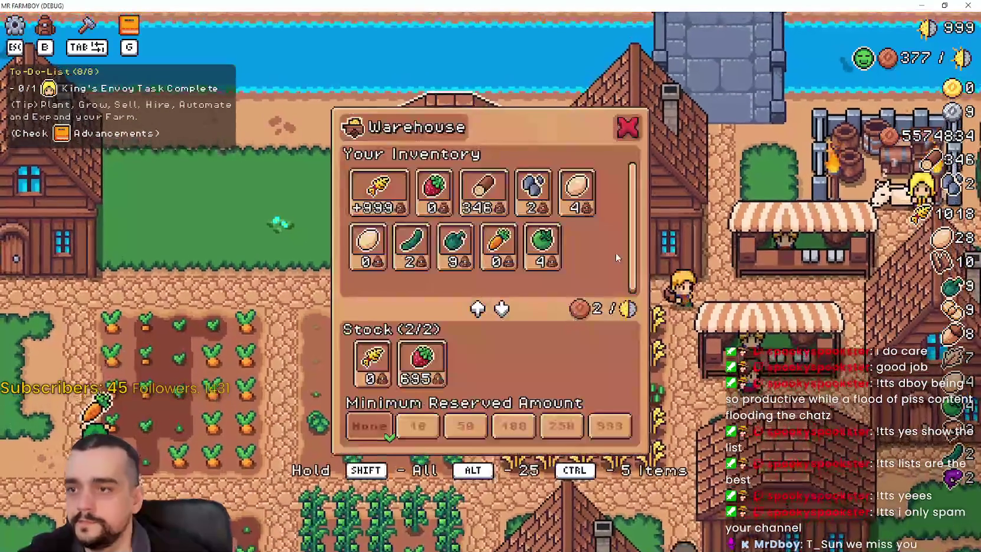
left_click(654, 264)
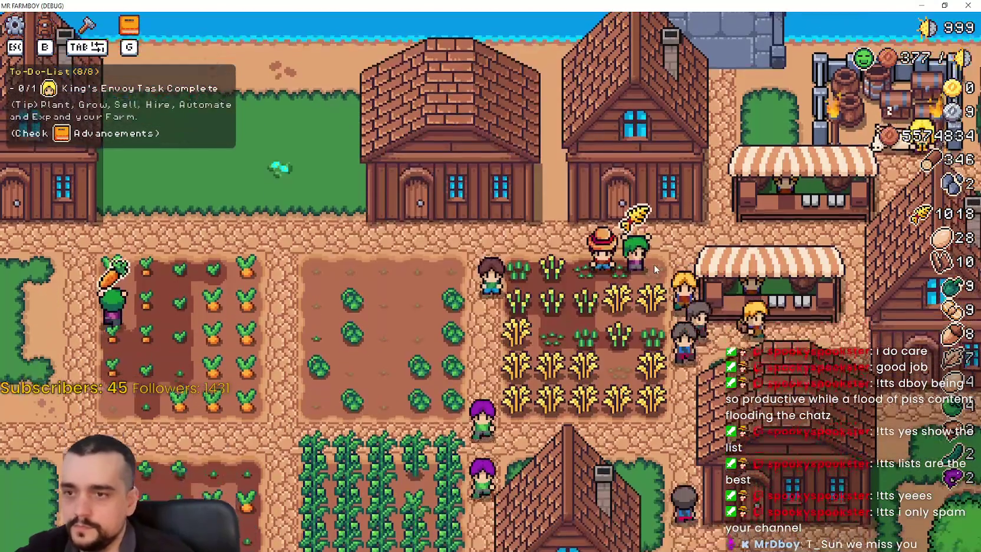
key("Escape")
key("Escape")
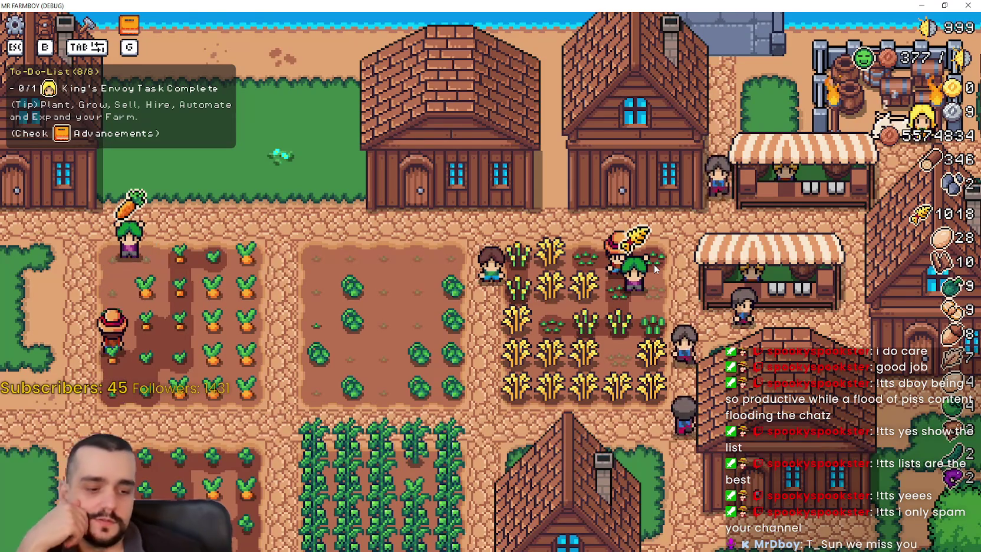
Step: Open Stats & Inventory, view the stats page, return to the item grid and close it
key("Tab")
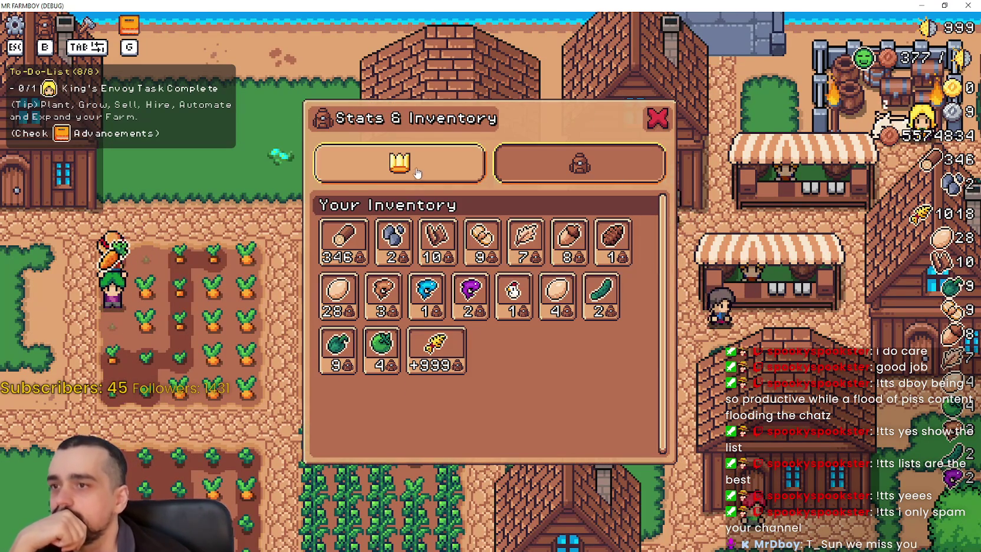
left_click(596, 180)
scroll(599, 293, "down", 2)
scroll(599, 293, "up", 1)
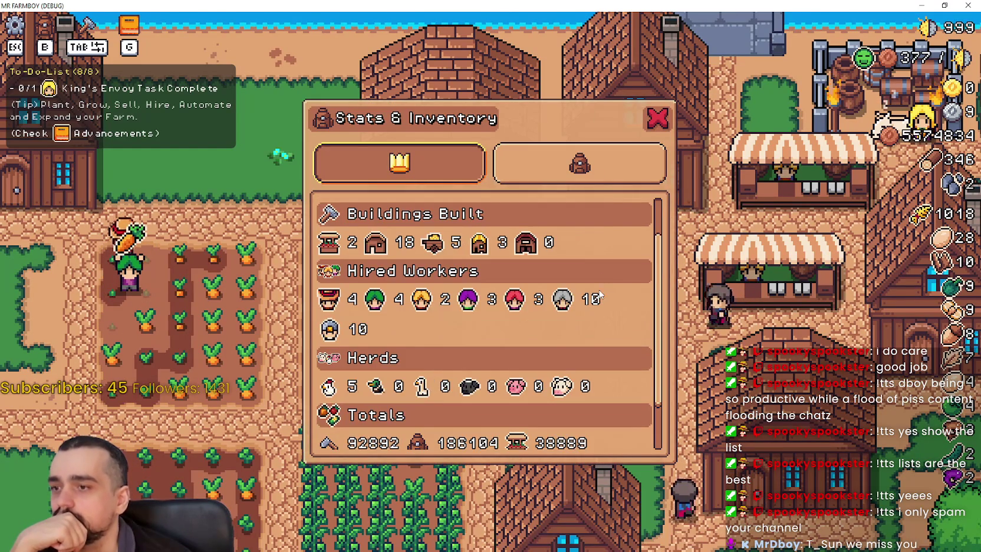
left_click(642, 168)
left_click(655, 121)
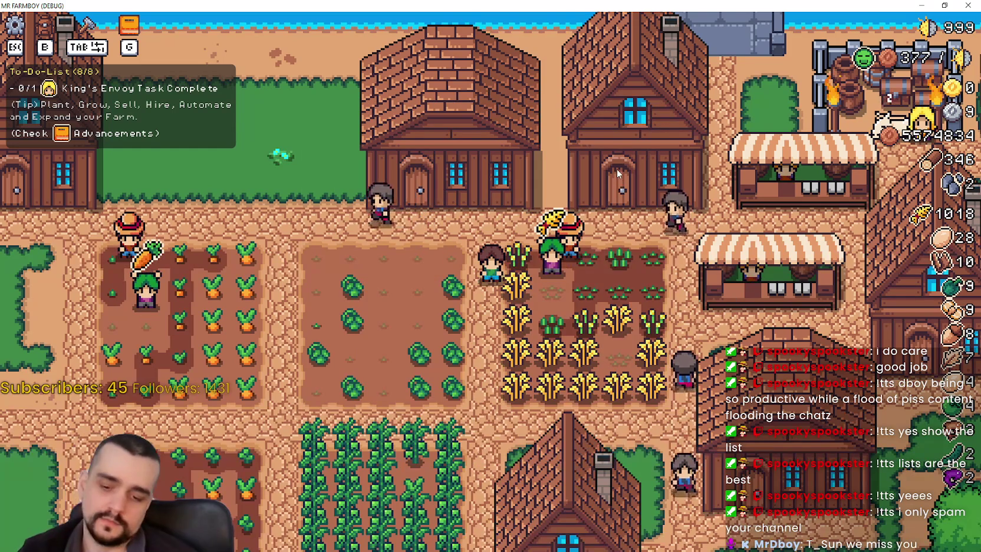
Step: Pause and resume the game, then pan around the fields, houses, market stalls and carrot field
key("Escape")
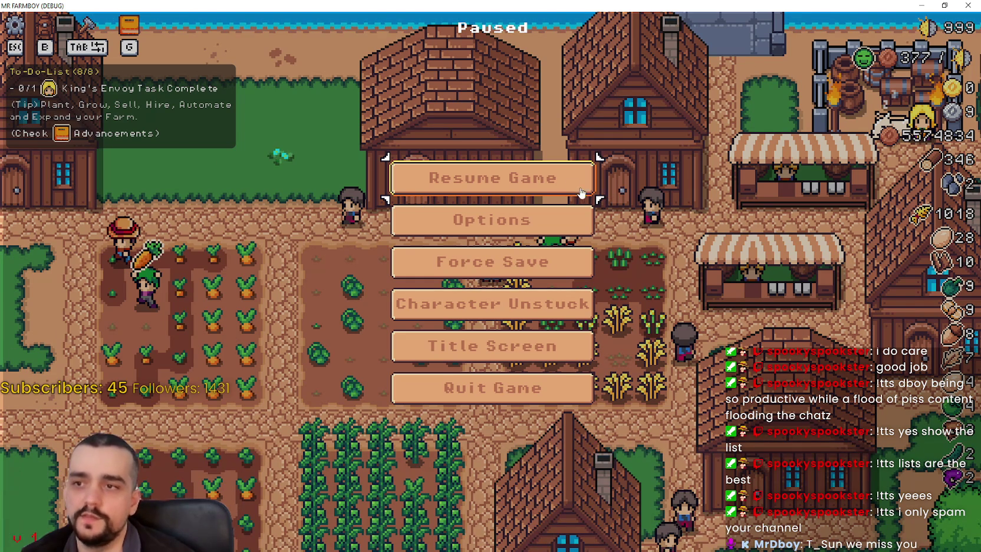
left_click(554, 184)
key("a")
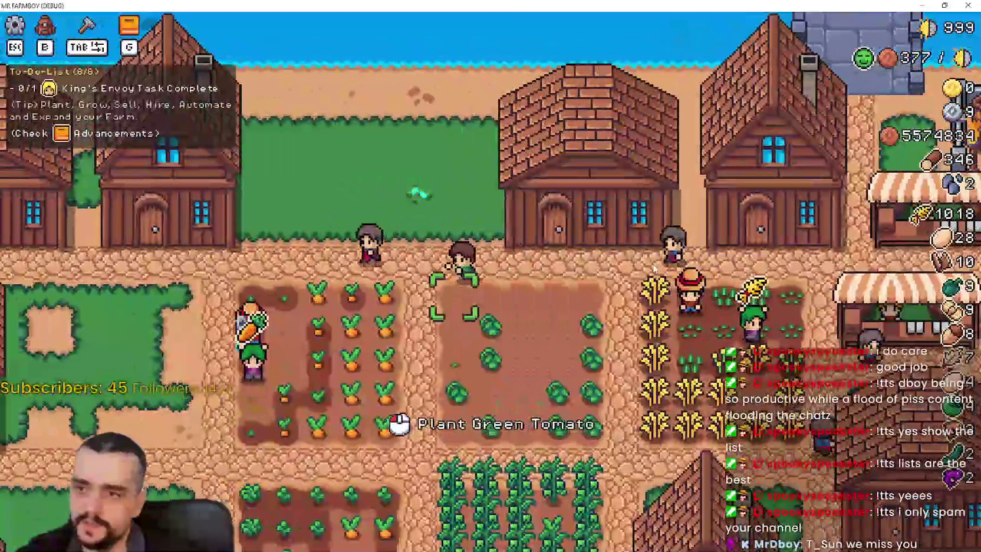
key("d")
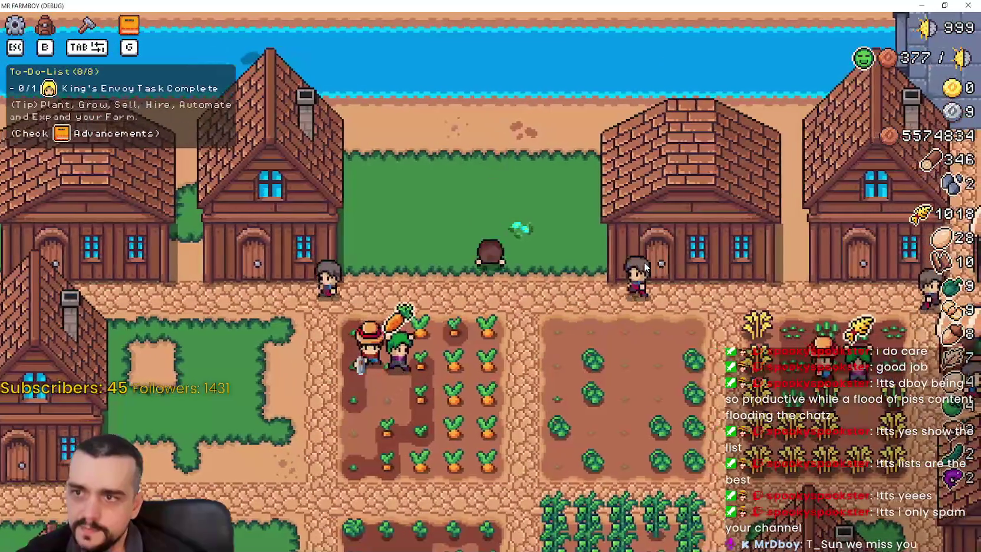
key("s")
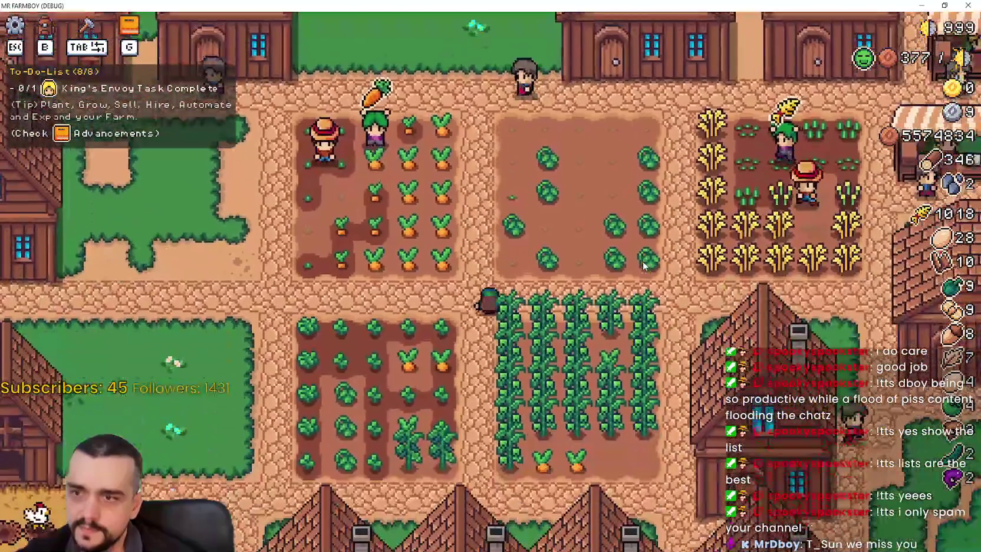
key("s")
key("d")
key("w")
key("a")
key("a")
key("w")
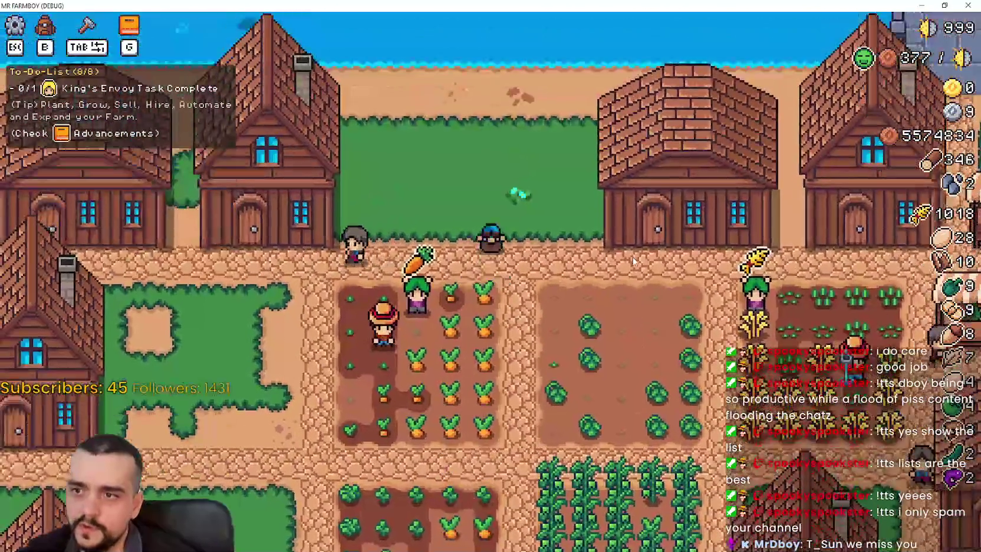
key("d")
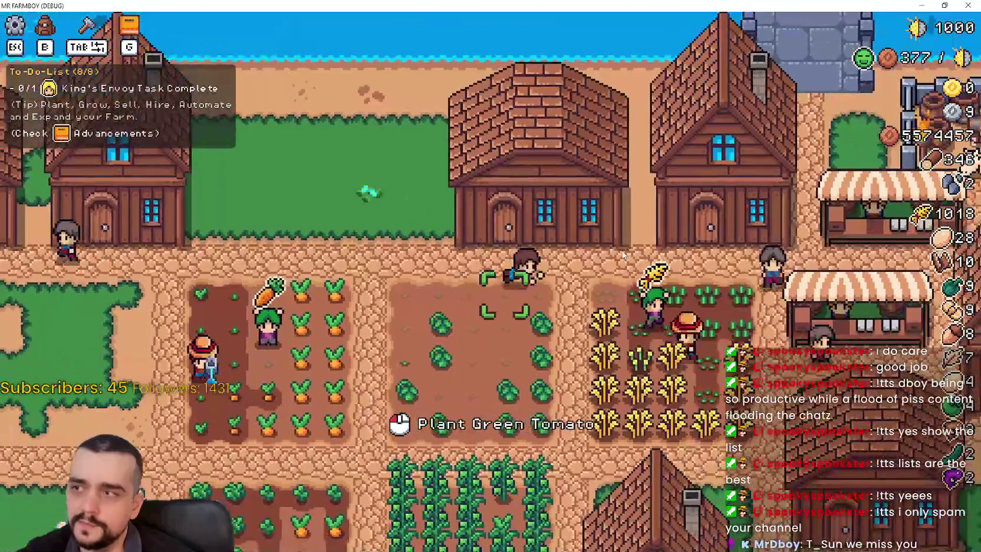
key("a")
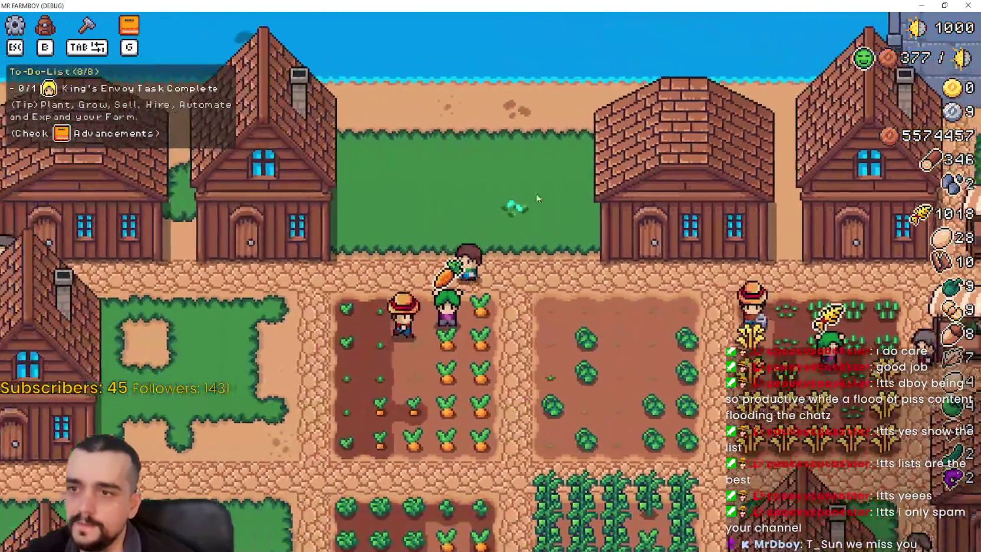
key("a")
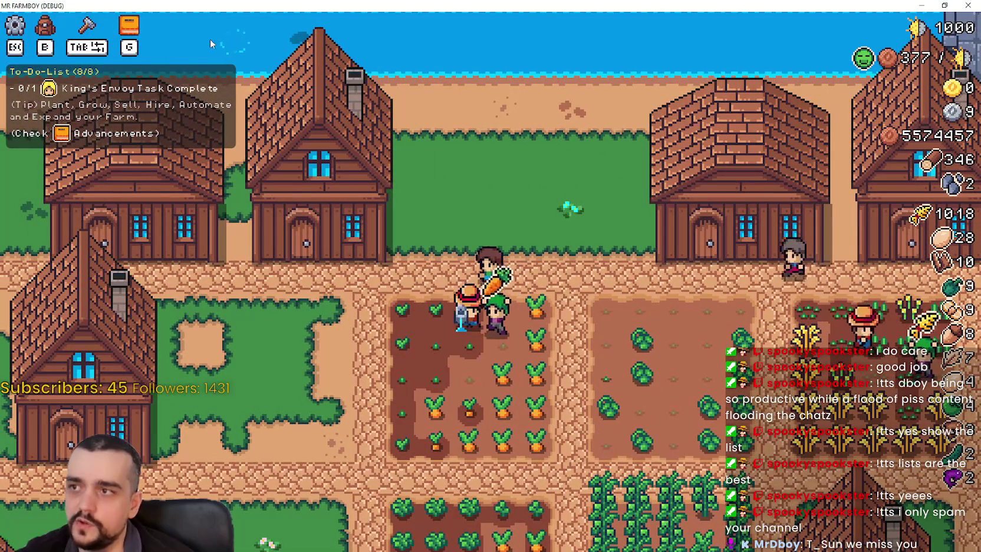
key("d")
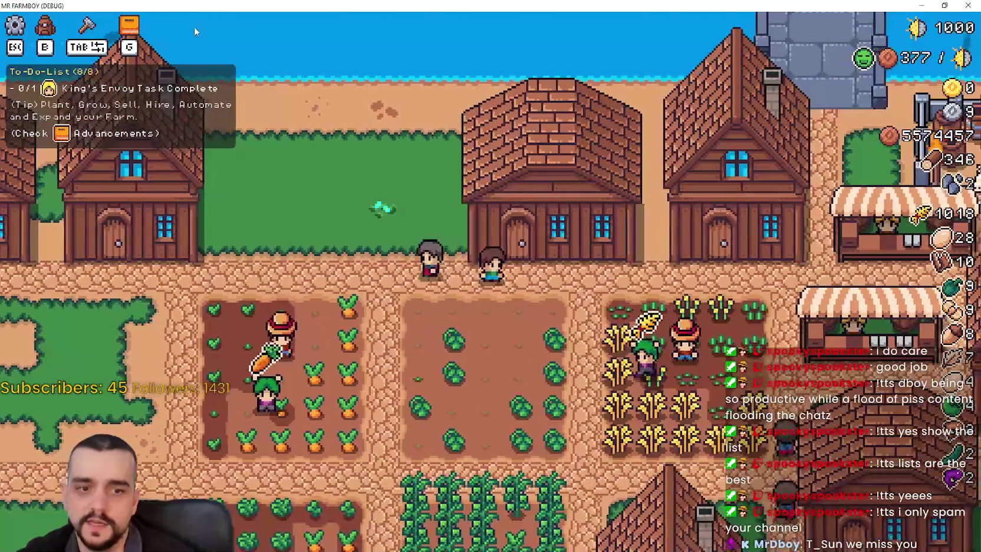
key("a")
key("d")
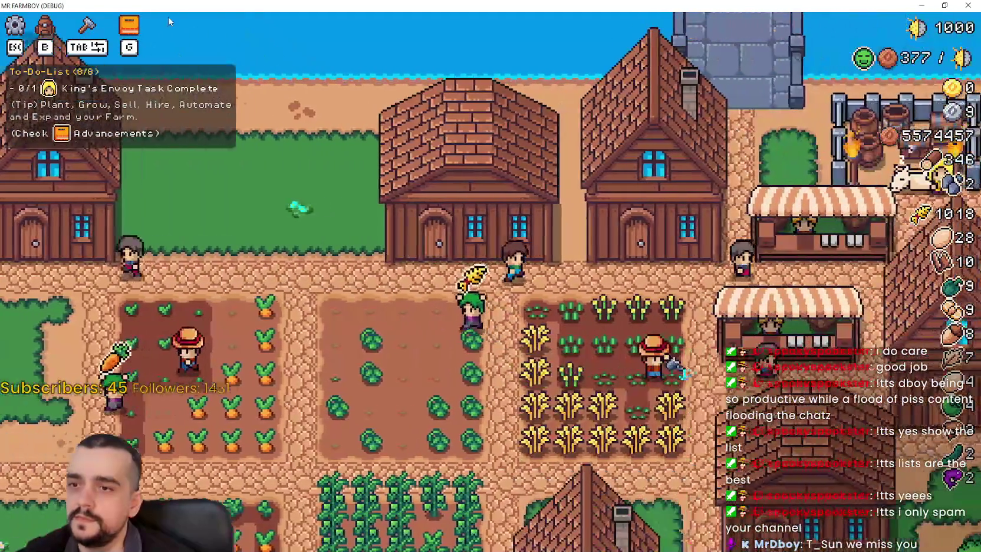
key("d")
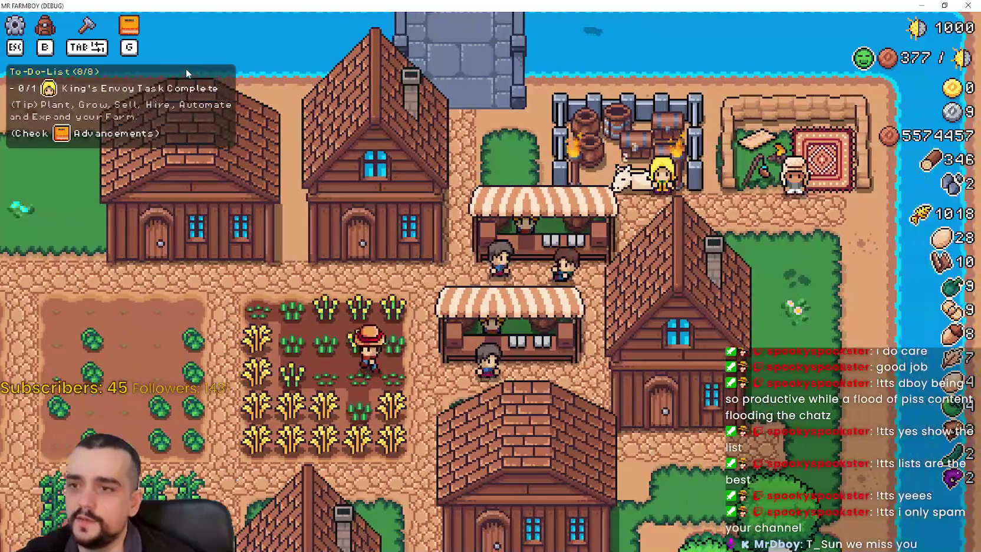
key("a")
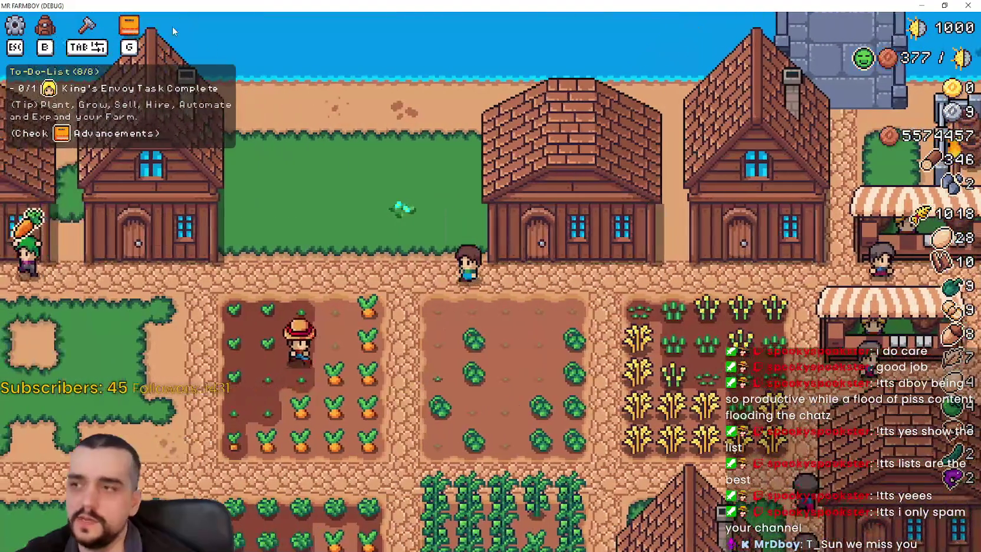
key("a")
key("s")
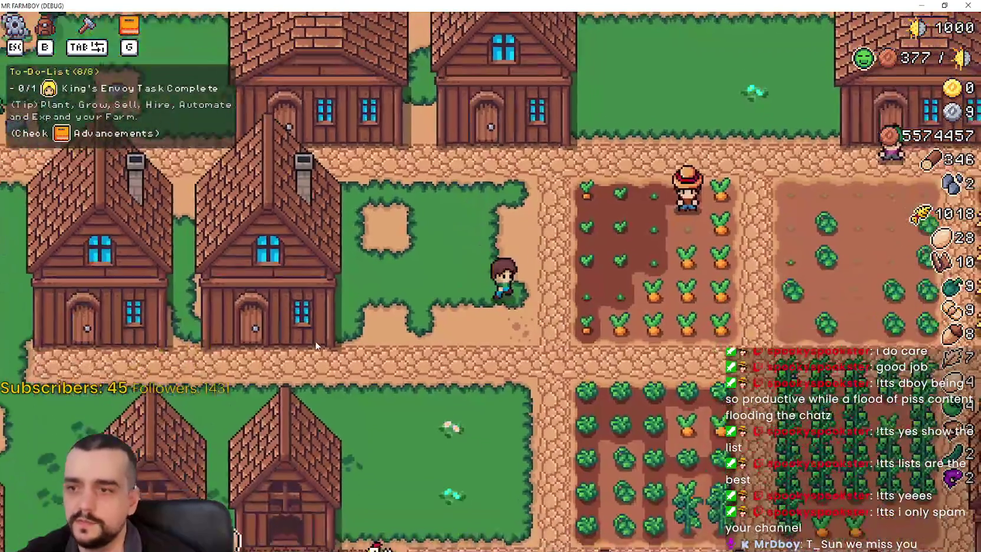
key("d")
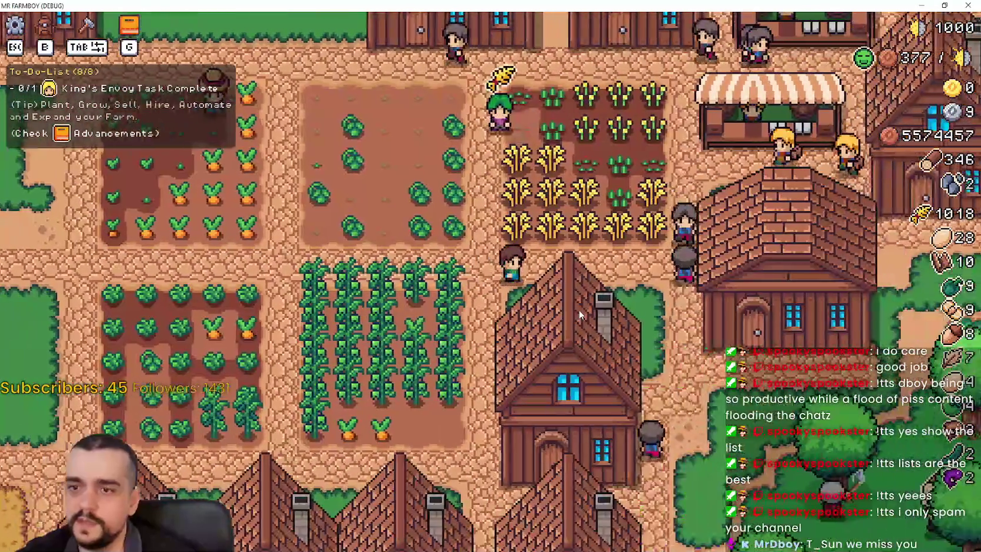
key("s")
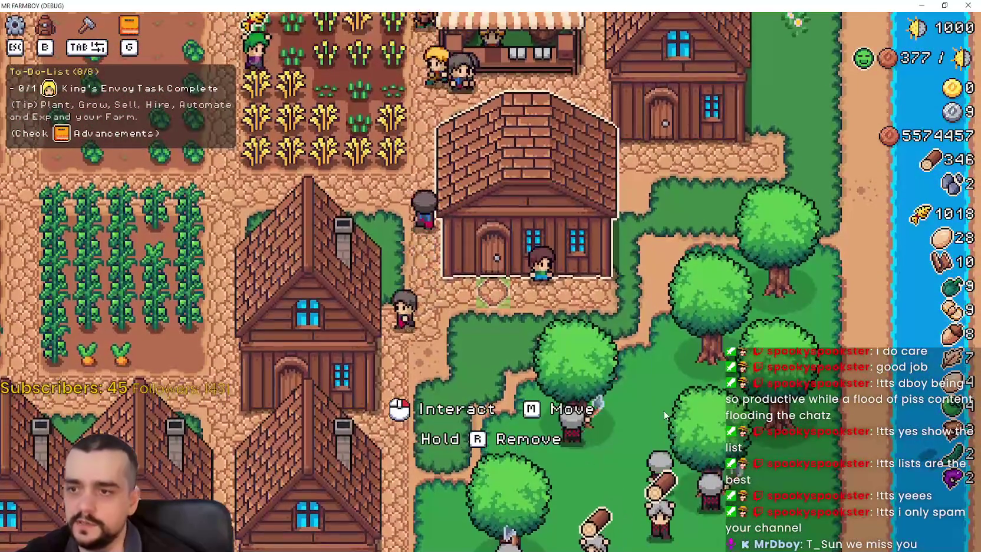
key("e")
left_click(623, 129)
key("w")
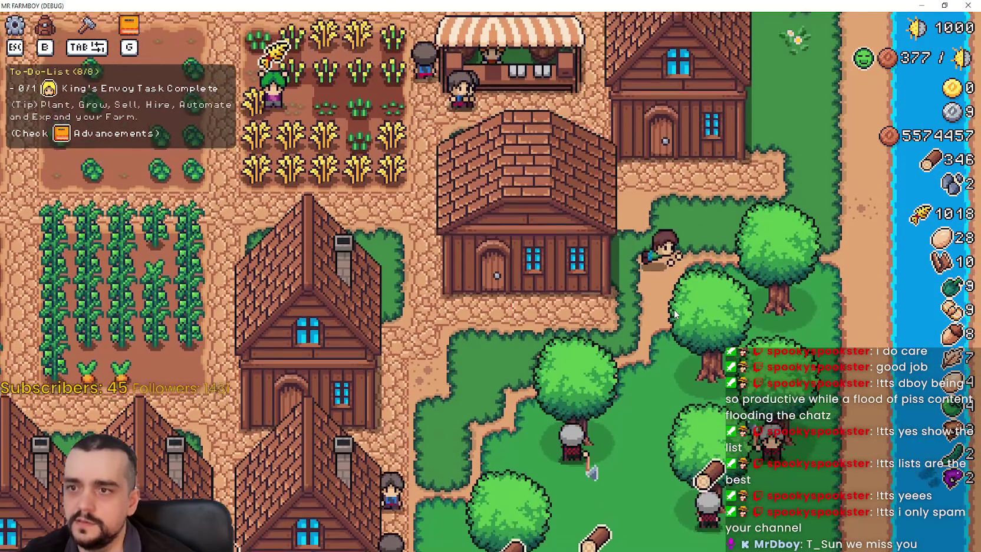
key("d")
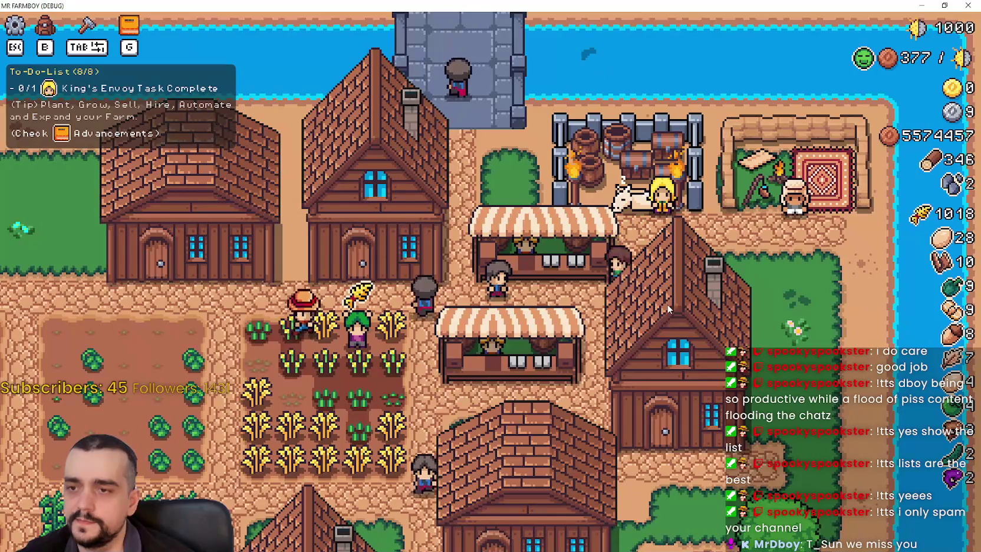
key("a")
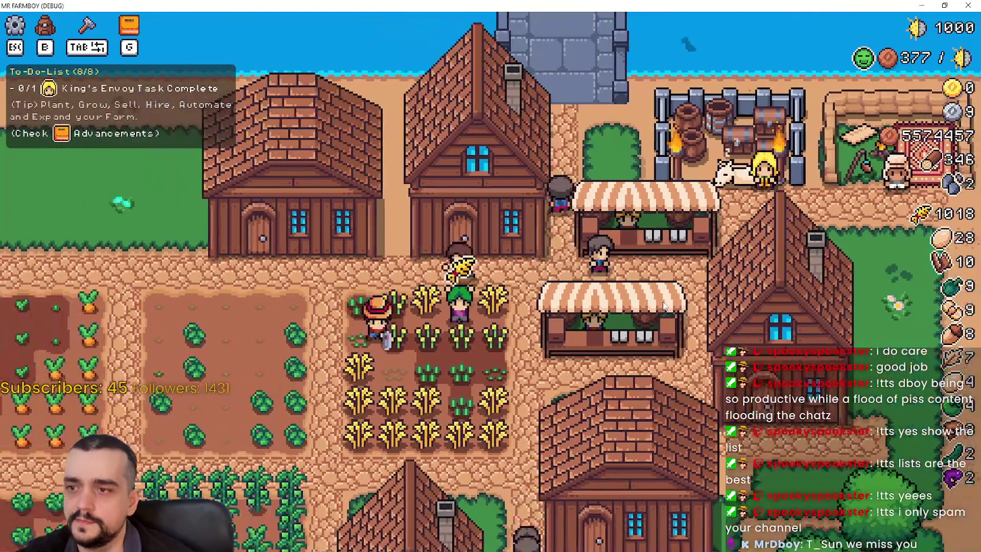
key("a")
key("s")
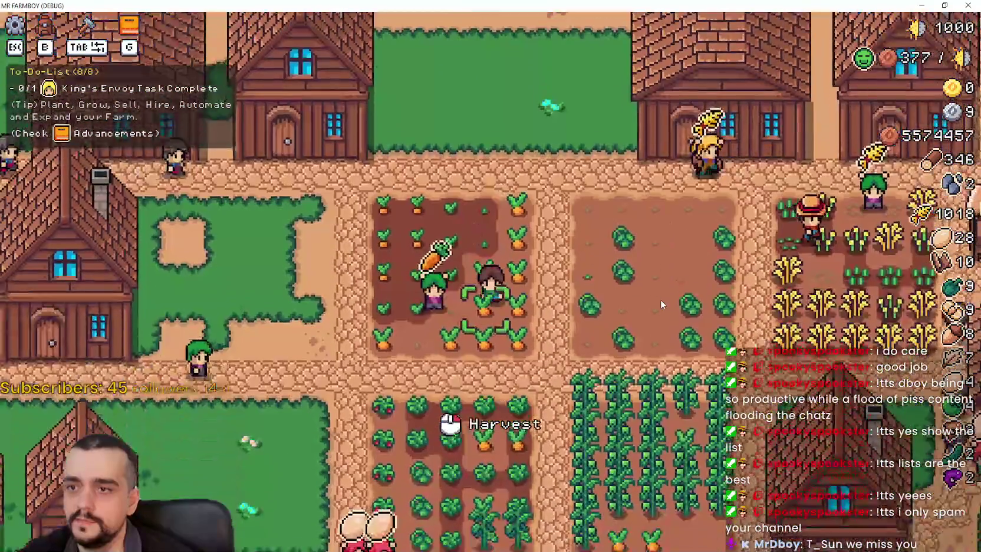
key("Escape")
key("Escape")
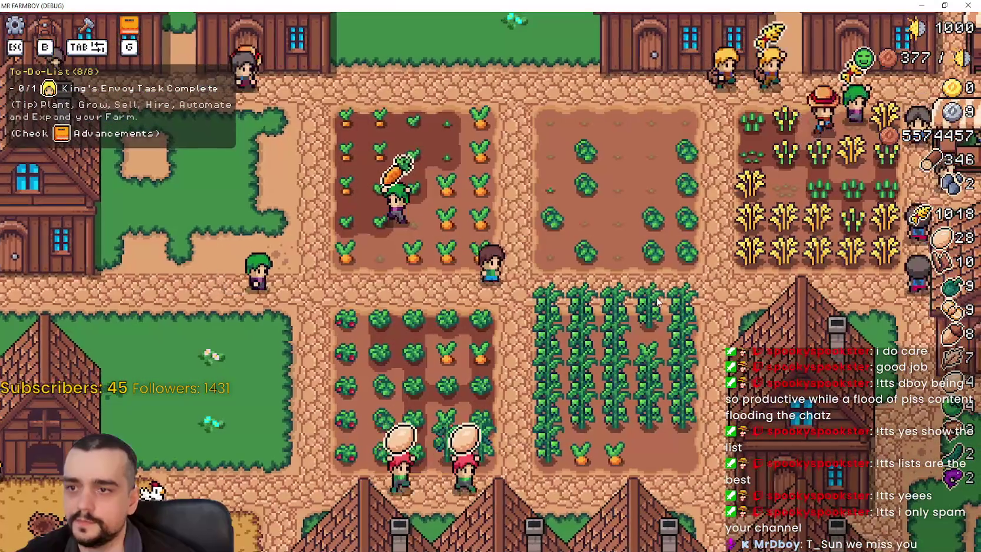
key("w")
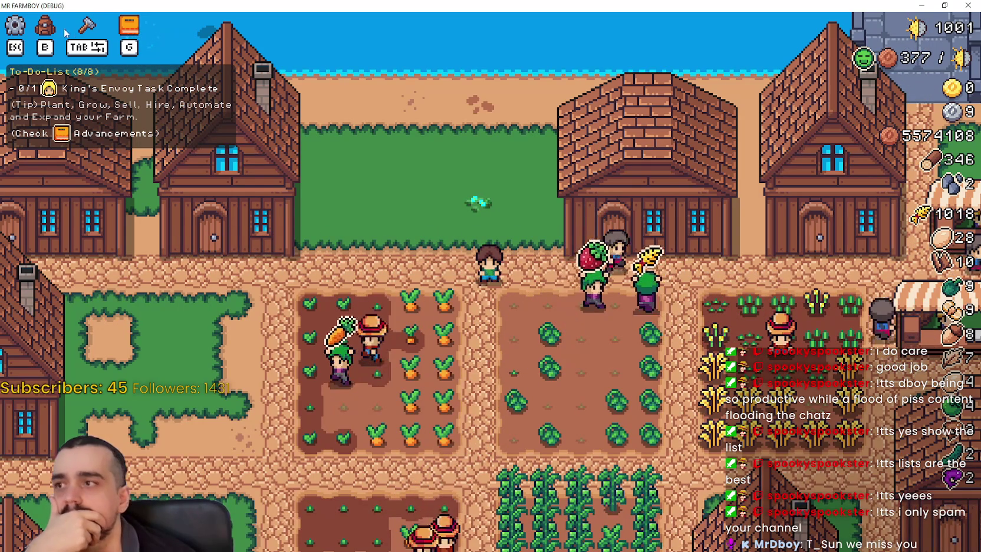
left_click(121, 30)
Step: Cycle through the advancement categories back to Buildings and close the Advancements panel
left_click(348, 118)
left_click(469, 118)
left_click(229, 118)
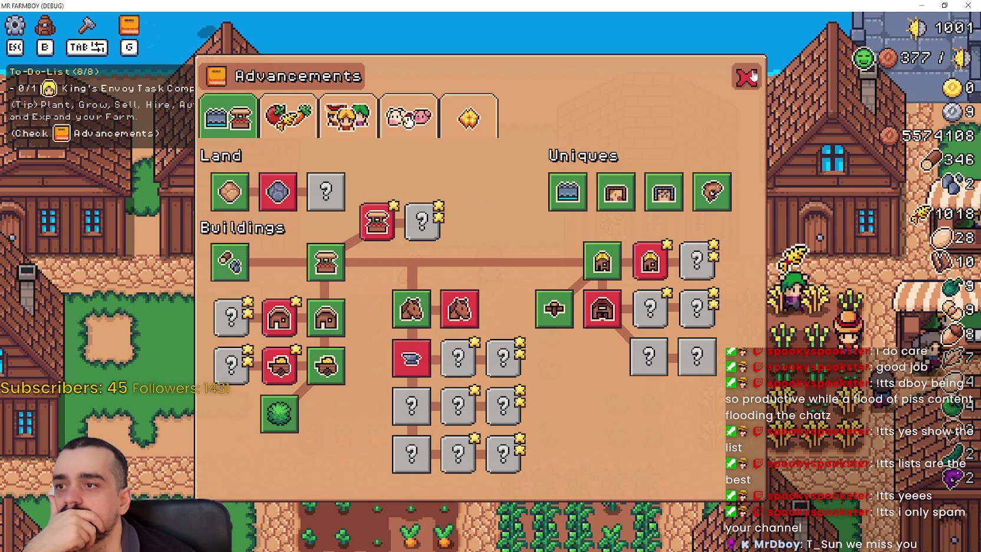
left_click(746, 77)
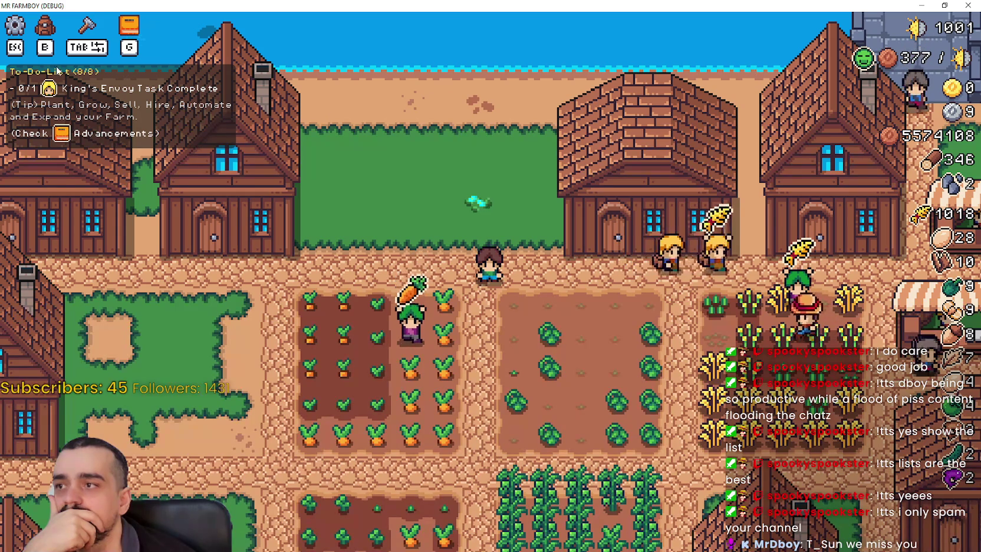
Step: Toggle the crafting and Advancements panels, then open Stats & Inventory from the backpack icon
left_click(93, 26)
left_click(95, 26)
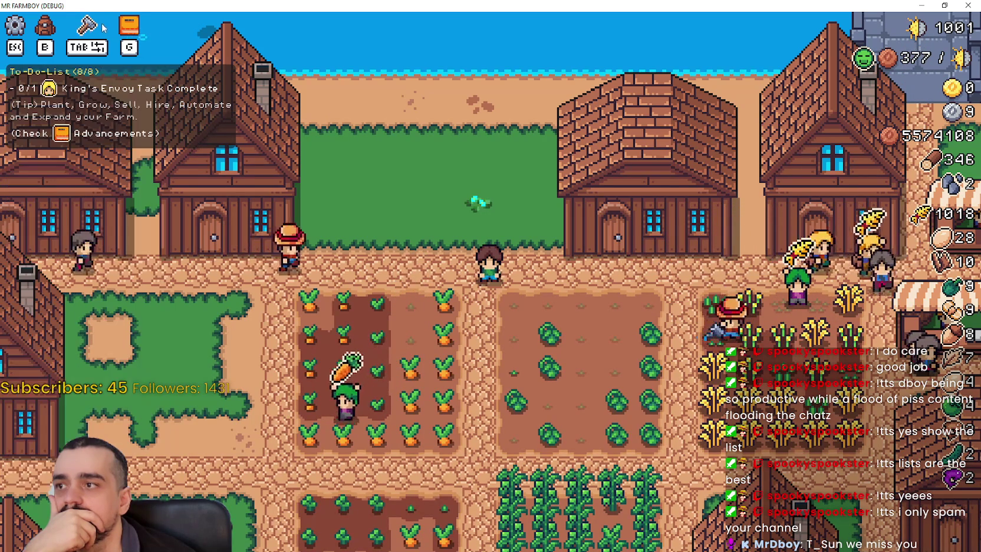
left_click(125, 27)
left_click(124, 27)
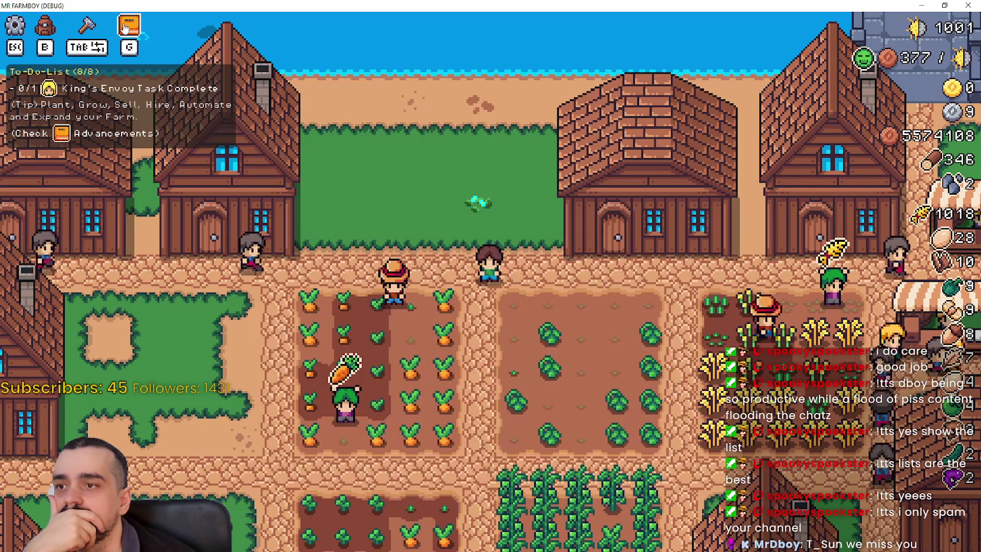
left_click(38, 38)
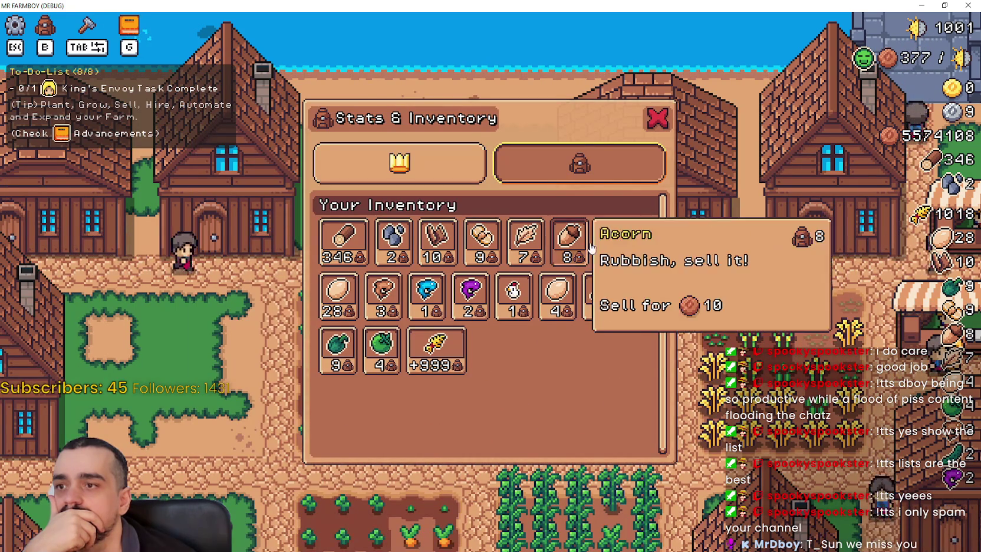
Step: Reopen the Stats & Inventory panel with B and view the item tooltips on its slots
left_click(652, 121)
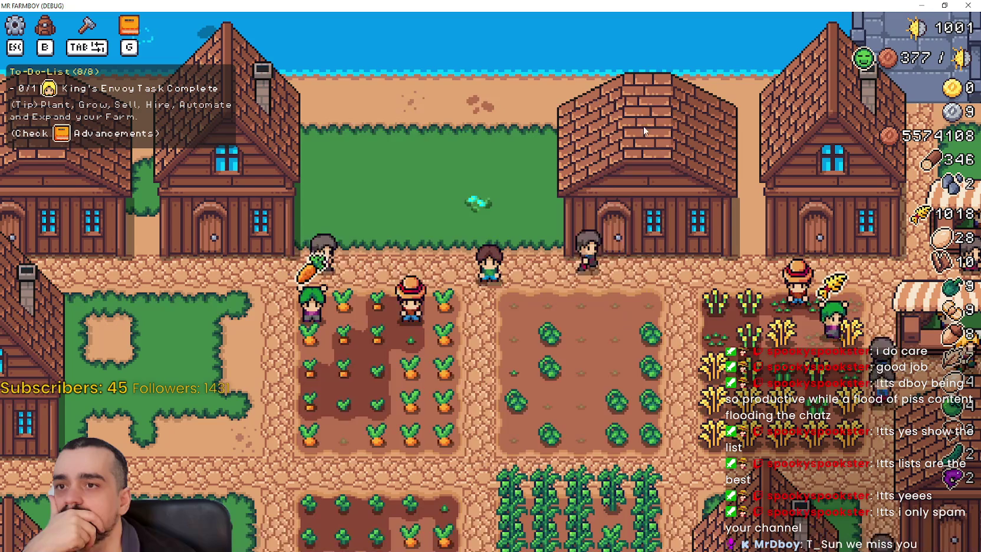
scroll(617, 255, "down", 3)
scroll(617, 253, "up", 3)
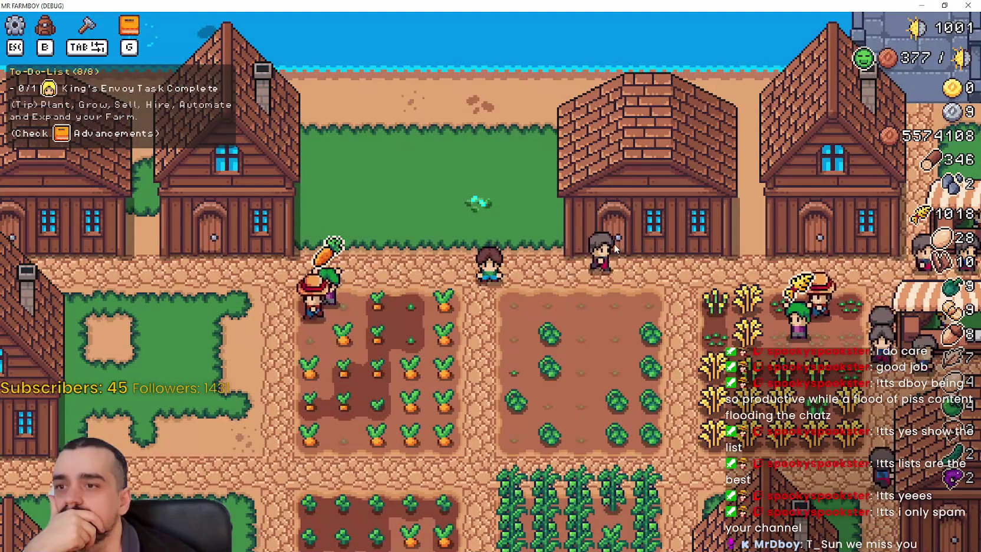
key("b")
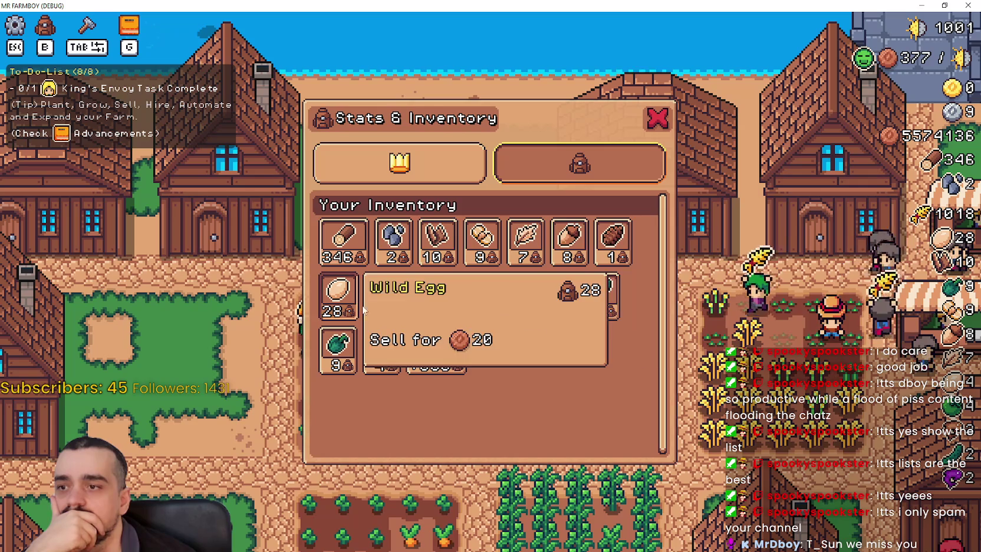
mouse_move(613, 317)
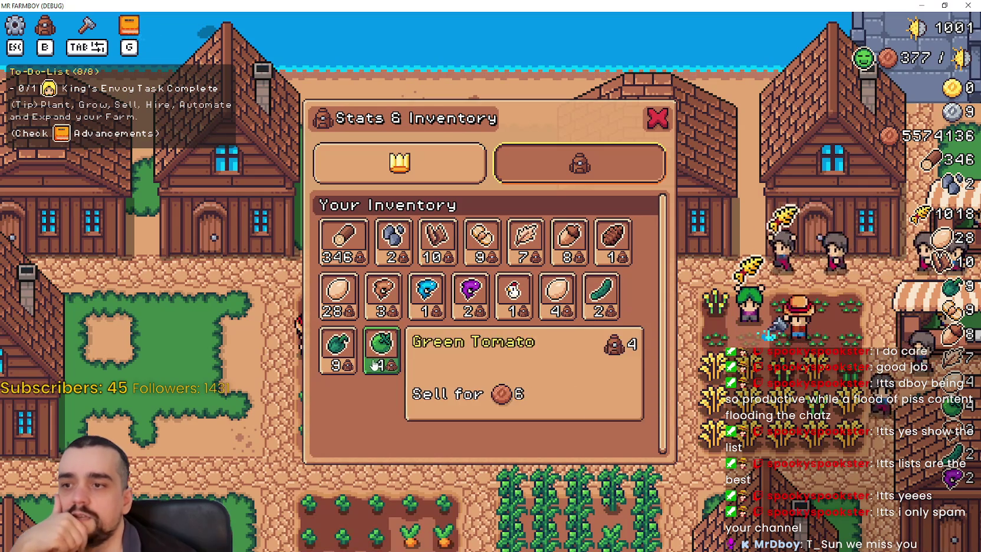
mouse_move(593, 297)
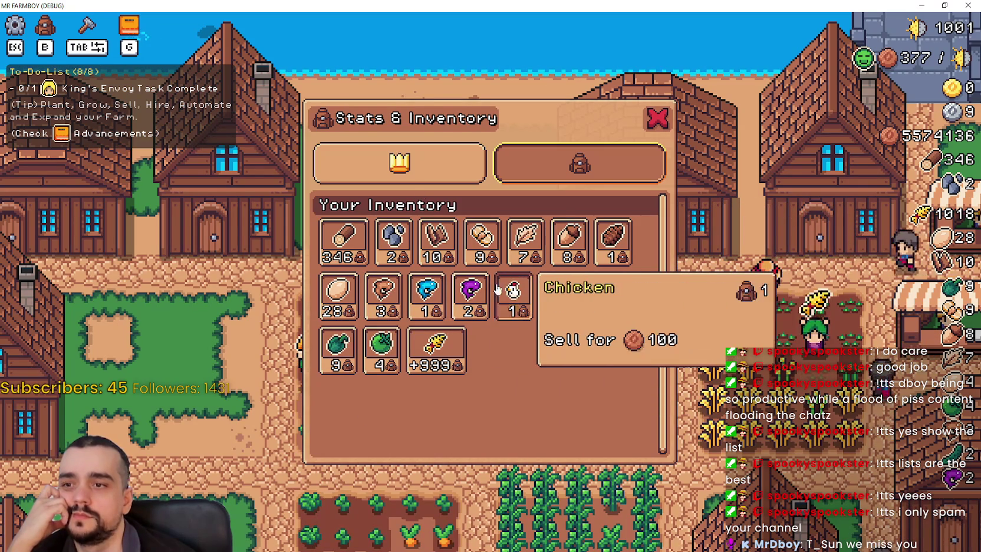
Step: Check the stats view, close the panel and switch back to the Godot editor
left_click(441, 177)
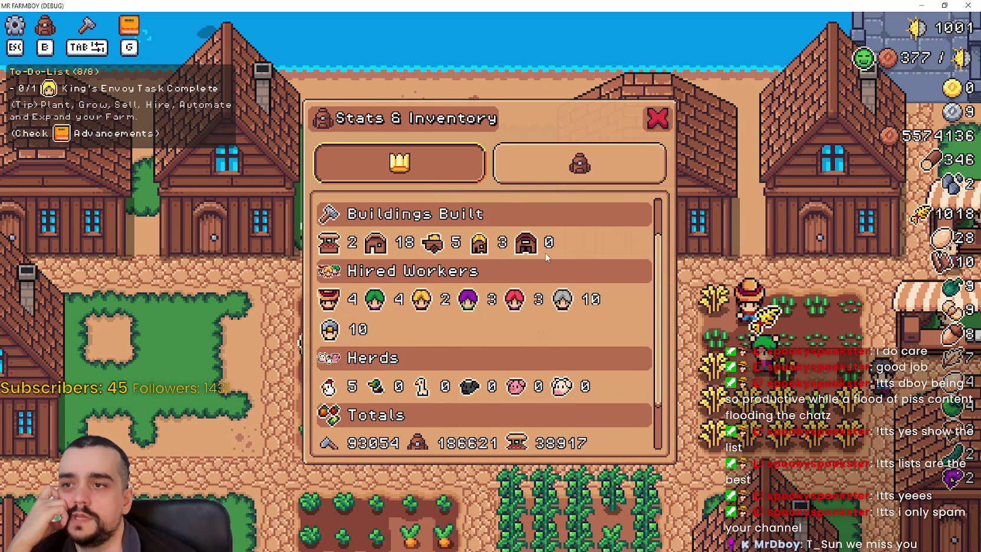
left_click(579, 165)
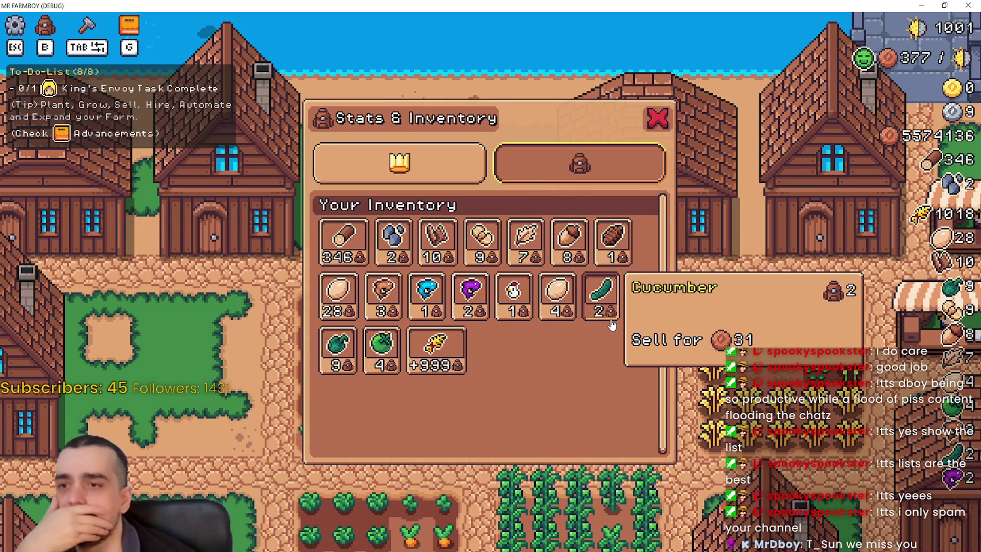
left_click(657, 117)
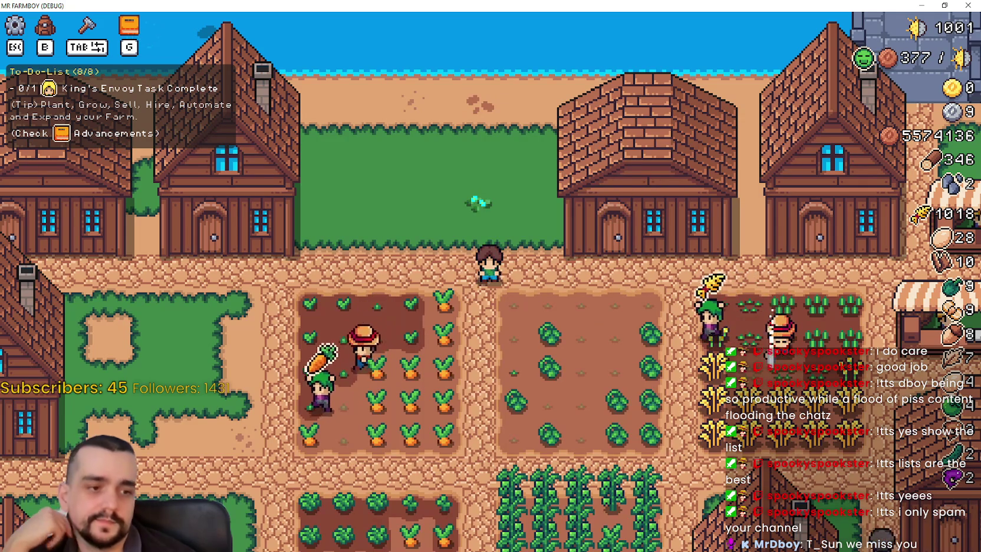
key("alt+Tab")
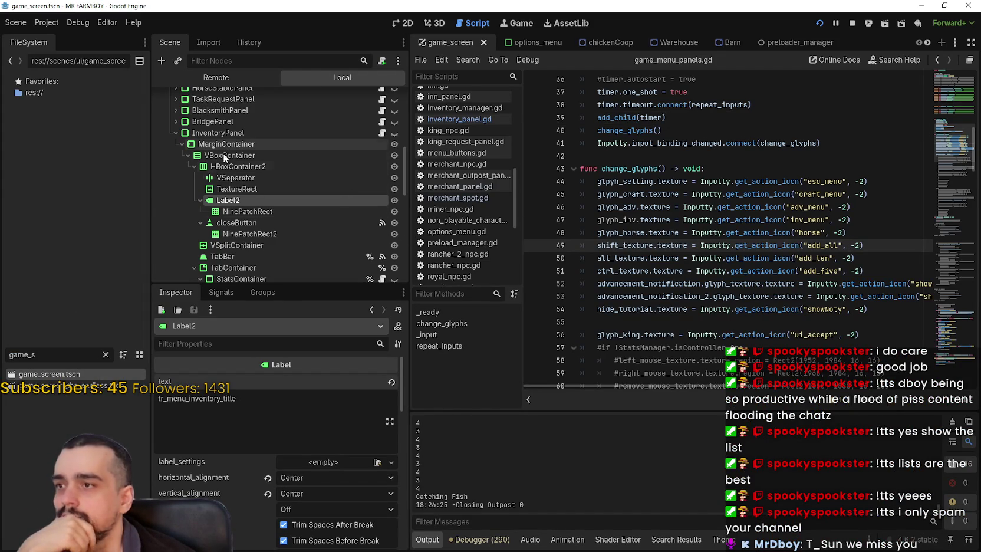
Step: Collapse TabContainer in the Scene dock, select the InventoryPanel node, then return to the game
scroll(265, 176, "down", 3)
left_click(346, 223)
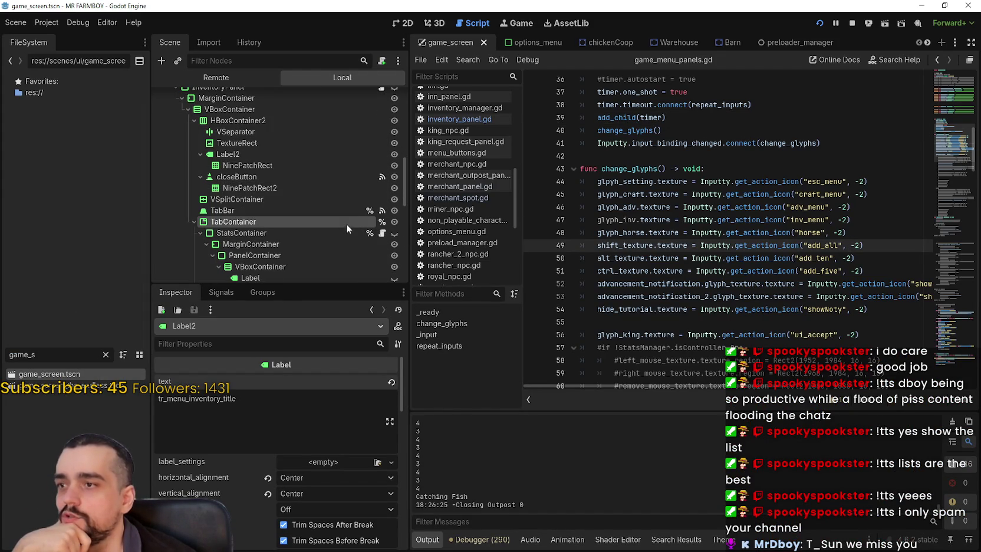
left_click(188, 221)
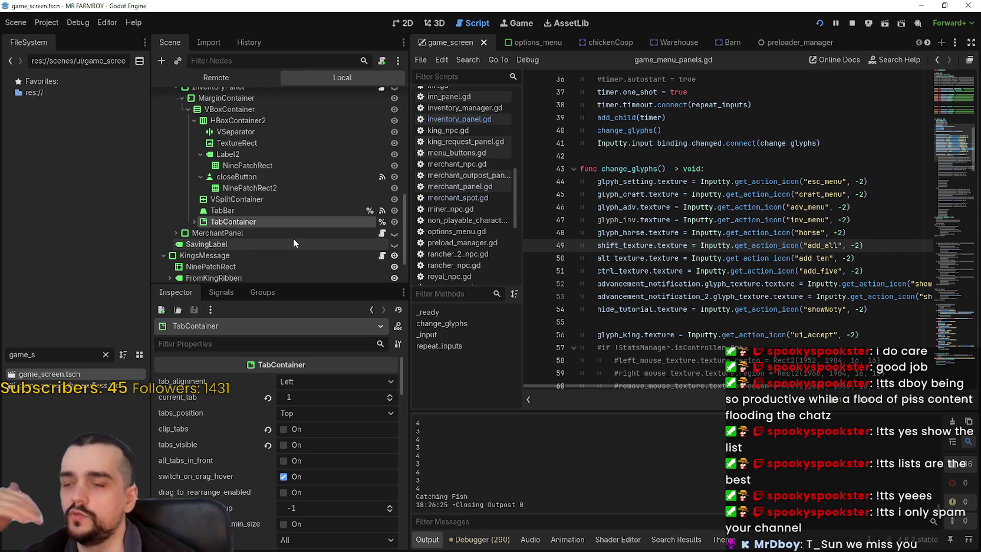
scroll(284, 227, "up", 2)
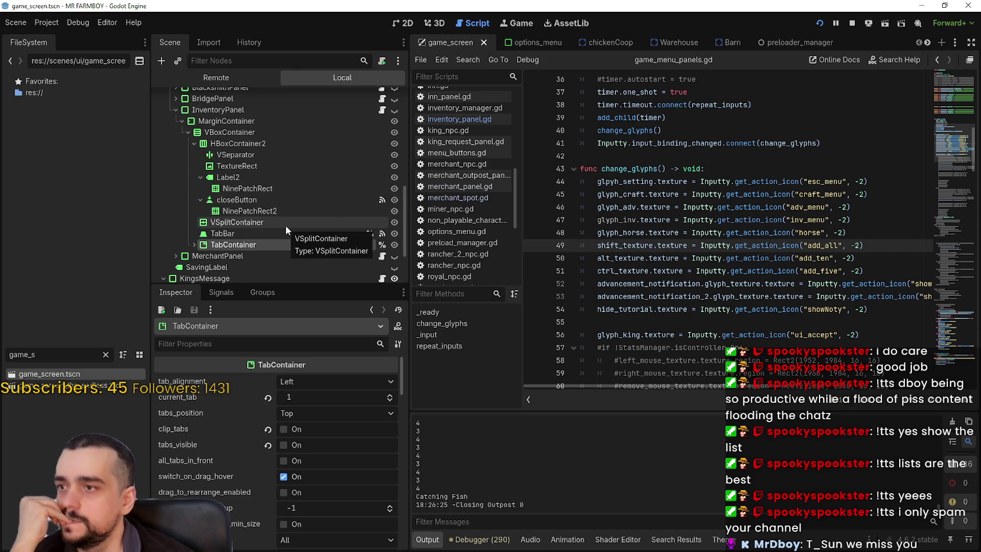
scroll(285, 225, "up", 2)
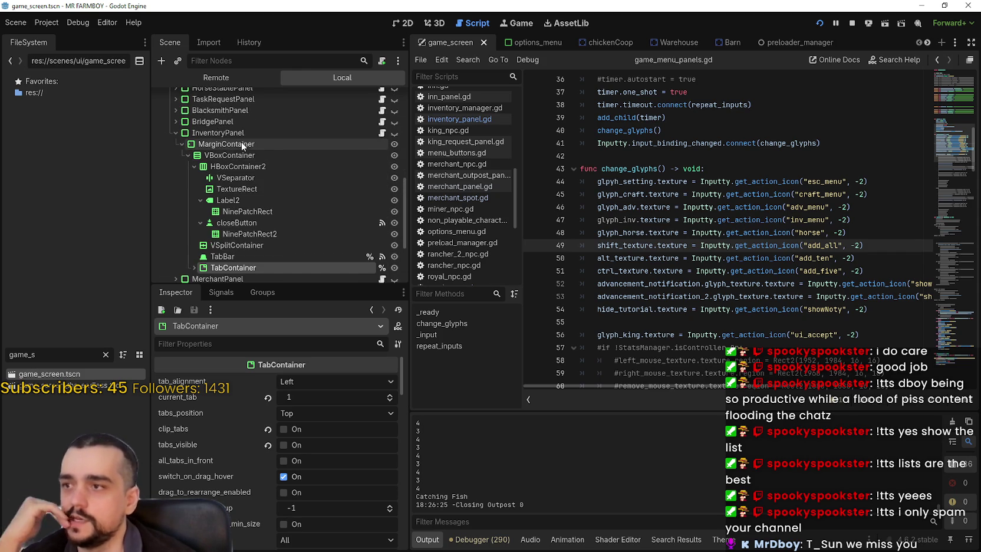
left_click(242, 132)
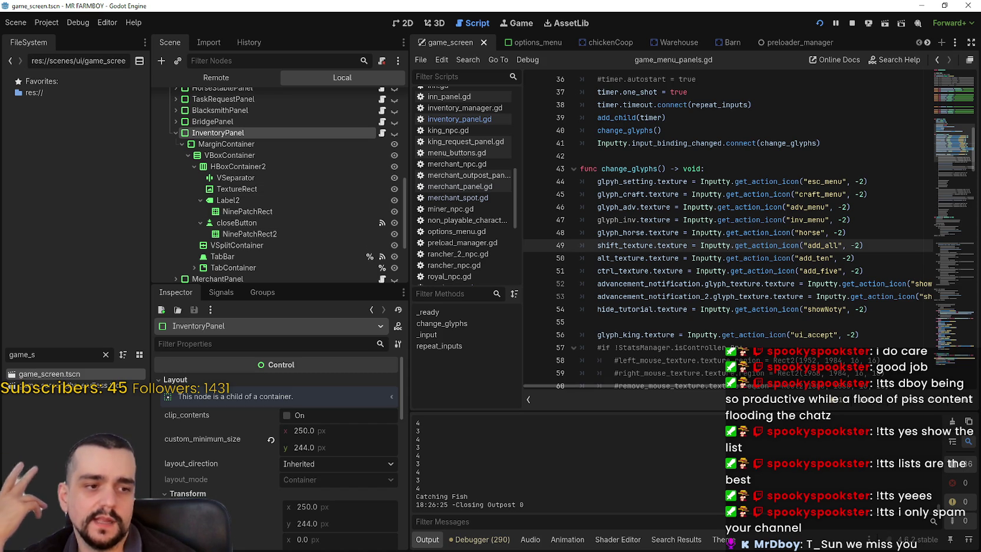
key("alt+Tab")
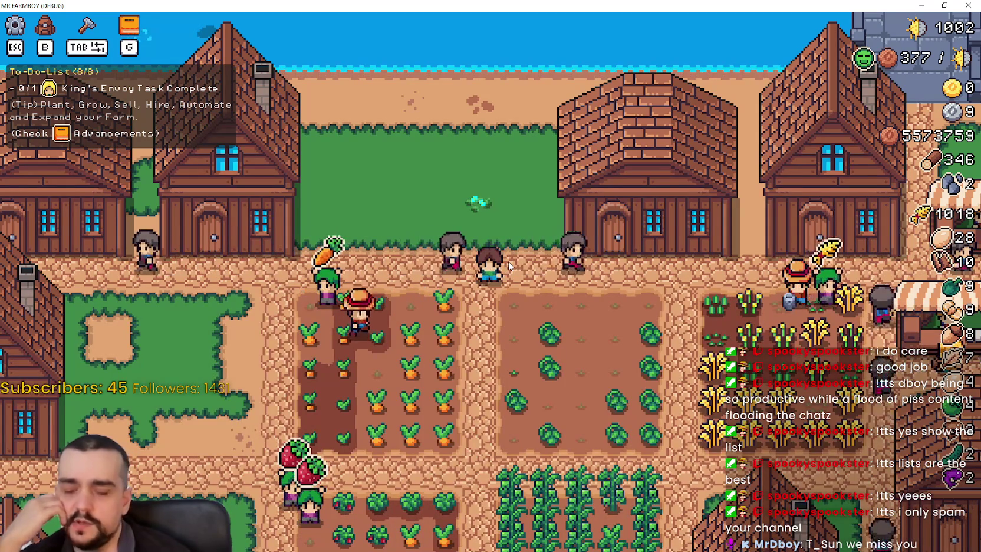
Step: View the Wood slot tooltip in the inventory, then minimize the game and open inventory_panel.gd
key("b")
mouse_move(343, 247)
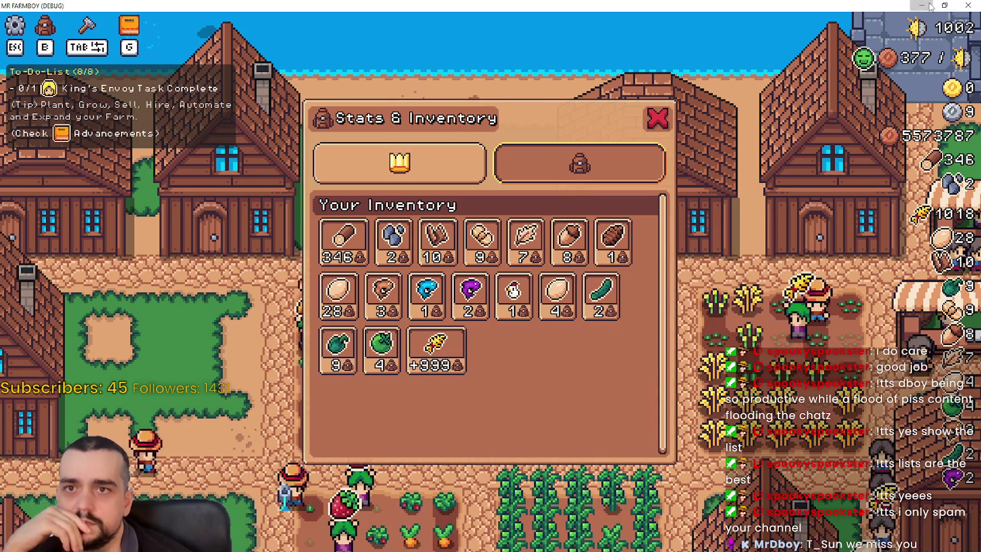
left_click(967, 5)
left_click(705, 269)
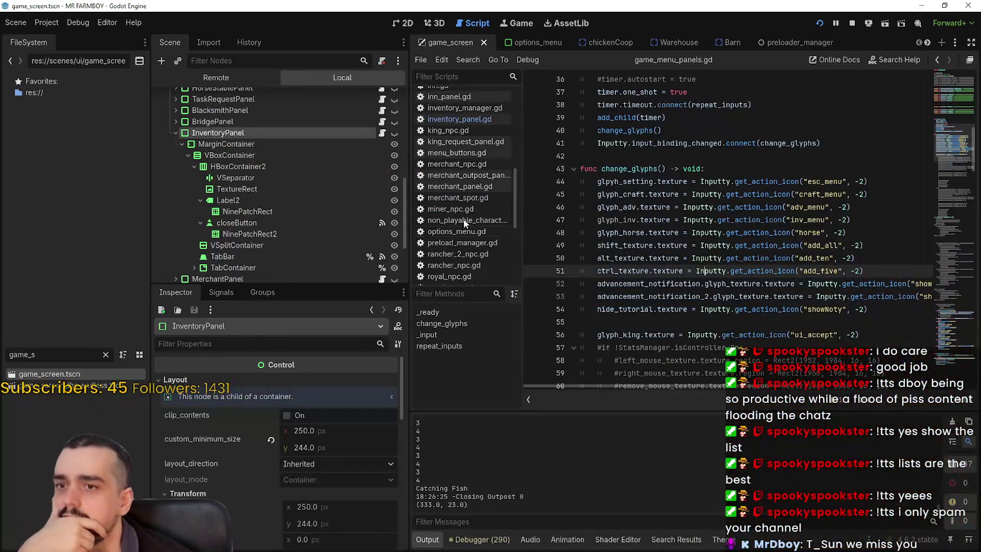
left_click(382, 132)
Step: Start a new line 93 after line 92 reading 'slot_instance.button.'
scroll(774, 255, "down", 7)
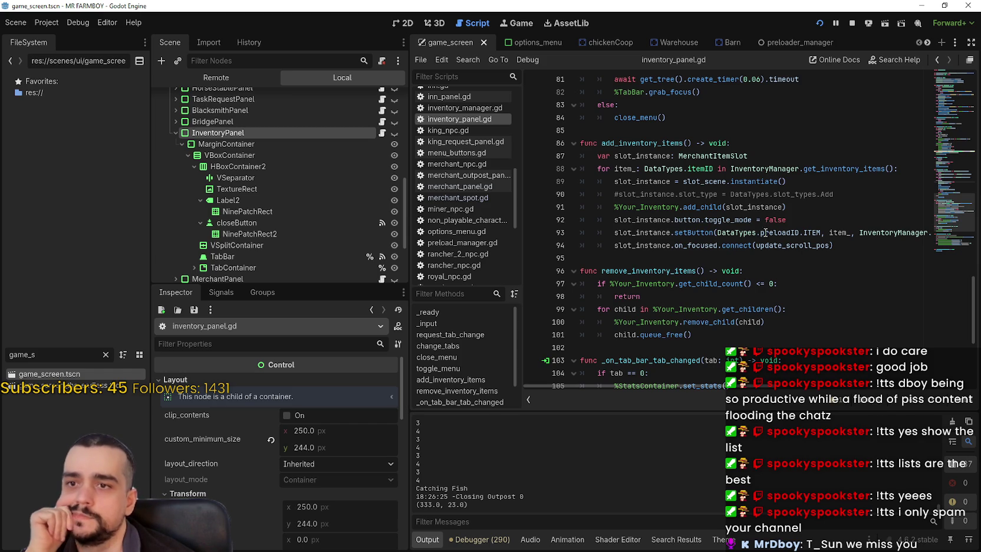
left_click(836, 219)
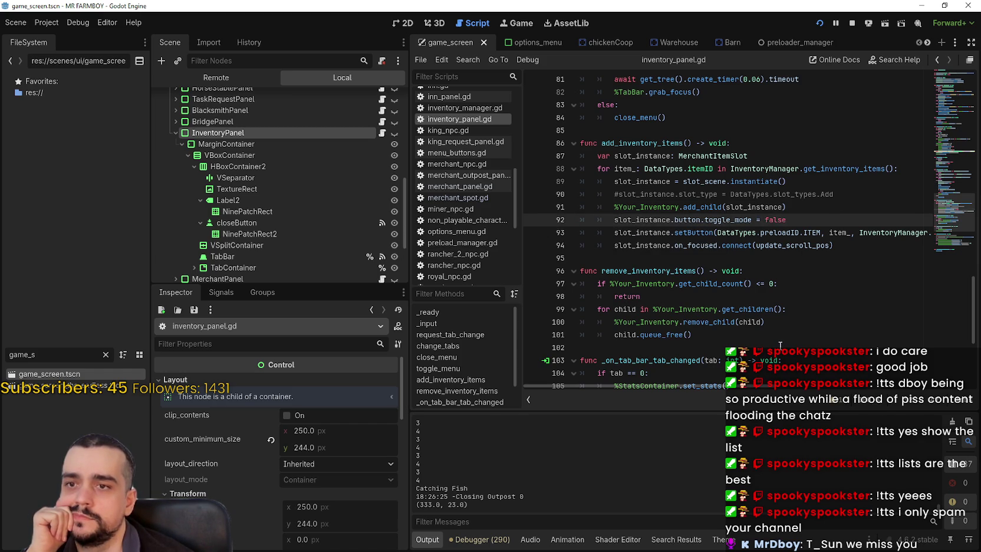
key("Return")
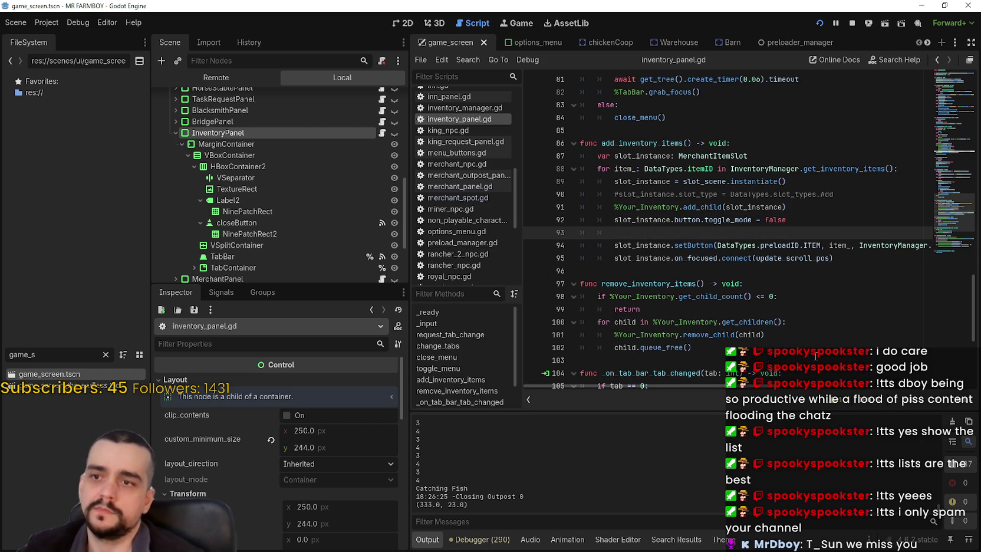
type("slot_")
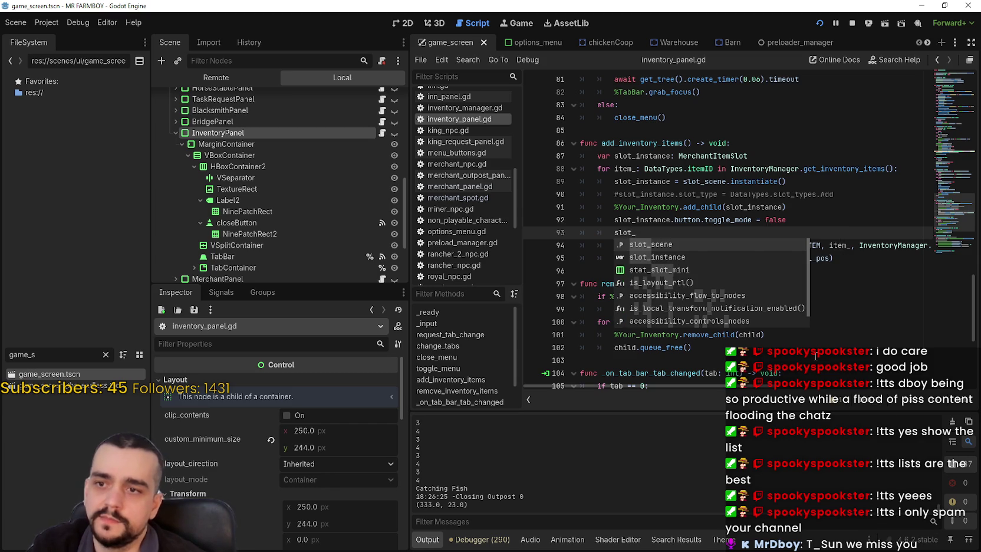
key("Escape")
key("Down")
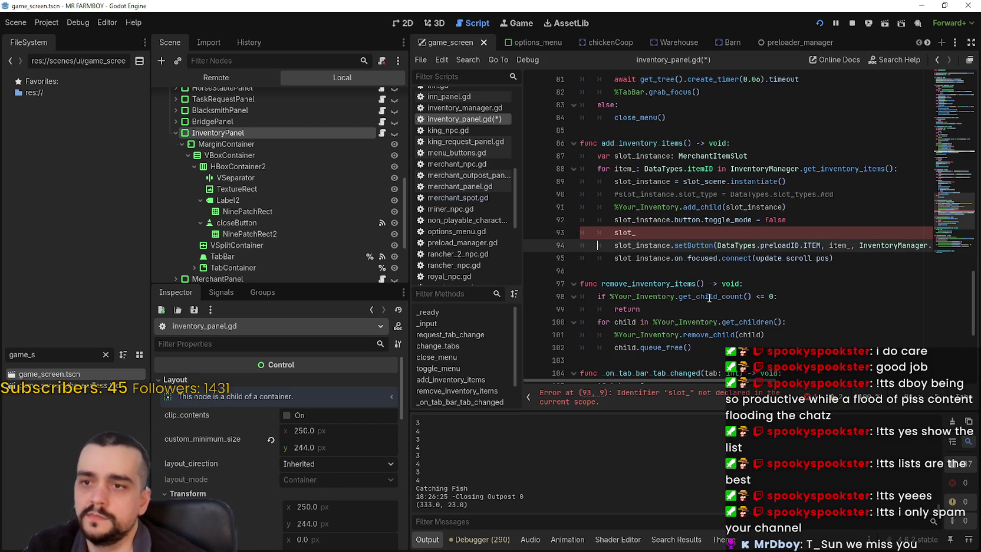
left_click(676, 235)
type("insta")
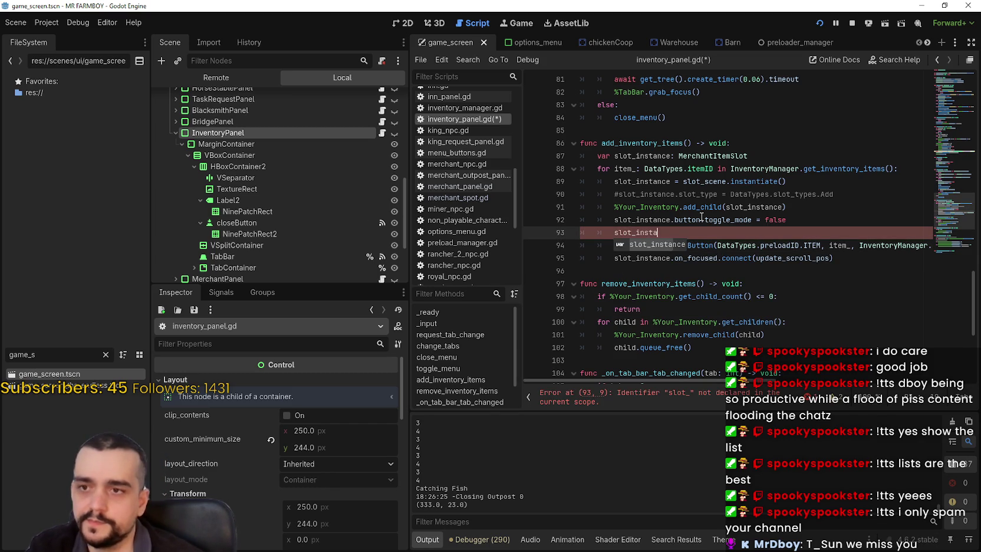
type("nce.button.")
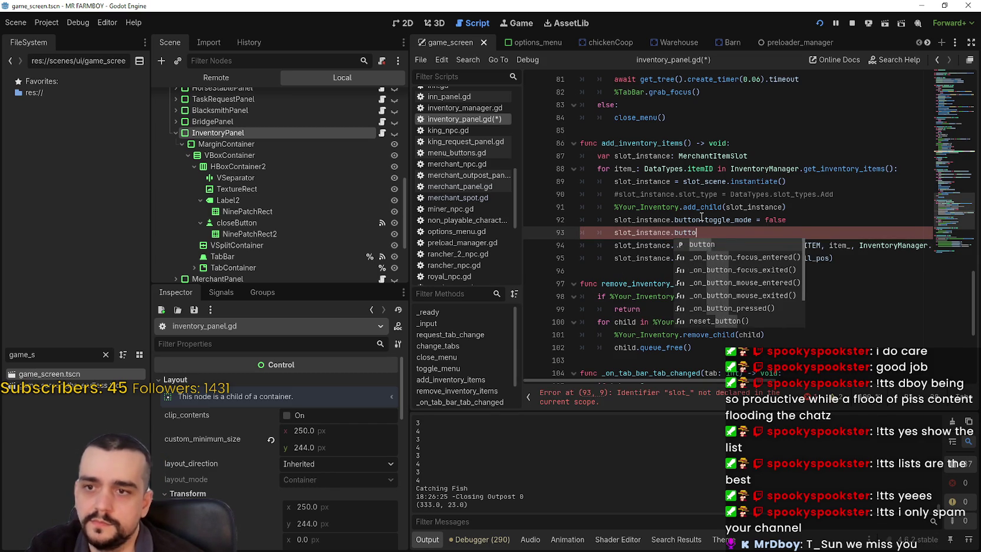
Step: Browse the button's suggested members, then dismiss the list without inserting any
key("Down")
key("Down")
key("Down")
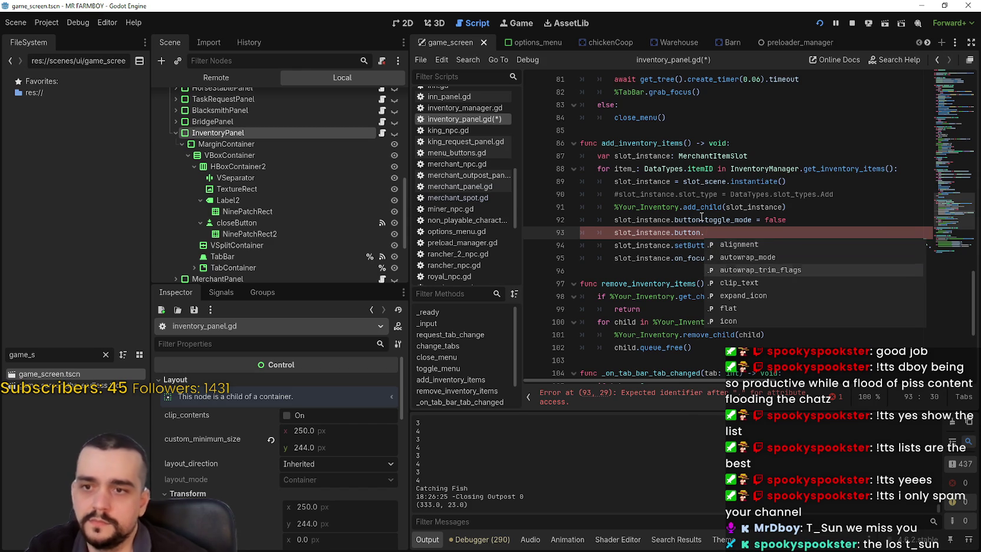
key("Down")
key("Down")
key("Down")
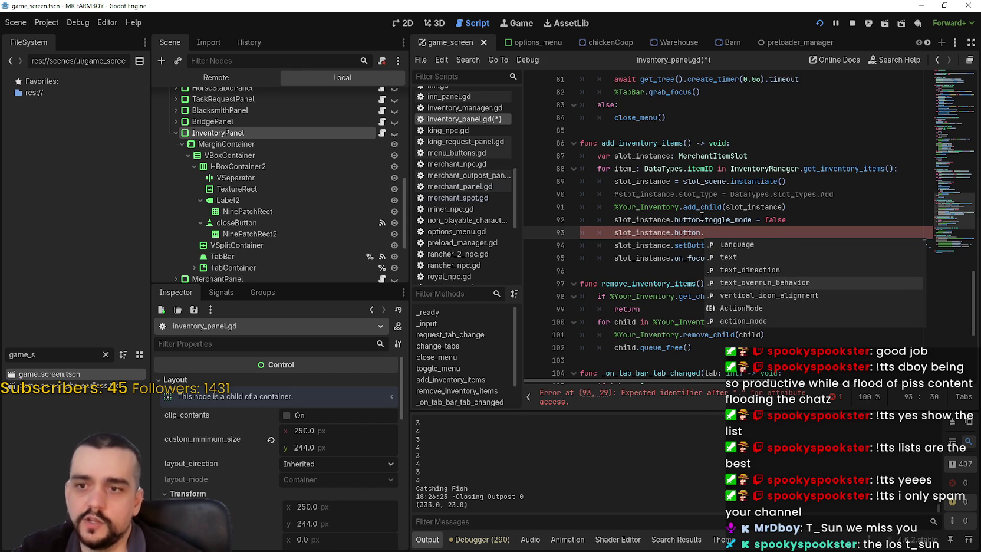
key("Down")
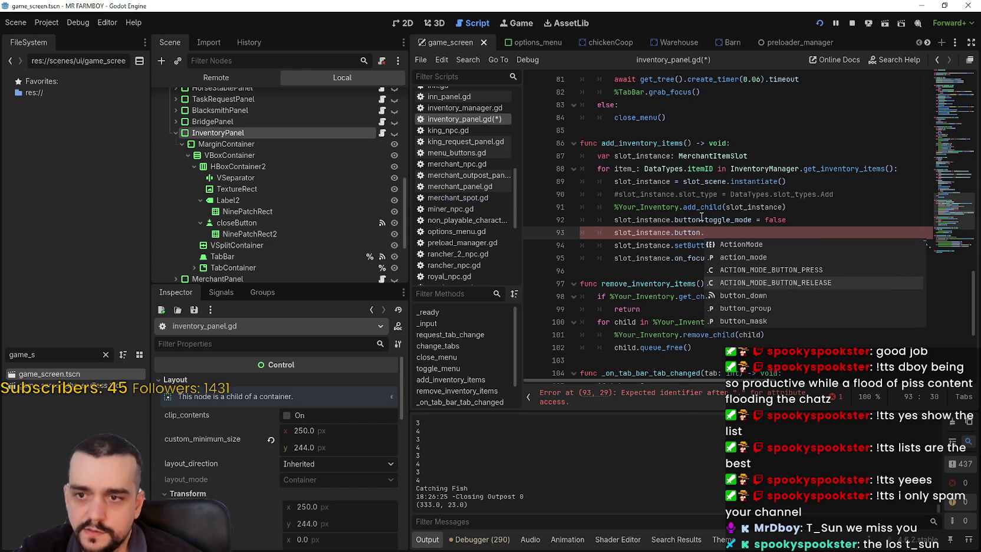
key("Down")
key("Down")
key("Down")
key("Down")
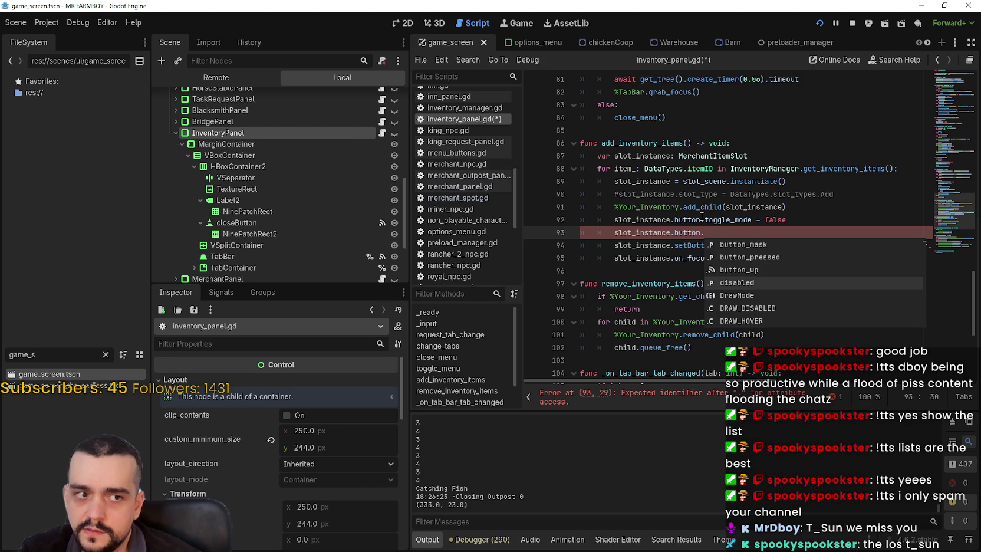
key("Down")
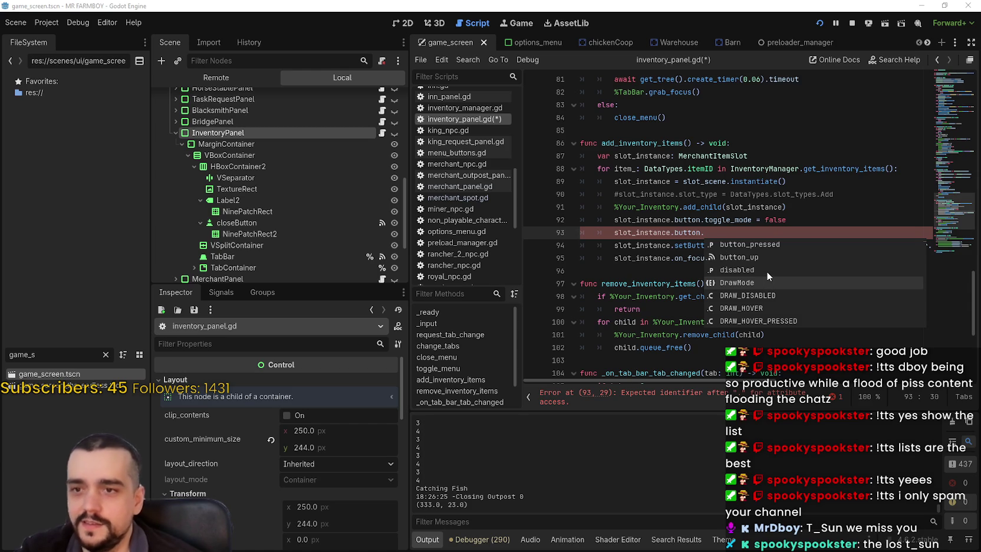
scroll(767, 269, "down", 7)
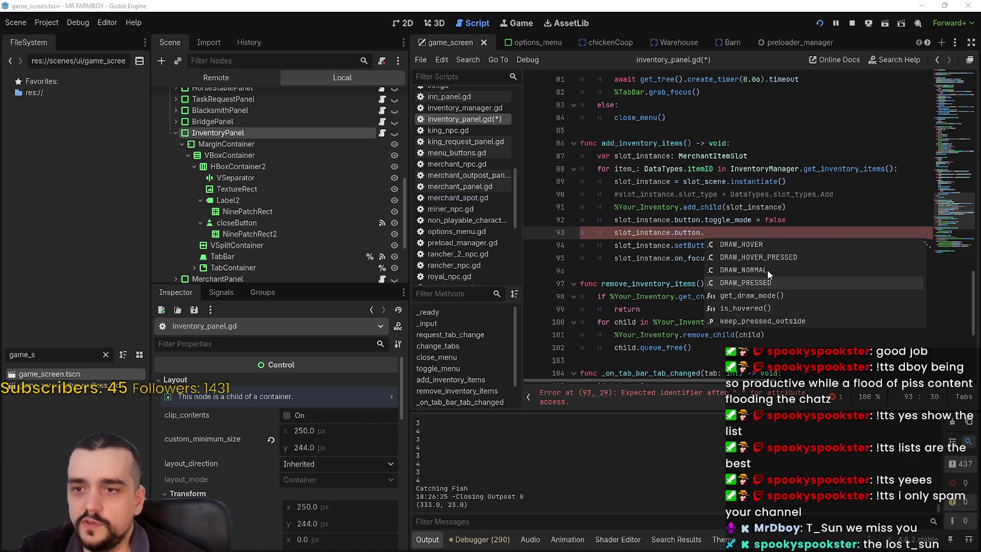
scroll(809, 298, "down", 2)
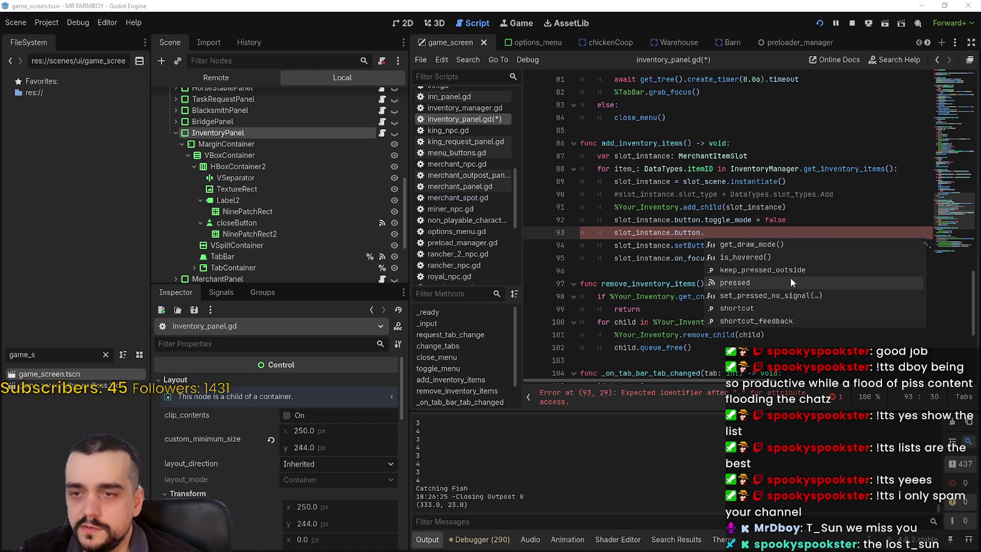
scroll(784, 276, "down", 5)
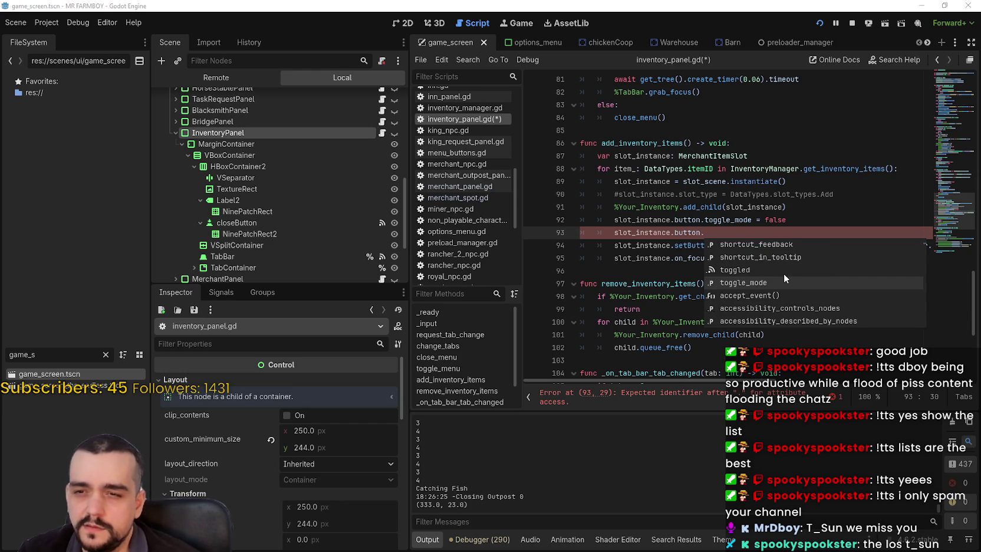
key("Escape")
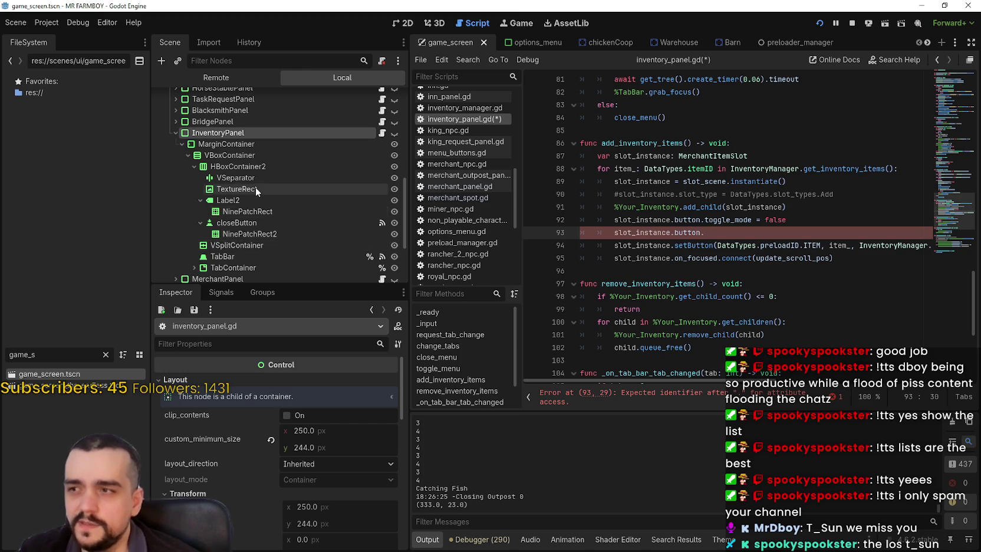
Step: Clear the 'game_s' filter in the FileSystem panel to show all files
scroll(255, 187, "down", 3)
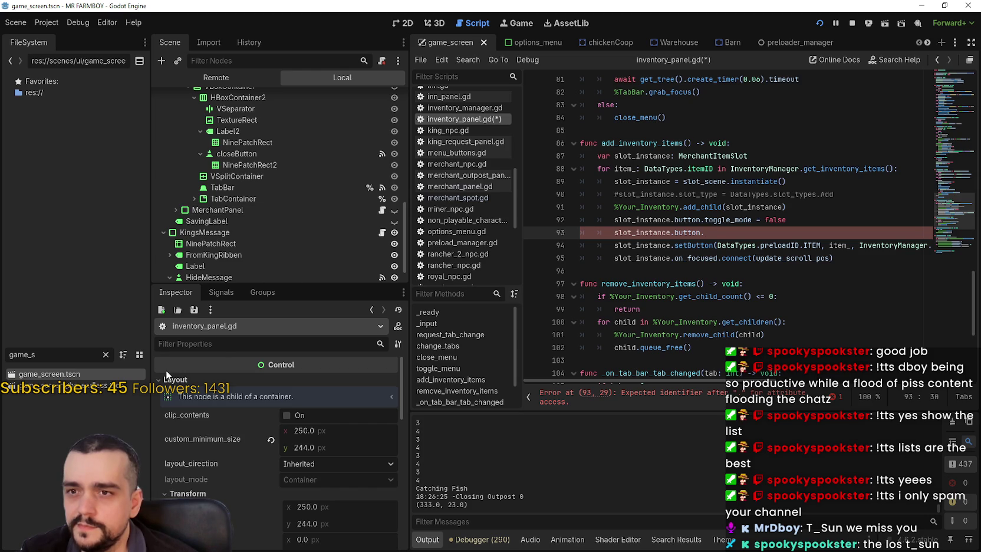
left_click_drag(41, 354, 1, 349)
key("BackSpace")
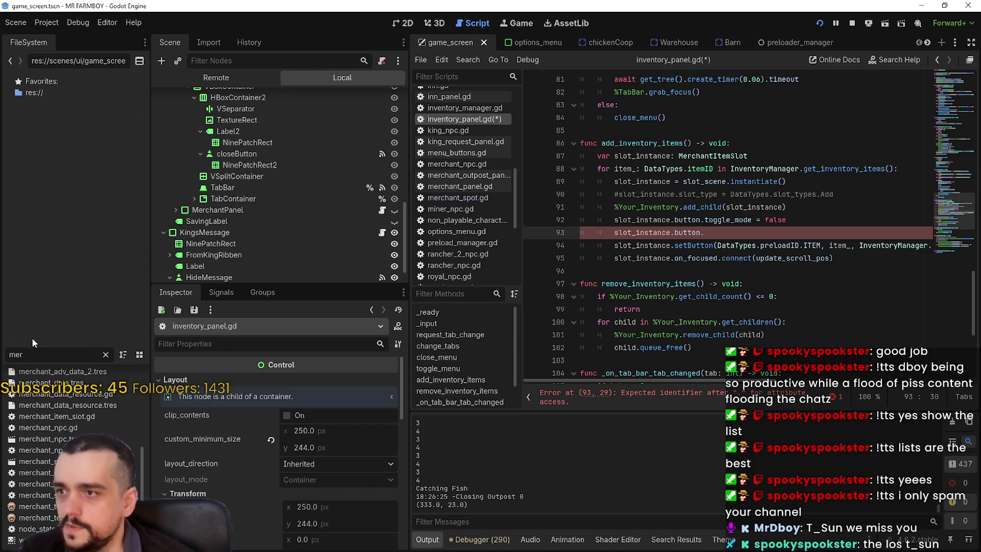
Step: Select the closeButton node and review its Action Mode choices without changing them
left_click(236, 153)
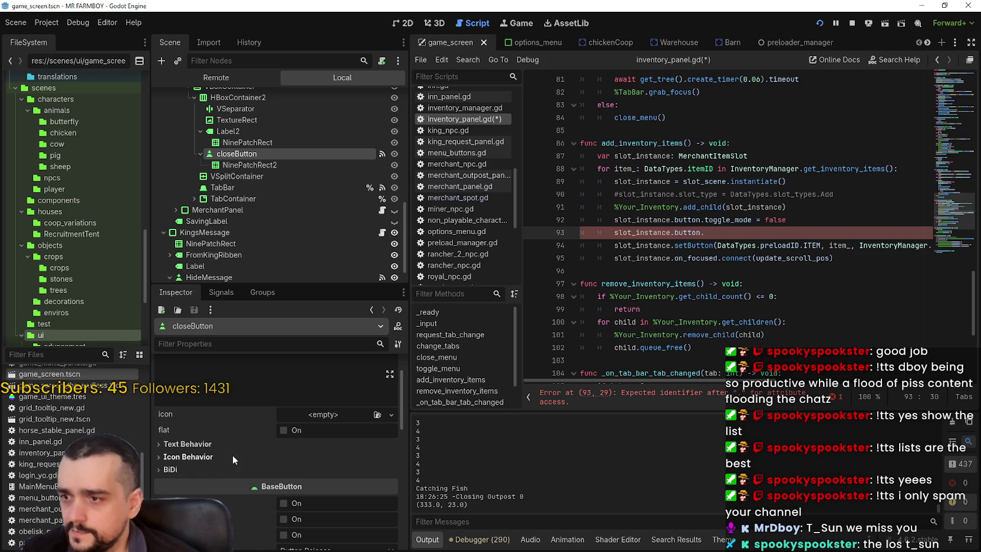
scroll(217, 426, "down", 1)
scroll(217, 427, "down", 3)
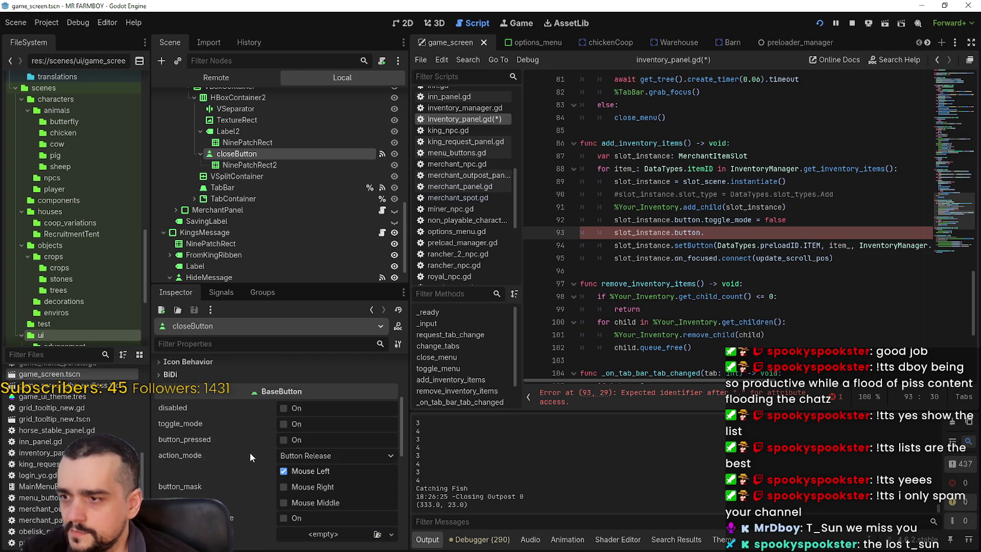
mouse_move(209, 404)
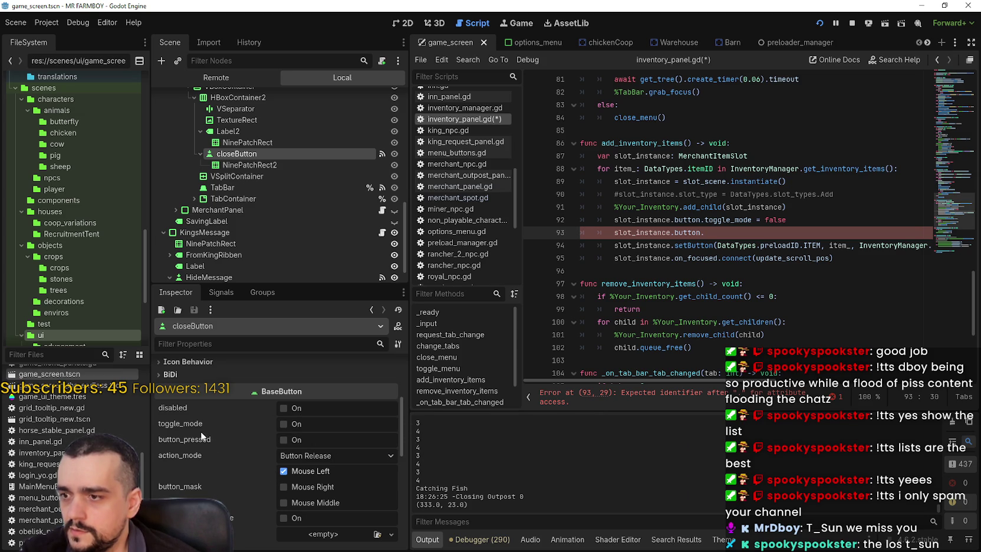
left_click(308, 455)
left_click(221, 455)
mouse_move(222, 455)
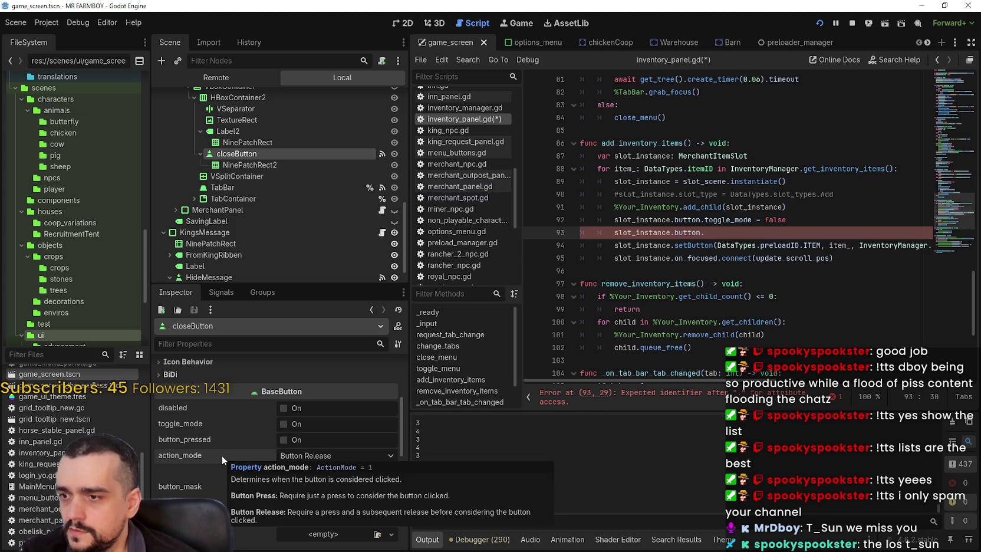
mouse_move(212, 488)
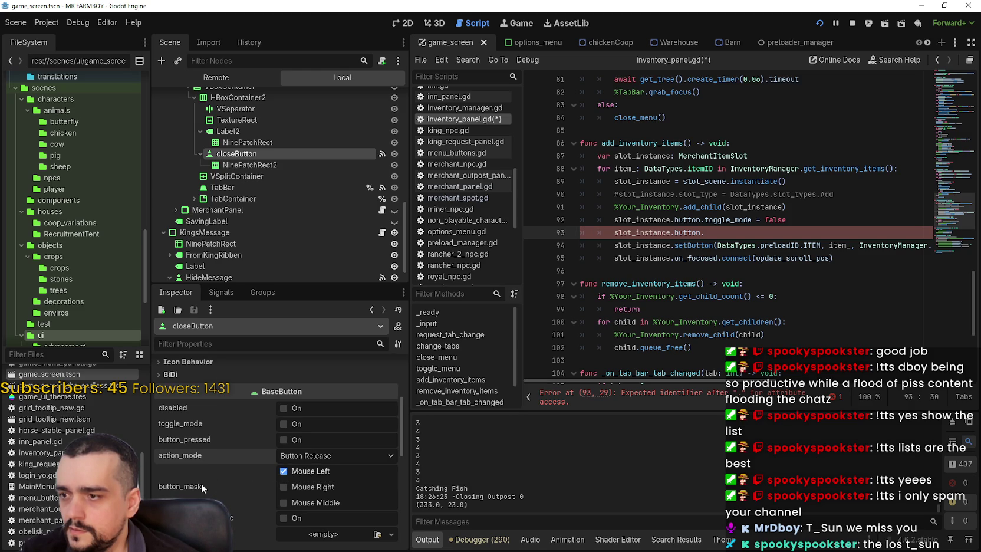
left_click(307, 455)
left_click(308, 454)
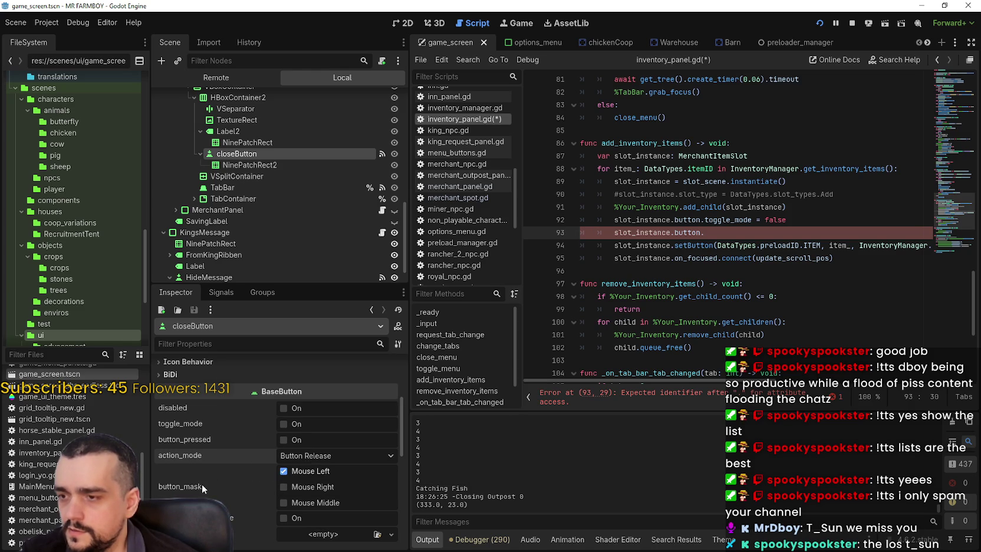
mouse_move(189, 487)
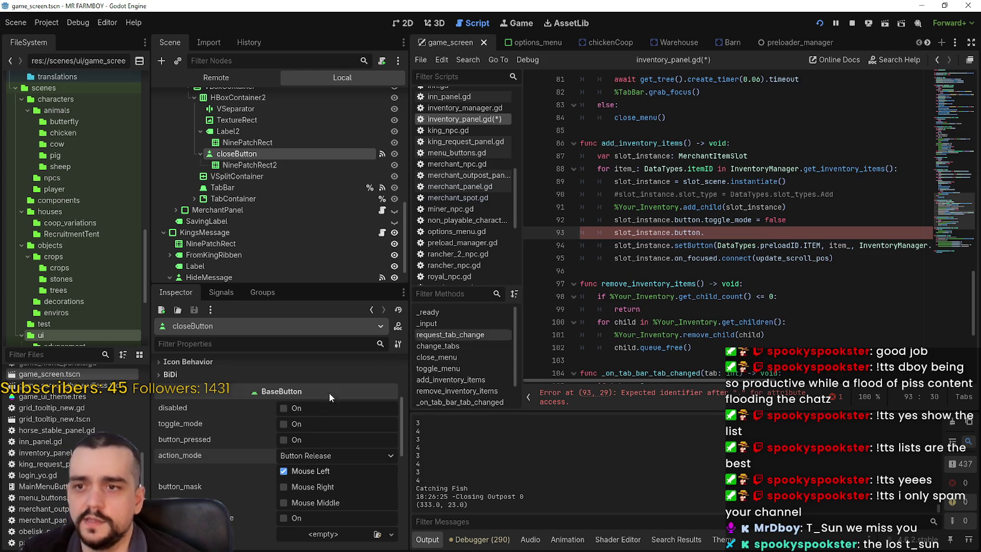
Step: Expand the Inspector's BaseButton Shortcut and Control Mouse sections
scroll(227, 463, "down", 3)
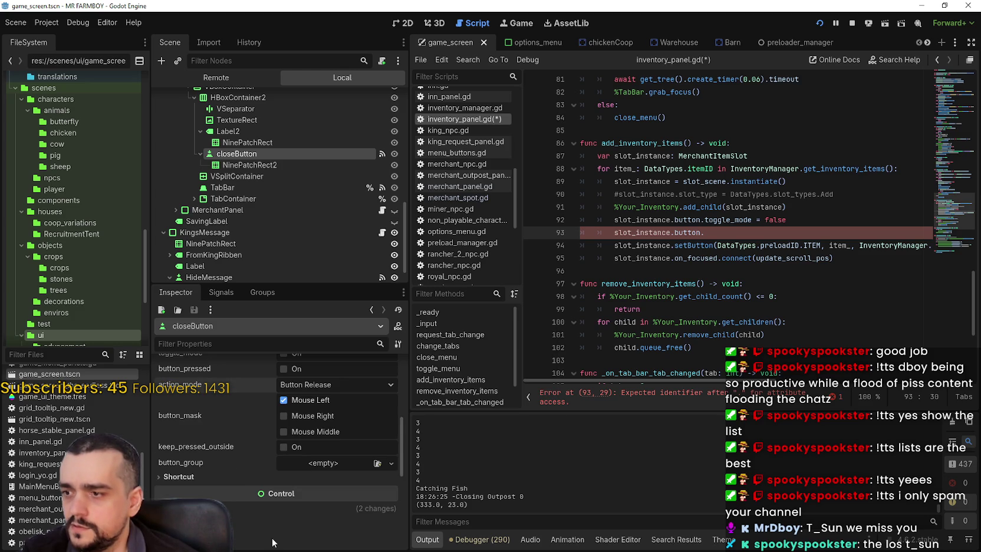
scroll(236, 462, "down", 1)
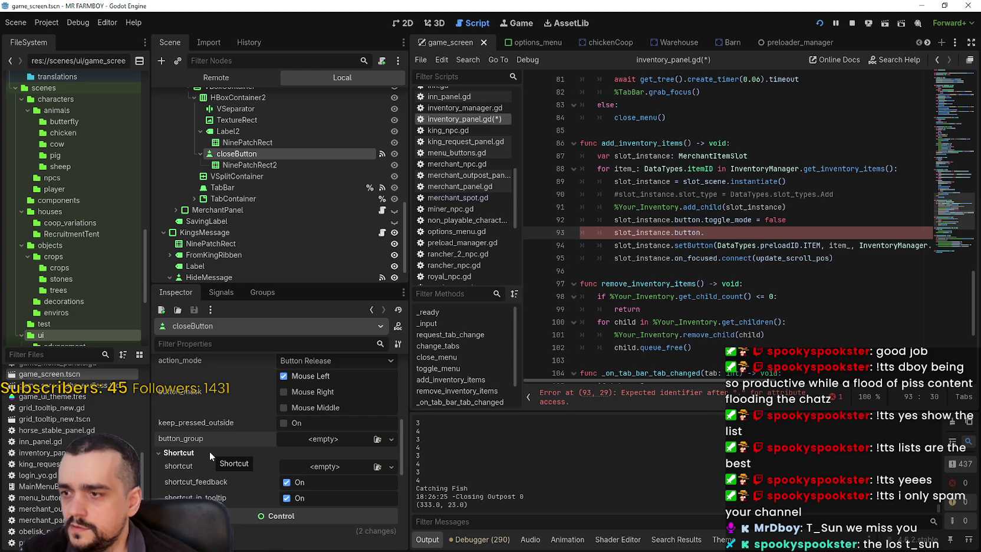
scroll(244, 496, "down", 3)
left_click(195, 384)
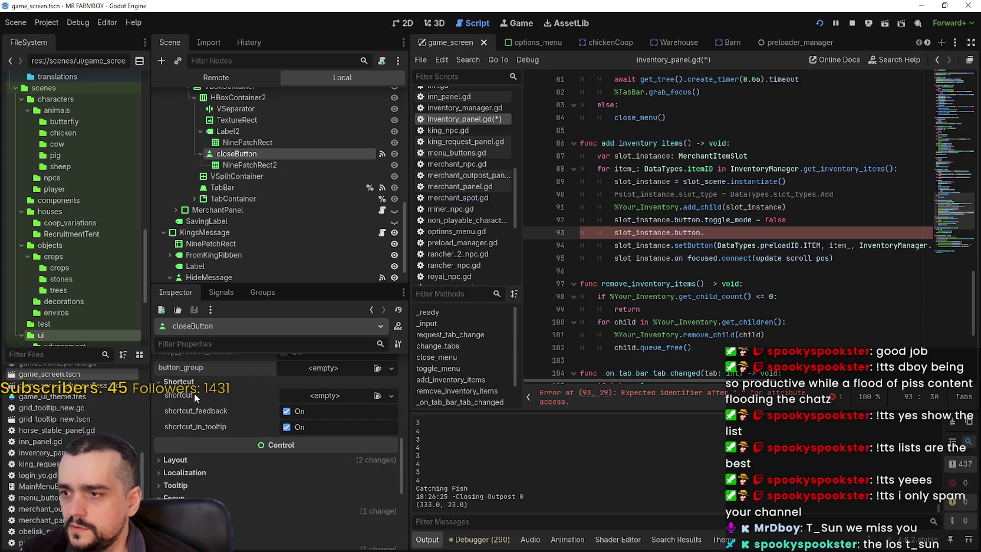
scroll(203, 465, "up", 5)
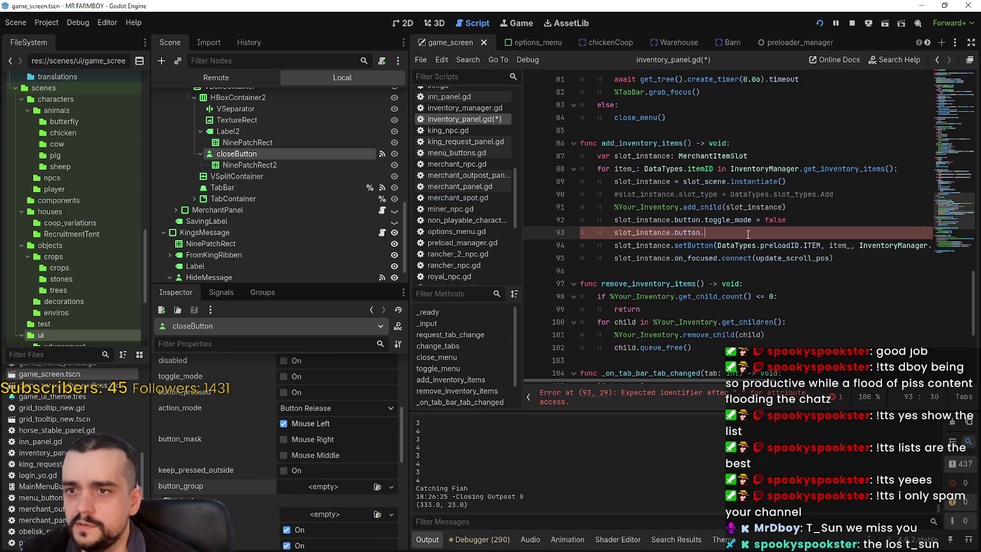
scroll(337, 509, "down", 6)
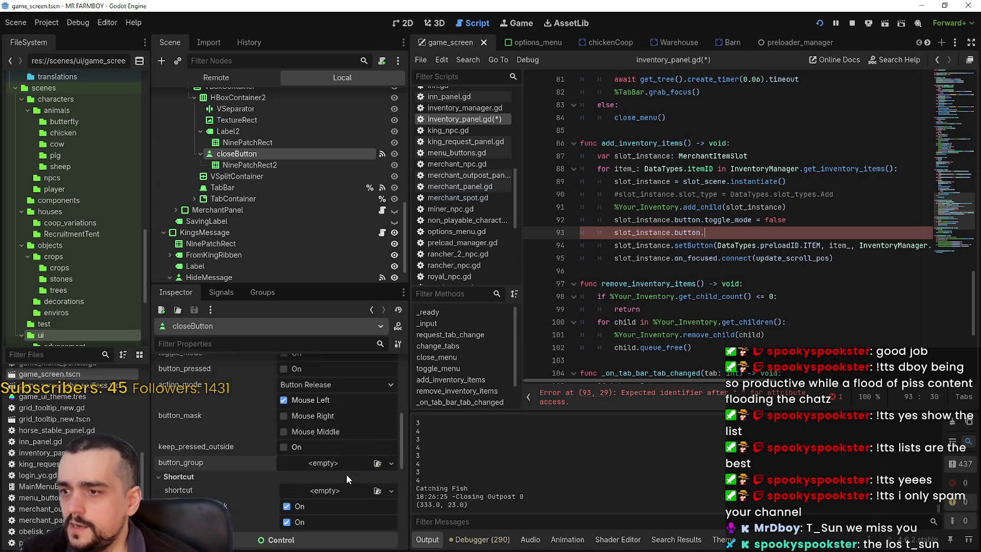
scroll(347, 471, "down", 3)
left_click(274, 415)
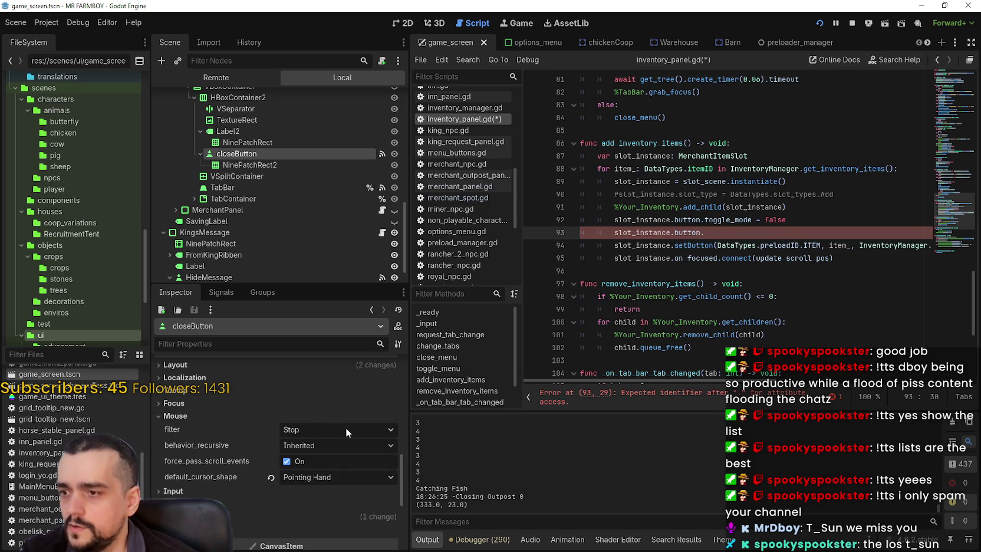
Step: Review the Inspector's Mouse Filter options, leaving it on Stop
left_click(310, 418)
left_click(288, 418)
left_click(320, 431)
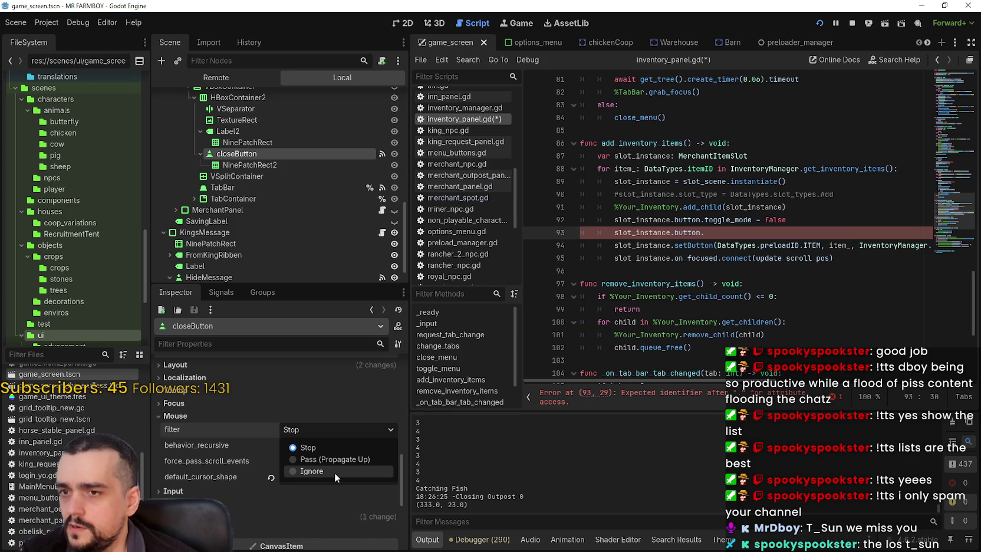
left_click(719, 231)
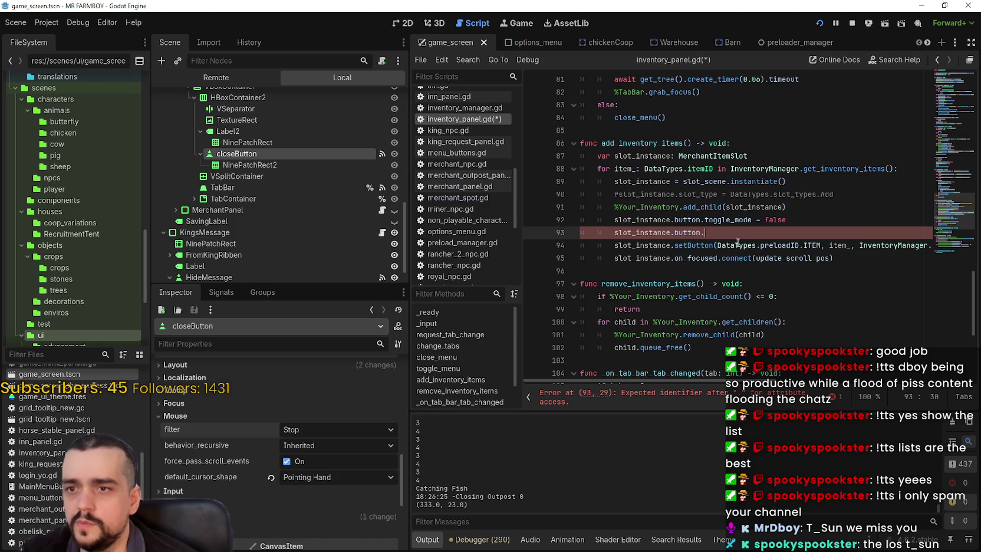
Step: Complete line 93 as slot_instance.button.mouse_filter = 2 (MOUSE_FILTER_IGNORE)
type("mouse")
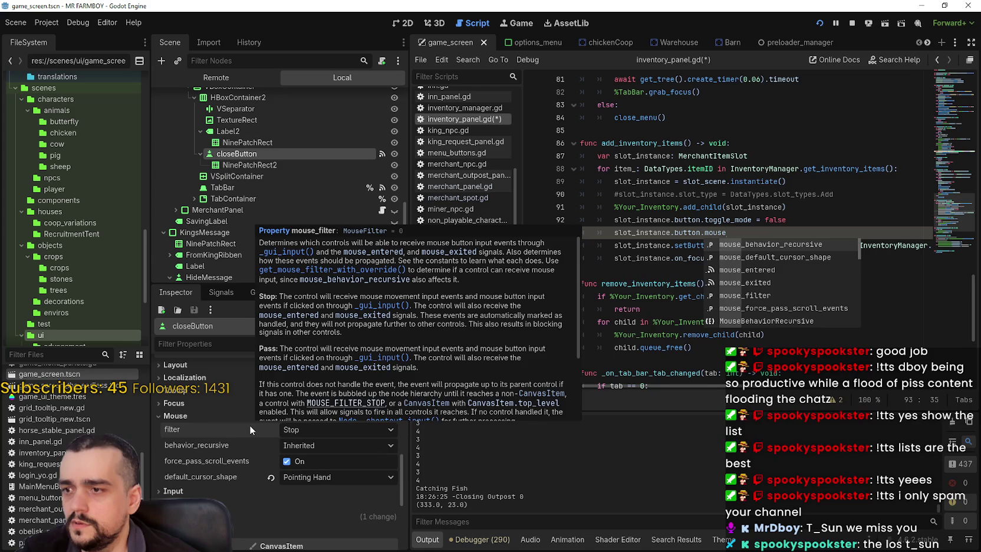
type("_fi")
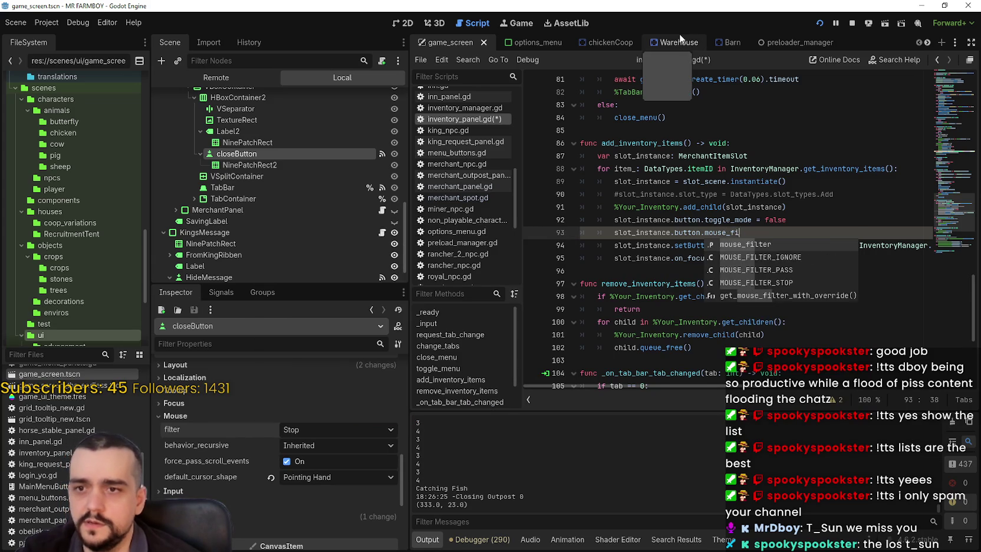
type("lter =")
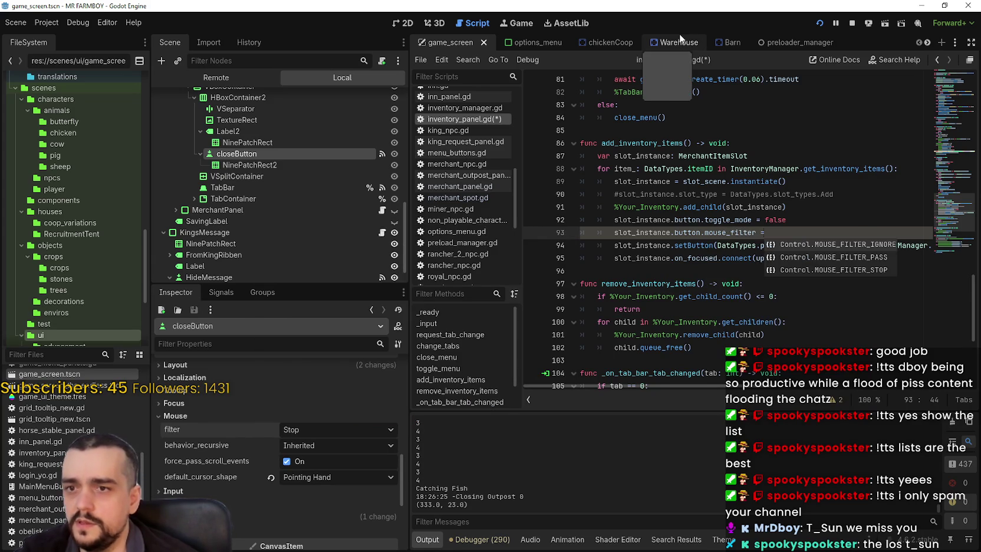
left_click(297, 432)
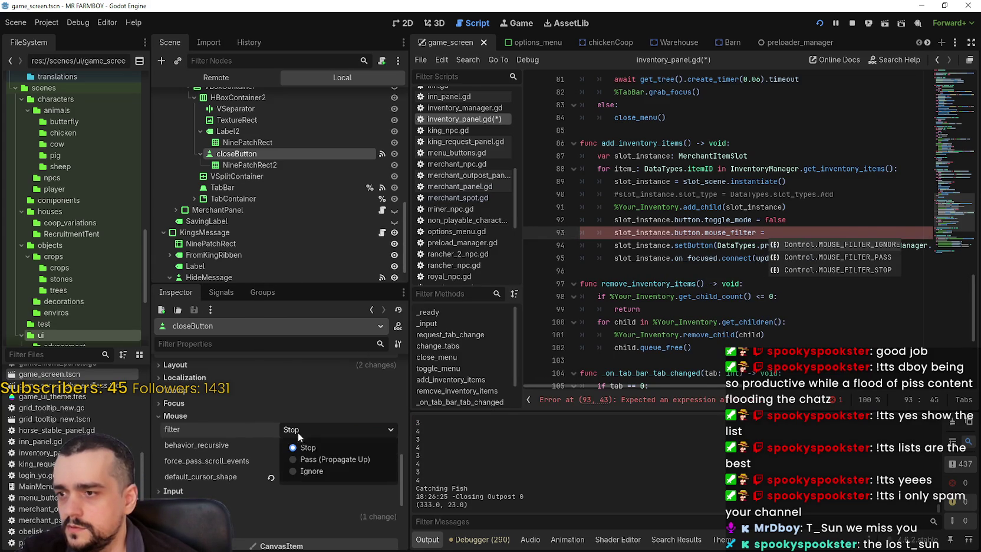
left_click(240, 427)
mouse_move(241, 427)
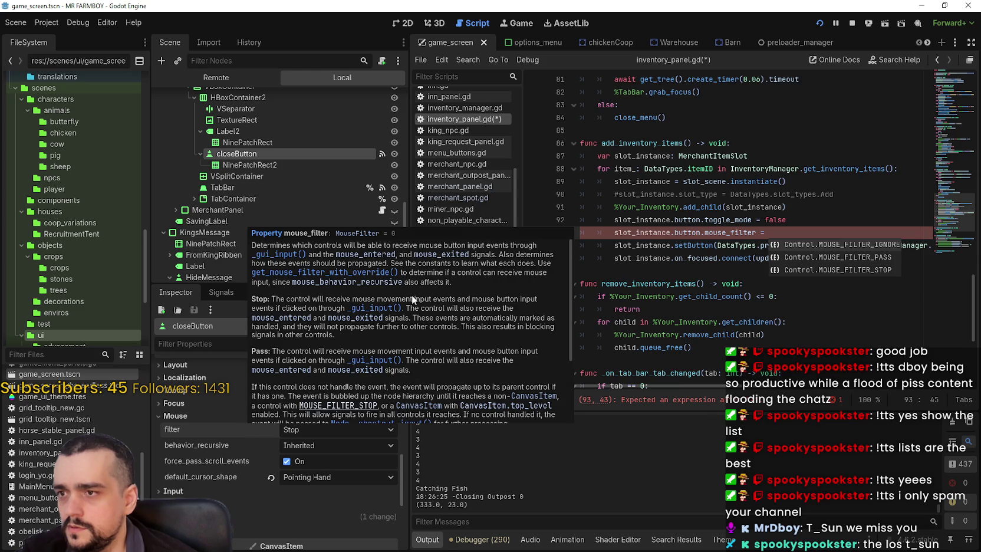
type("2")
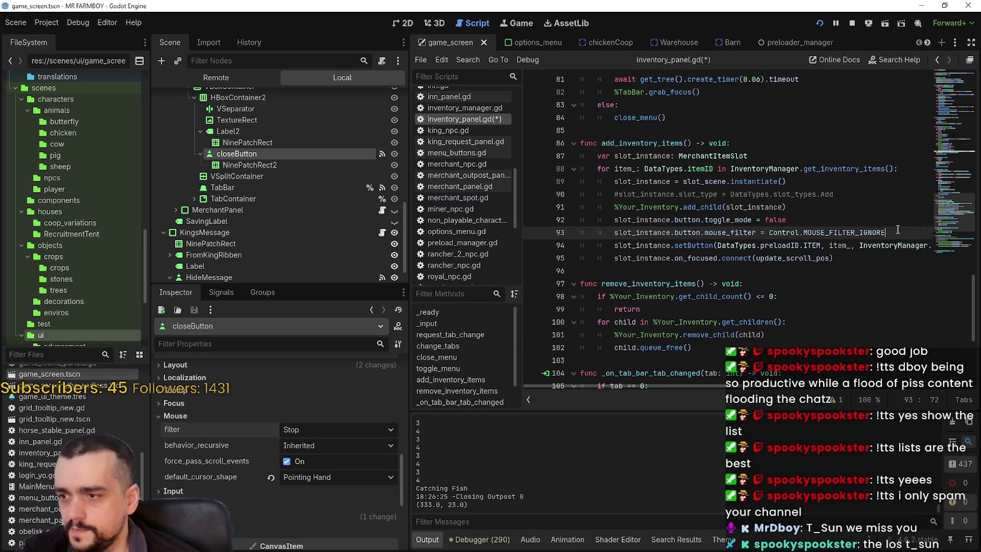
Step: Save the script and scene changes for a test run
key("Up")
key("ctrl+s")
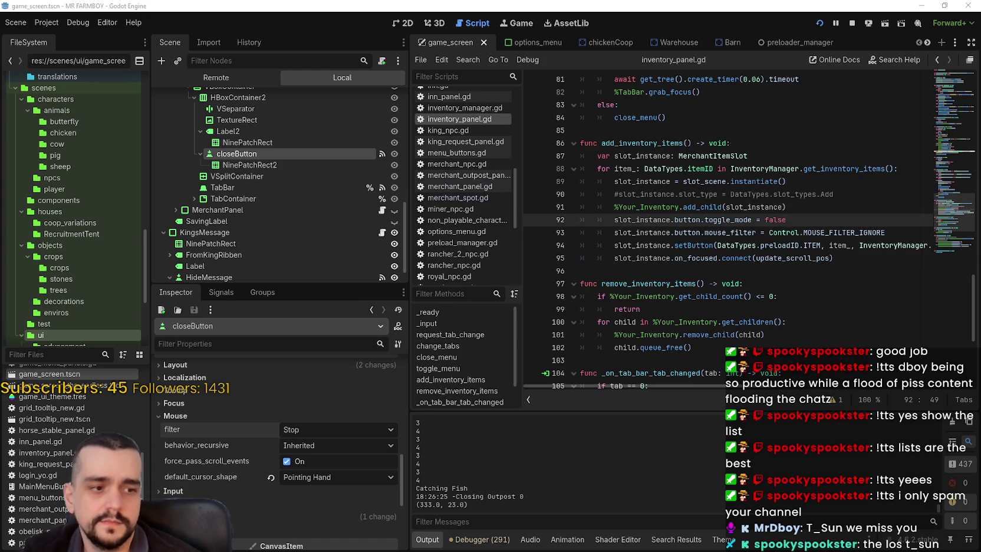
key("alt+Tab")
left_click(653, 116)
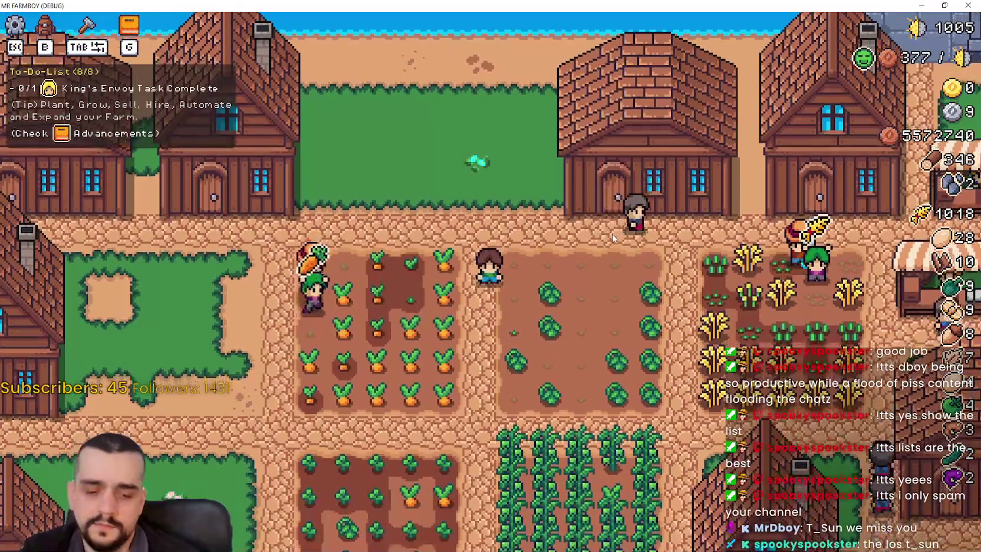
key("b")
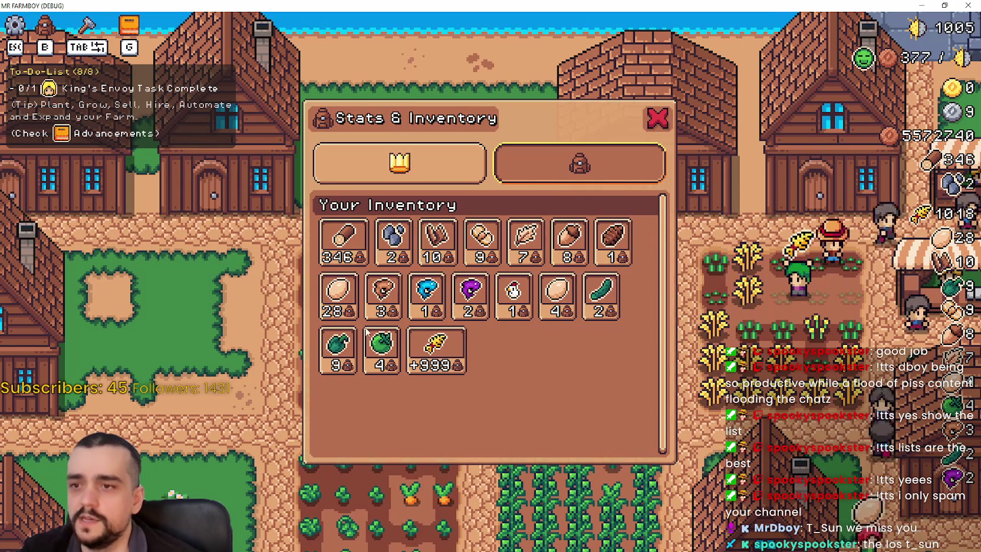
key("alt+Tab")
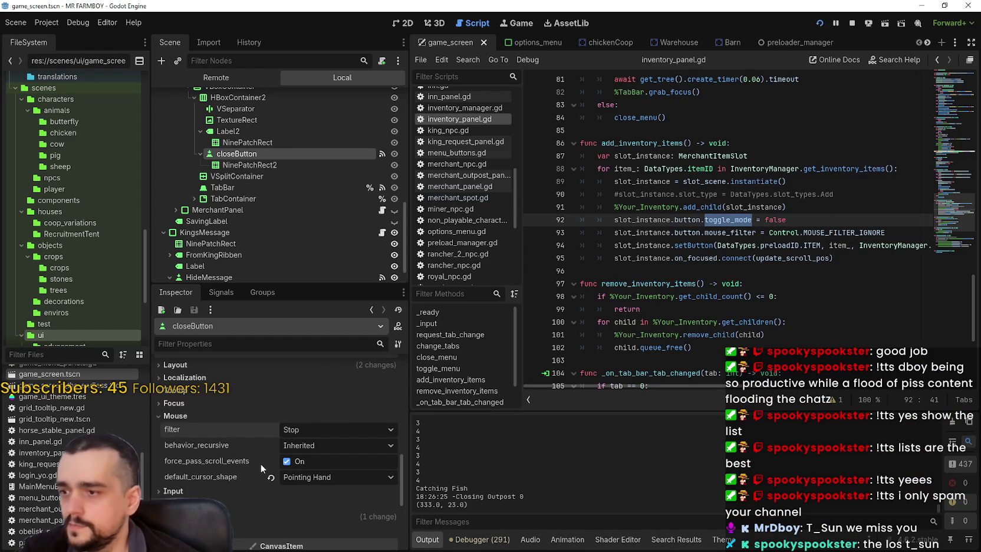
Step: Change line 93 to slot_instance.button.mouse_default_cursor_shape = Control.CURSOR_ARROW
mouse_move(224, 476)
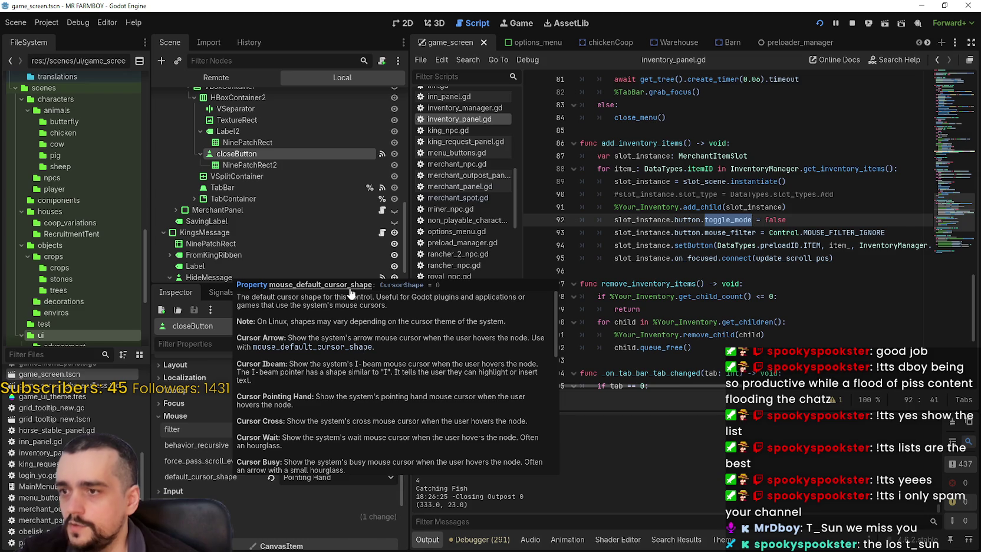
left_click(732, 232)
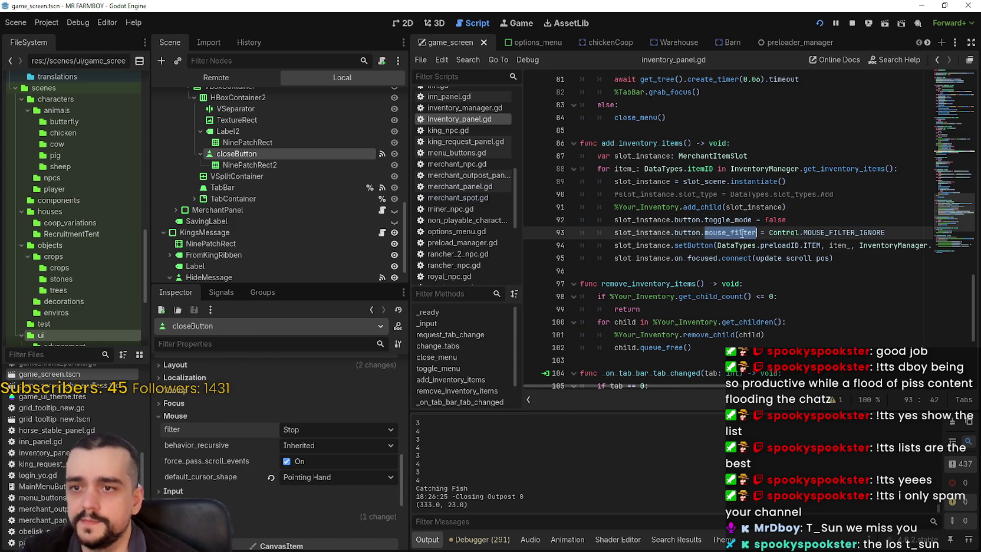
type("ouse_defa")
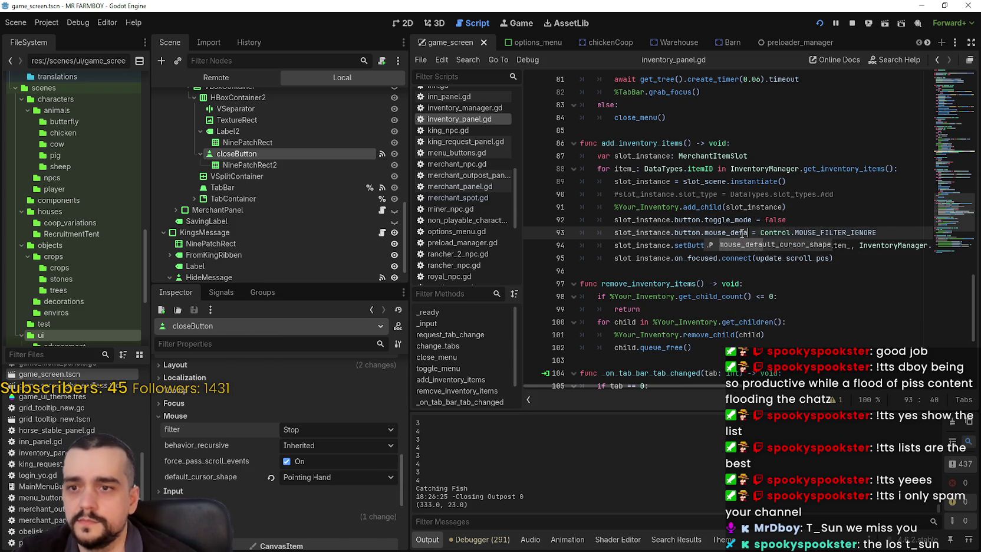
type("ault_cursor_shape")
left_click_drag(829, 233, 912, 228)
mouse_move(893, 238)
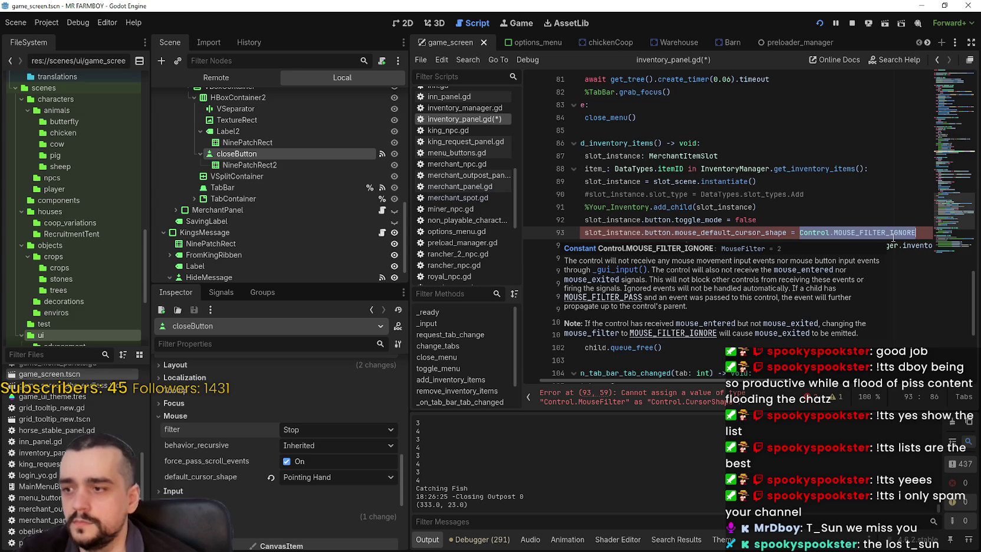
left_click(305, 475)
left_click(228, 476)
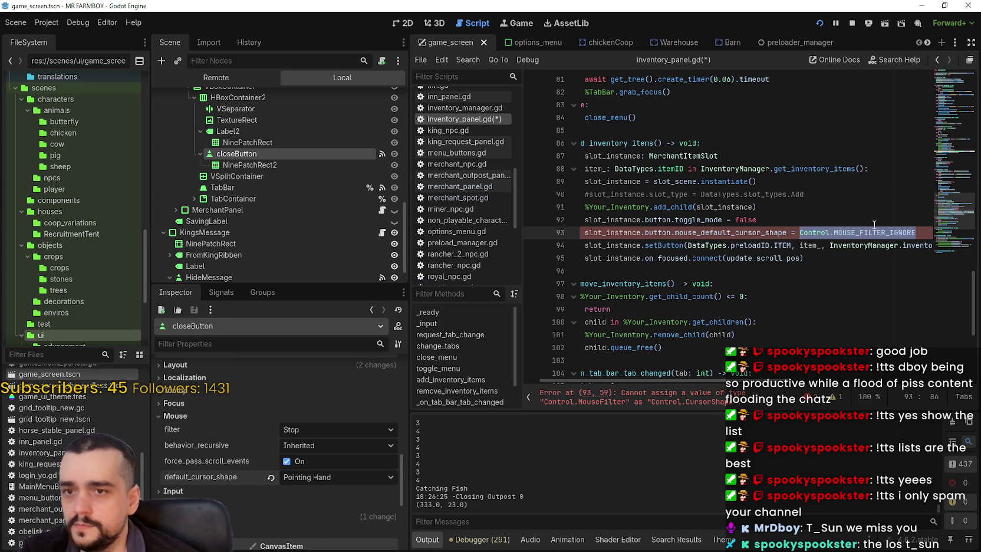
type("urs")
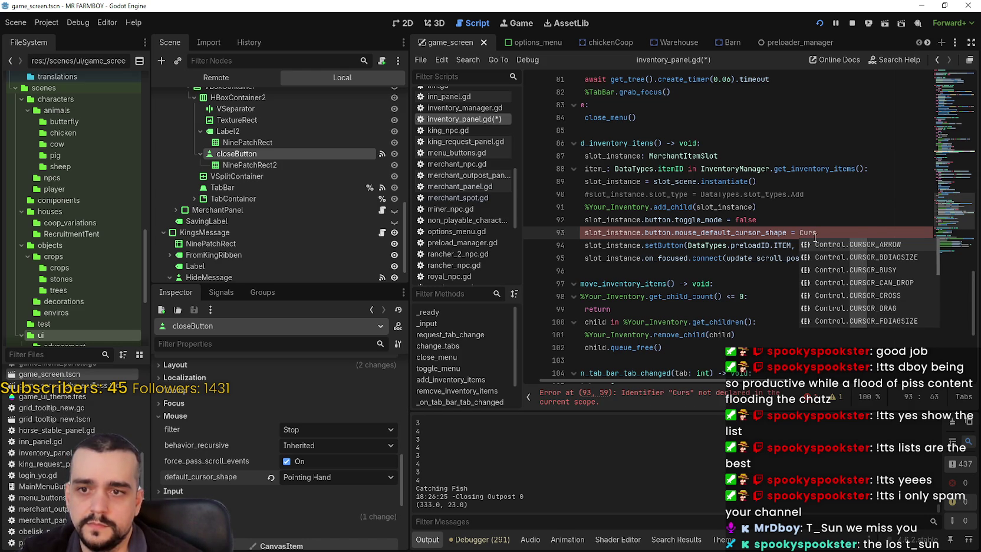
key("Return")
Step: Save, run the game, open the inventory with B, then quit the game
key("ctrl+s")
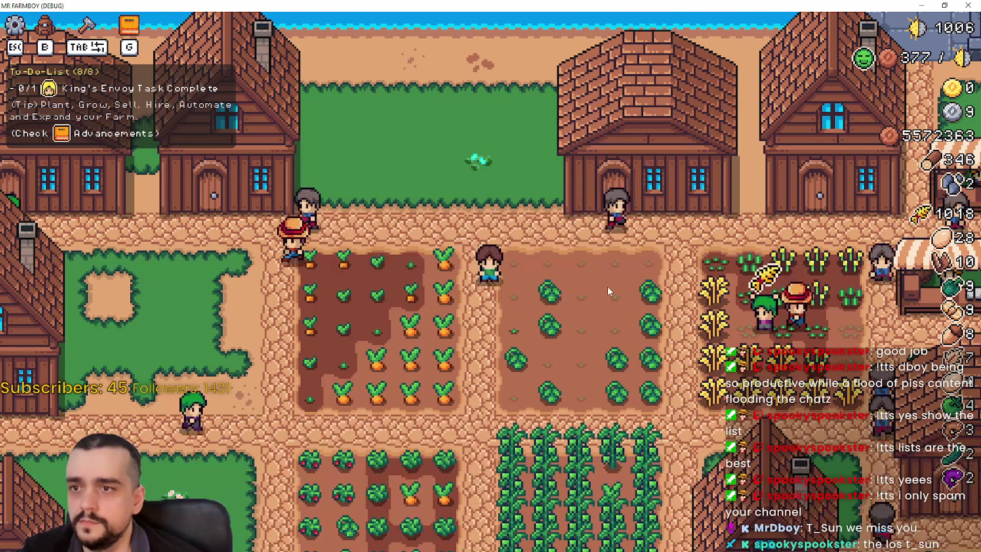
key("b")
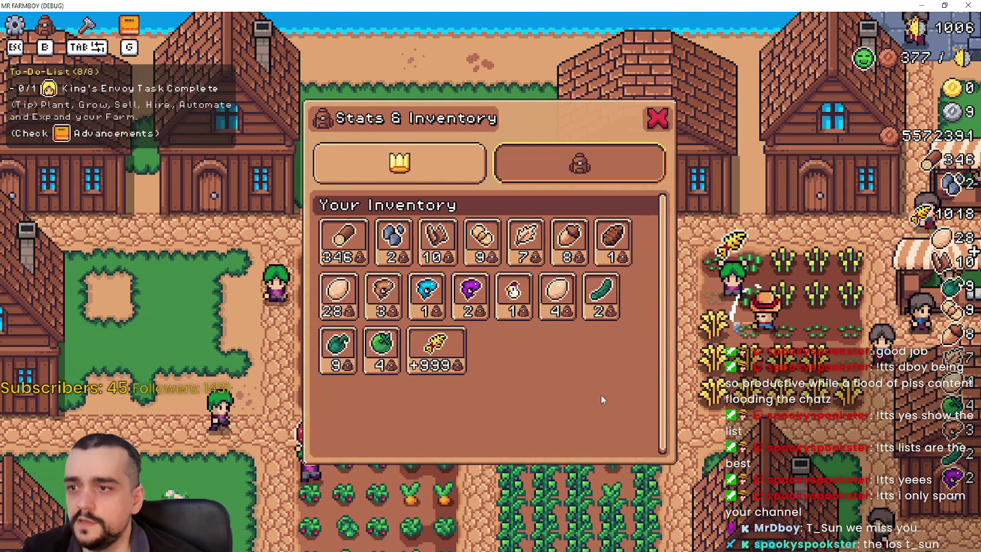
key("alt+F4")
left_click(775, 220)
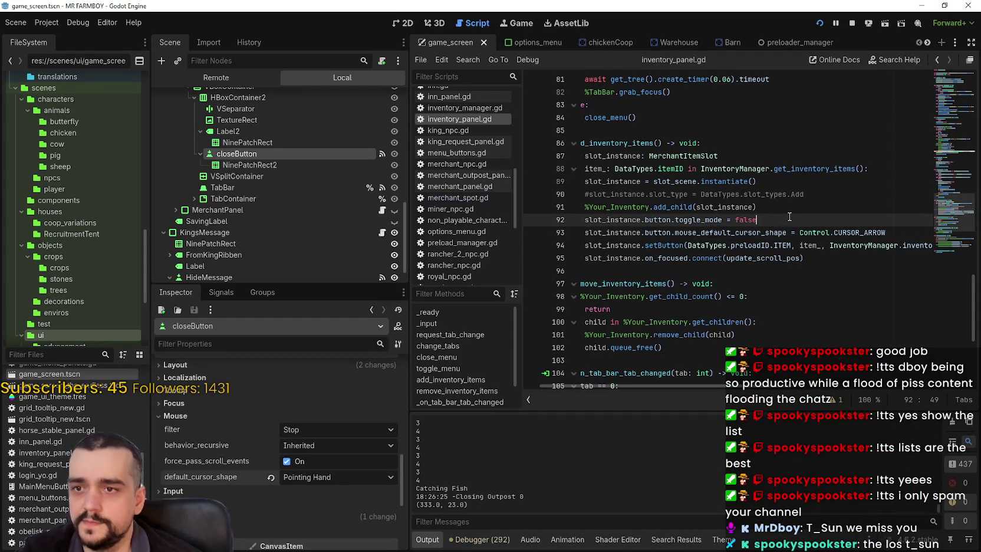
Step: Insert line 93 'slot_instance.button.disabled' via autocomplete, then save and relaunch the game
key("Return")
type("slot")
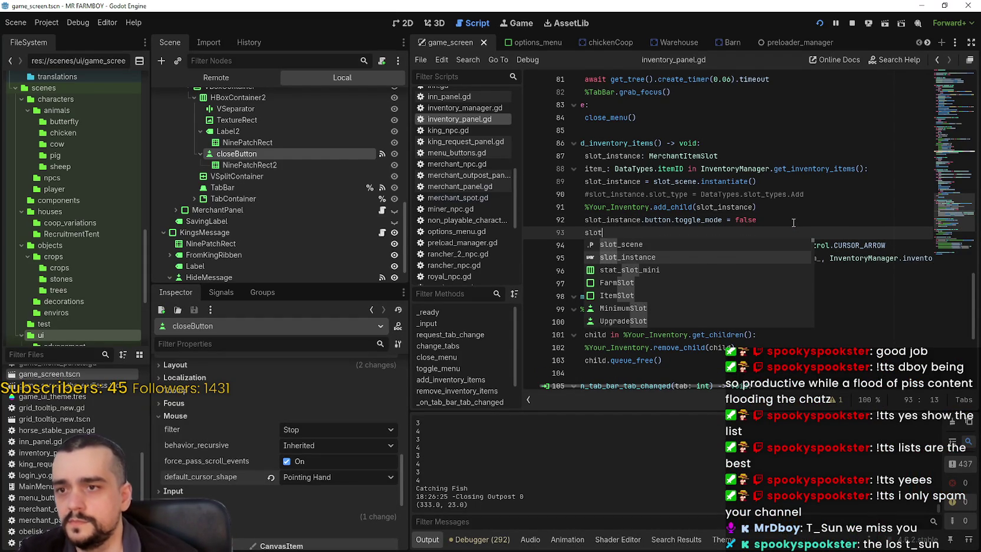
key("Return")
type(".but")
key("Return")
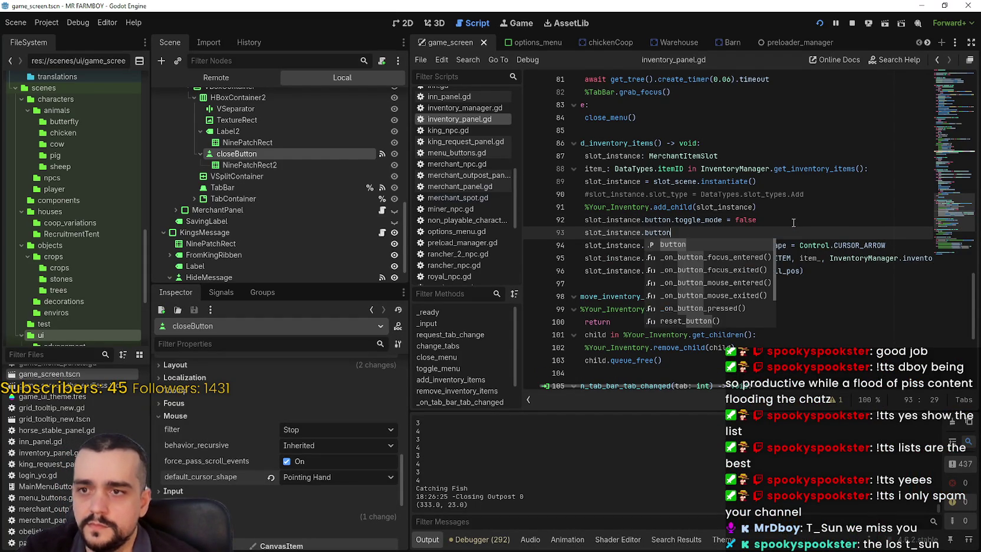
type(".di")
key("Return")
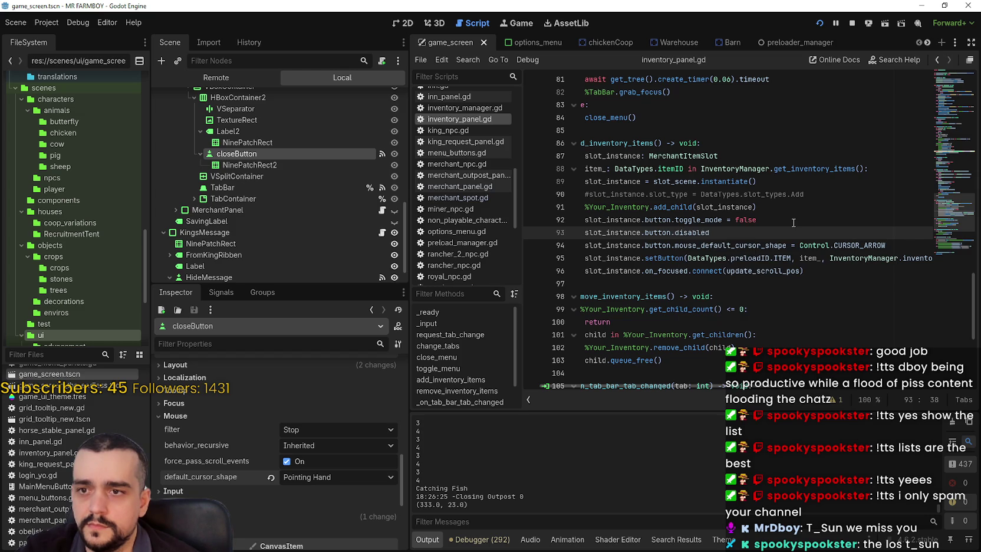
key("ctrl+s")
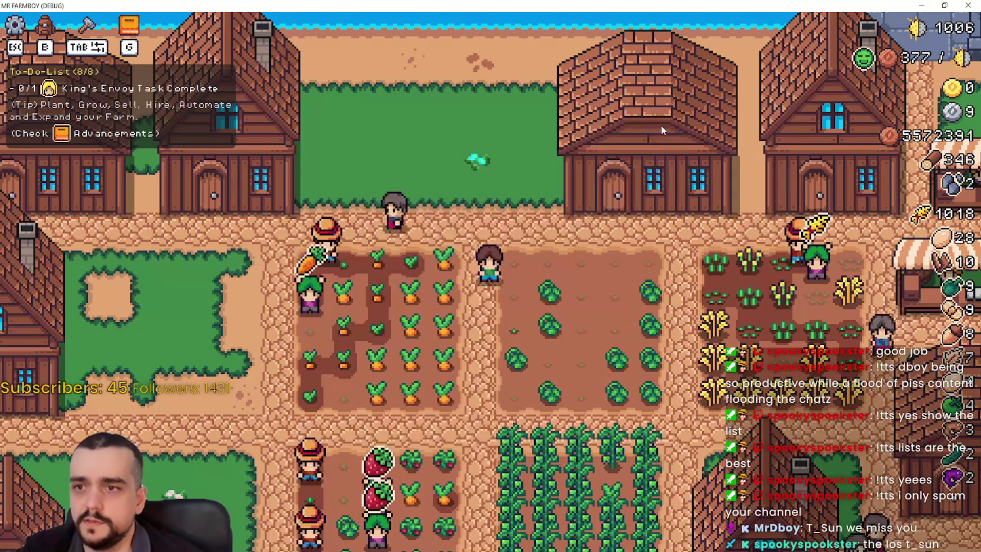
Step: Open Stats & Inventory with B, check item tooltips, then view the image posted in Discord
key("b")
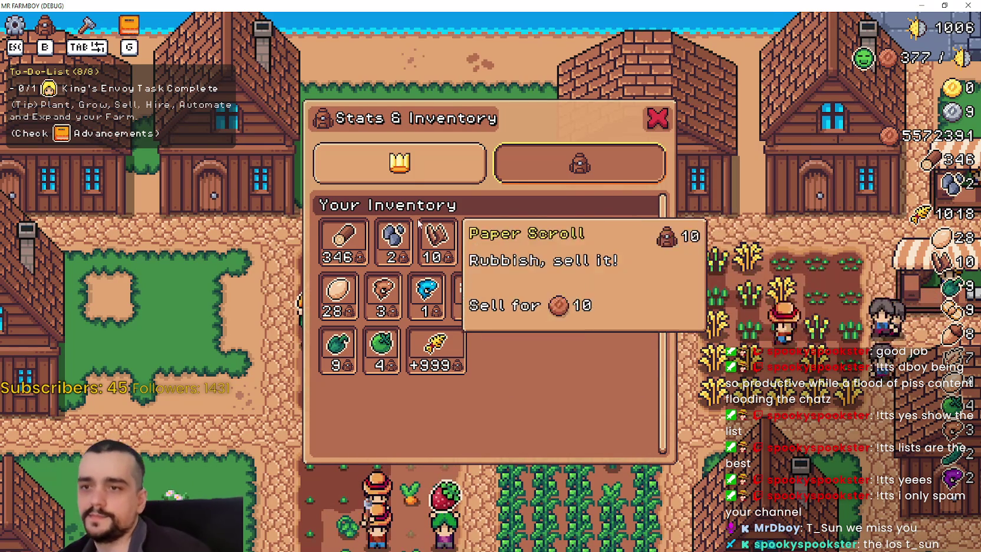
left_click(566, 171)
left_click(566, 171)
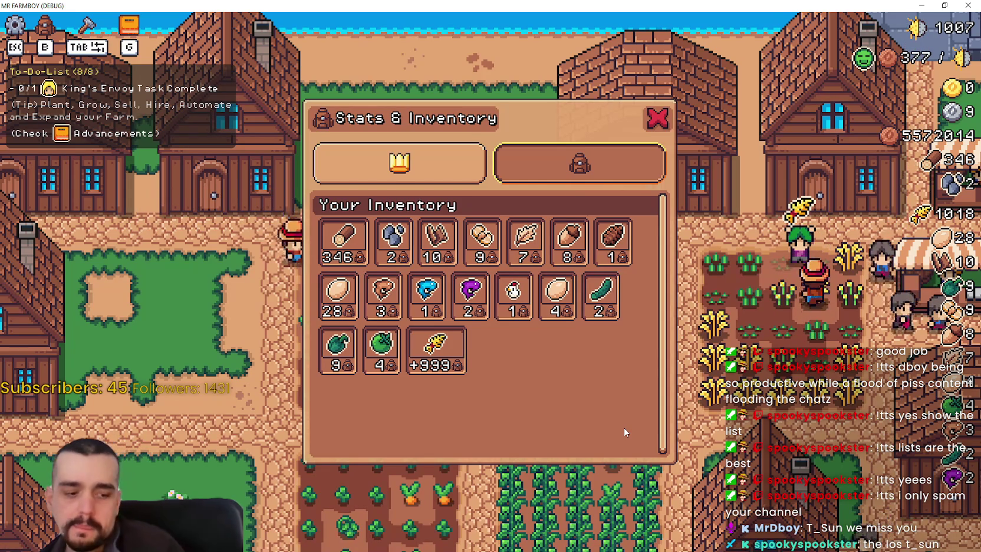
mouse_move(465, 356)
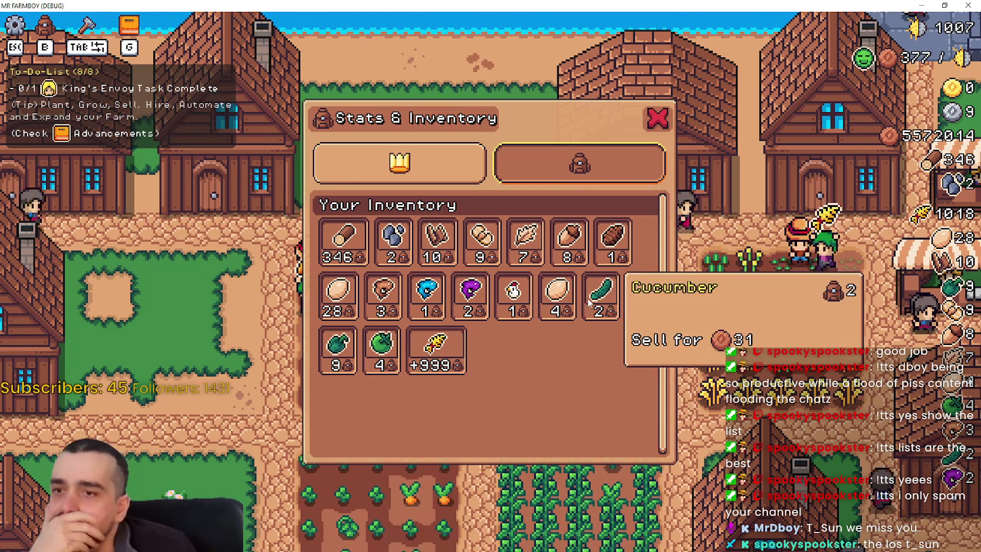
mouse_move(606, 301)
mouse_move(587, 239)
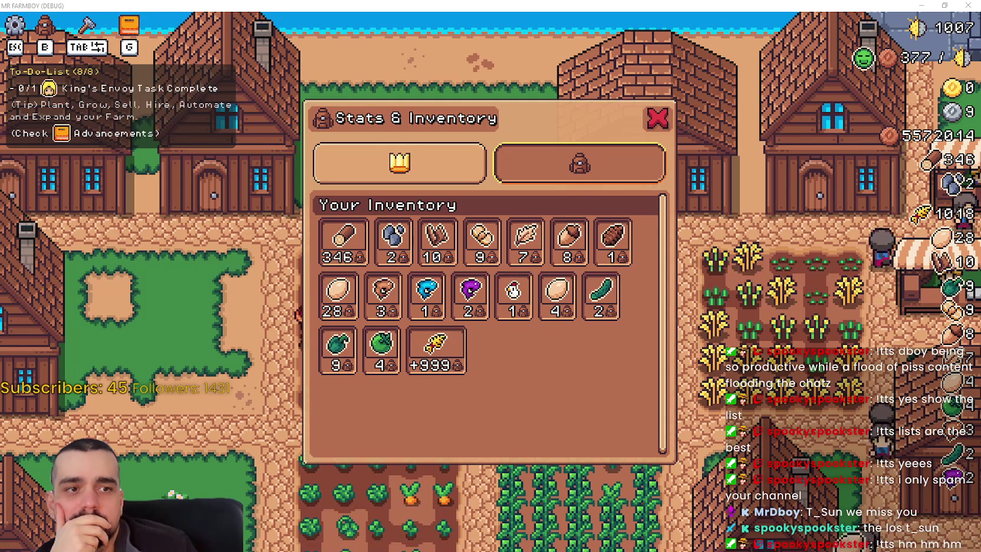
key("alt+Tab")
left_click(490, 260)
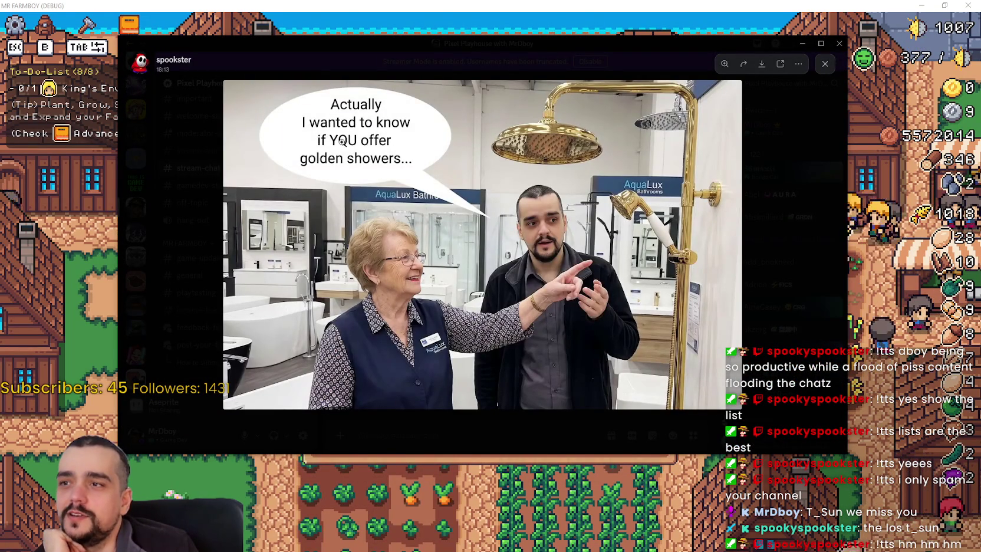
Step: Zoom in and out of the posted image several times, then switch back to the game
left_click(678, 236)
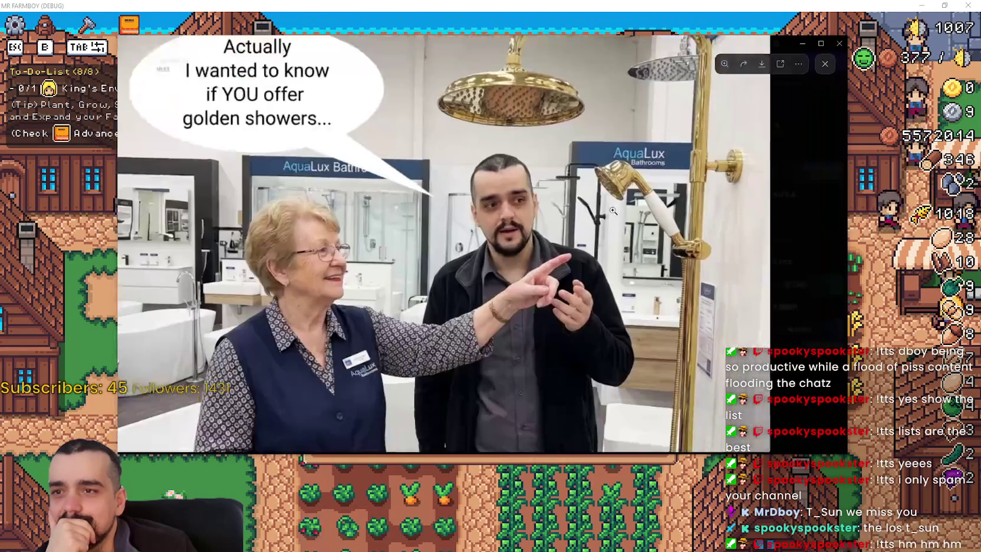
left_click(613, 210)
left_click(568, 127)
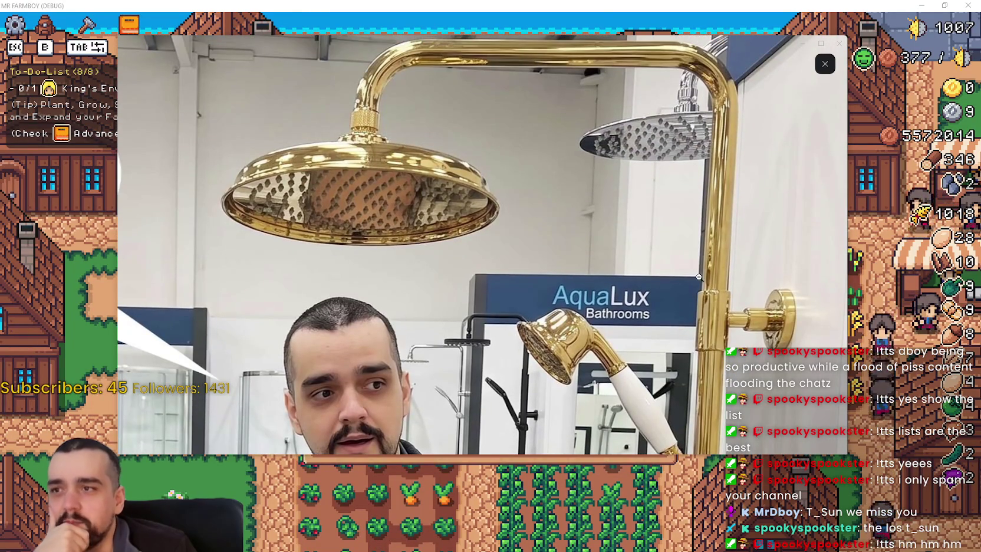
left_click(699, 276)
left_click(683, 157)
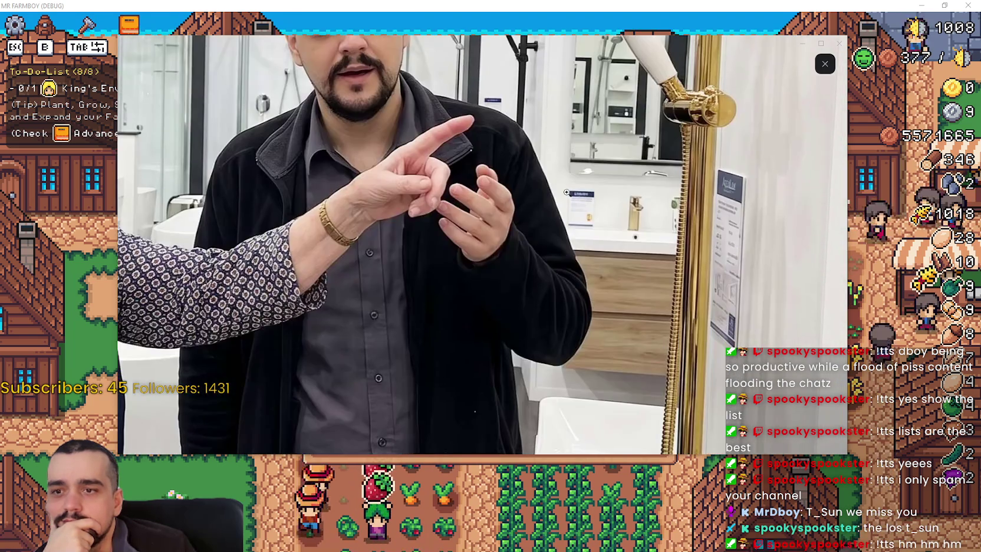
left_click(567, 192)
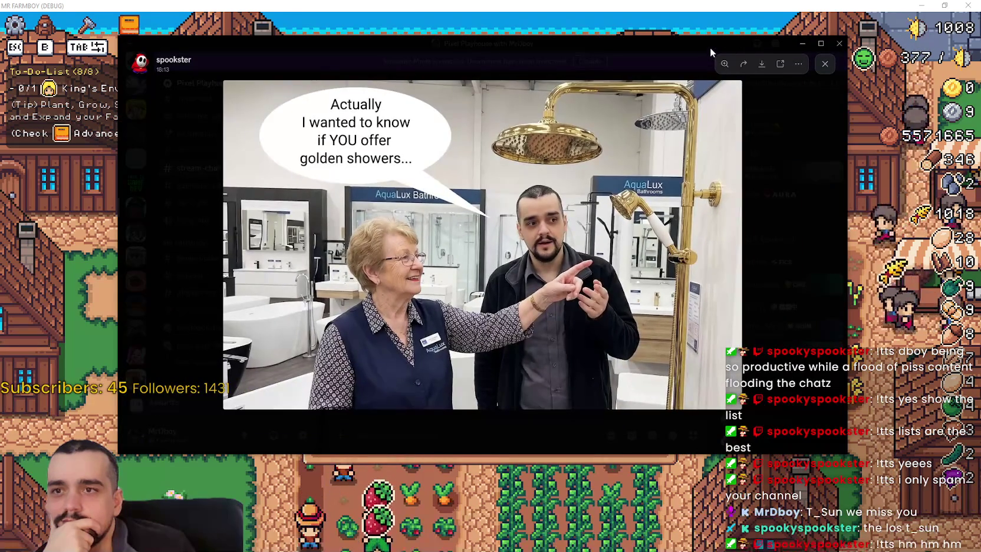
key("alt+Tab")
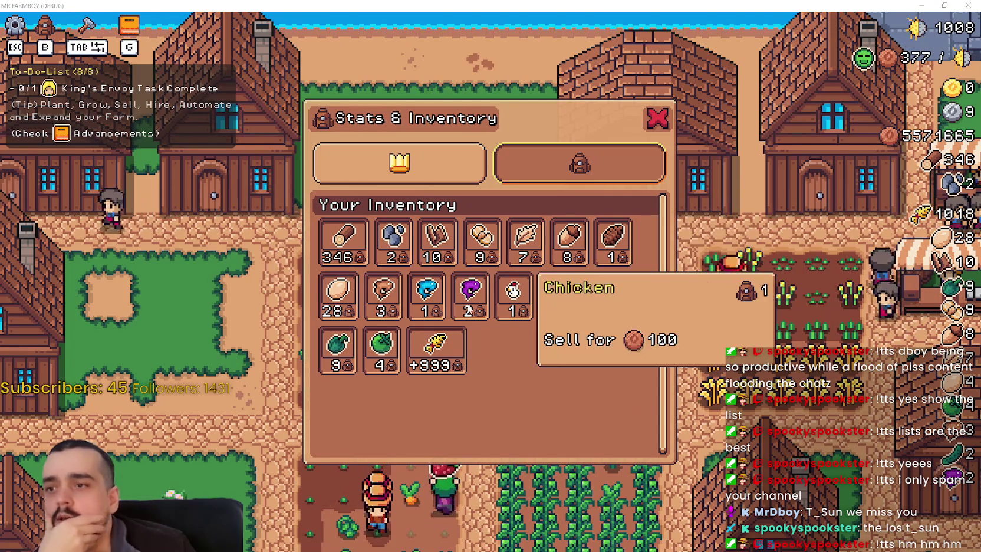
Step: Flip between the stats and inventory tabs, then close the Stats & Inventory panel
left_click(577, 169)
left_click(568, 171)
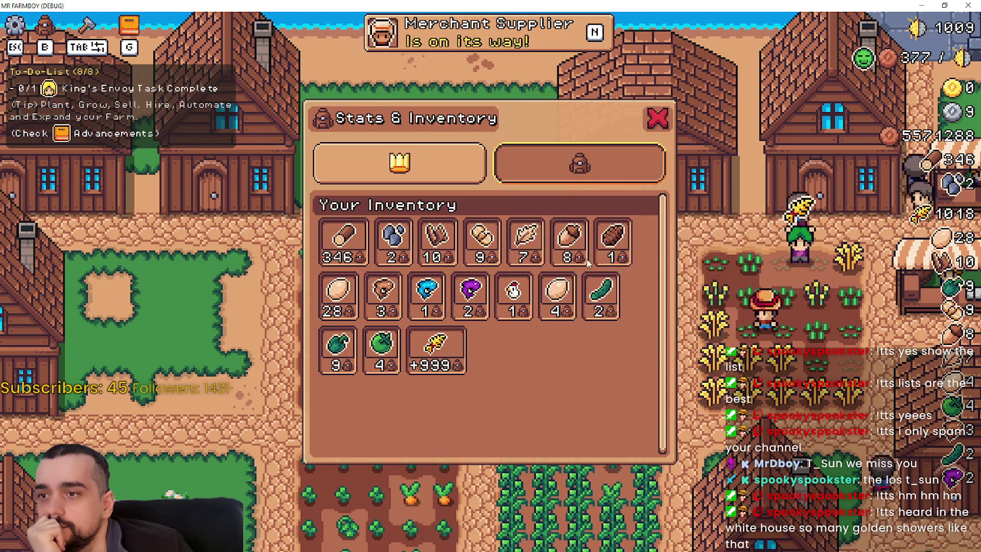
left_click(657, 121)
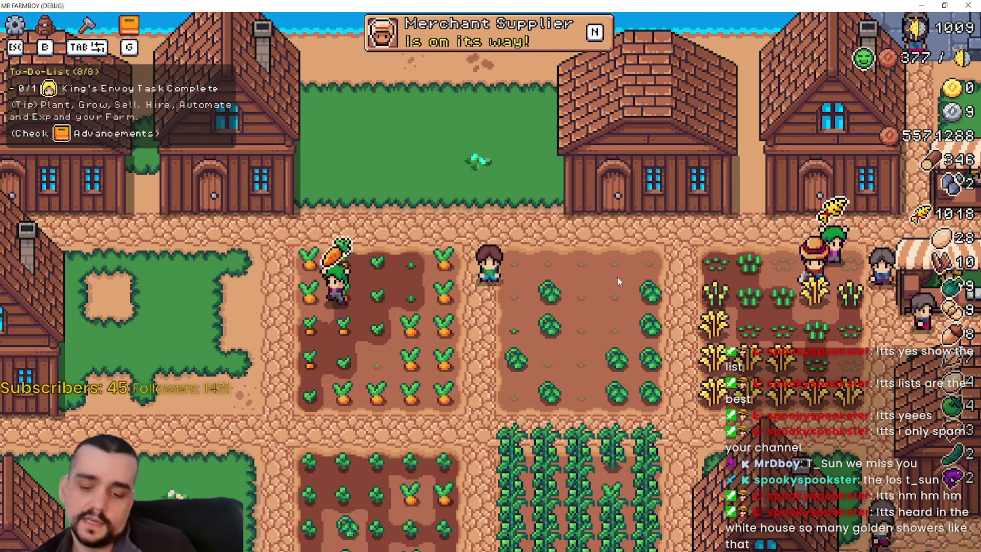
Step: Open and close the Warehouse inventory, then reopen Stats & Inventory with B
scroll(711, 250, "up", 3)
left_click(694, 283)
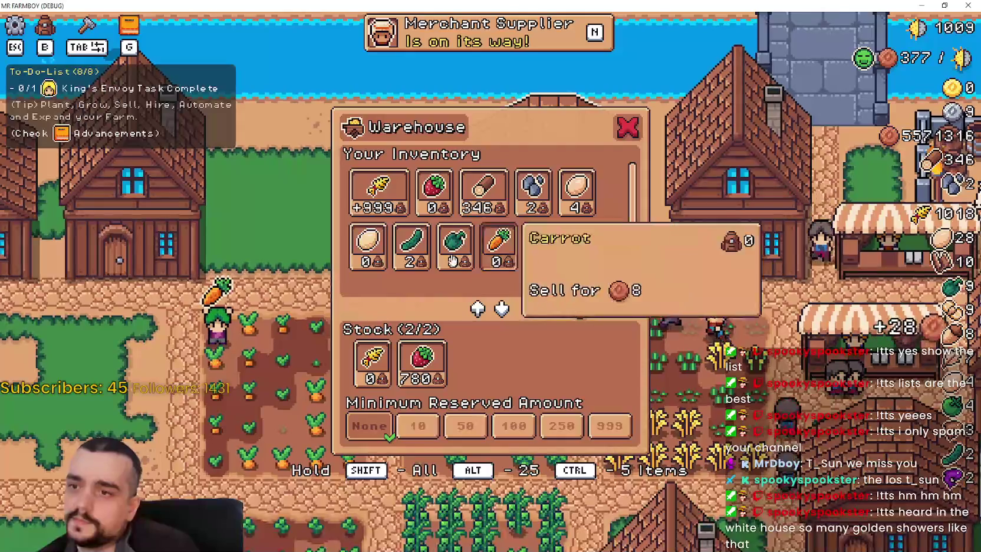
key("Escape")
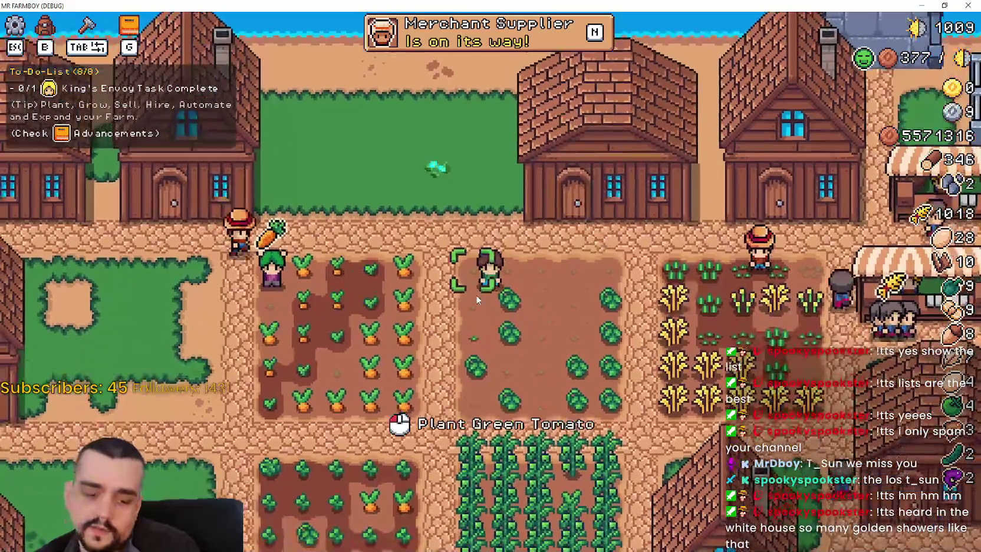
key("b")
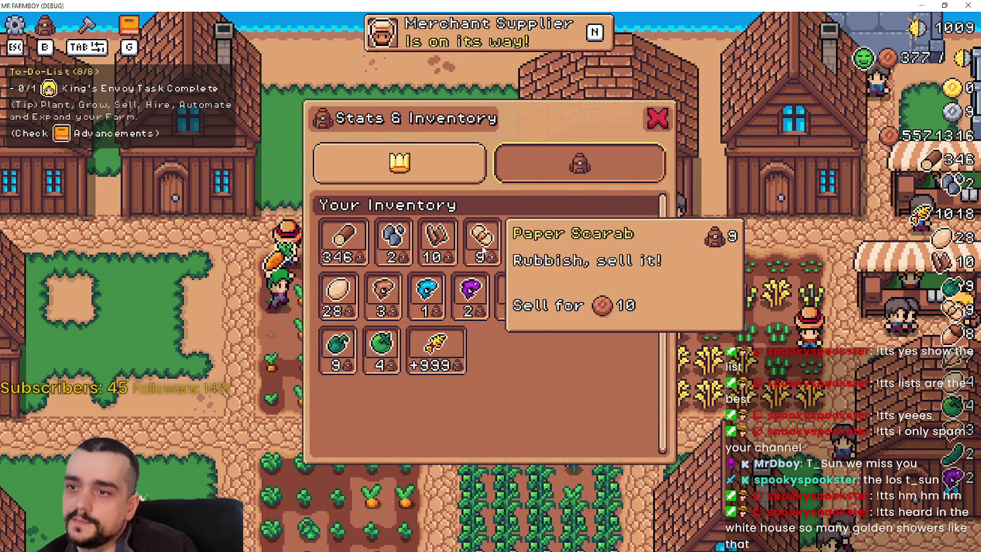
Step: Close Stats & Inventory, walk the farmer toward the house, and open then close Advancements
key("b")
key("d")
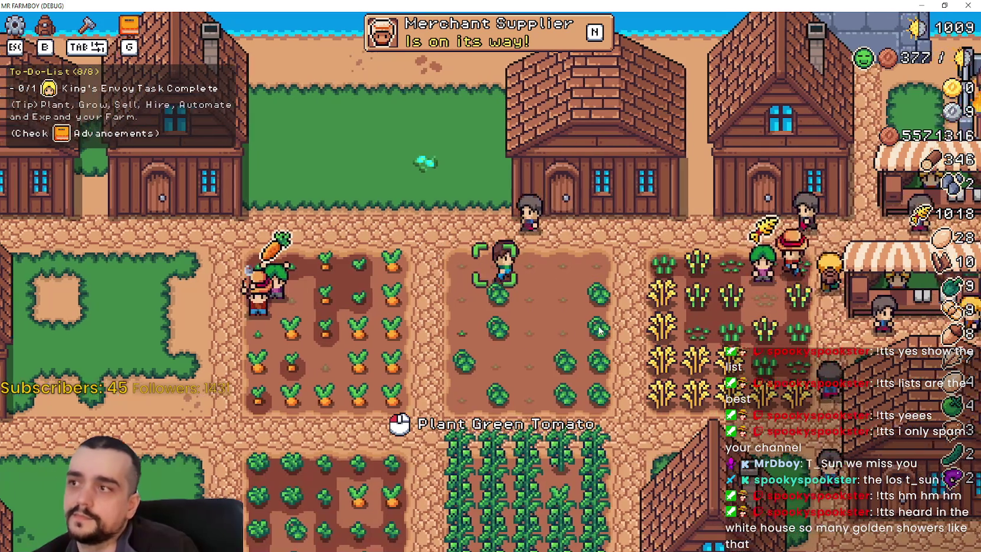
key("w")
key("g")
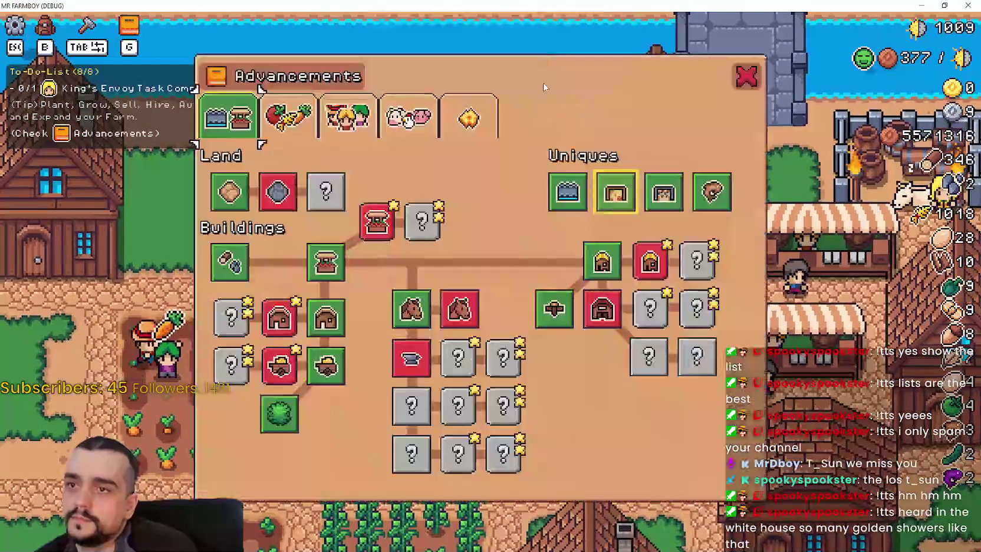
left_click(740, 78)
Step: Open and close the Warehouse and House workers panels, then reopen Stats & Inventory
key("e")
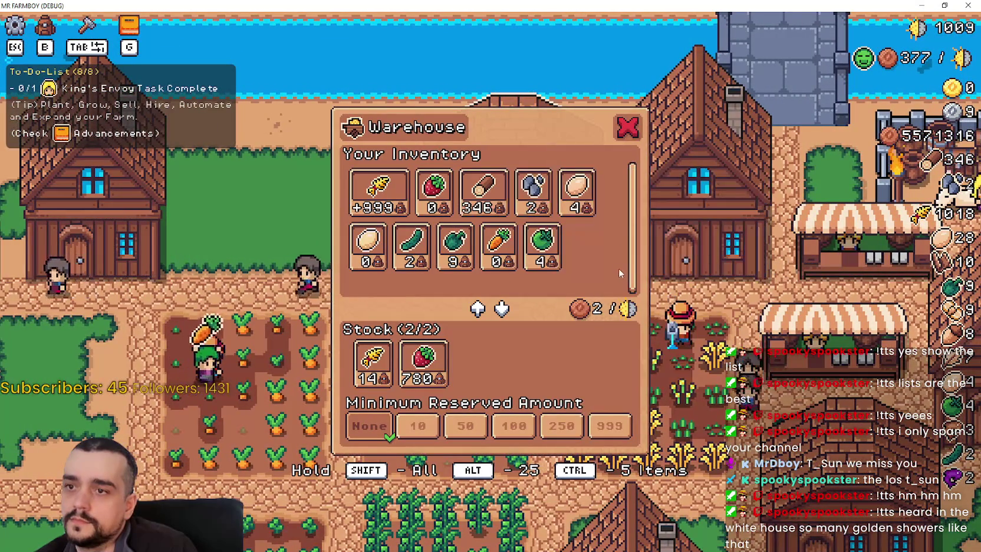
key("Escape")
left_click(641, 285)
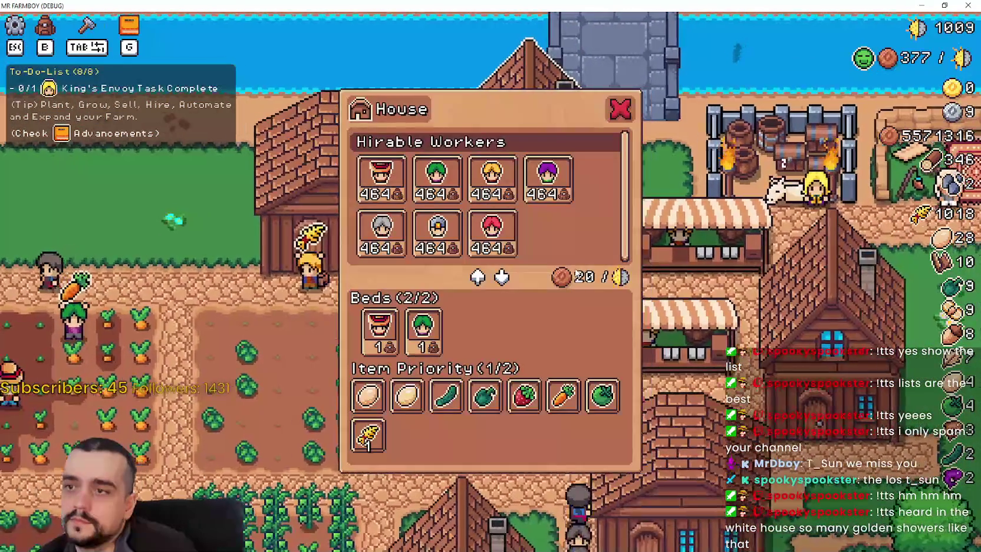
key("Escape")
key("b")
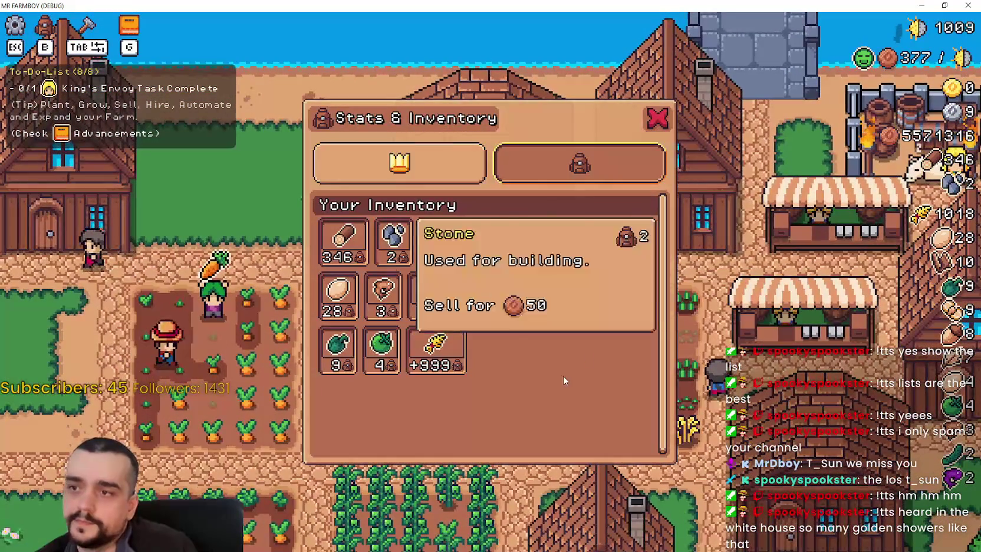
Step: Switch to farm stats and back, close the panel, visit the house, then reopen Stats & Inventory
left_click(406, 163)
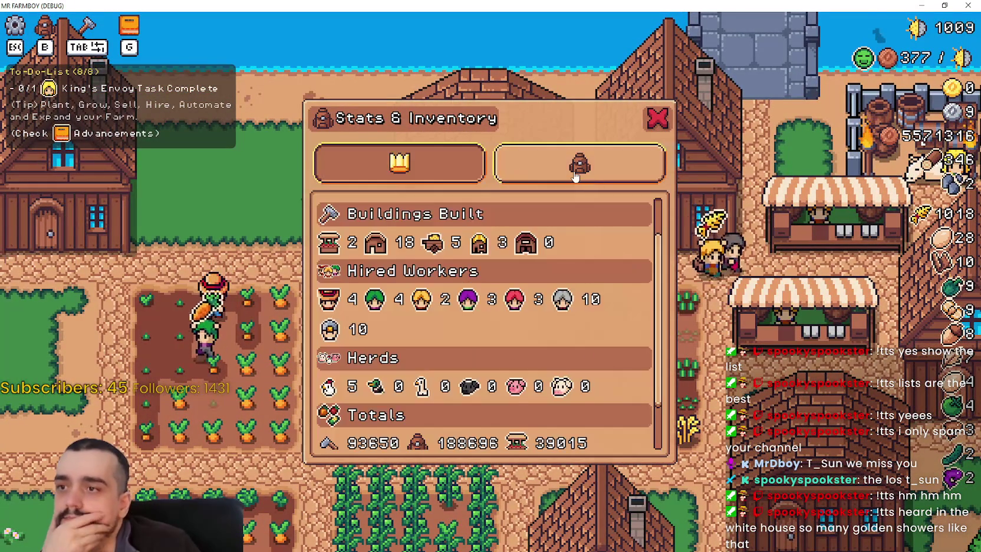
left_click(592, 172)
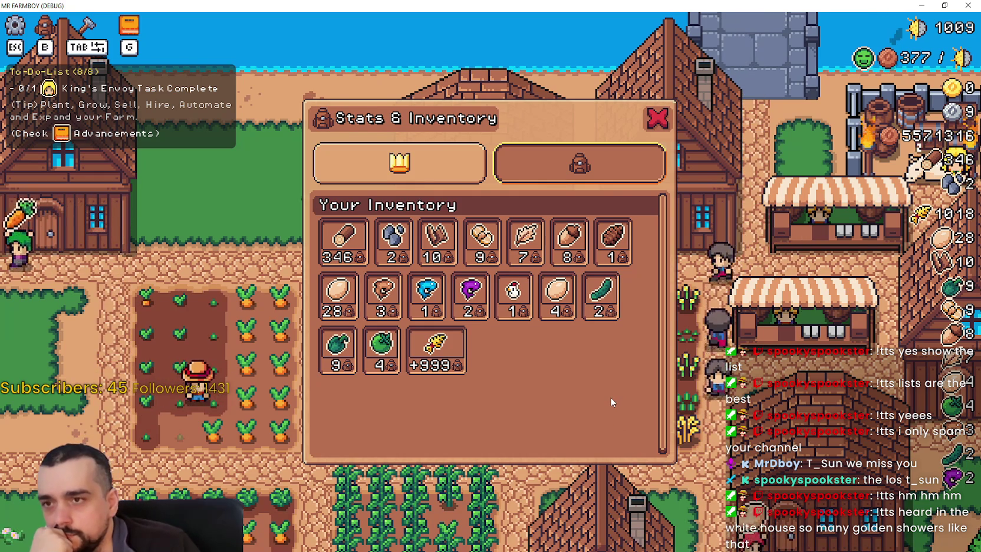
left_click(667, 114)
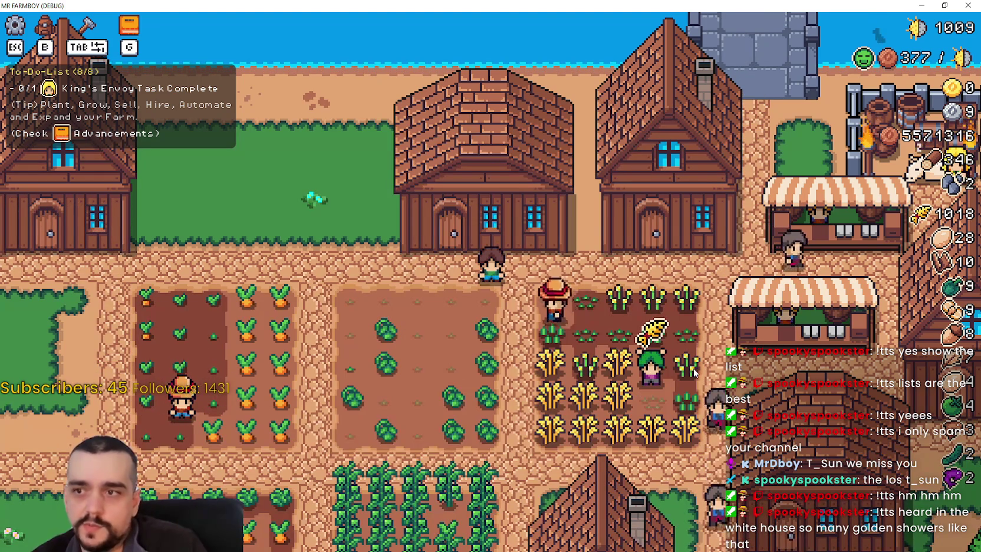
key("d")
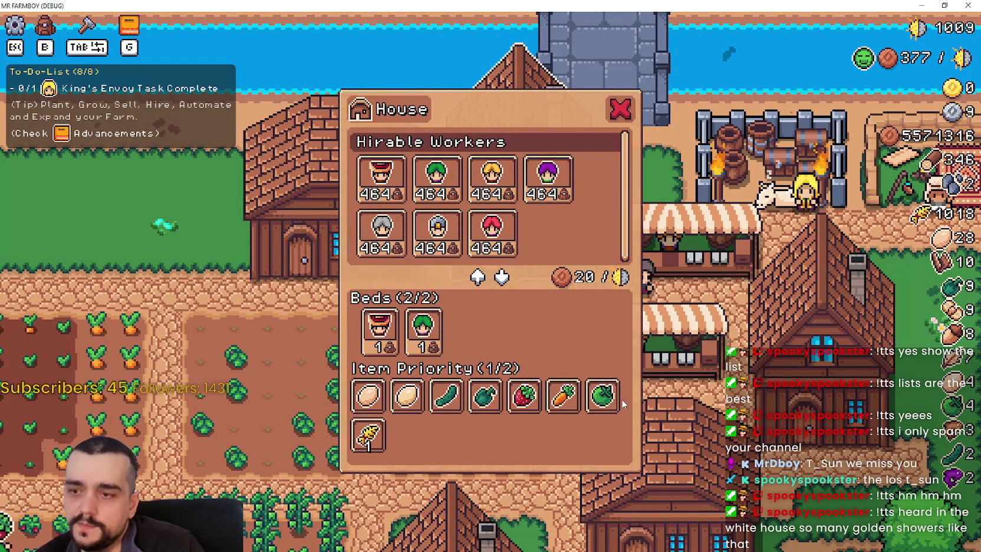
key("a")
key("b")
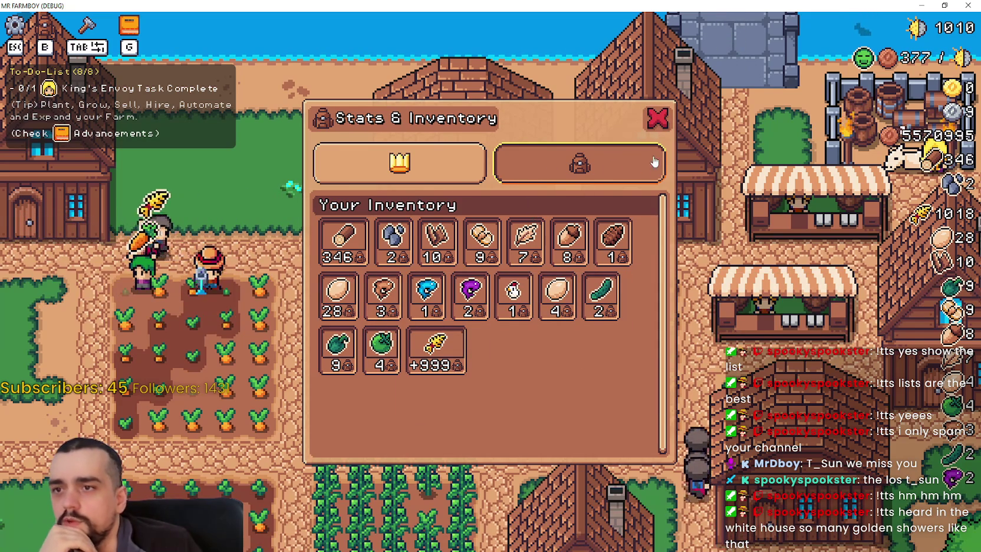
Step: Close the Stats & Inventory window with its red X
left_click(650, 123)
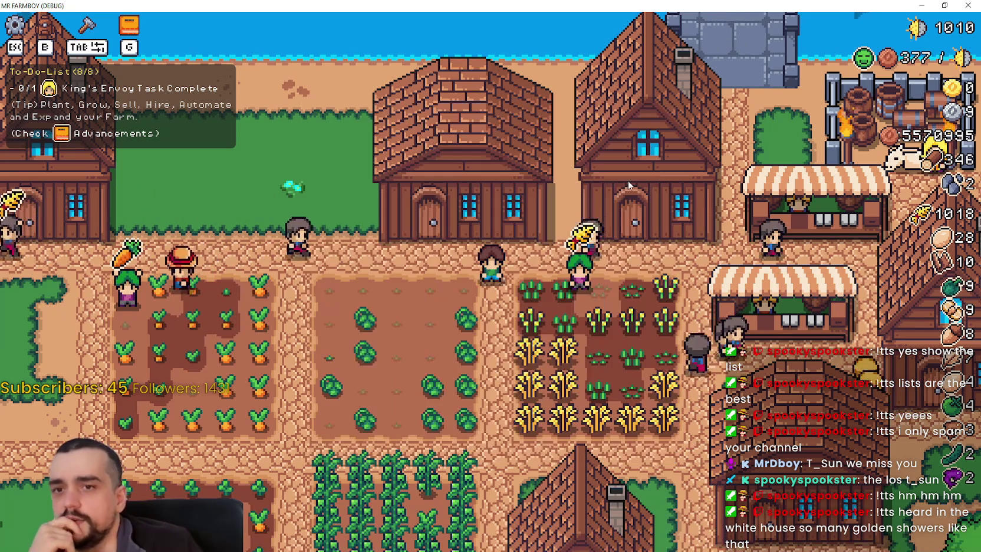
key("b")
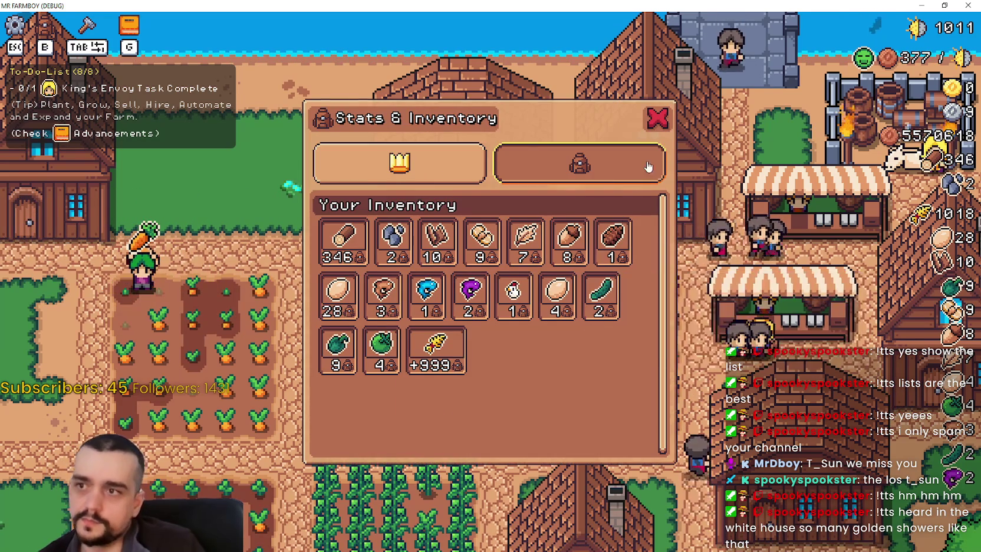
key("b")
key("a")
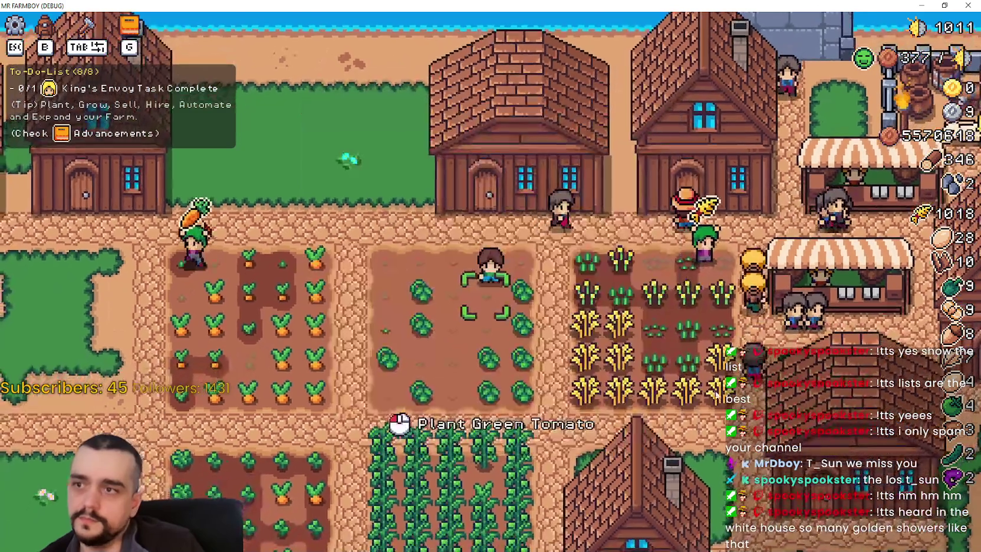
key("Tab")
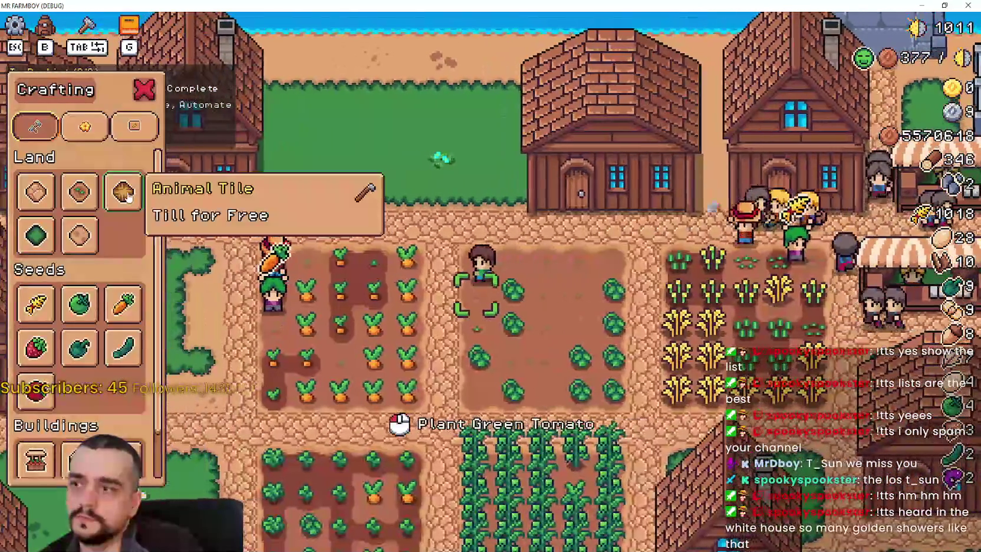
left_click(123, 191)
right_click(575, 305)
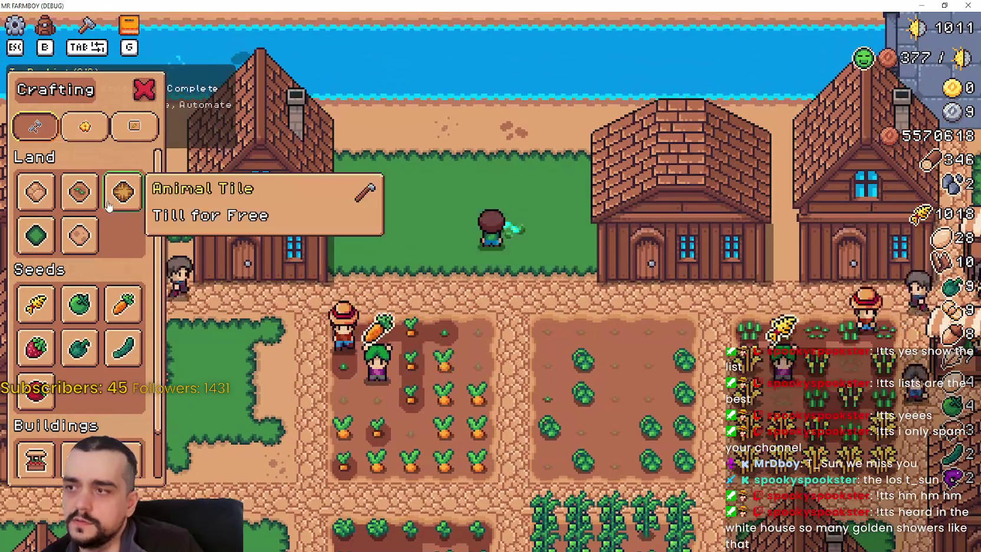
left_click(123, 192)
key("b")
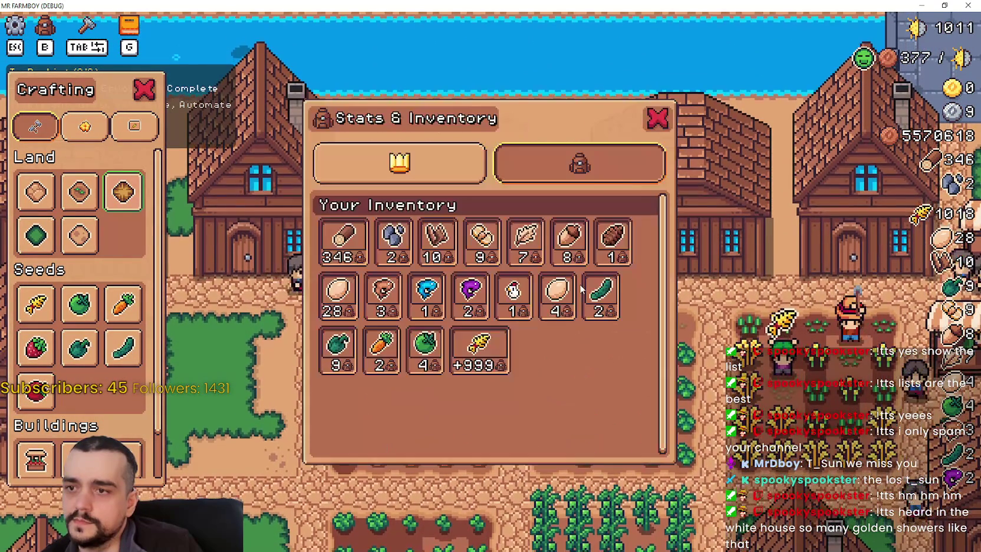
key("b")
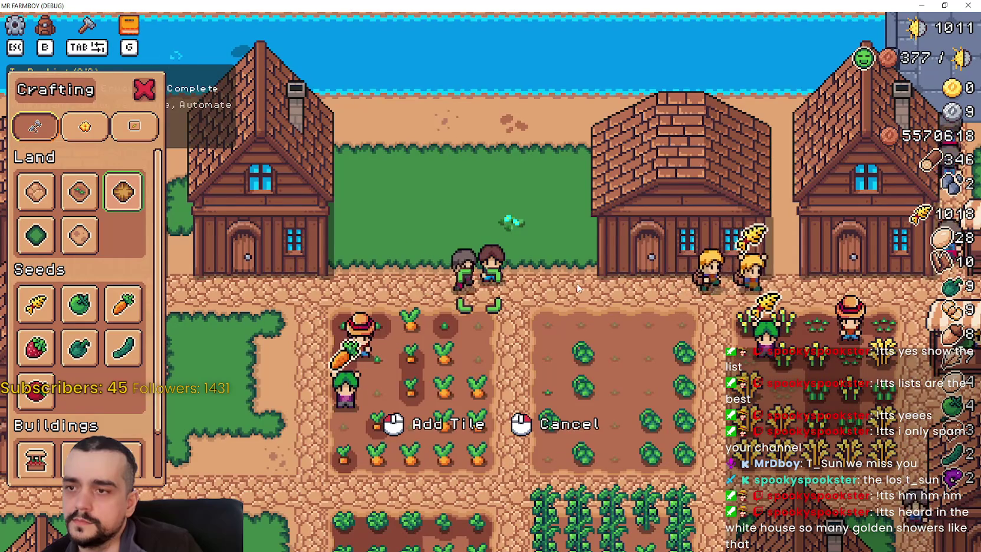
key("b")
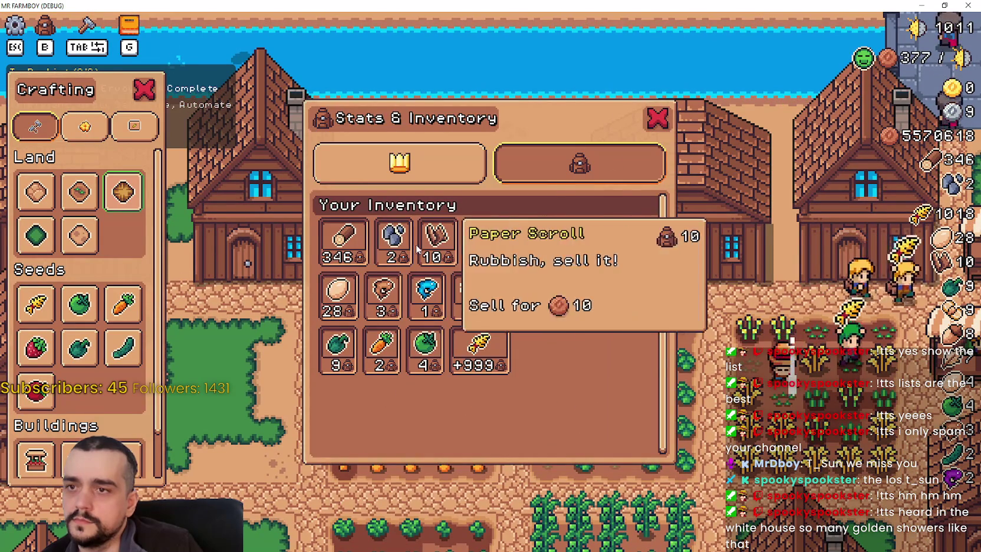
key("b")
right_click(551, 318)
key("Tab")
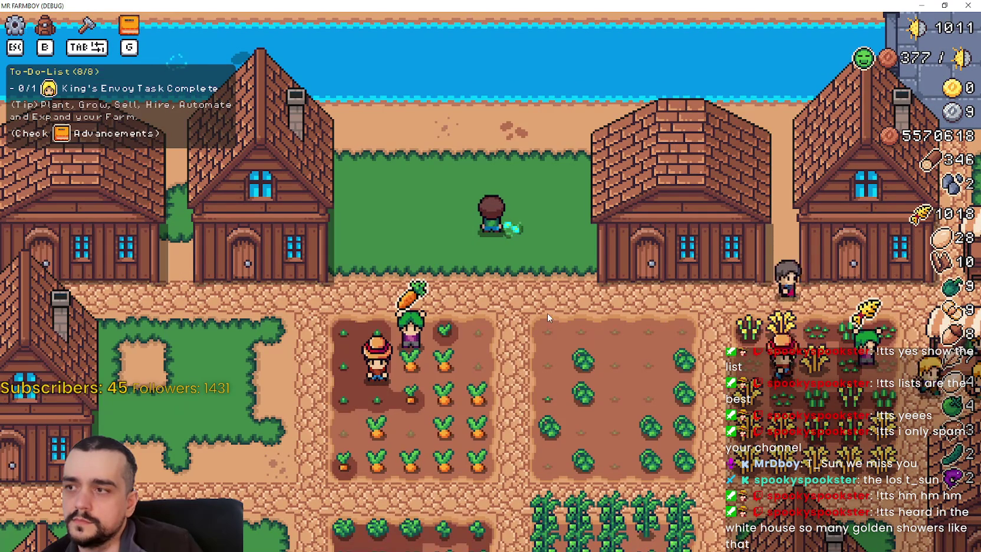
key("b")
key("b")
key("b")
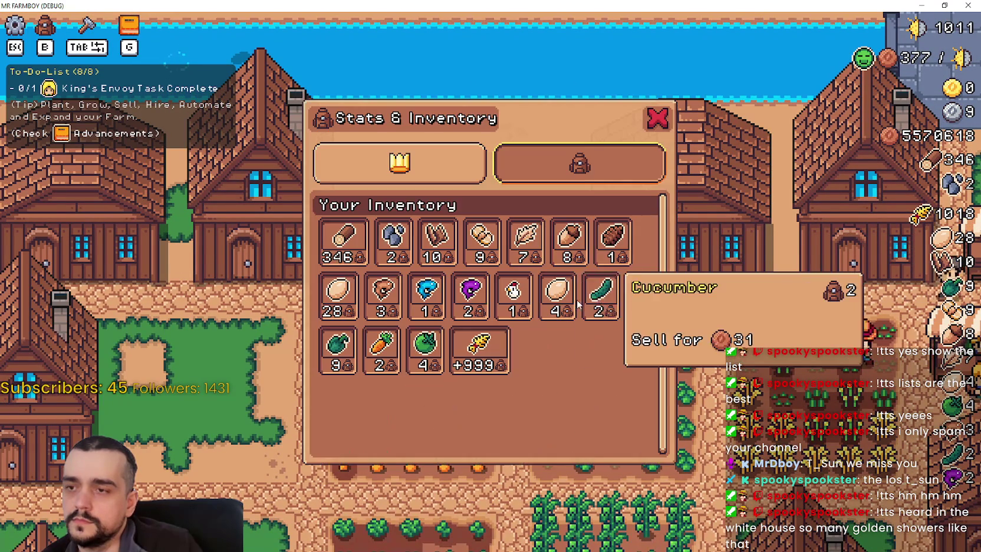
key("b")
key("b")
key("b")
key("Tab")
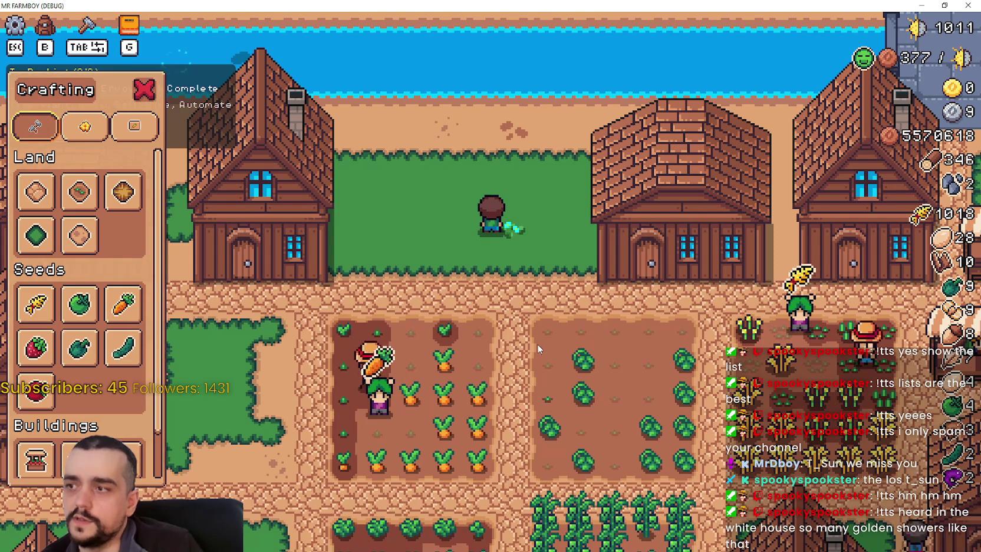
key("b")
key("b")
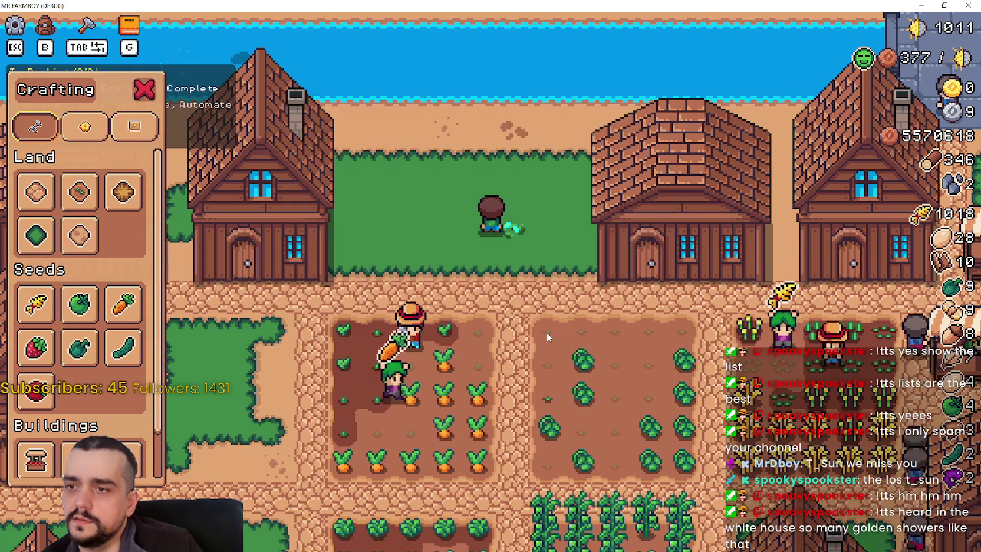
key("Tab")
key("b")
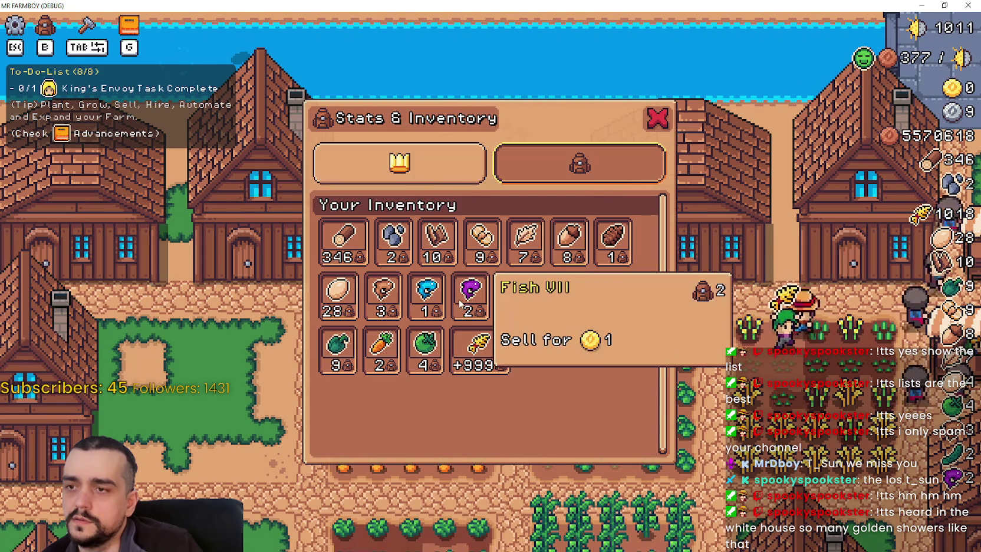
key("b")
key("d")
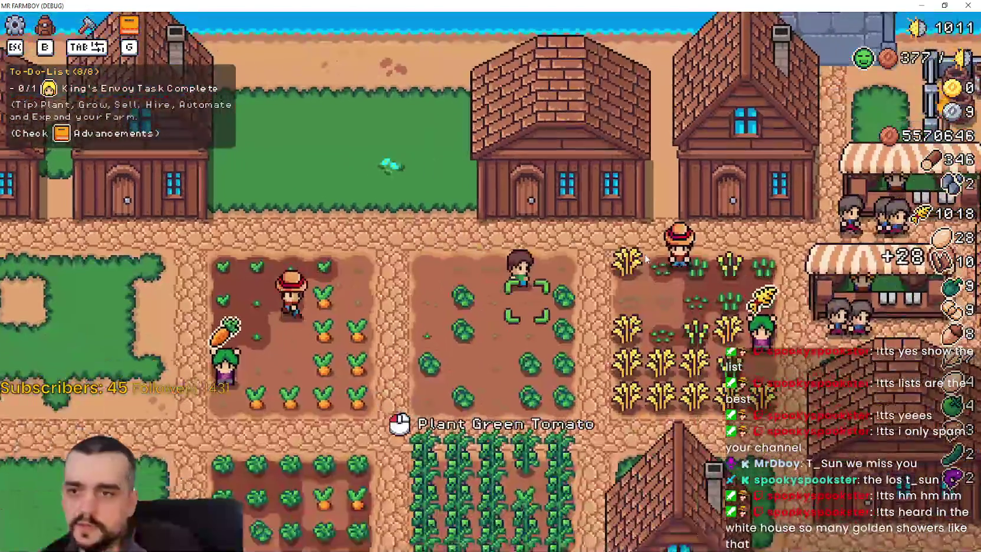
key("a")
key("s")
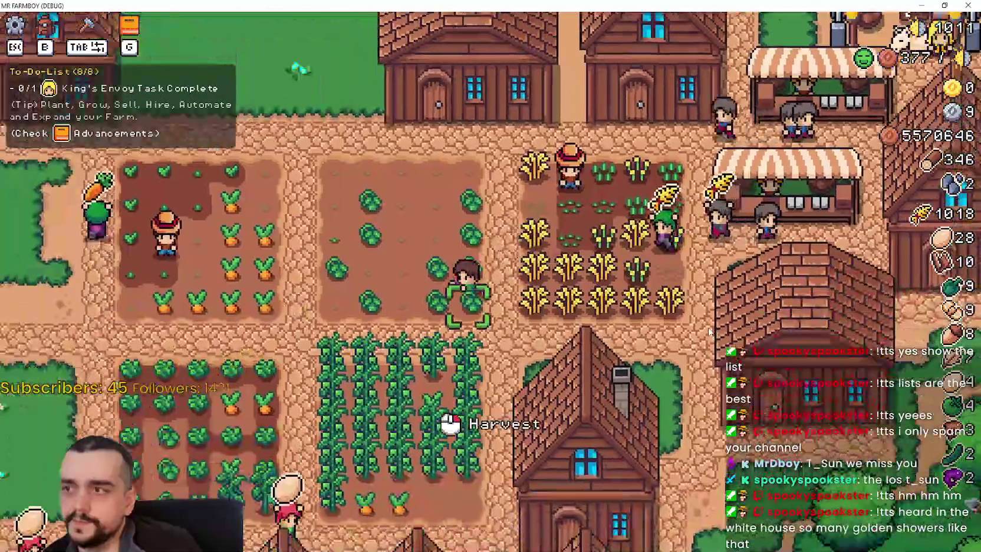